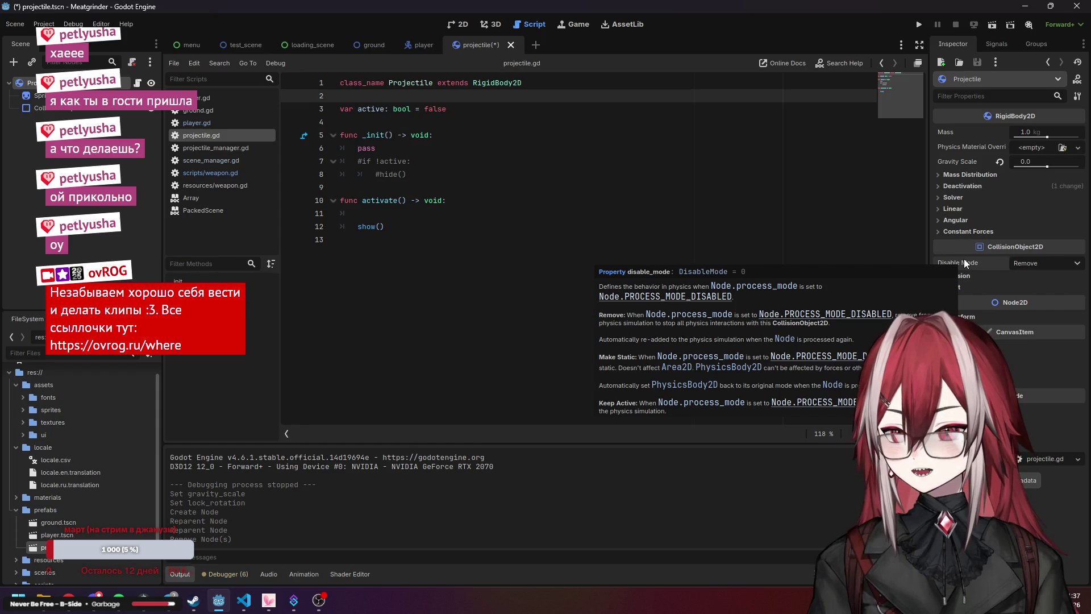
- Peek at the Projectile body's Constant Forces, Linear and Angular property groups, then collapse them
click(968, 231)
click(968, 231)
click(960, 219)
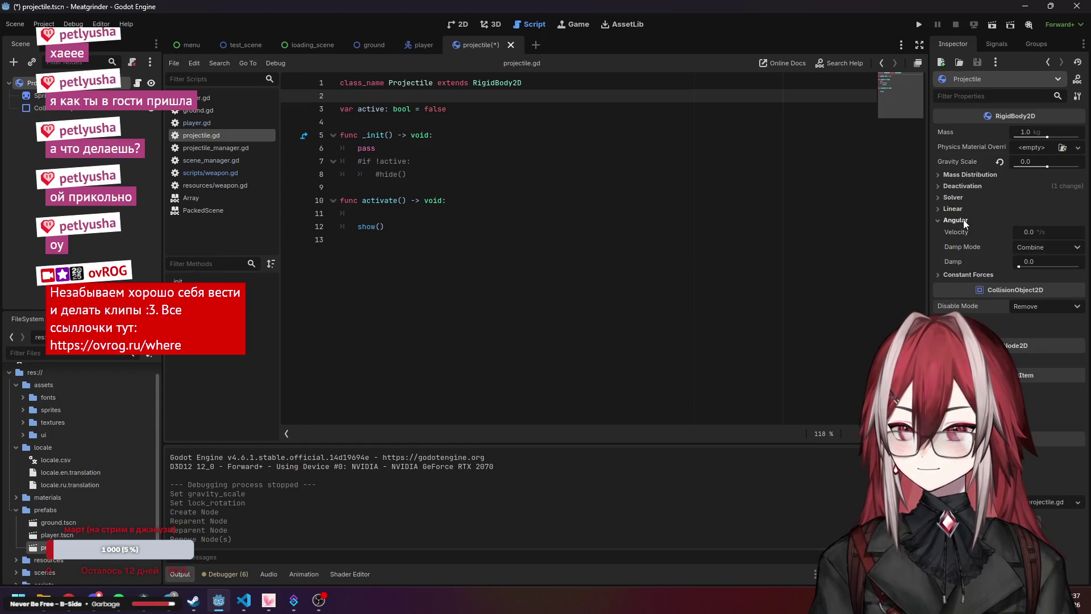
click(961, 220)
click(952, 208)
click(952, 208)
- Set Continuous CD under Solver from Disabled to Cast Shape
click(956, 198)
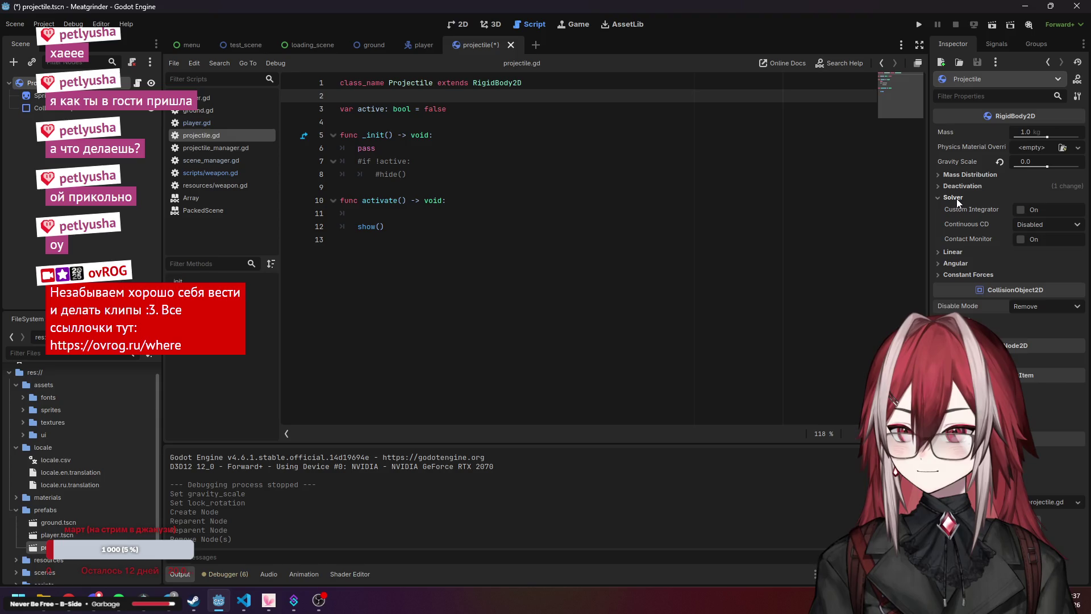
click(1031, 225)
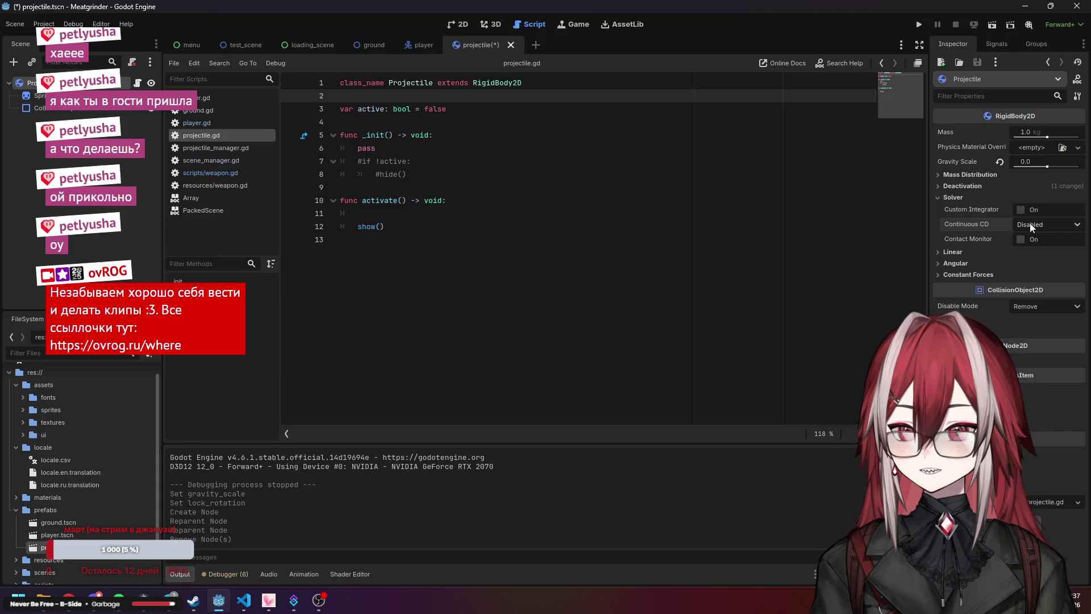
click(1061, 269)
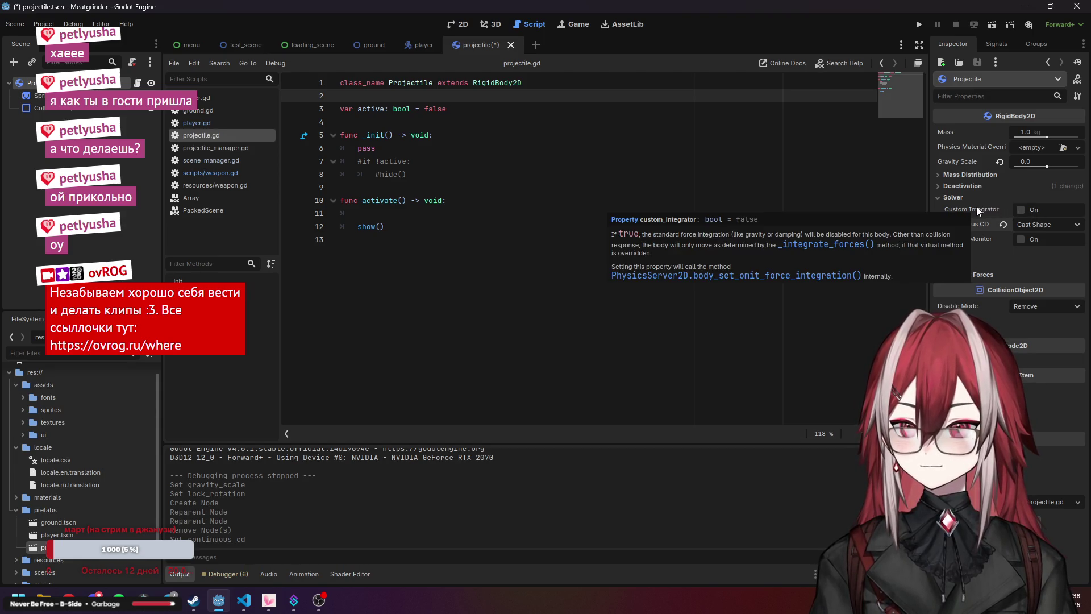
click(958, 196)
- Browse the Deactivation and Mass Distribution groups, leaving freeze mode at Static
click(963, 186)
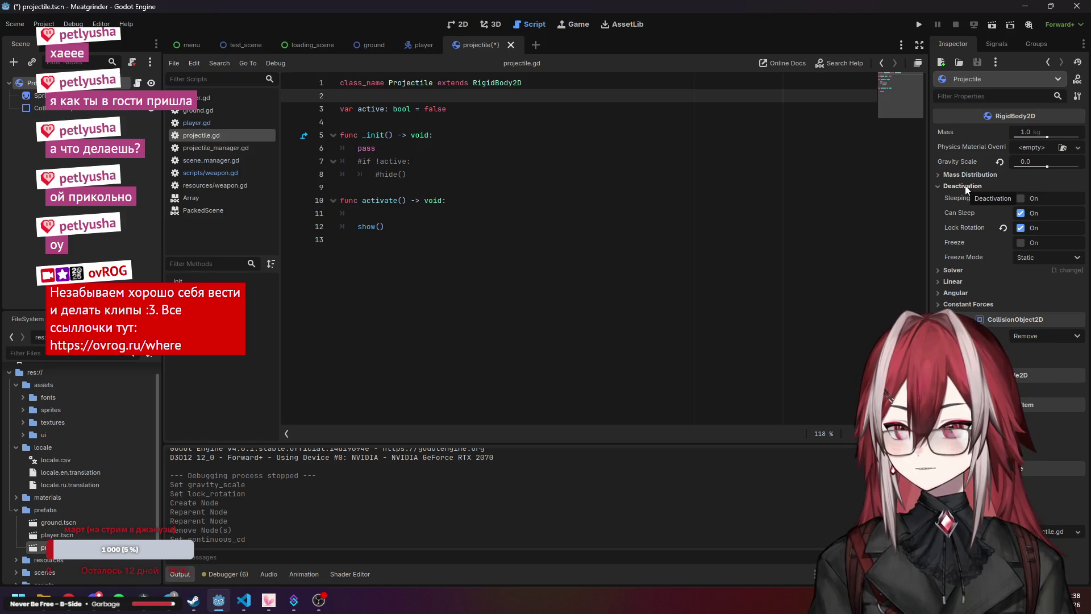
click(1041, 257)
click(1041, 257)
click(976, 187)
click(980, 175)
click(980, 176)
click(981, 178)
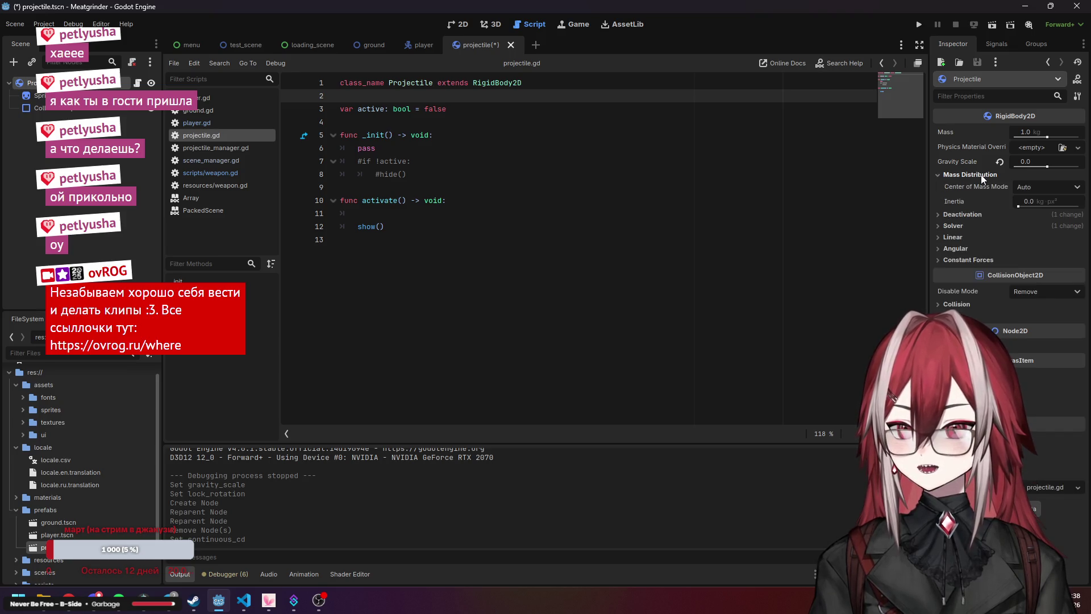
click(981, 175)
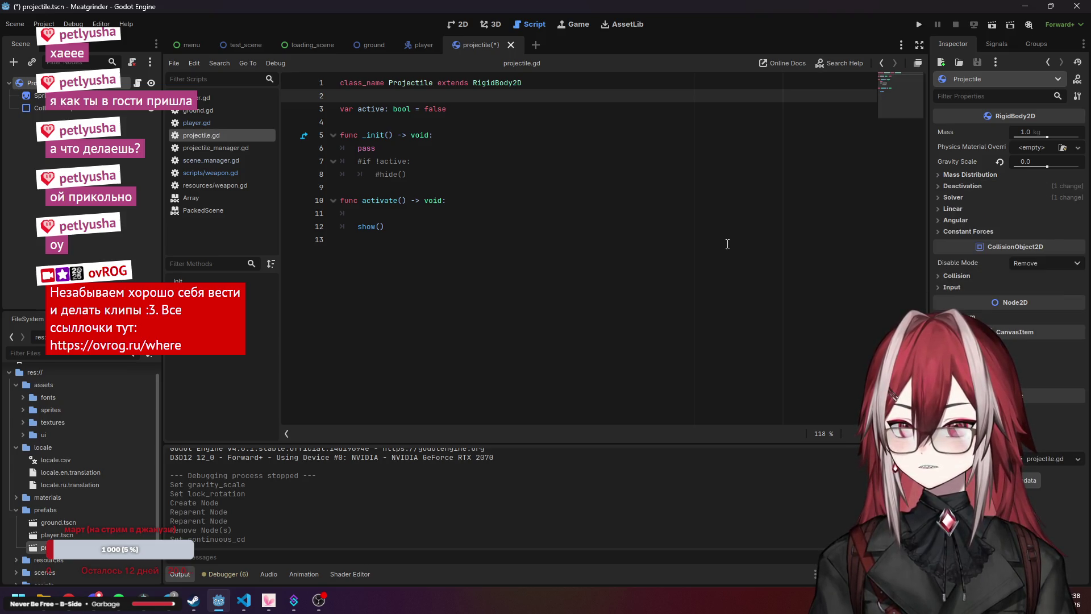
click(94, 601)
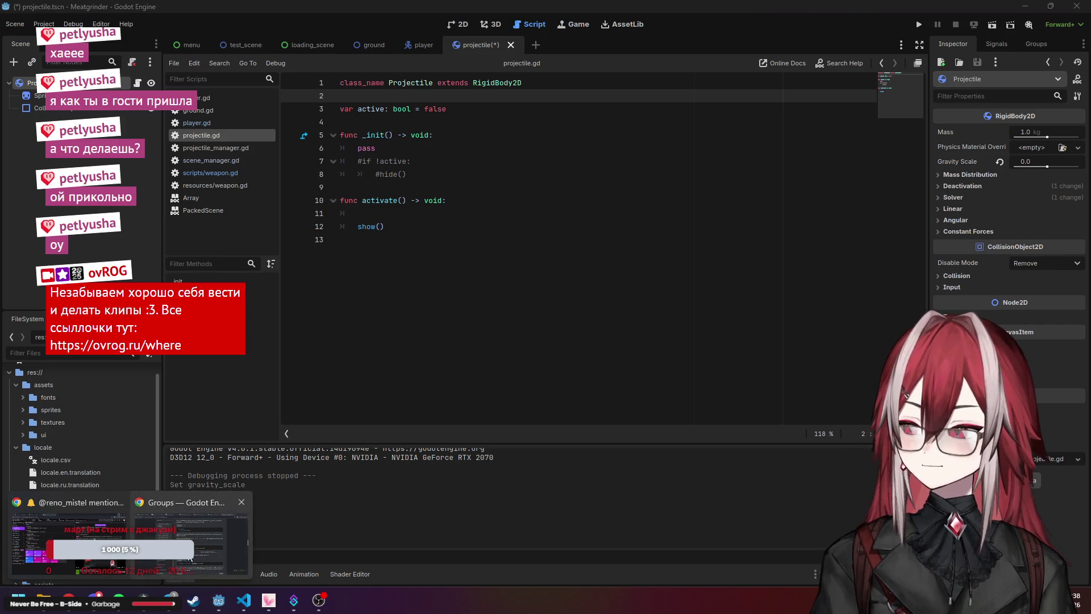
- Search 'godot projectile' in a new Chrome tab and open the KidsCanCode Shooting projectiles recipe
click(189, 556)
click(975, 11)
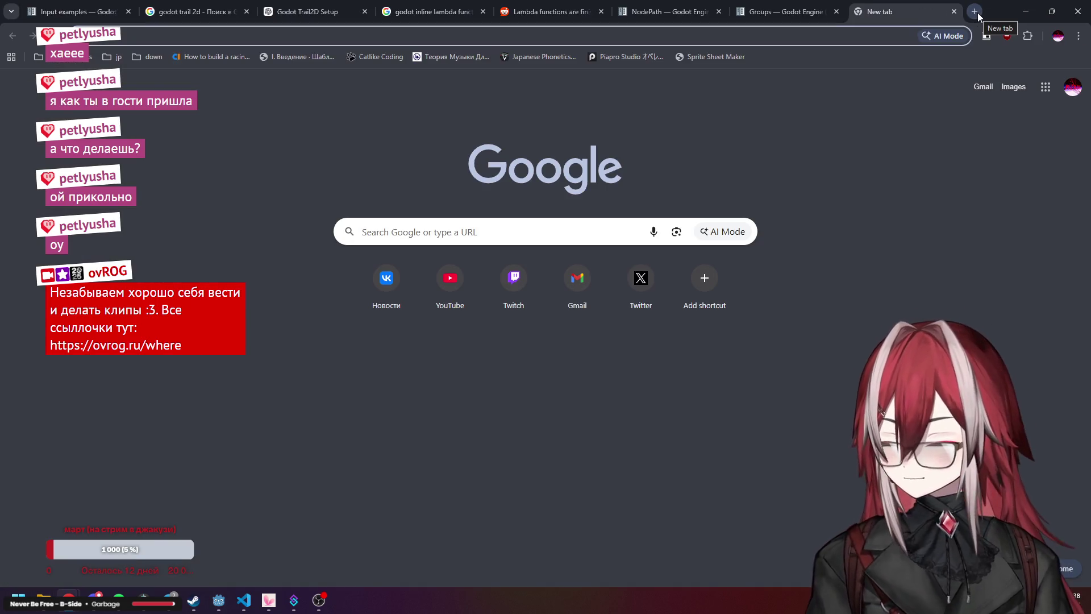
text(godot )
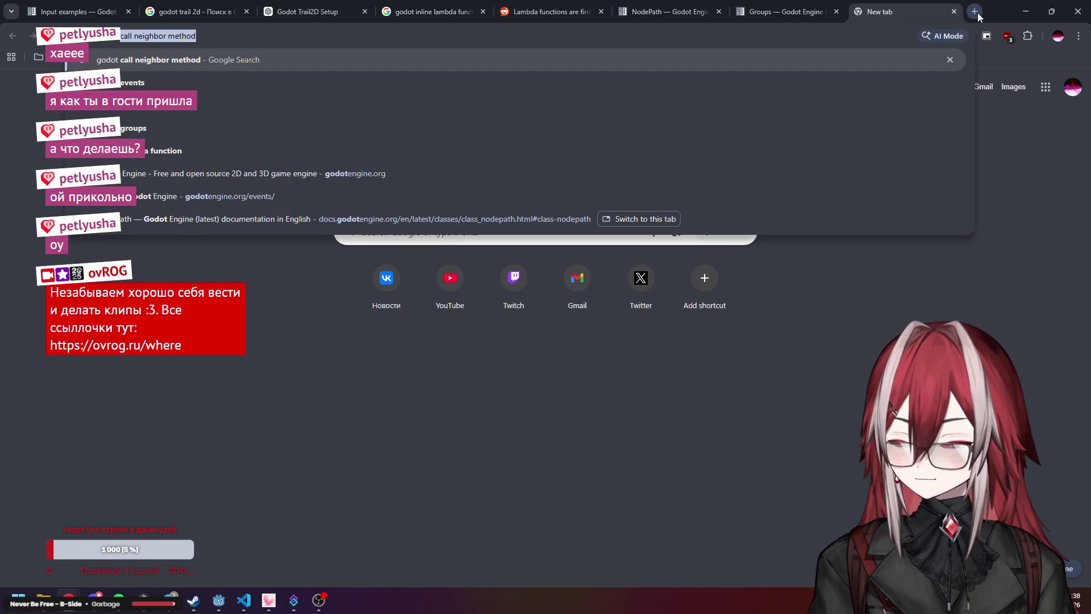
text(proje)
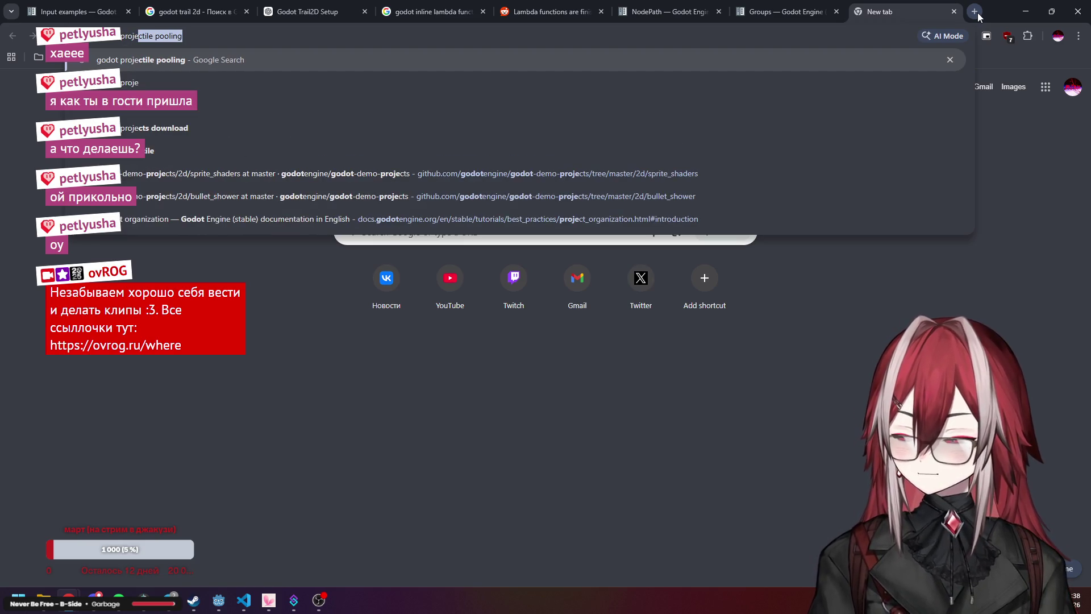
text(ctile)
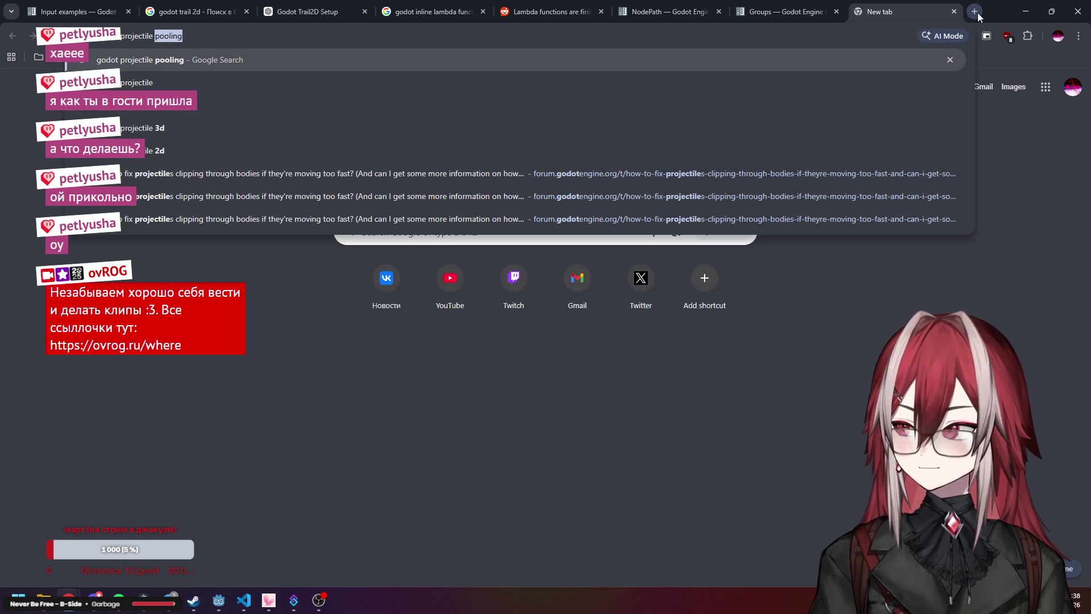
key(Return)
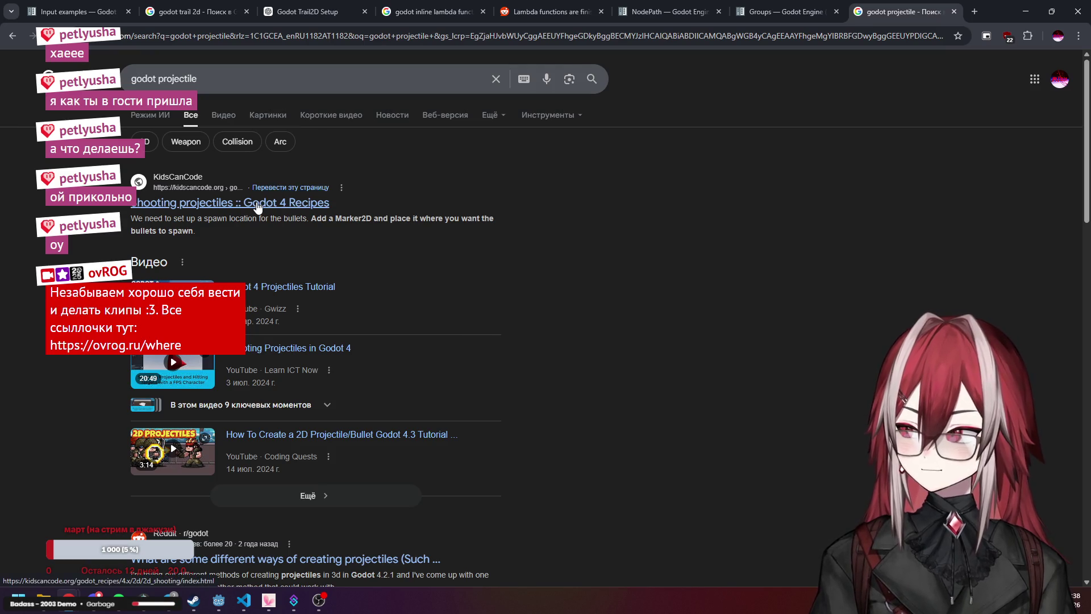
click(258, 207)
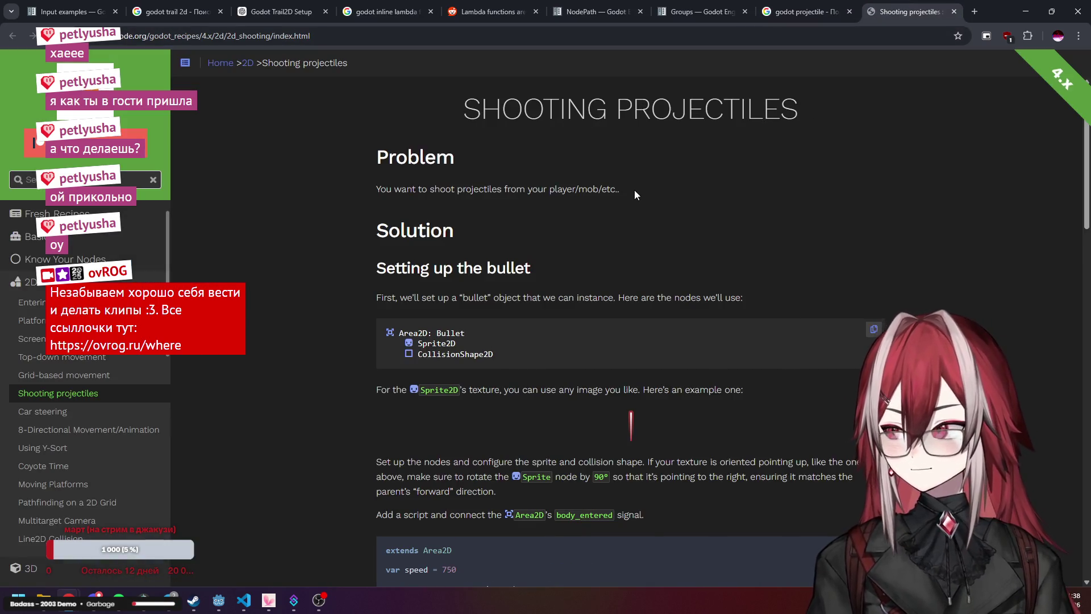
- Scroll down the recipe and select shoot() in the code sample
scroll(547, 244, down, 7)
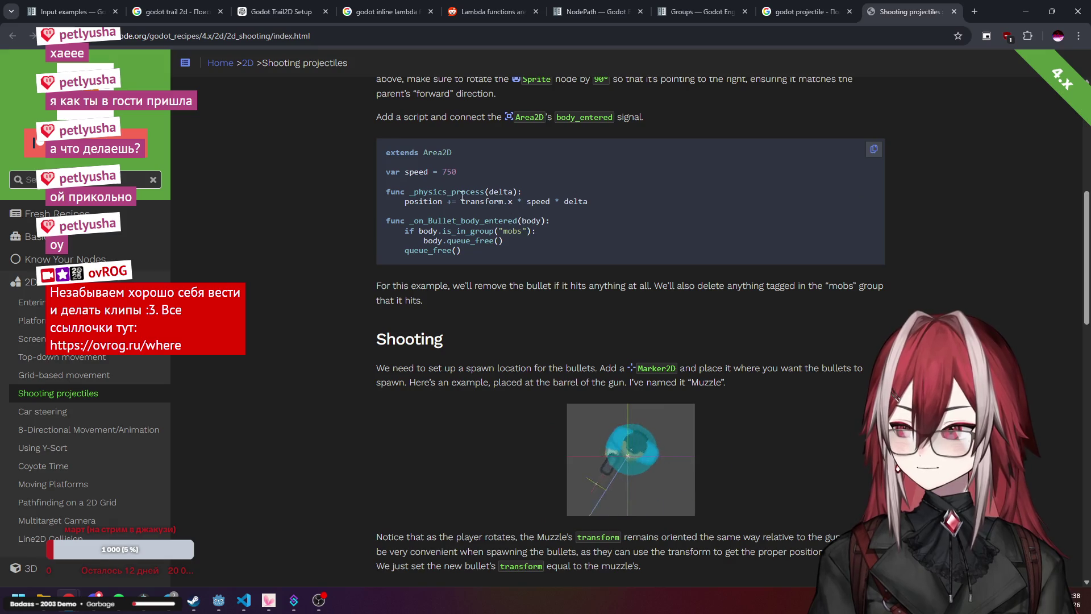
scroll(543, 289, down, 4)
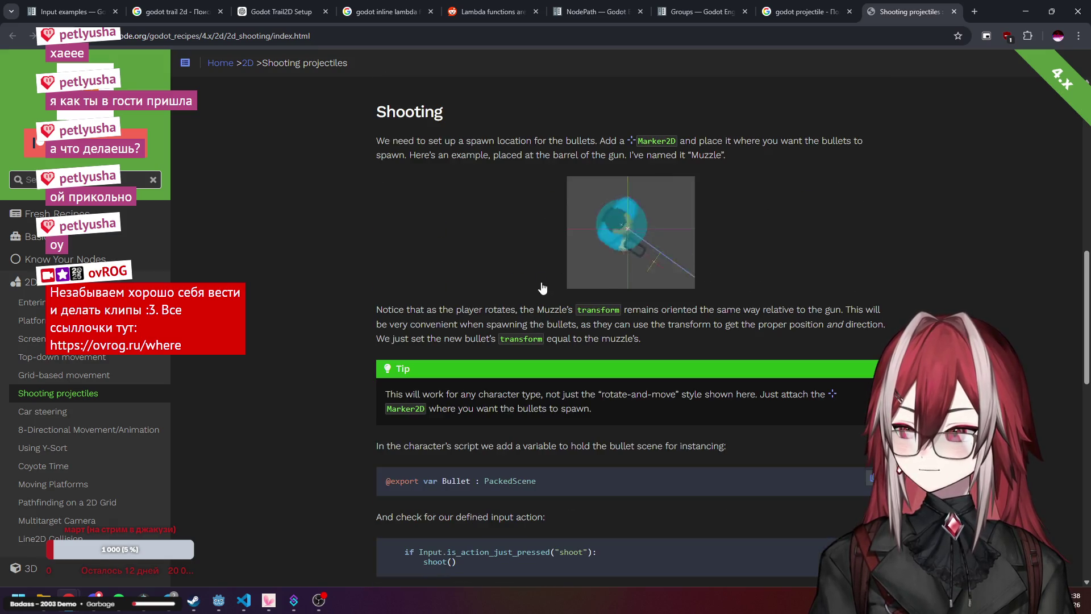
scroll(553, 259, down, 4)
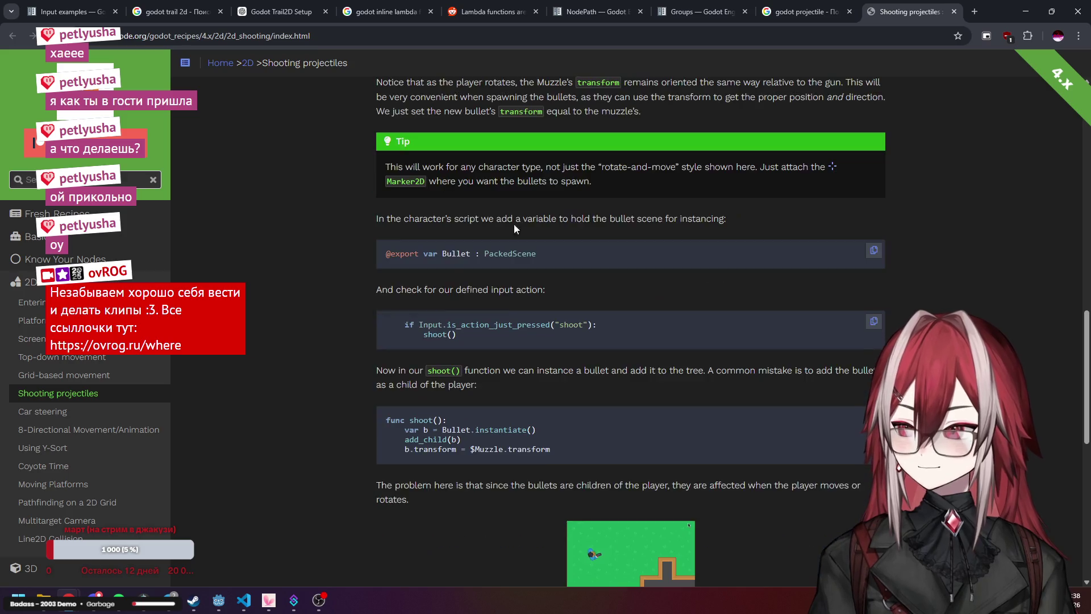
scroll(518, 226, down, 2)
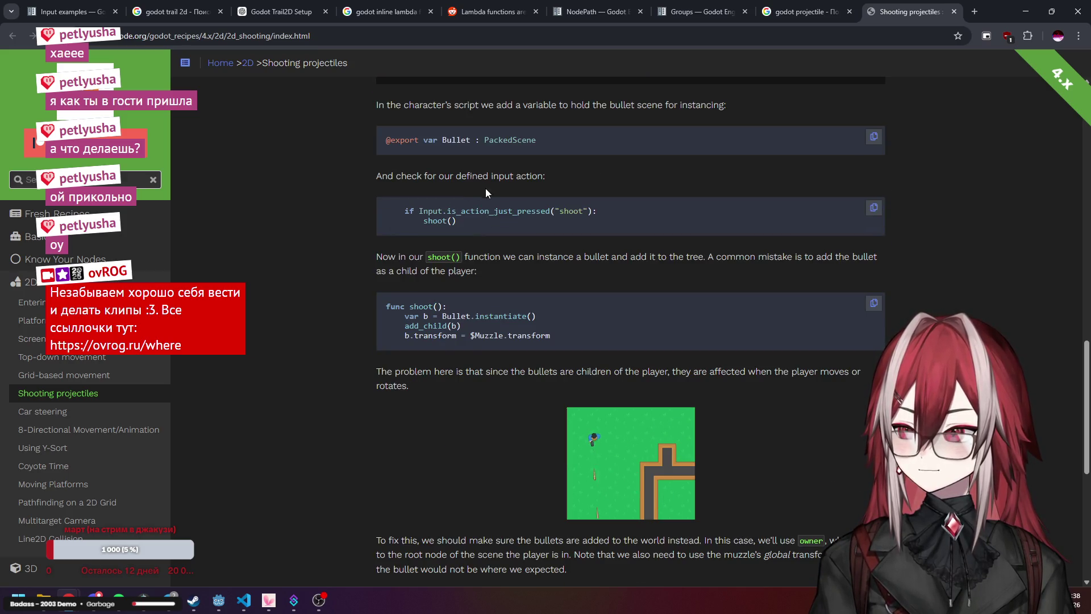
double_click(446, 221)
drag(478, 317, 517, 322)
click(517, 321)
- Highlight Area2D and transform.x * speed in the bullet script, then close the recipe
scroll(509, 272, down, 7)
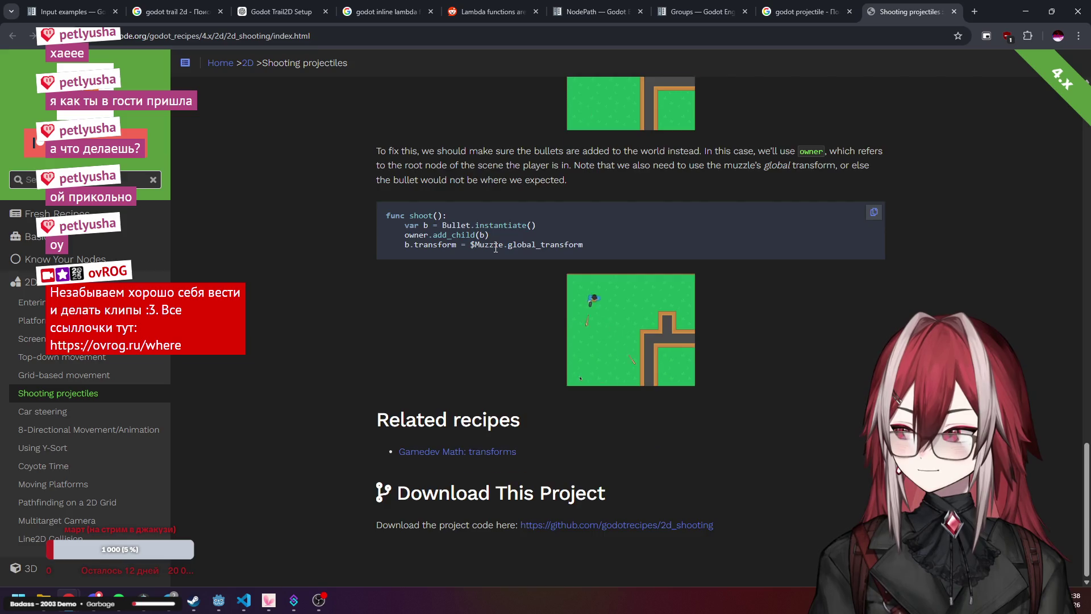
scroll(495, 249, up, 18)
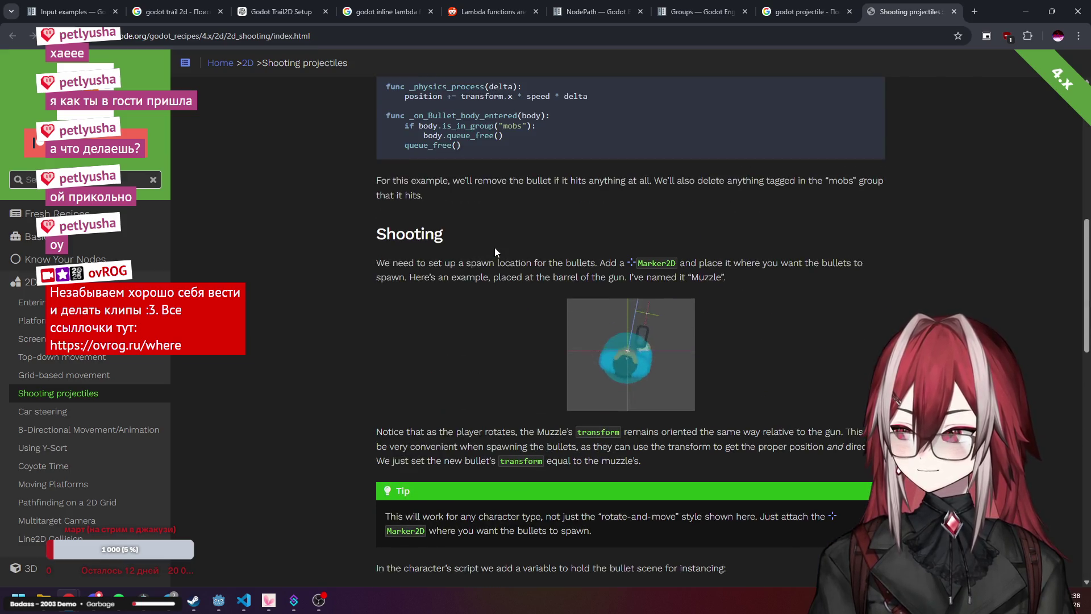
scroll(495, 248, up, 7)
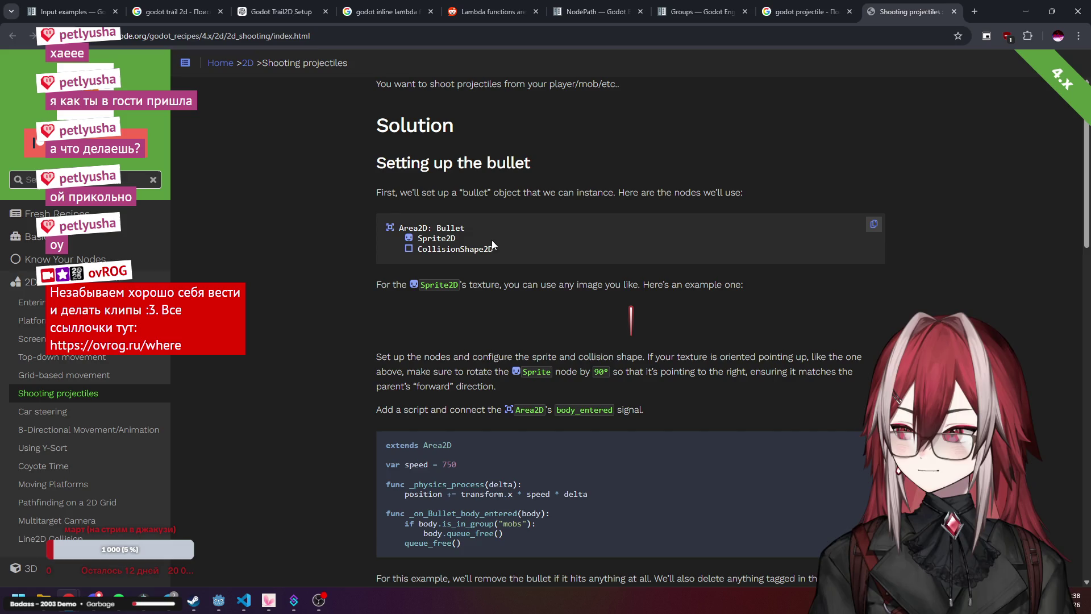
drag(428, 228, 402, 226)
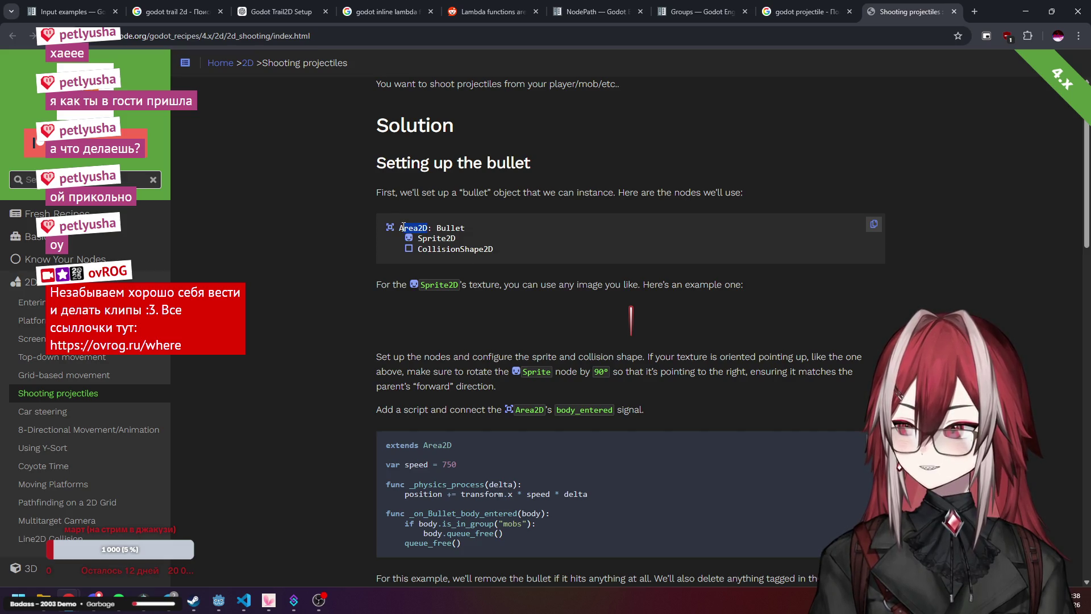
scroll(525, 240, down, 2)
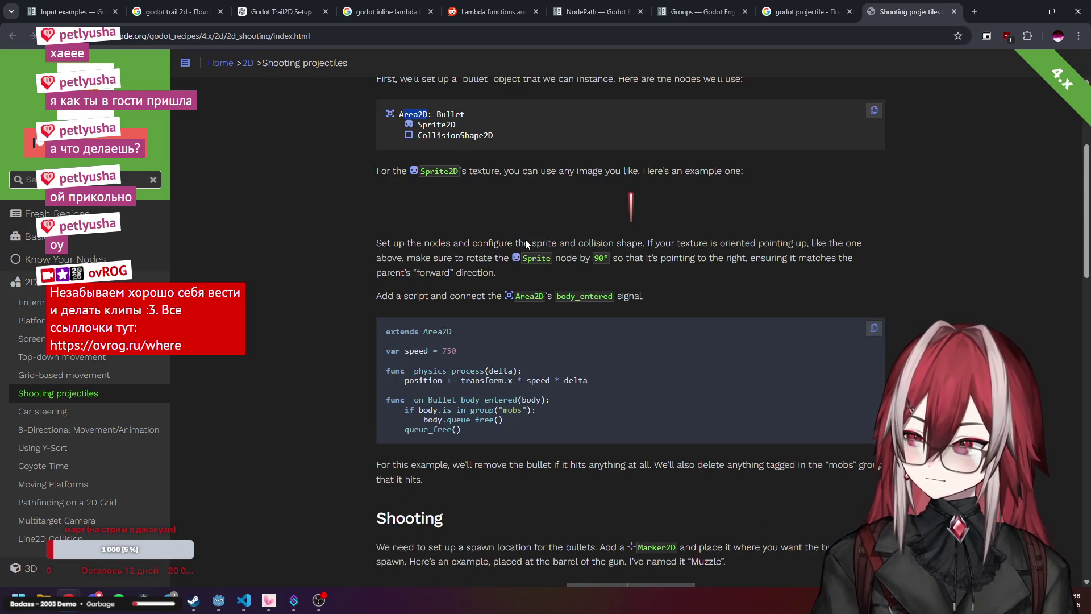
scroll(525, 240, down, 2)
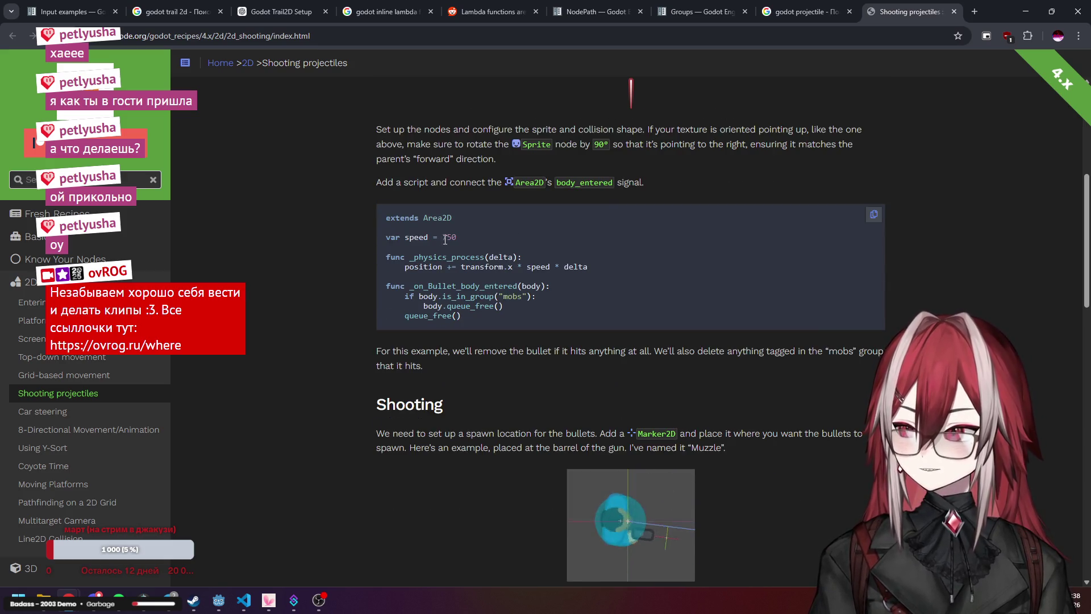
drag(462, 267, 550, 267)
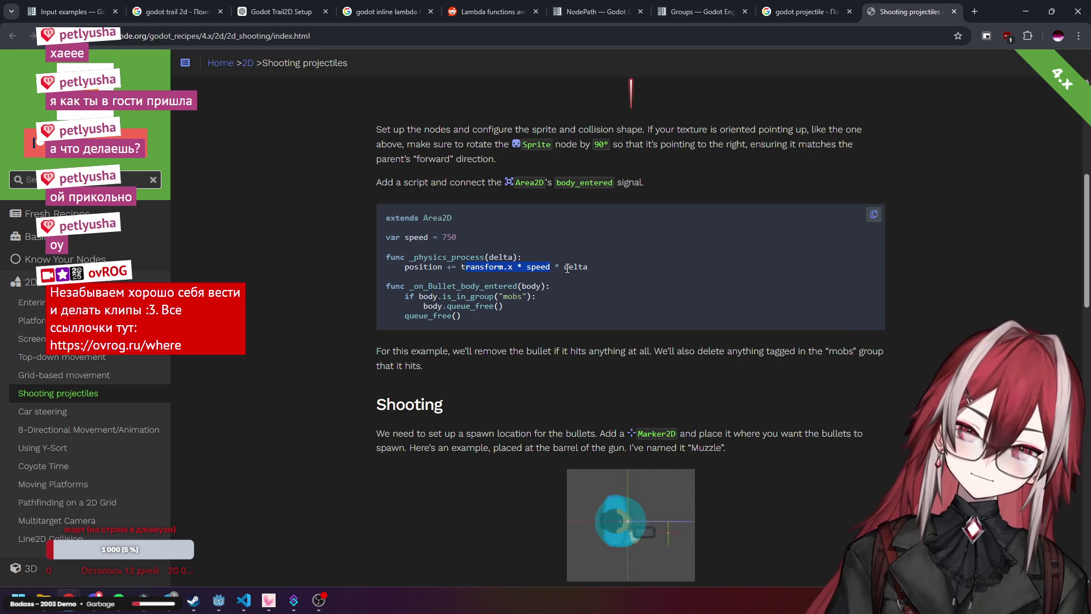
scroll(564, 271, down, 6)
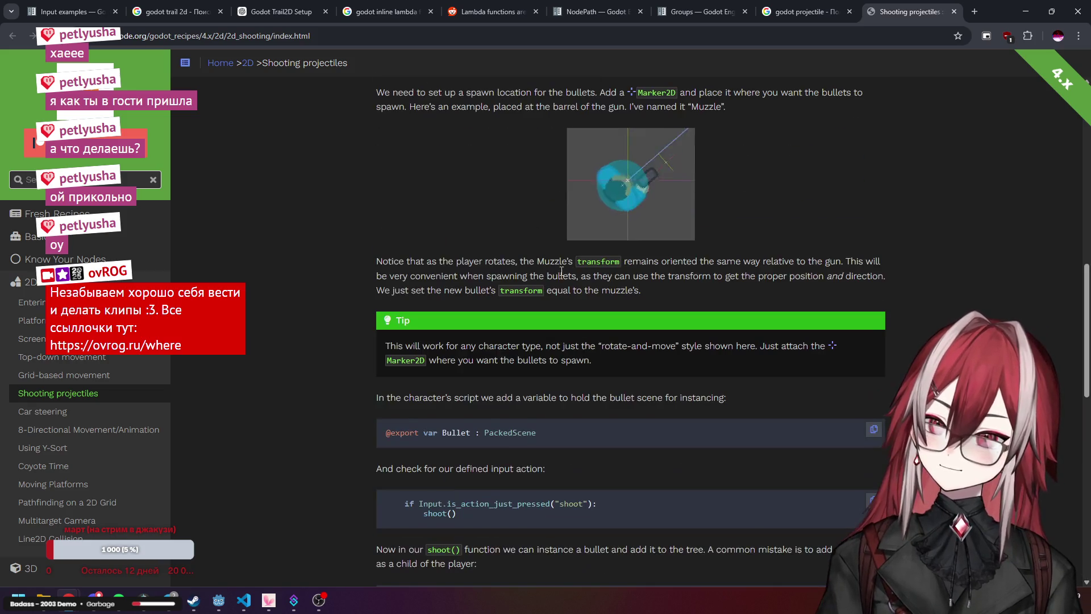
key(ctrl+w)
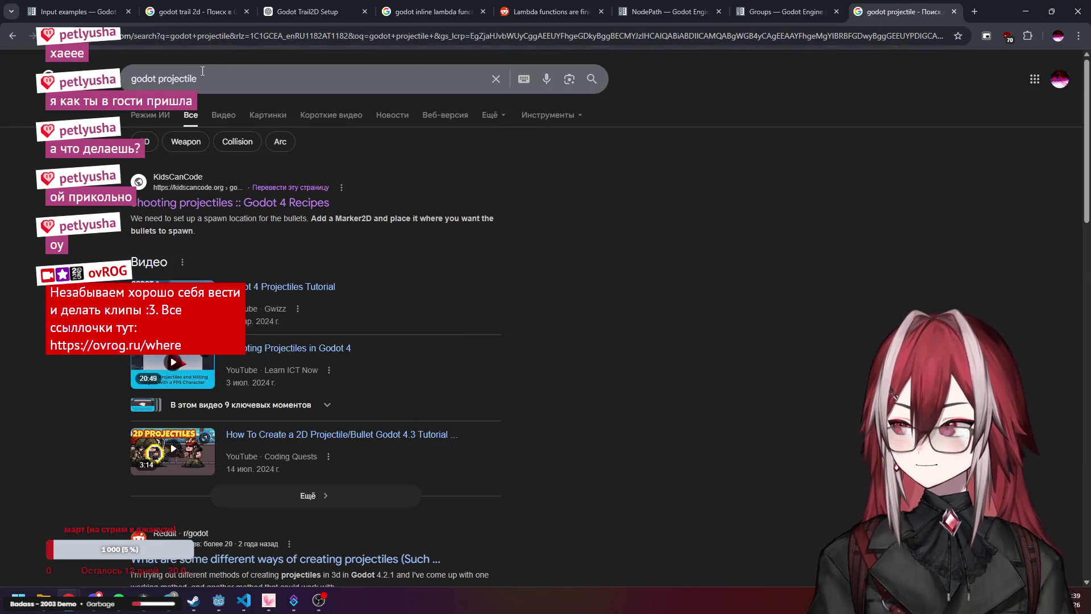
- Search 'godot rigidbody2d disable collision' and open the Godot Forum thread in a new tab
double_click(160, 76)
key(BackSpace)
text(ridi)
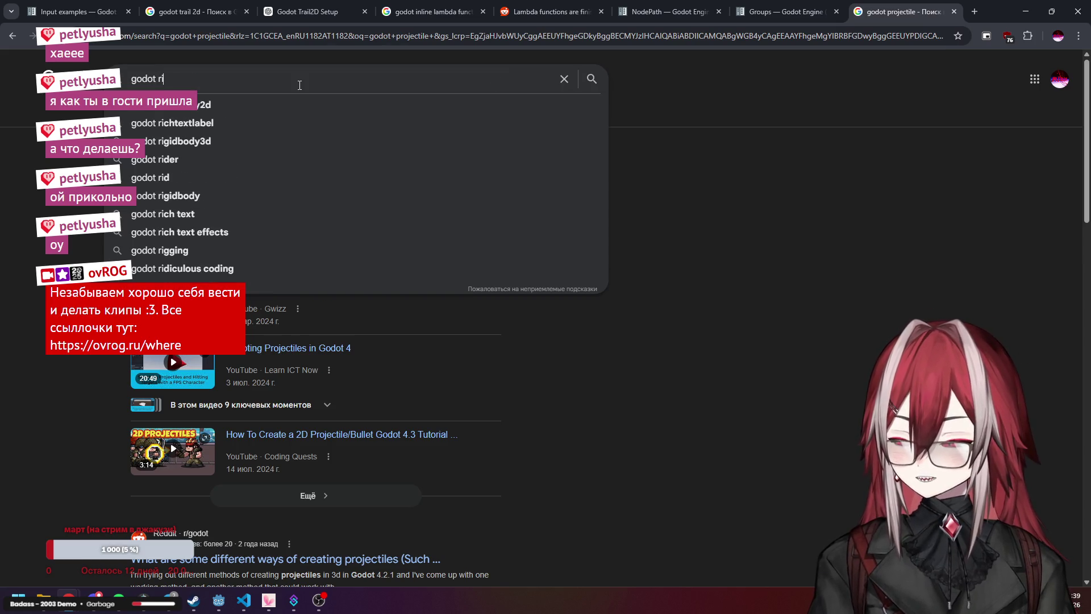
key(BackSpace)
key(BackSpace)
key(Down)
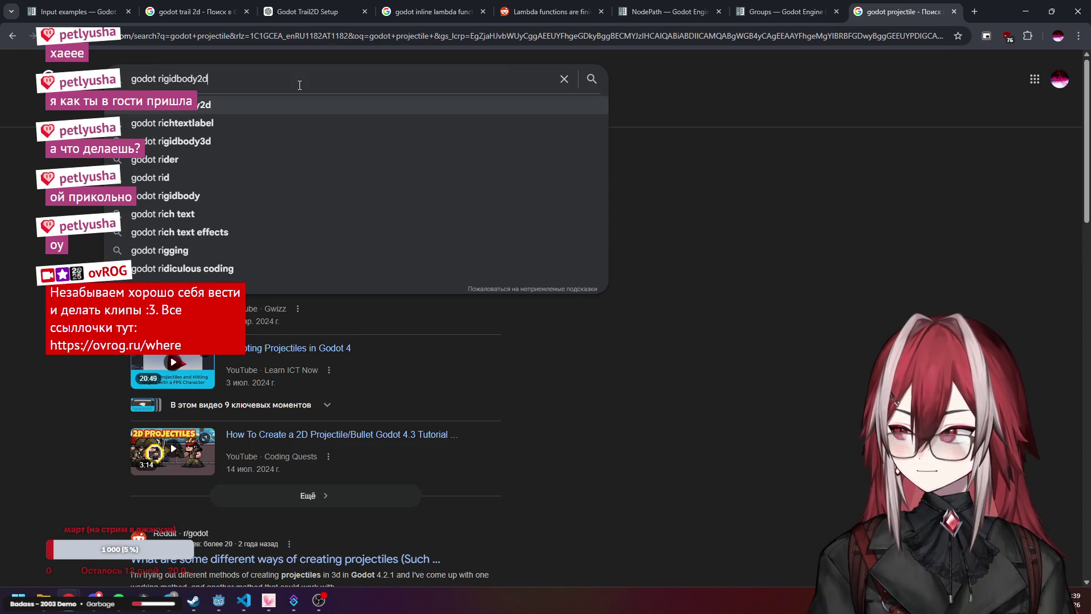
text(disab)
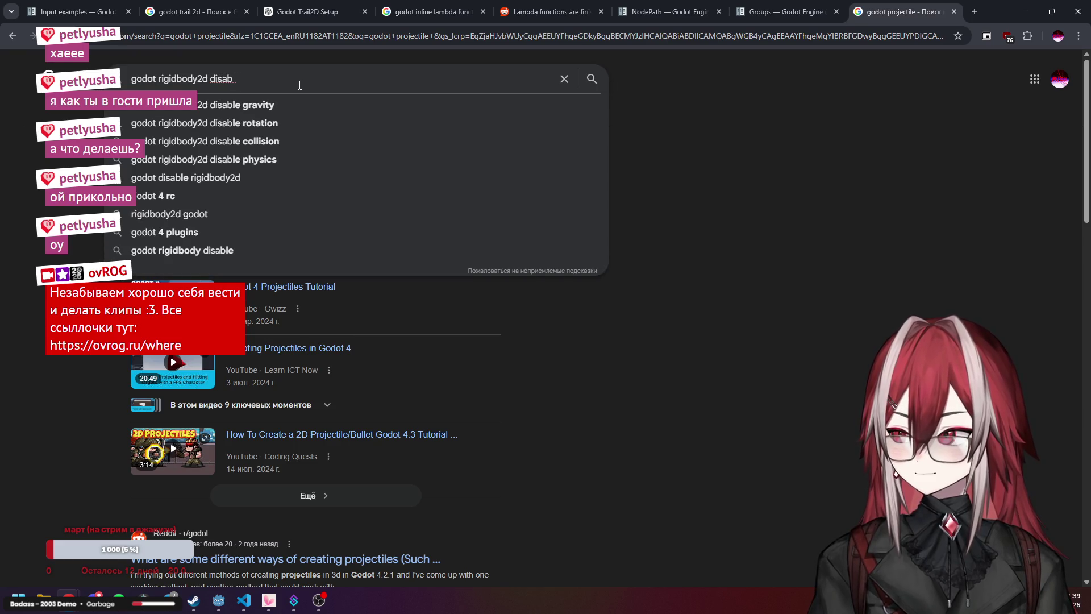
key(Down)
key(Down)
key(Down)
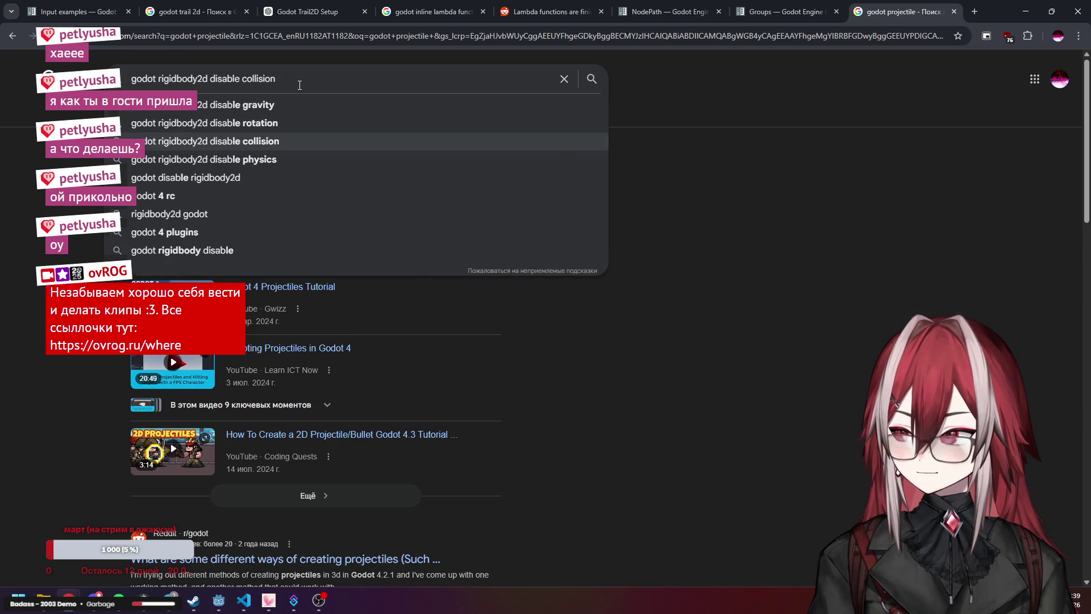
key(Return)
middle_click(296, 176)
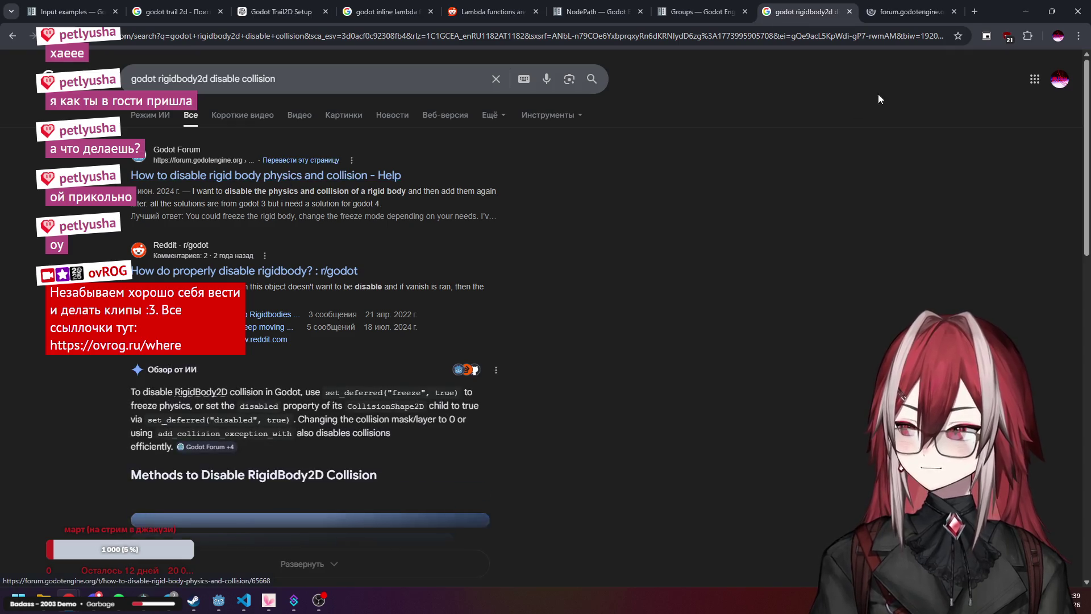
click(875, 16)
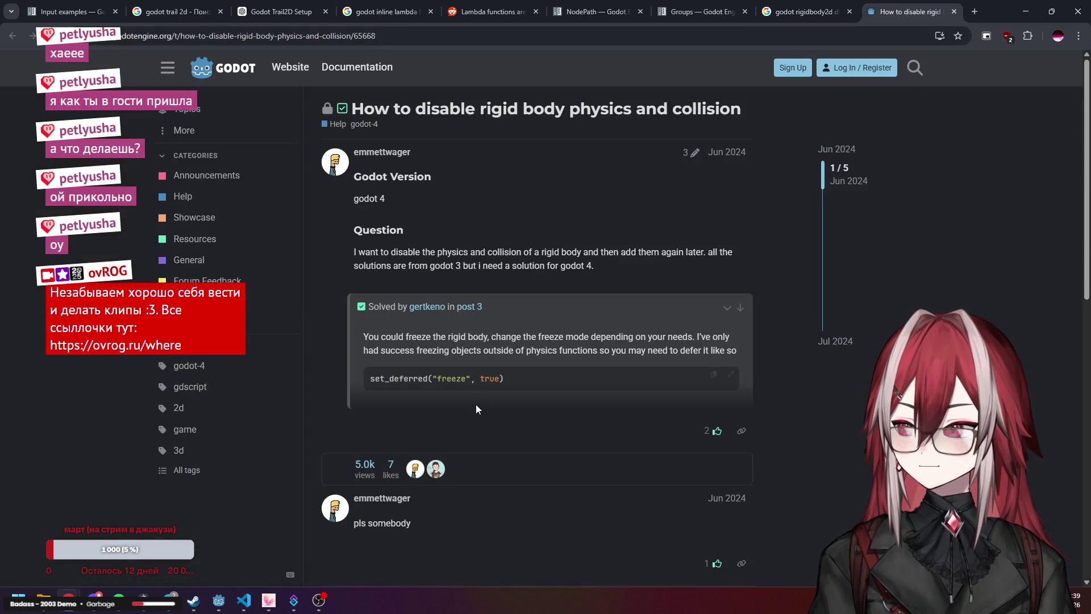
- Scroll to the thread's set_deferred("freeze", true) solution, then close the forum tab
scroll(502, 392, down, 3)
scroll(618, 283, down, 2)
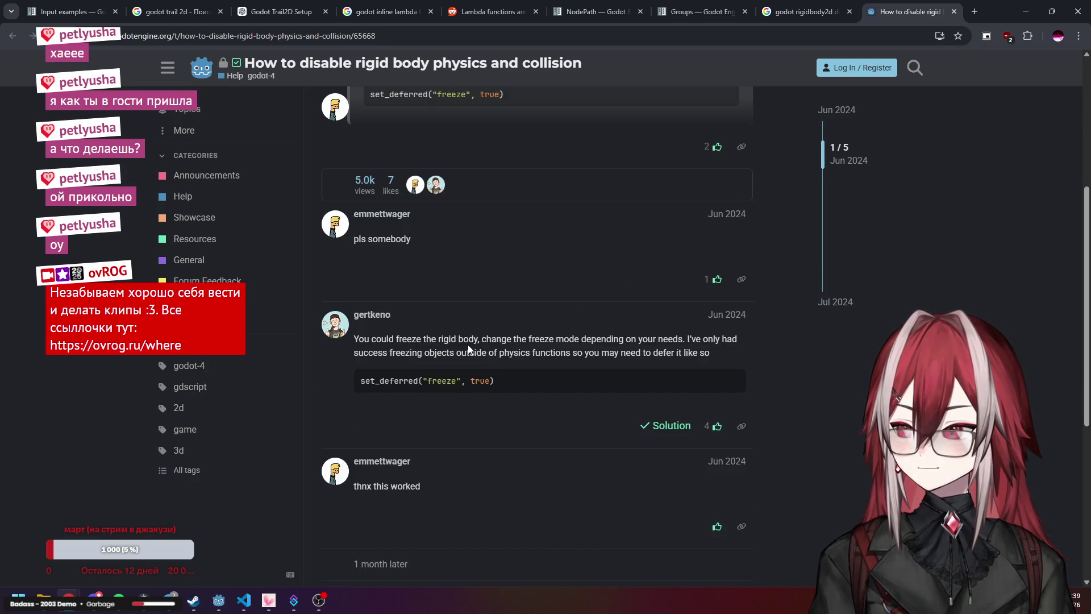
scroll(556, 342, down, 5)
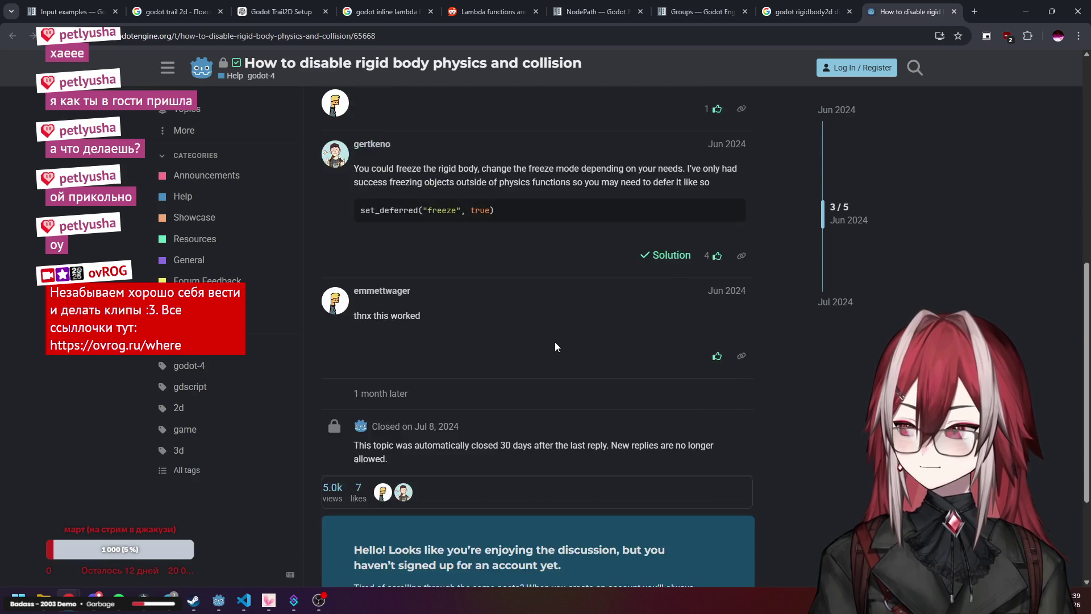
click(954, 11)
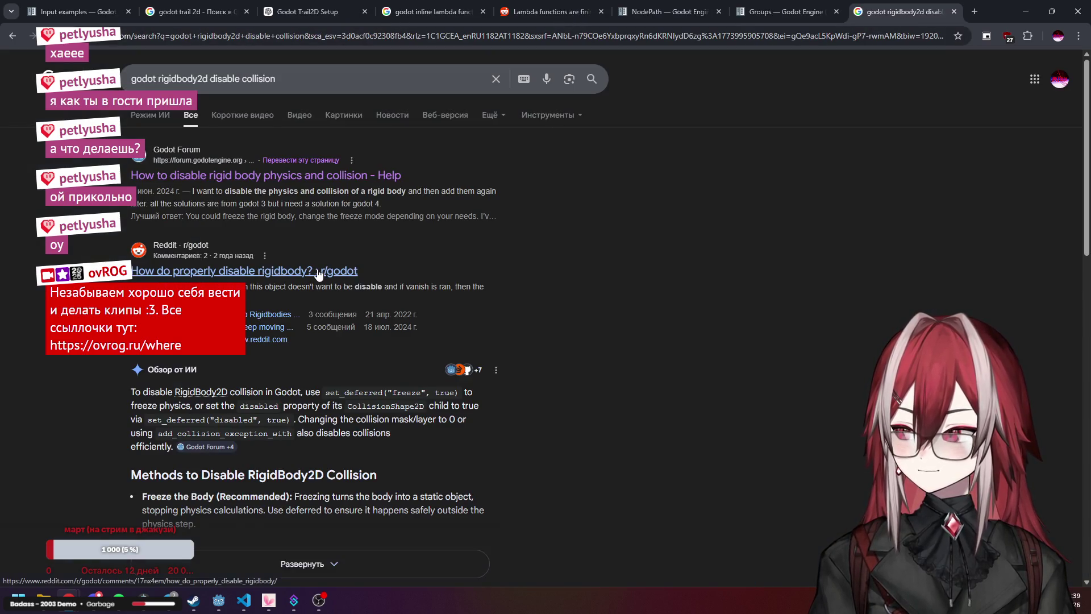
- Expand and read the AI overview, then delete 'disable collision' from the search query
scroll(305, 310, down, 1)
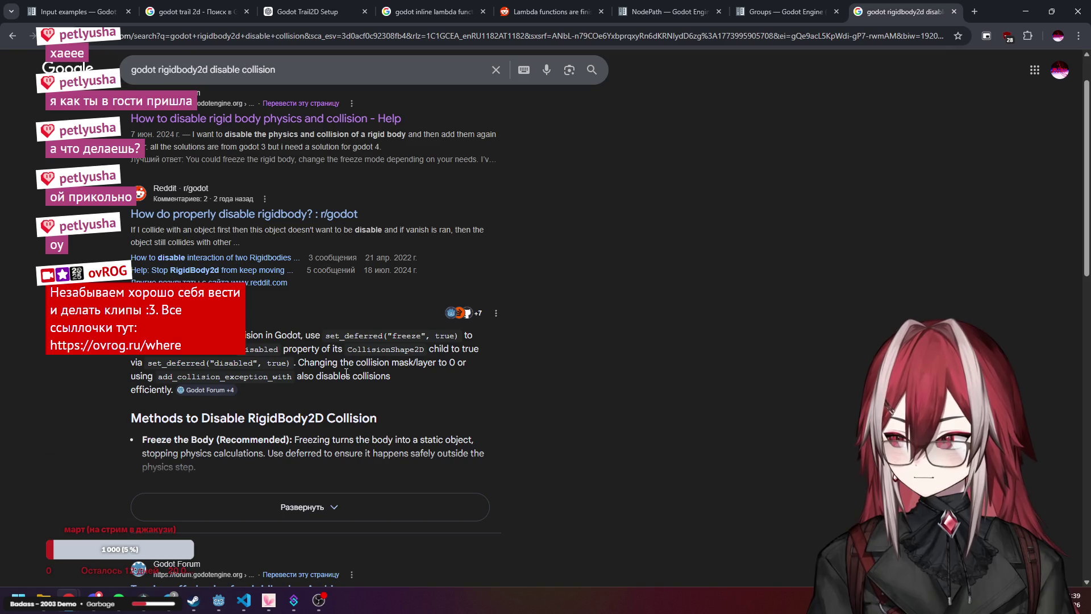
scroll(366, 373, down, 1)
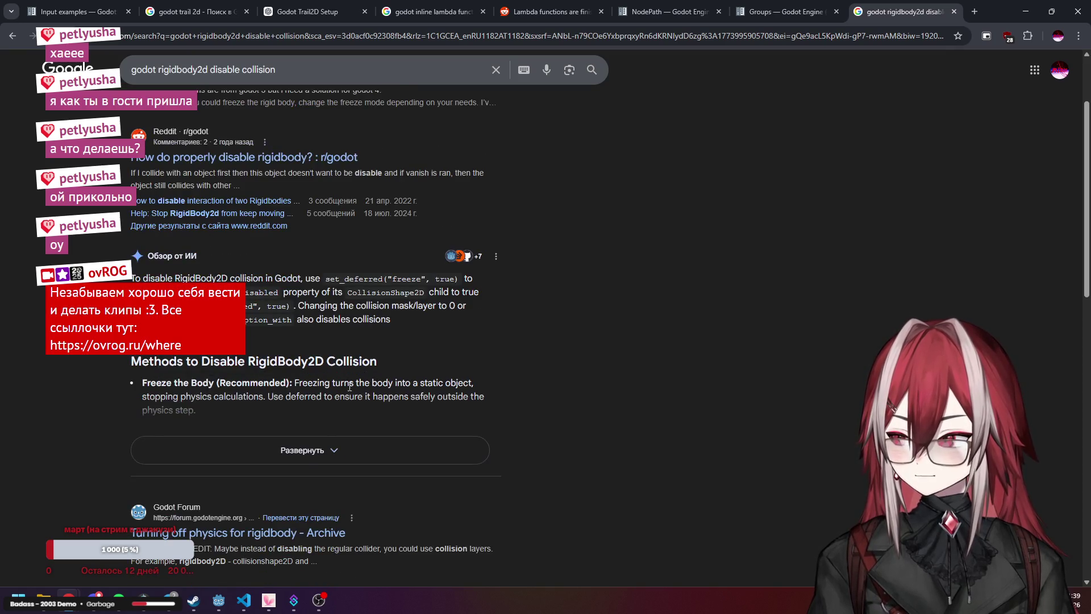
click(304, 452)
scroll(349, 337, down, 7)
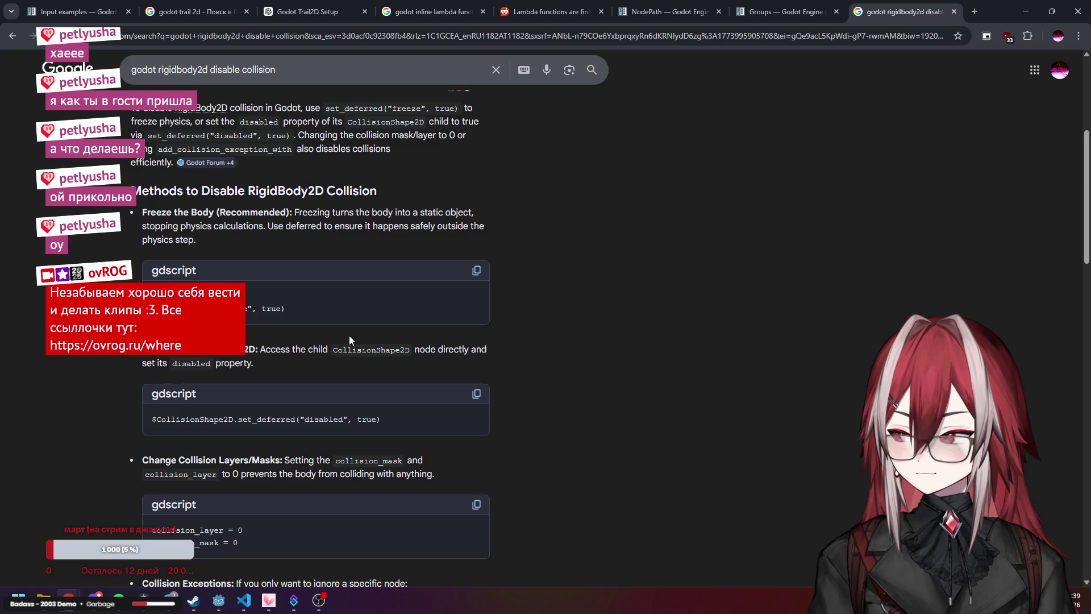
scroll(350, 337, up, 9)
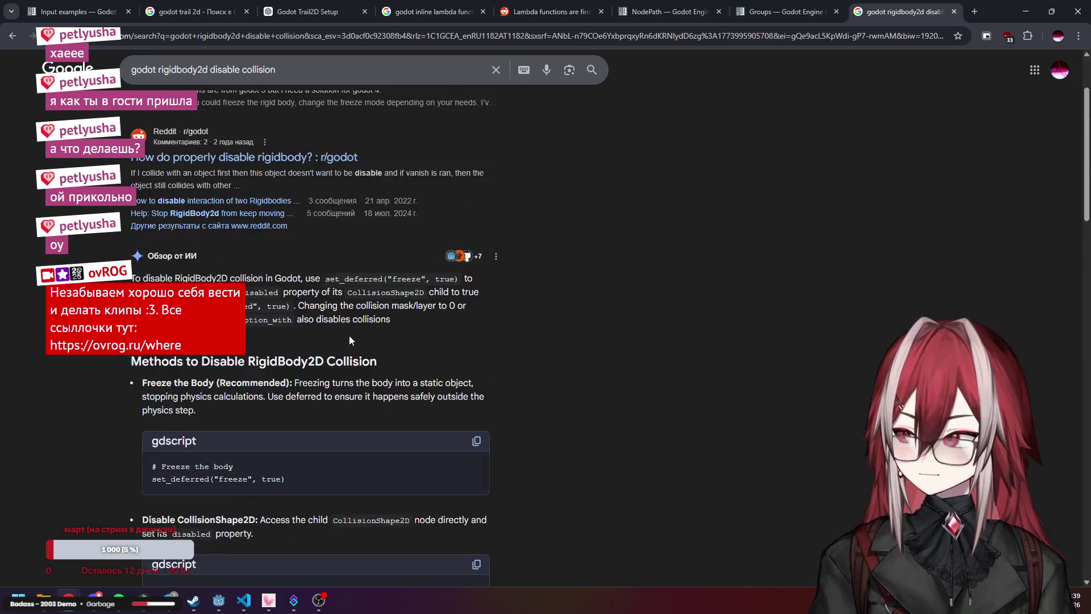
drag(210, 78, 353, 78)
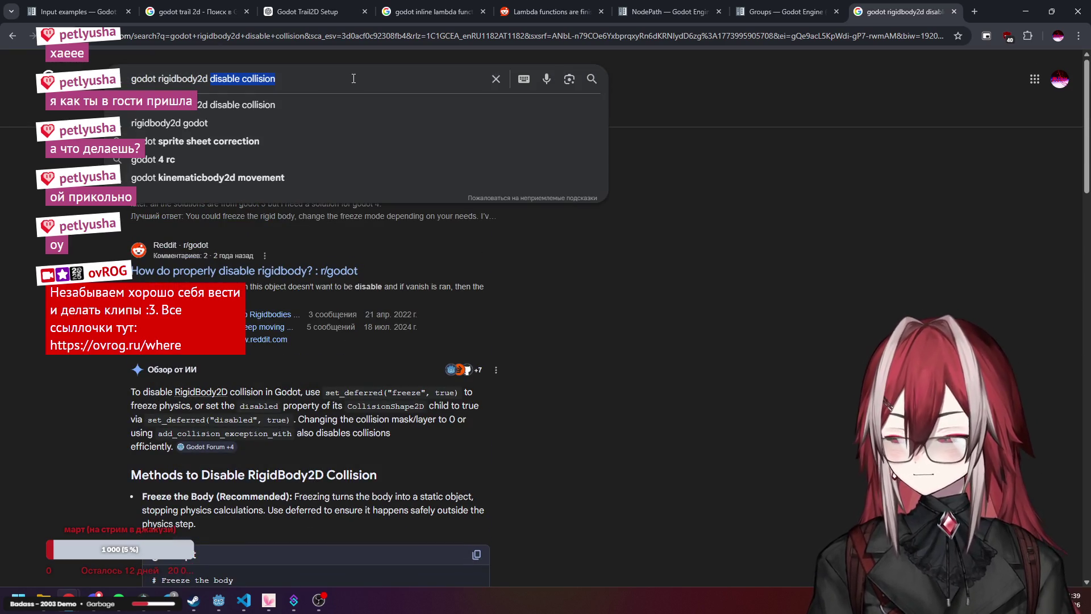
key(BackSpace)
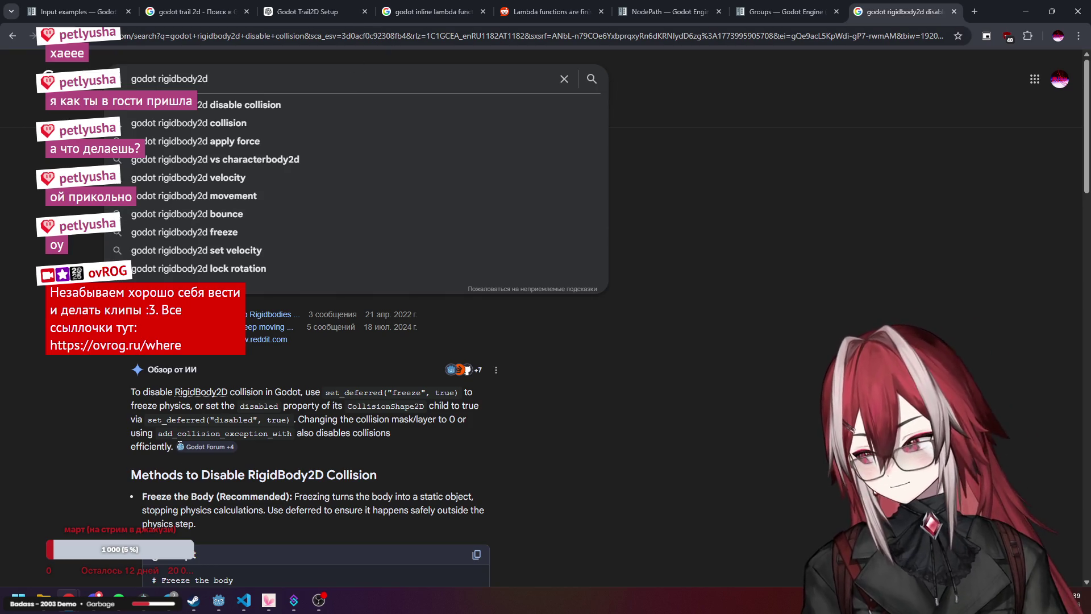
- Switch to the Godot editor showing projectile.gd and open a Scene dock node's context menu
click(219, 600)
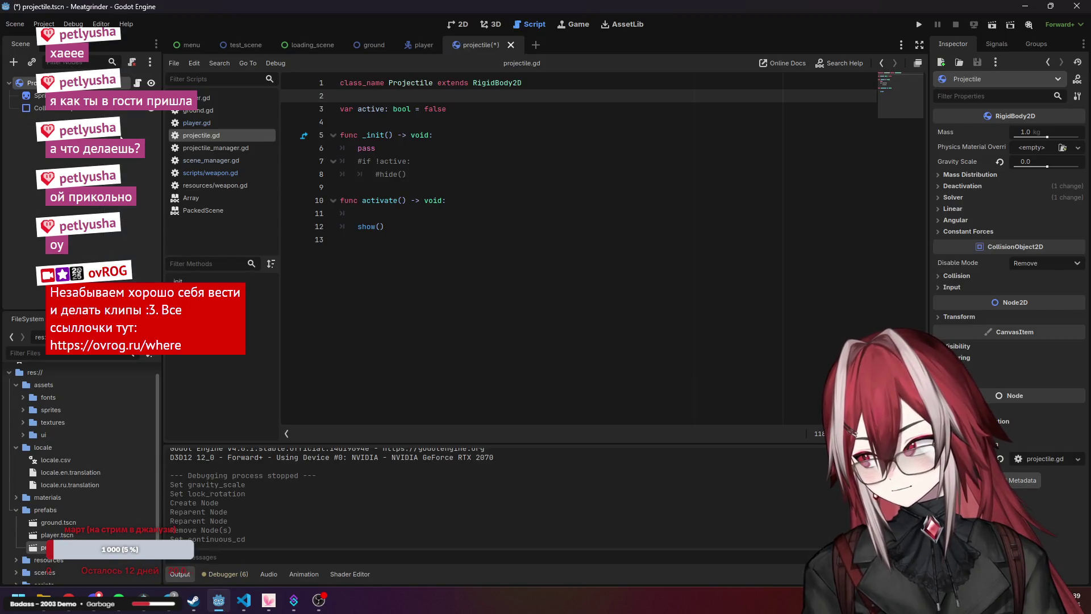
right_click(91, 137)
mouse_move(188, 143)
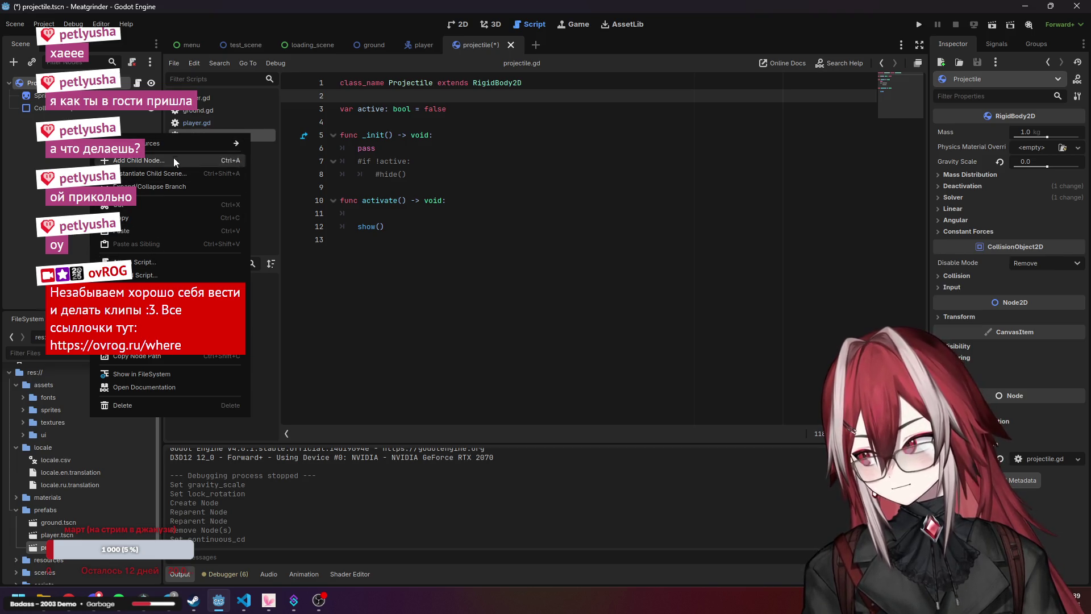
click(69, 601)
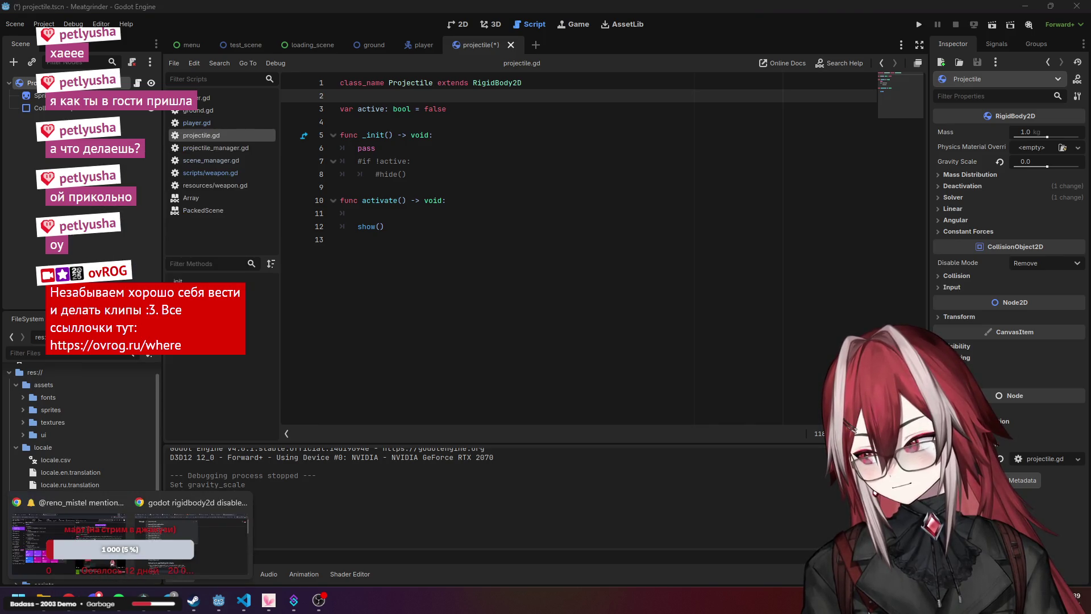
- Start a new ChatGPT chat and begin typing 'godot r'
click(192, 539)
click(312, 11)
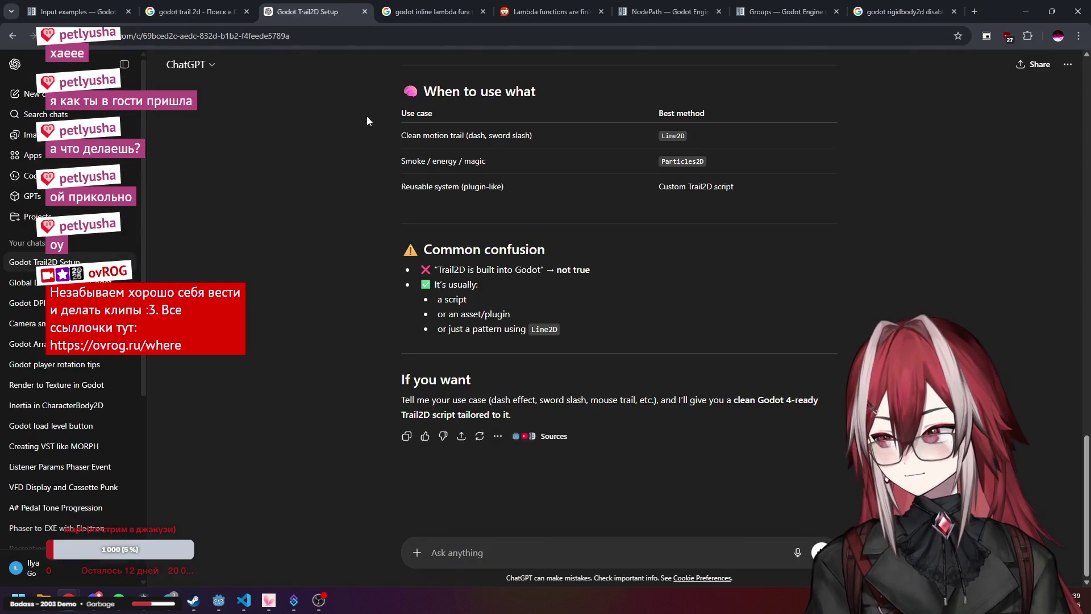
click(28, 93)
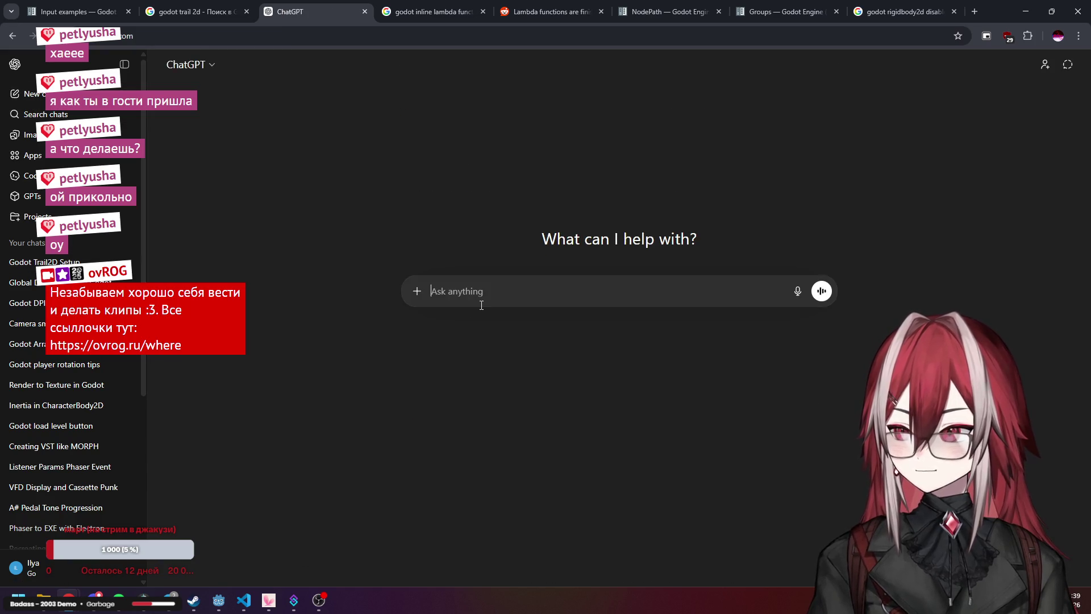
text(godot)
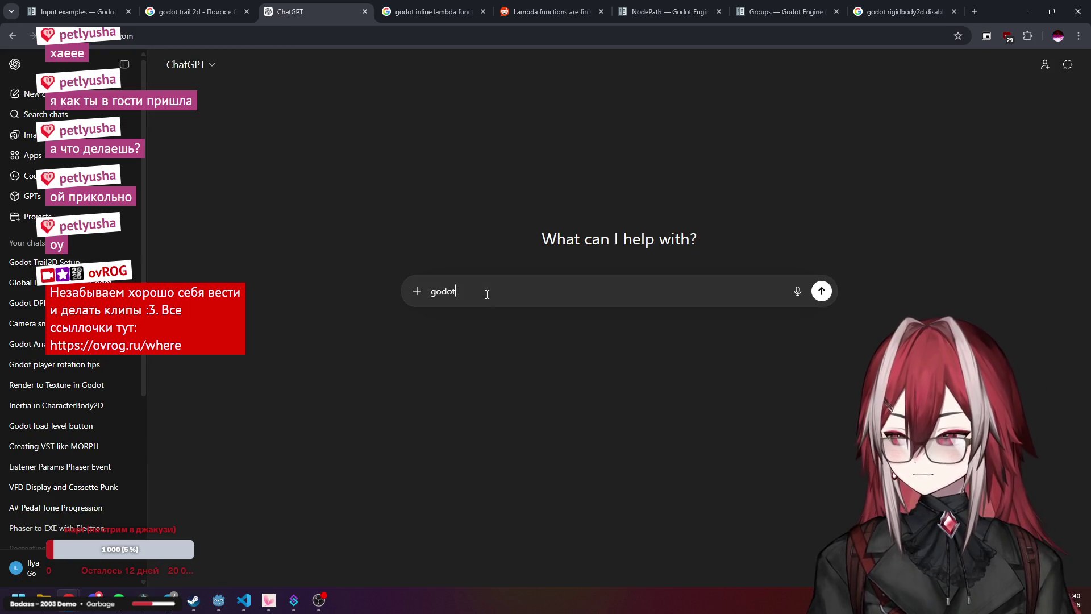
text( rigitbody)
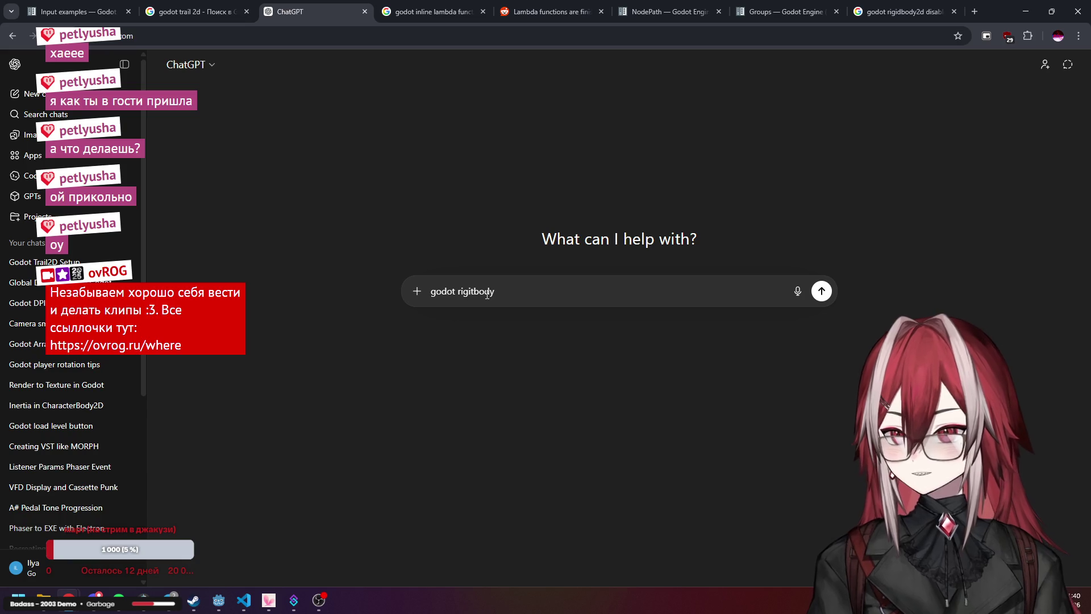
- Copy 'rigidbody2d' from the Google query and paste it over the misspelled word in the prompt
click(864, 17)
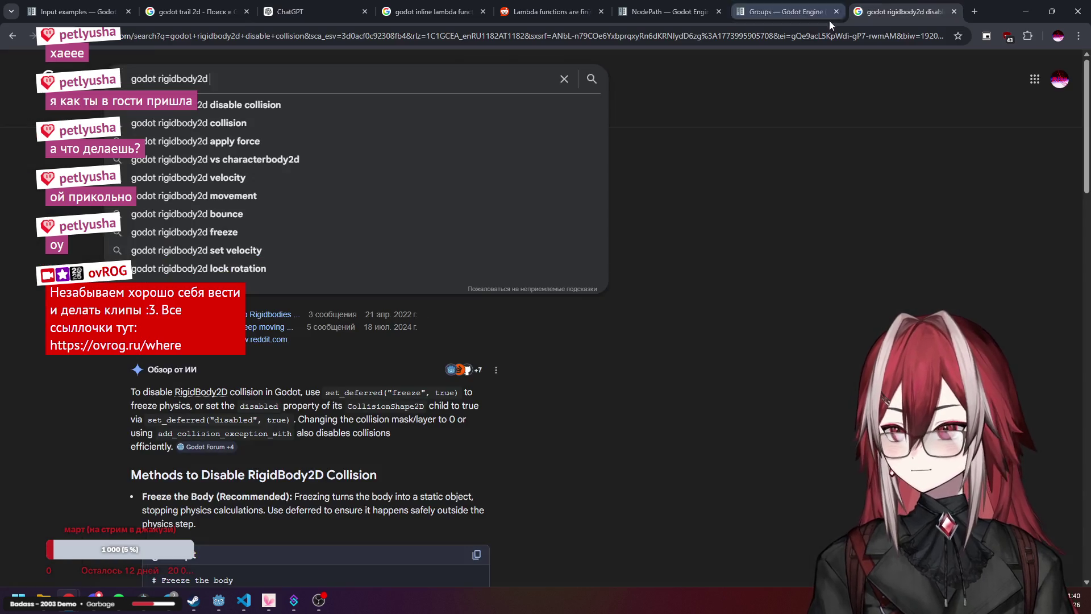
drag(228, 87, 156, 78)
key(ctrl+c)
click(193, 11)
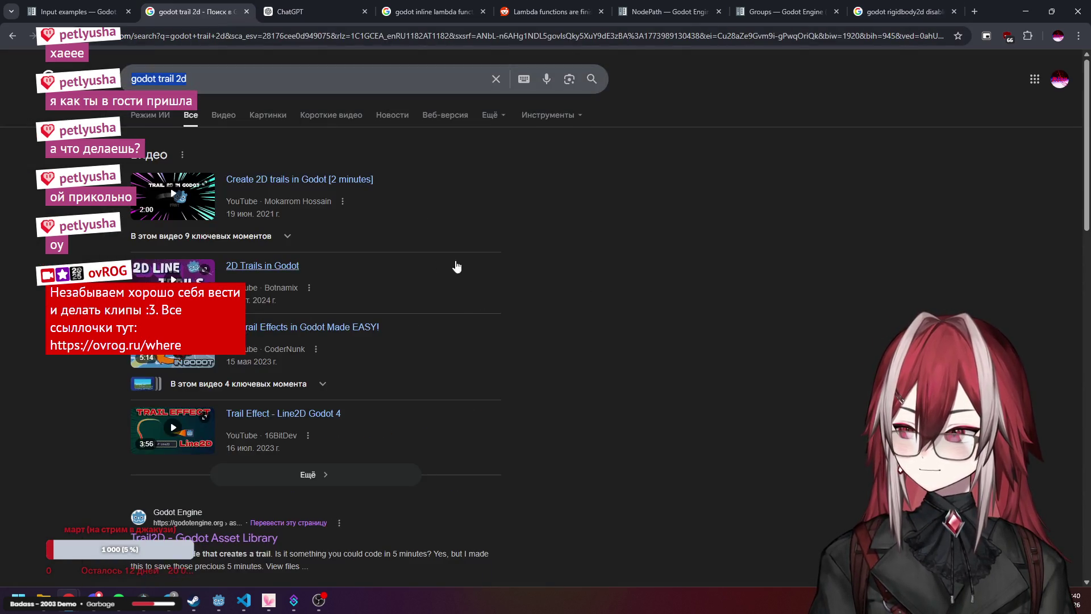
click(312, 11)
double_click(460, 291)
key(ctrl+v)
- Close the Input examples and godot trail 2d tabs and add a blank new tab
middle_click(109, 8)
middle_click(109, 6)
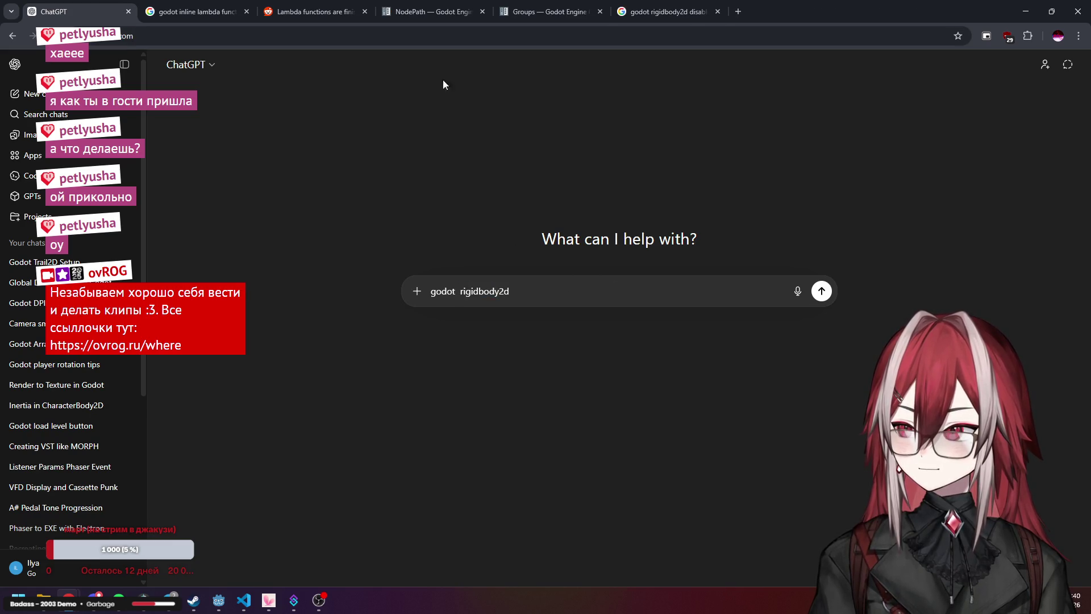
click(739, 11)
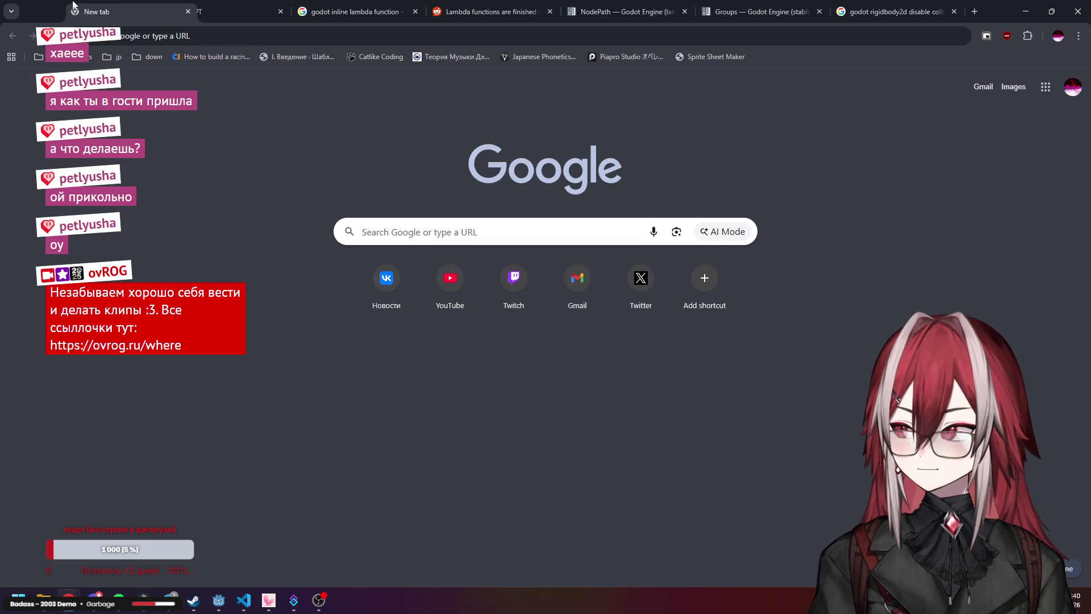
- Open Twitch's Stream Manager via the avatar menu's creator dashboard, then return to ChatGPT
click(502, 307)
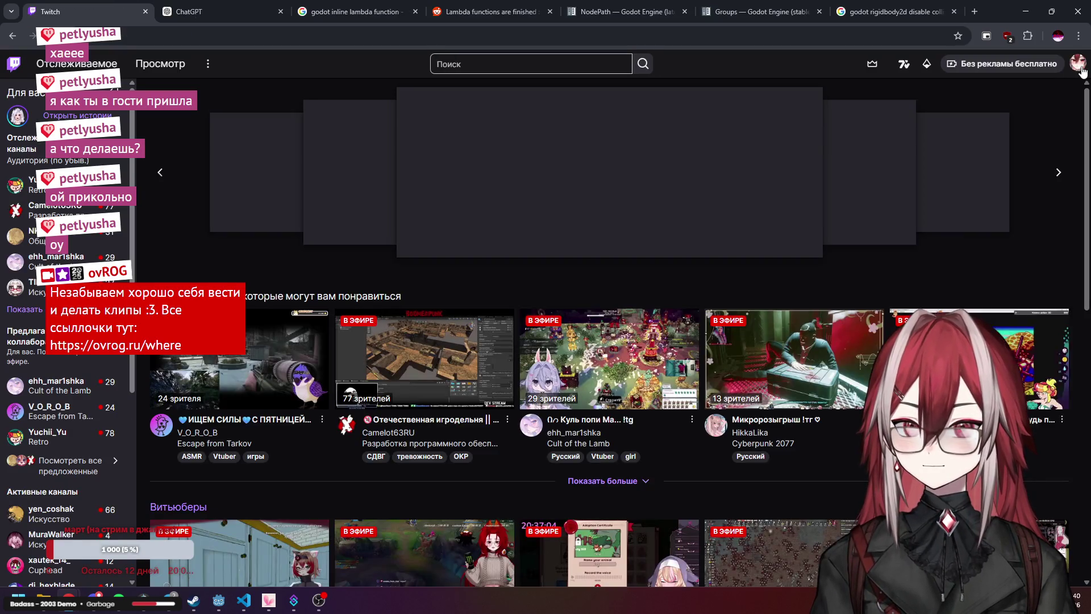
click(1077, 63)
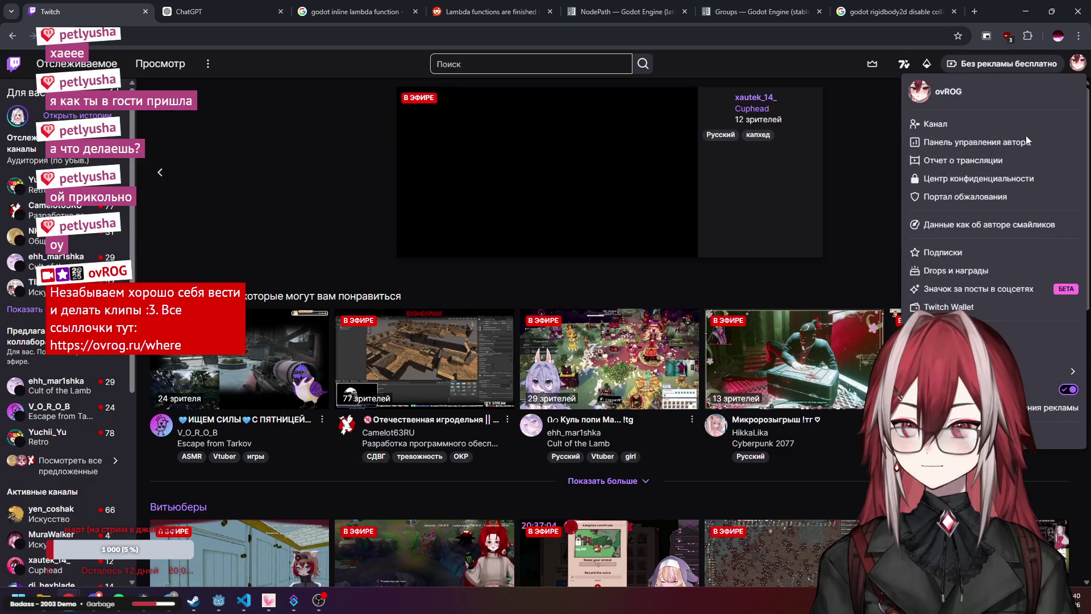
click(1024, 139)
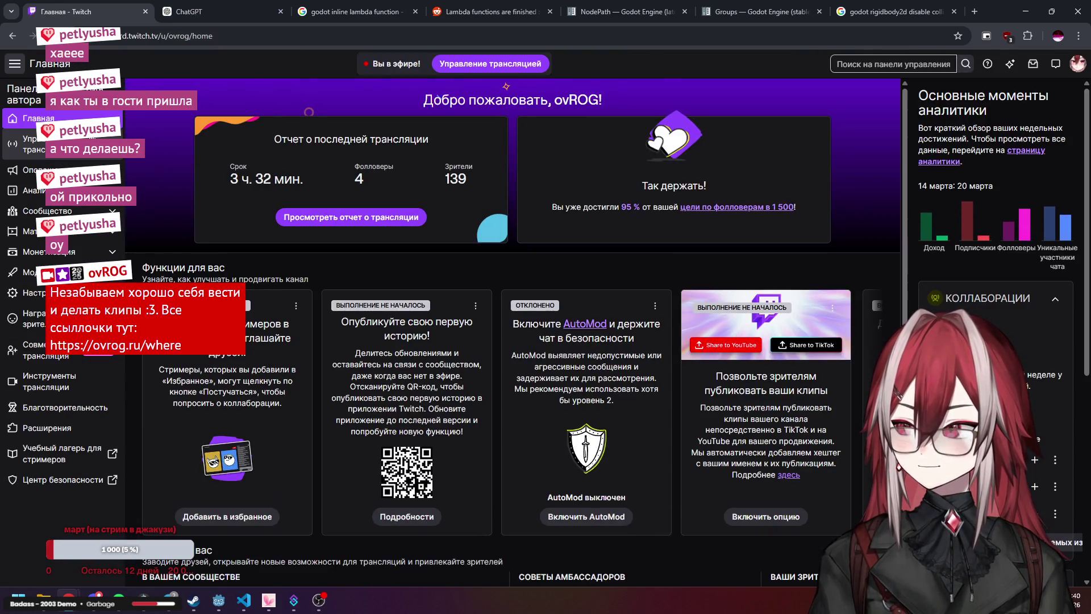
click(28, 143)
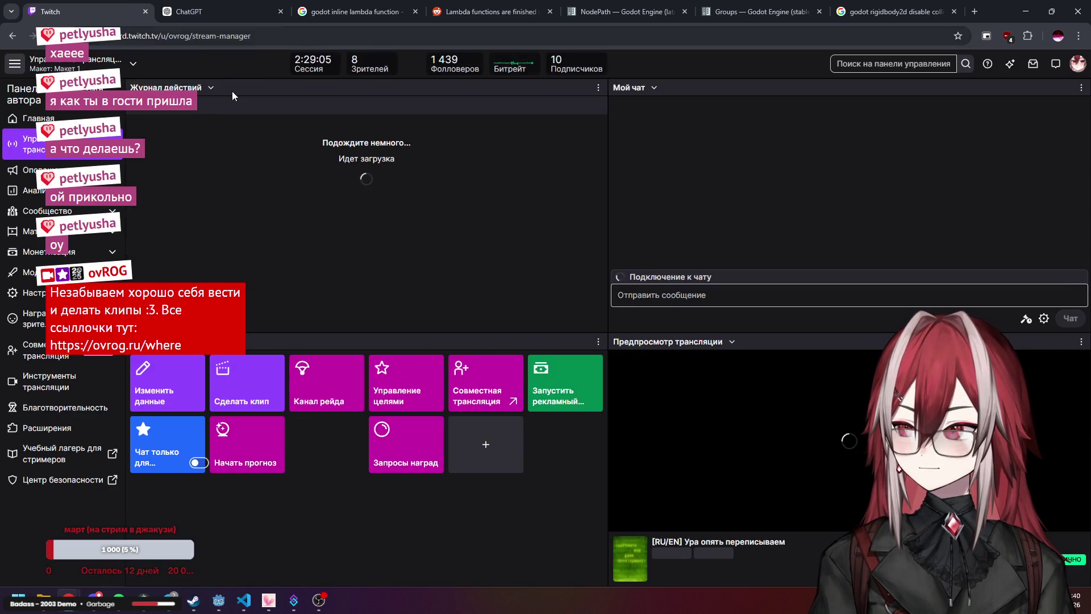
click(226, 6)
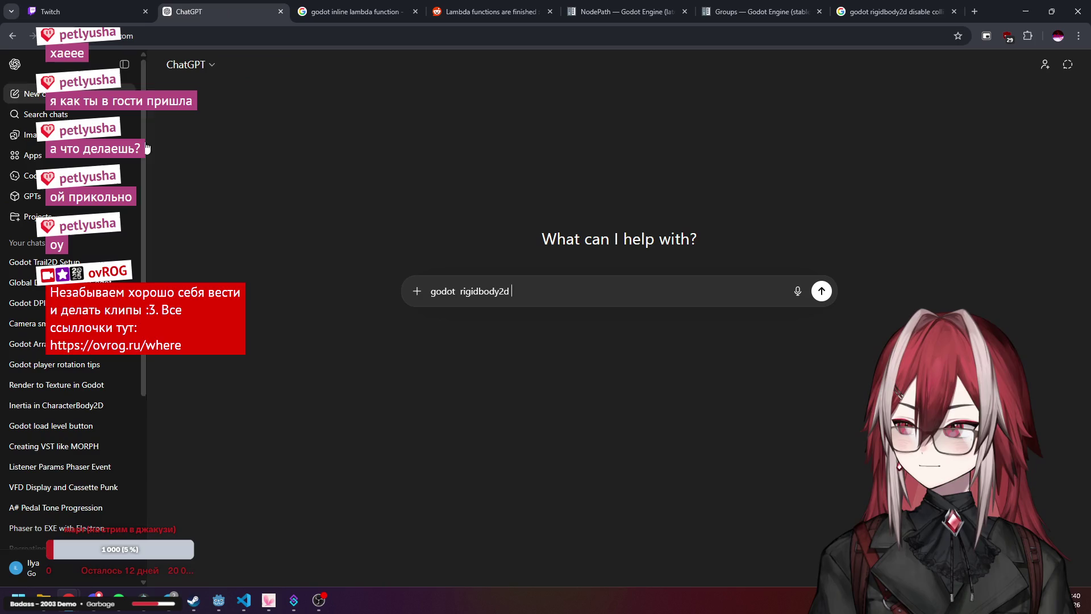
- Send ChatGPT the question 'godot rigidbody2d disable physical collsion (use as trigger)'
click(125, 4)
click(193, 11)
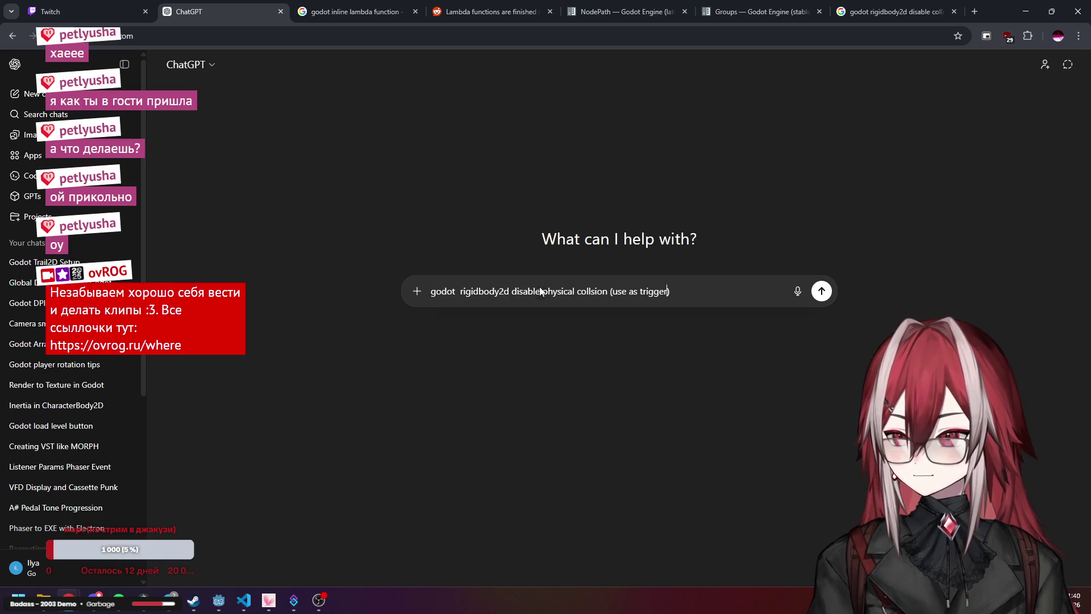
key(Return)
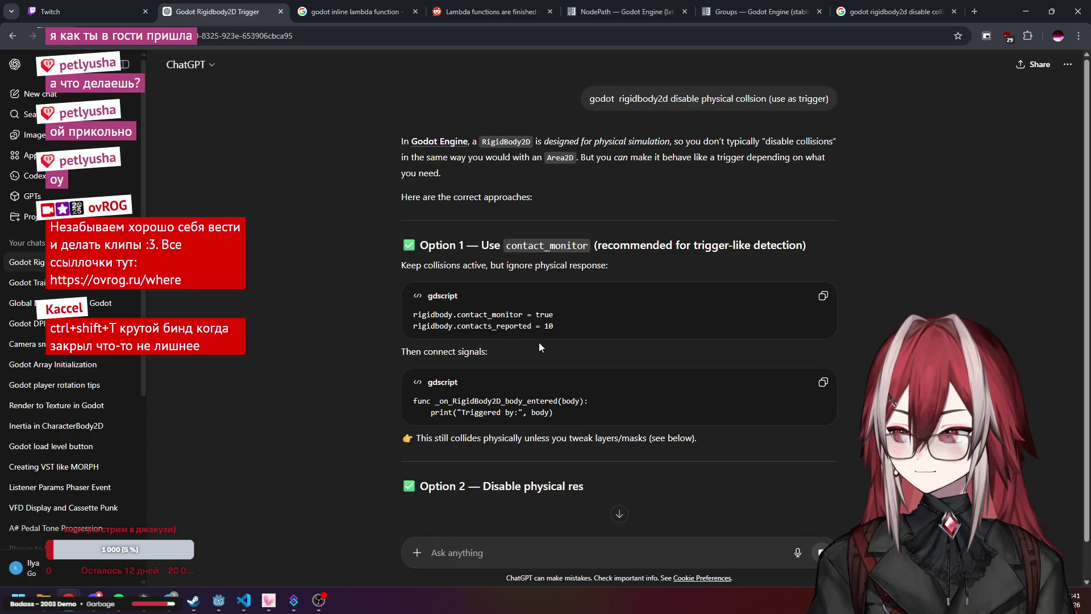
- Read ChatGPT's RigidBody2D trigger answer, highlighting contact_monitor and Area2D, down to its Area2D recommendation
drag(481, 313, 520, 314)
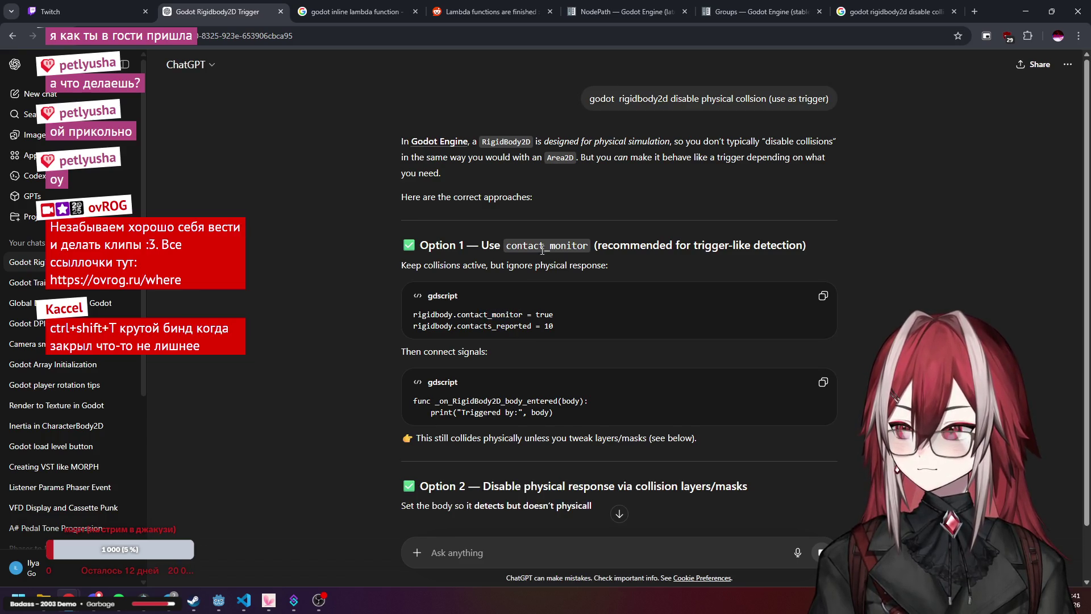
drag(684, 141, 802, 142)
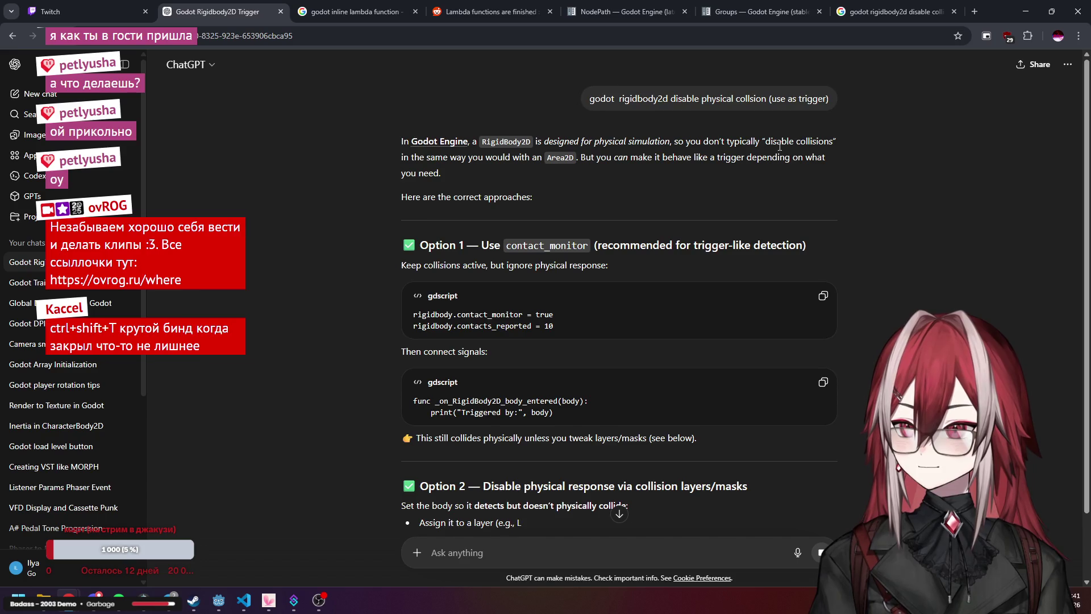
drag(501, 155, 616, 165)
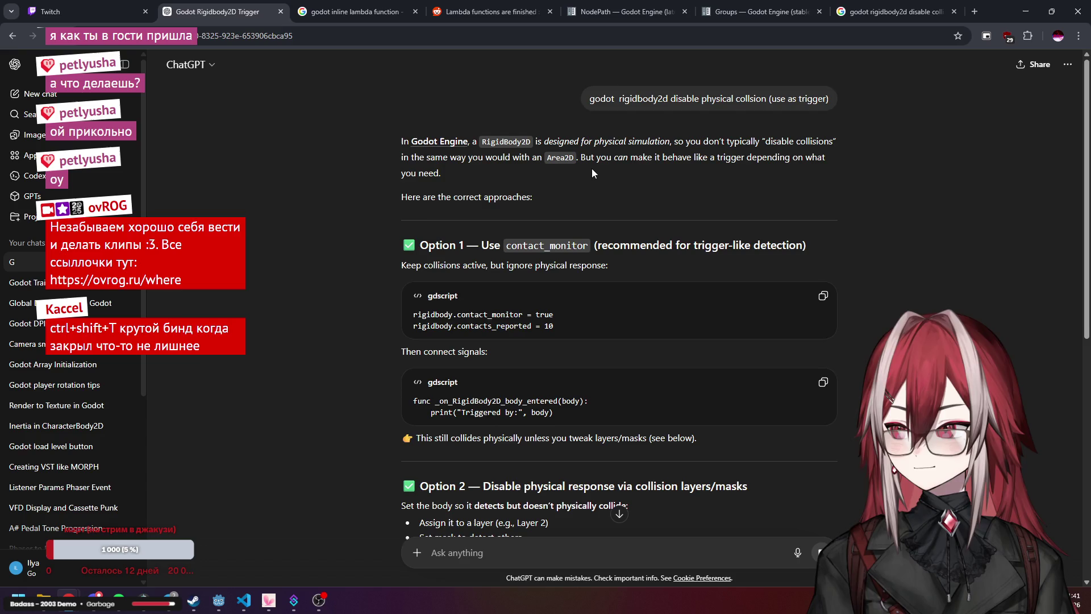
drag(546, 158, 579, 162)
scroll(591, 227, down, 3)
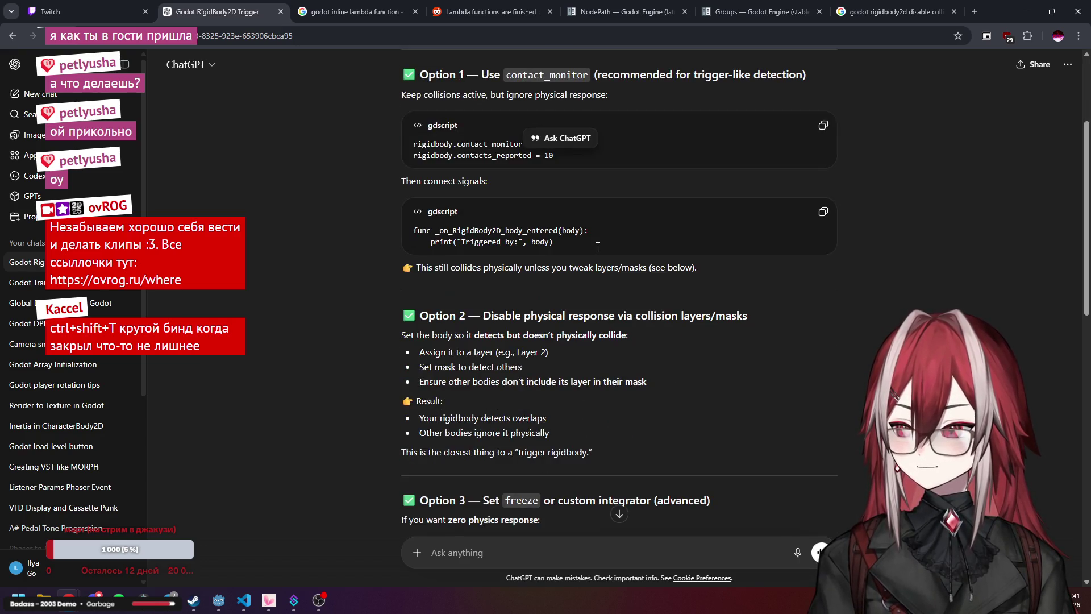
scroll(596, 247, down, 10)
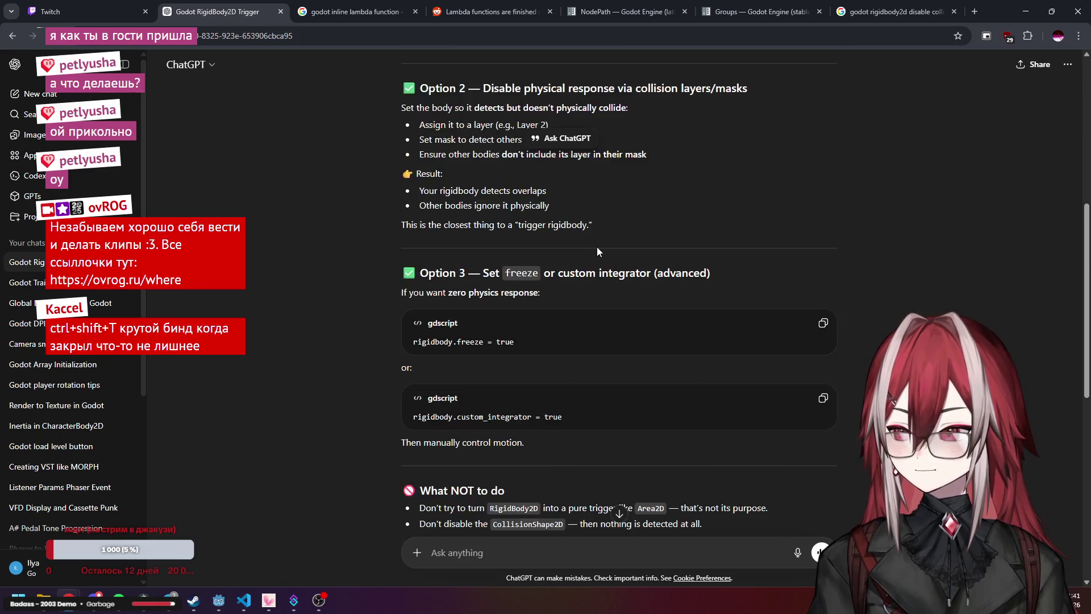
scroll(594, 250, down, 2)
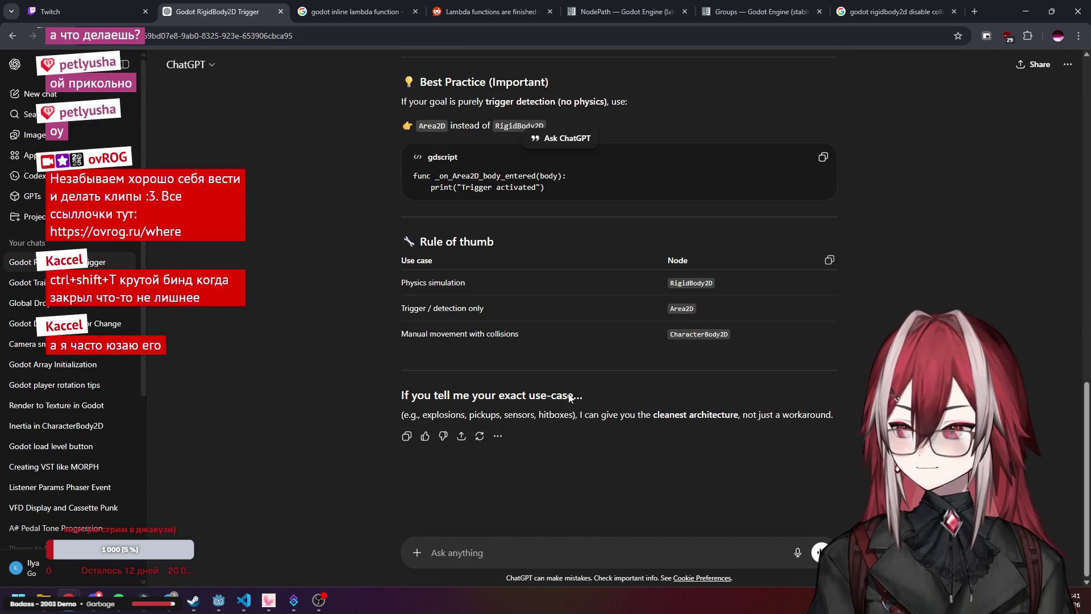
click(531, 544)
- Send ChatGPT 'Area2D dont have velocity' and review the first _physics_process example in its reply
text(Area2D dont )
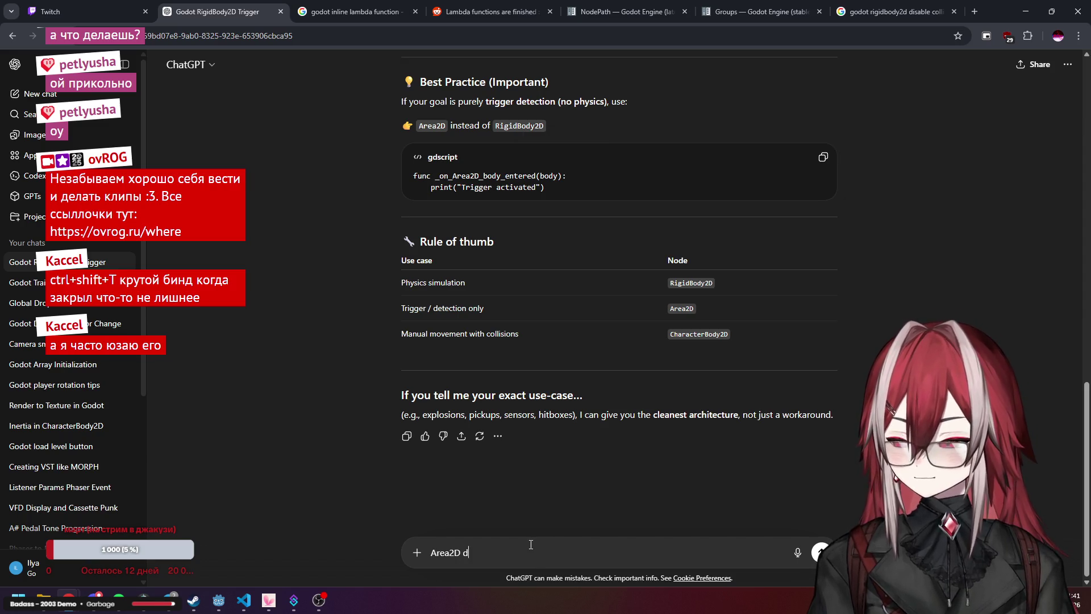
text(have v)
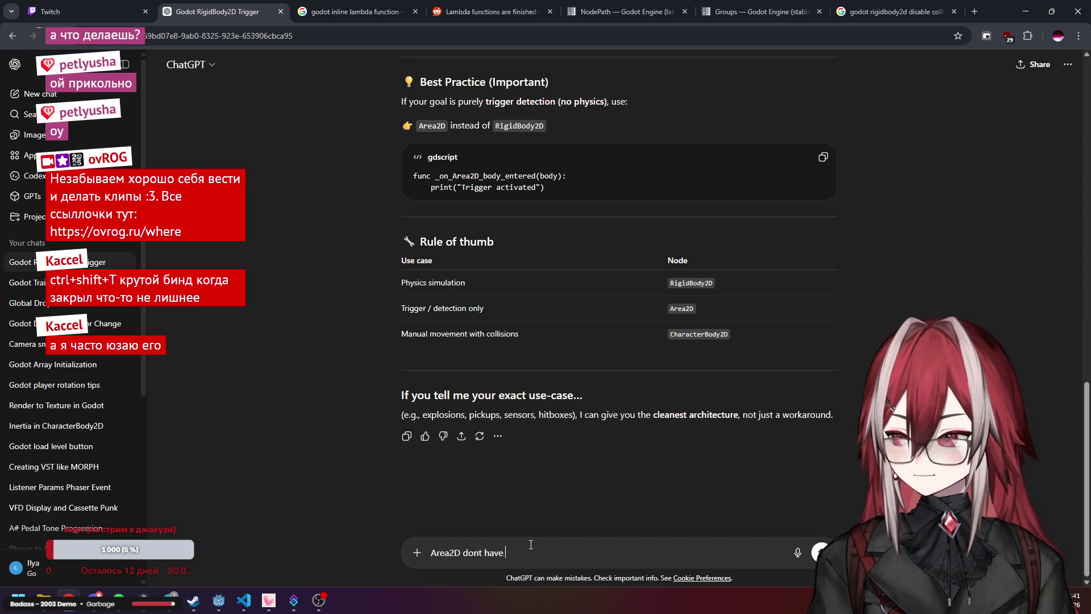
text(elocity)
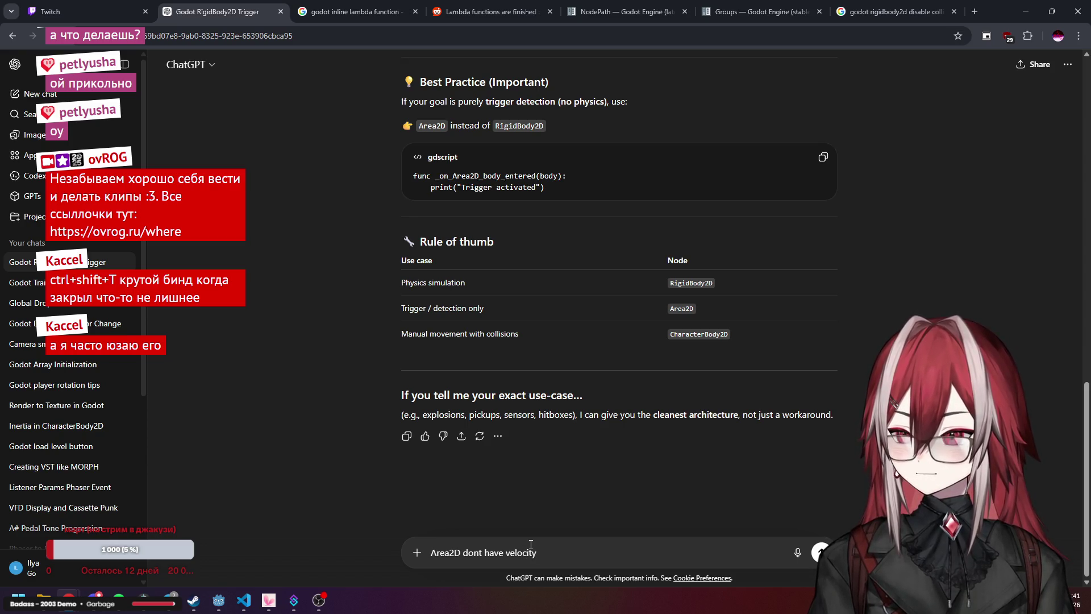
key(Return)
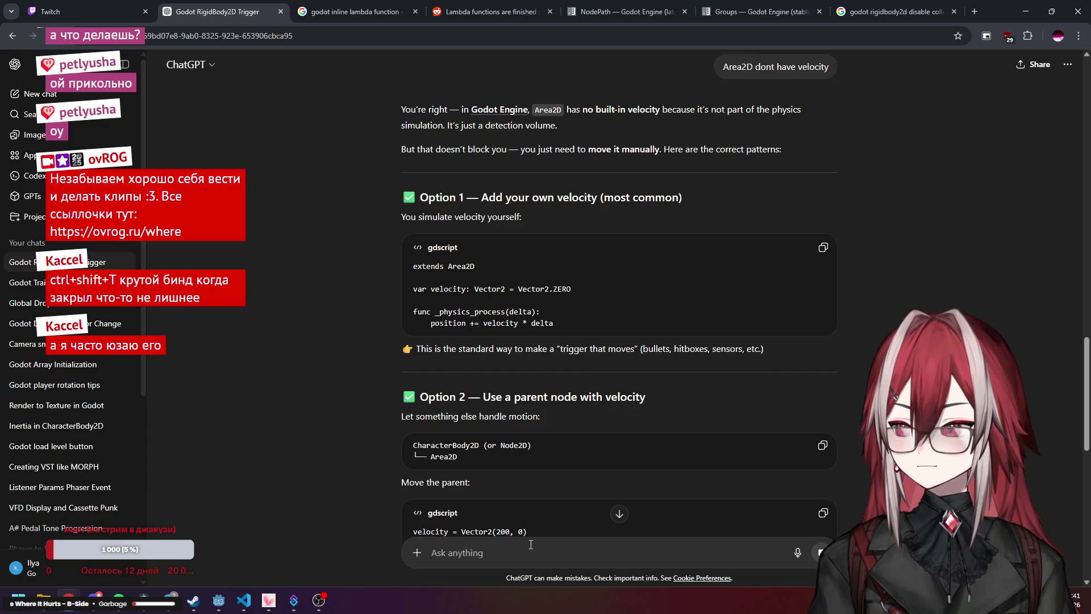
drag(554, 322, 408, 309)
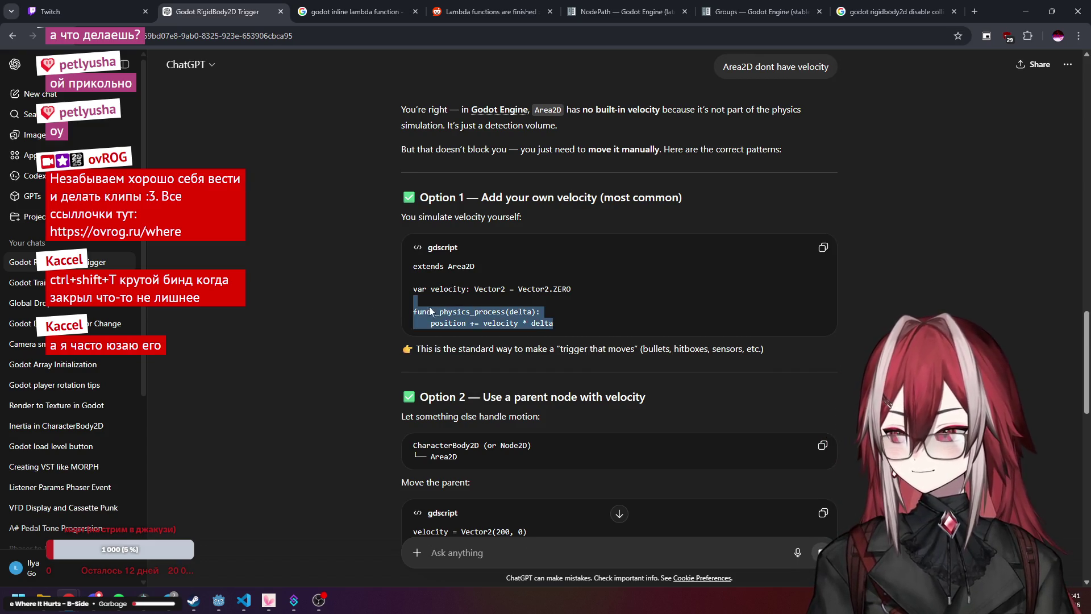
scroll(511, 284, down, 3)
click(643, 244)
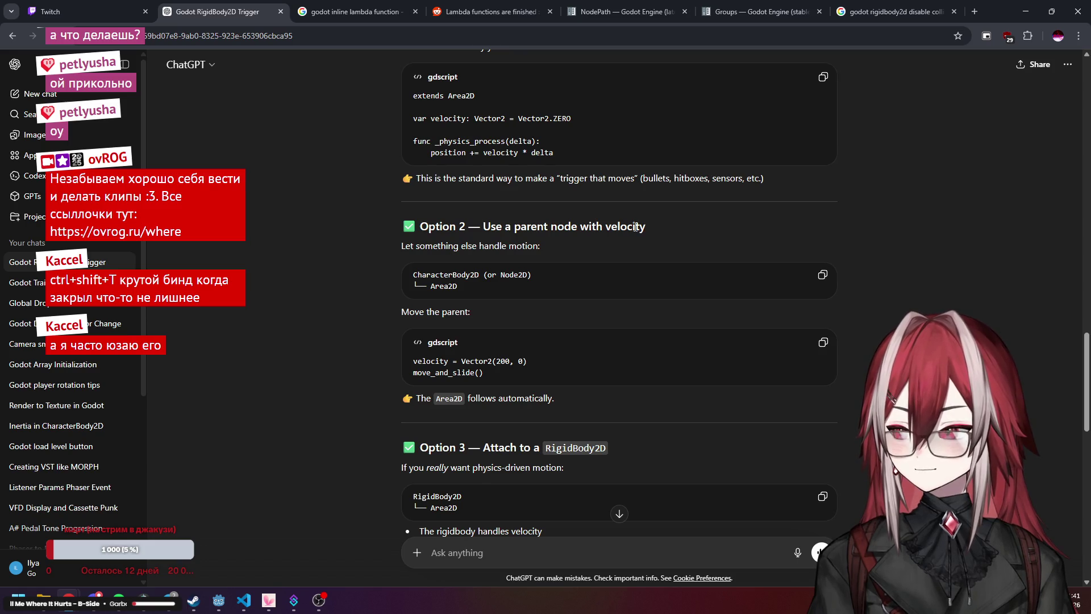
triple_click(474, 275)
click(563, 272)
- Scroll to the moving-hitbox example, copy 'position += direction * speed * delta', then return to Godot
scroll(563, 272, down, 2)
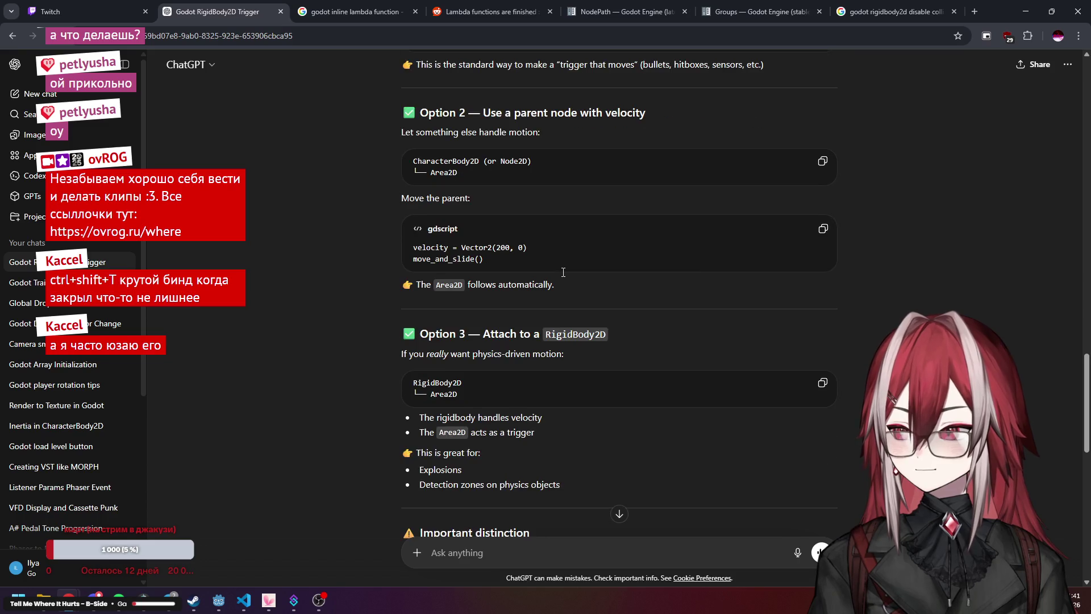
scroll(569, 266, down, 2)
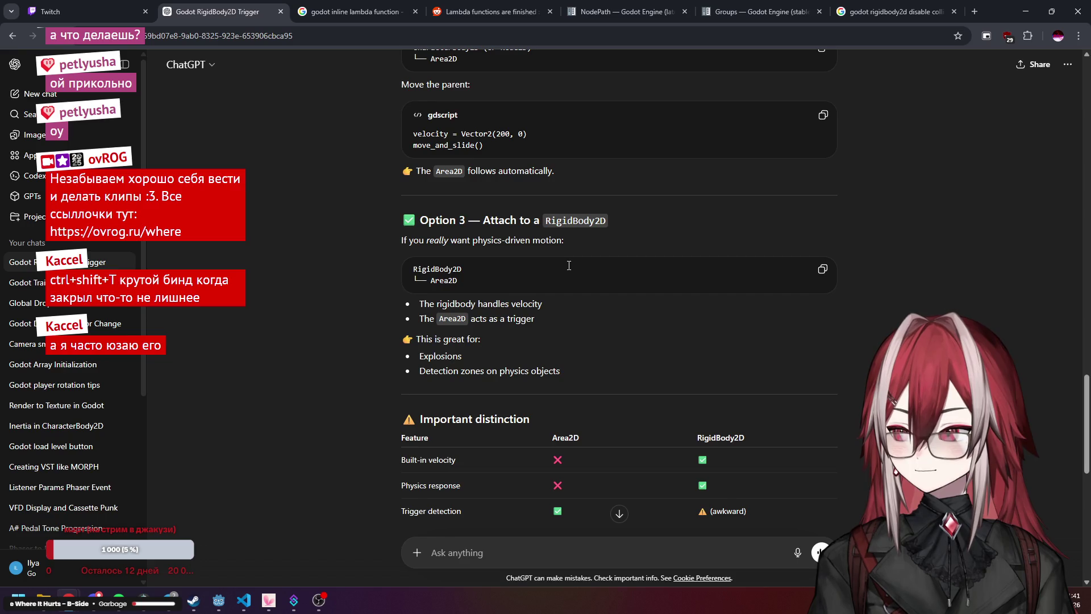
scroll(588, 277, down, 2)
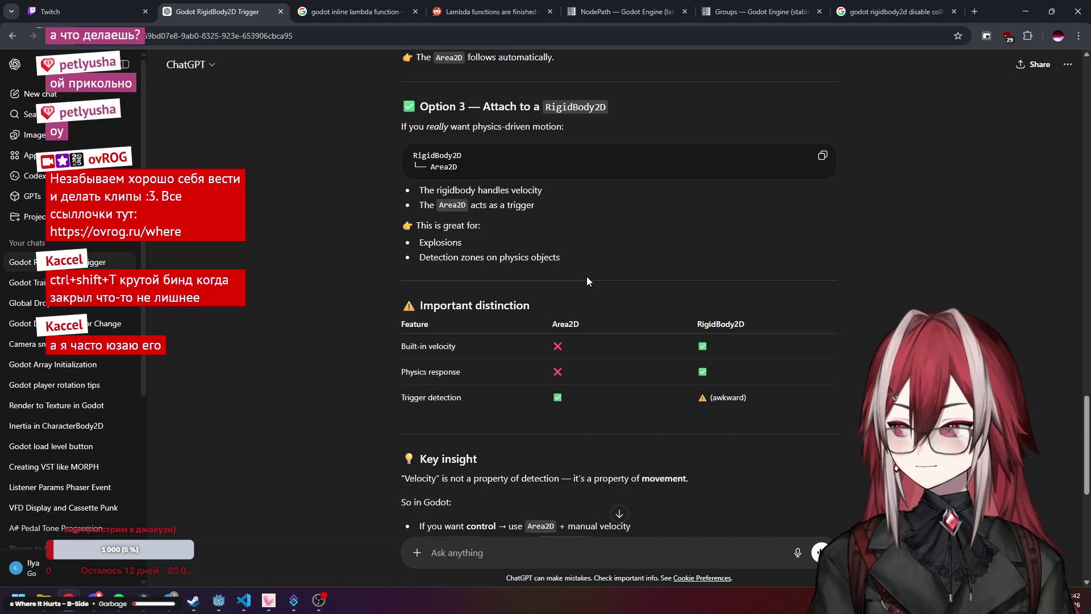
scroll(586, 277, down, 3)
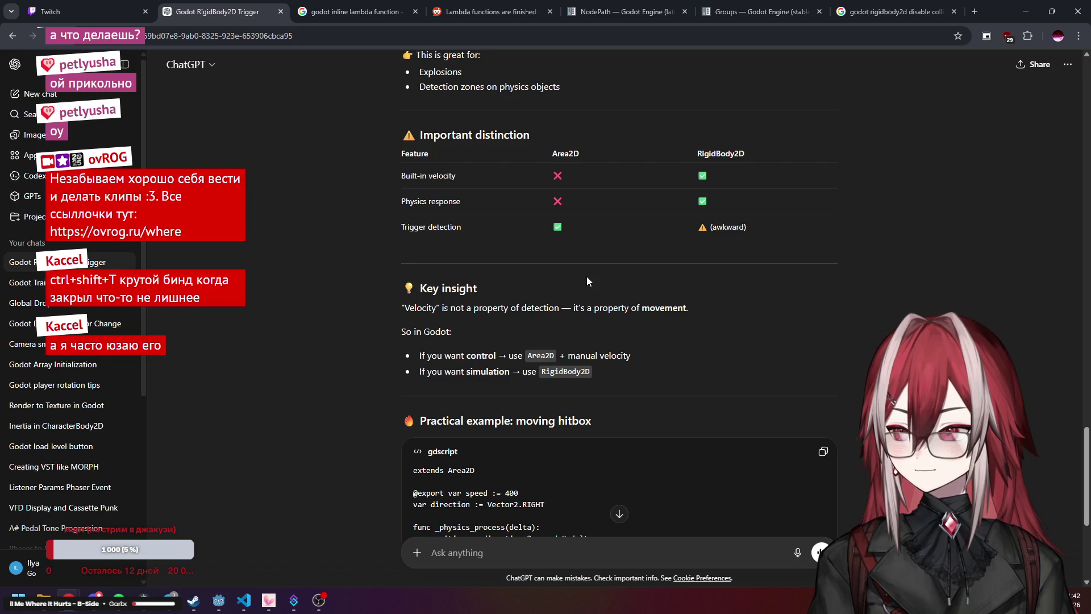
scroll(587, 277, down, 2)
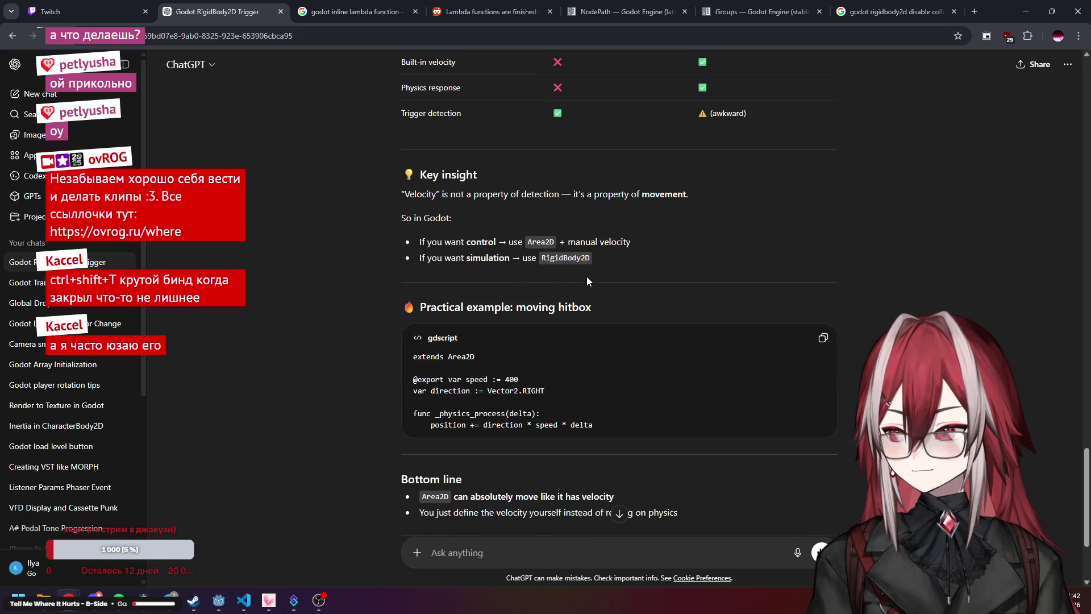
scroll(587, 281, down, 3)
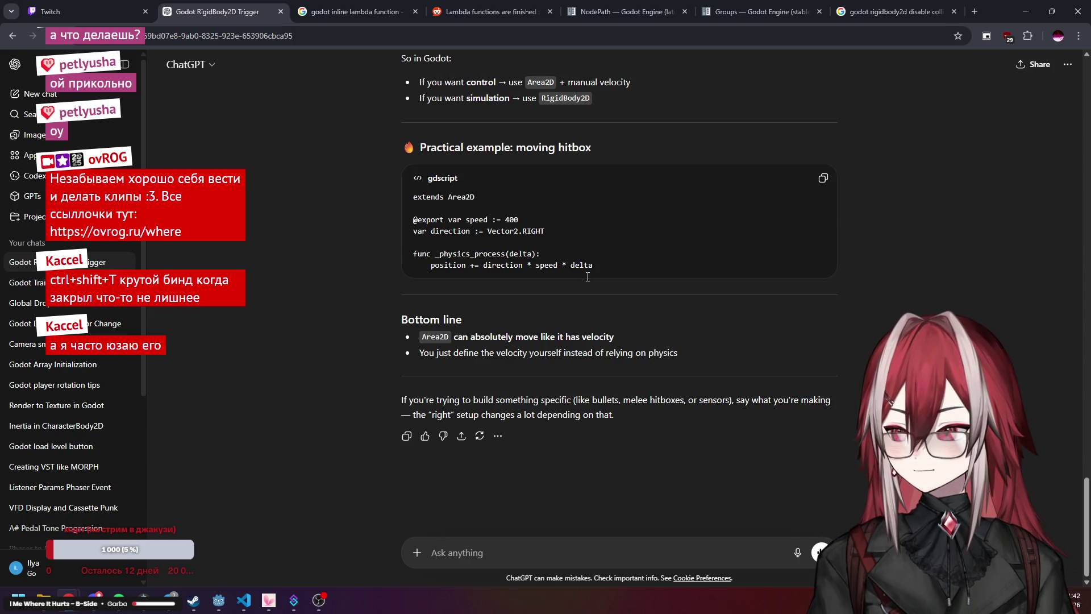
mouse_move(600, 266)
mouse_down()
mouse_move(469, 253)
mouse_move(430, 265)
mouse_up()
key(ctrl+c)
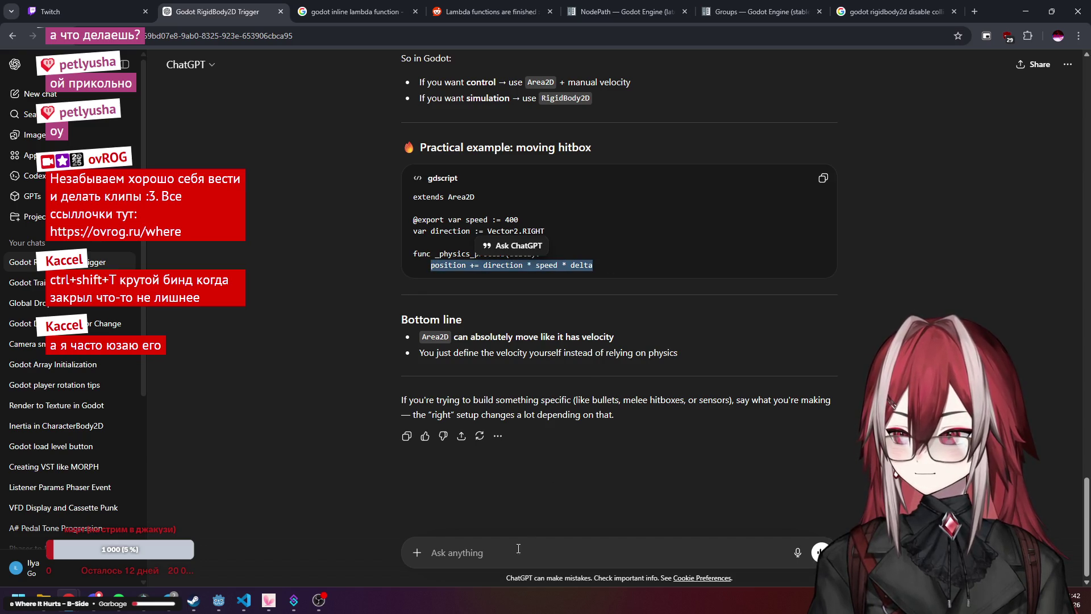
click(656, 442)
key(ctrl+v)
key(ctrl+z)
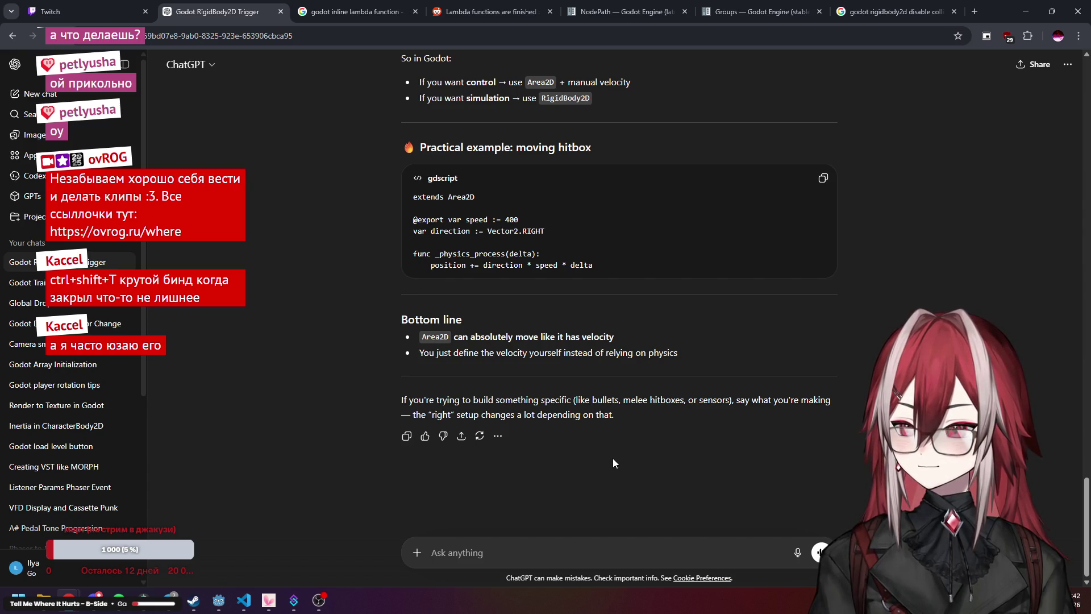
click(1028, 12)
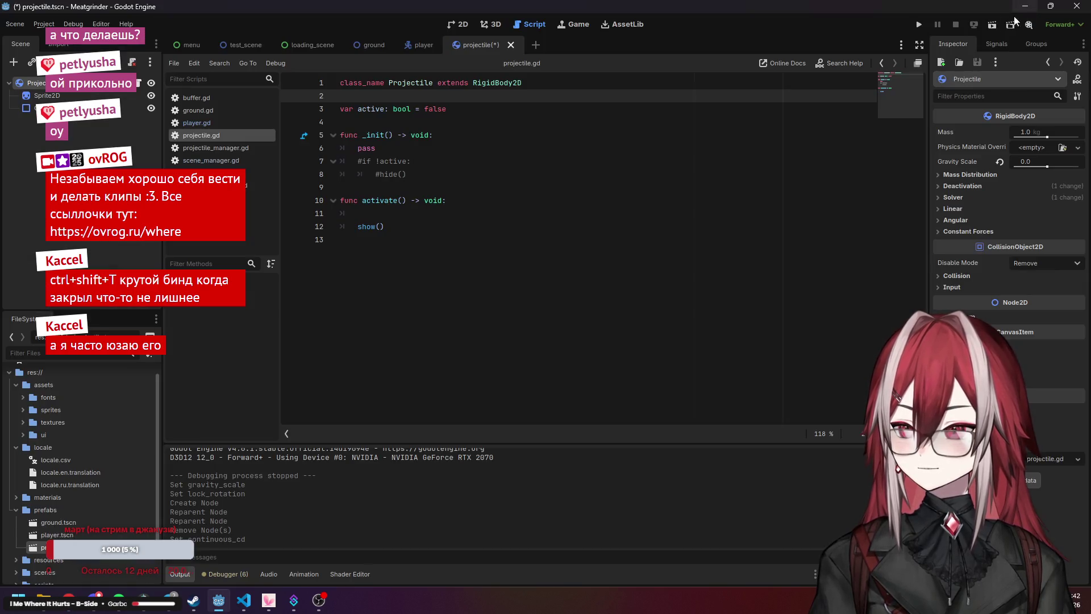
- Revisit activate()'s show() and #hide() lines and expand the Projectile's RigidBody2D Solver settings
click(591, 232)
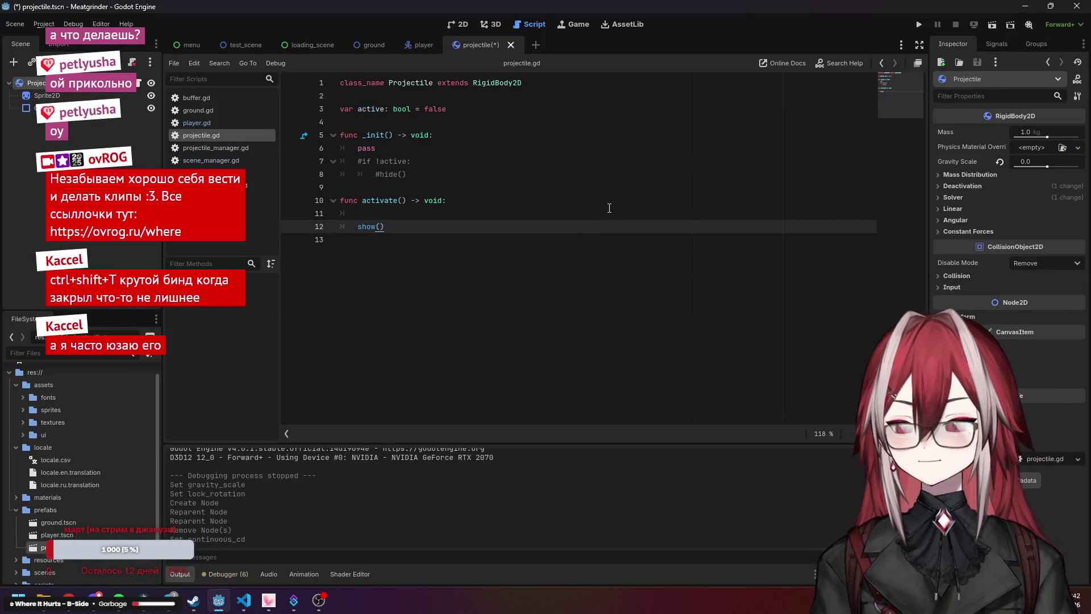
click(520, 176)
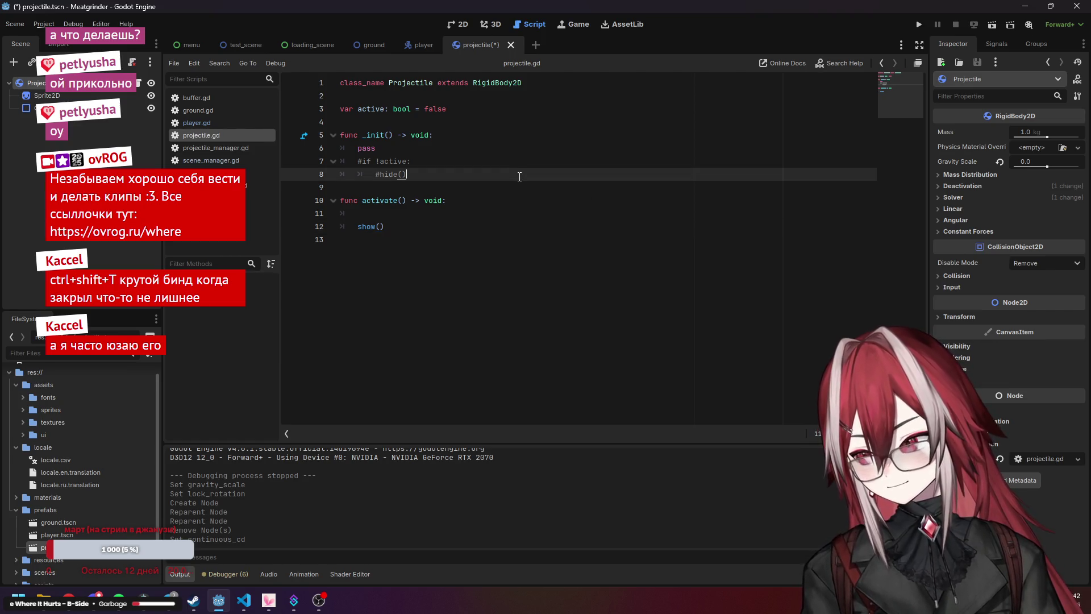
click(959, 210)
click(959, 210)
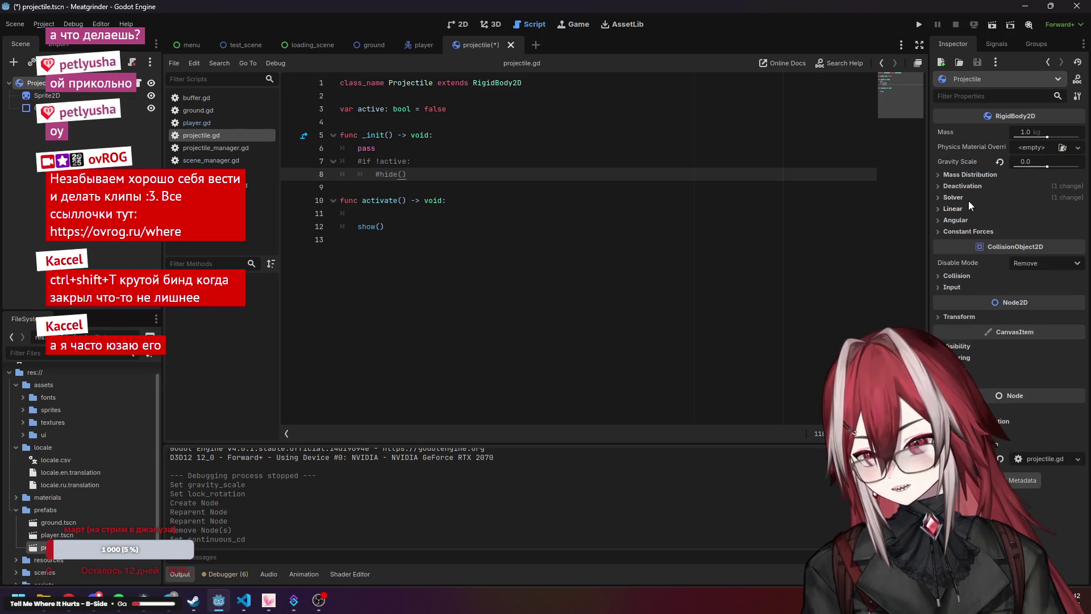
click(967, 197)
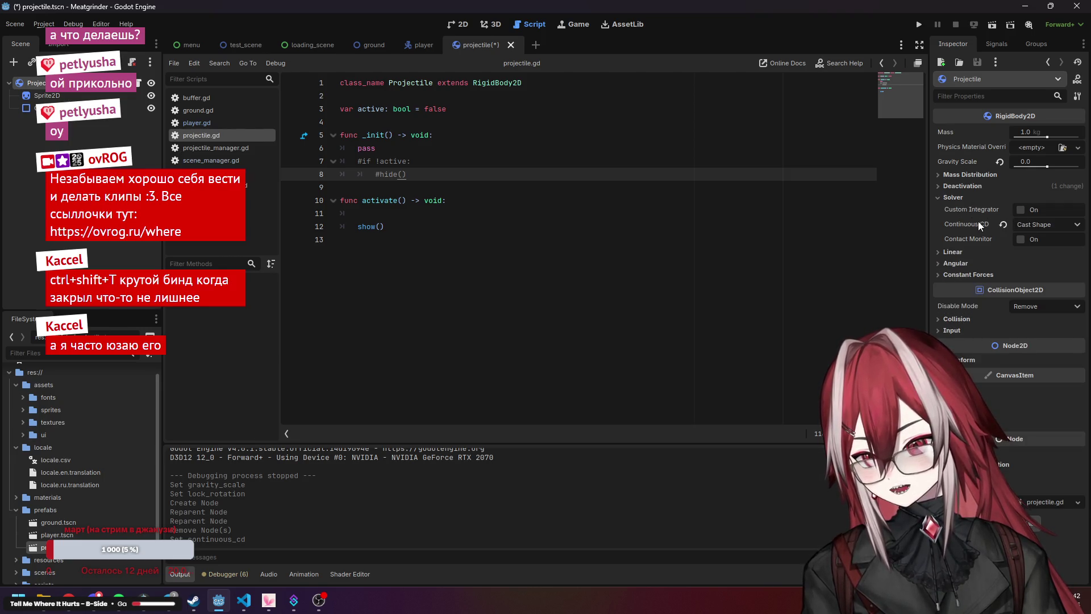
mouse_move(980, 224)
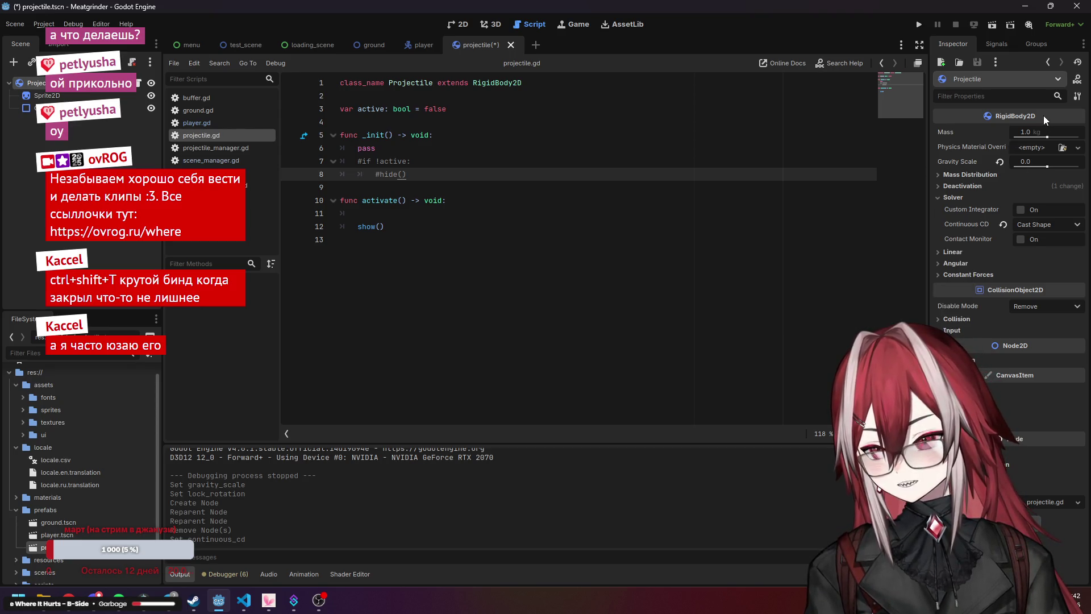
- Place the cursor on empty line 11 inside activate(), then return to the ChatGPT chat
click(434, 200)
click(430, 211)
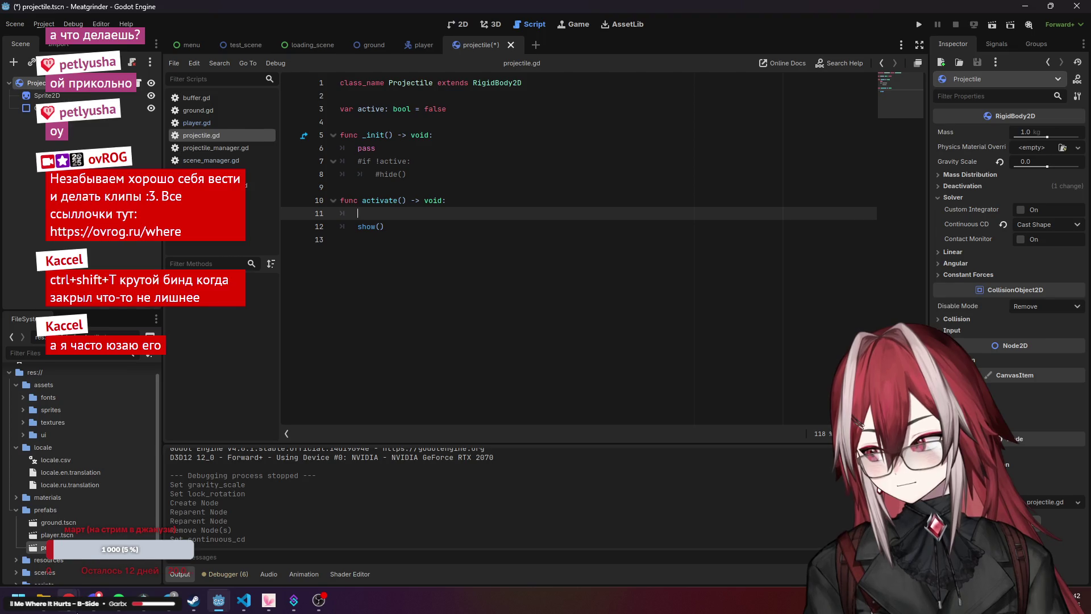
click(94, 600)
click(193, 509)
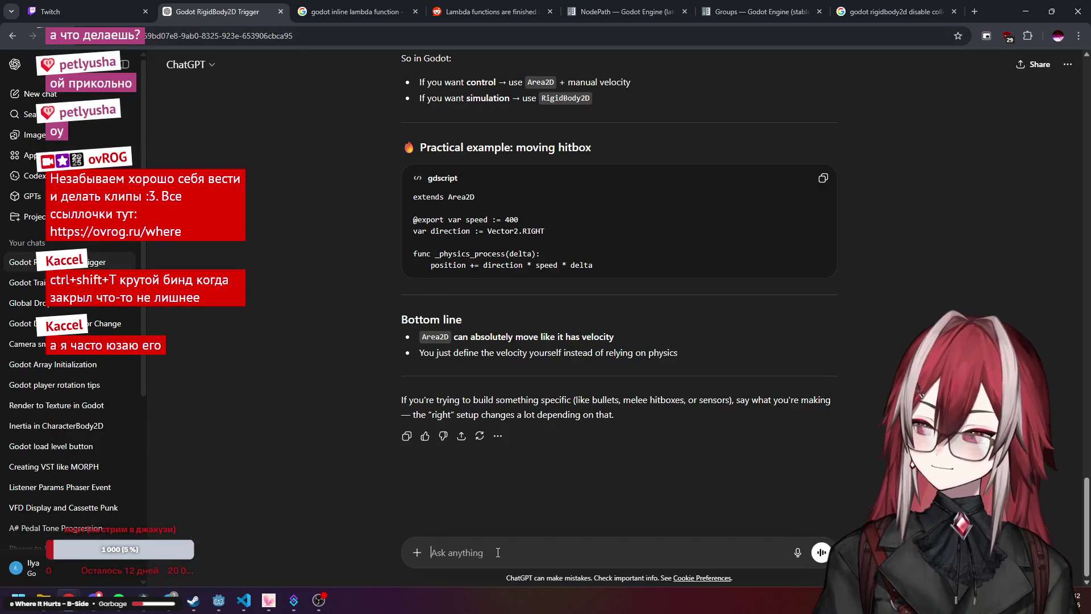
- Ask ChatGPT whether self-collisions can be disabled and scroll into its answer
text(is it)
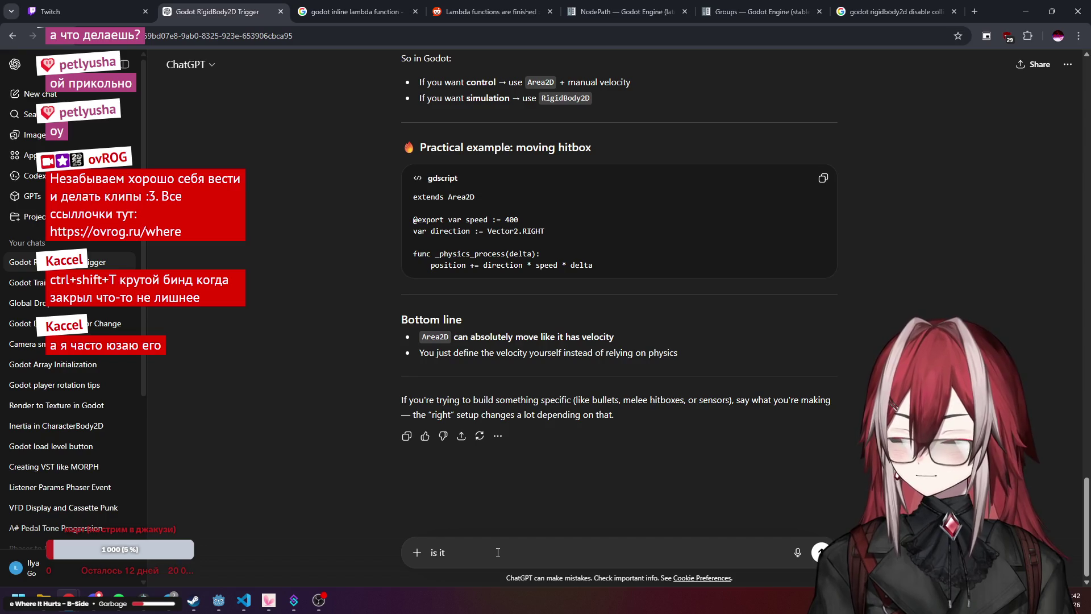
text( possible to disable)
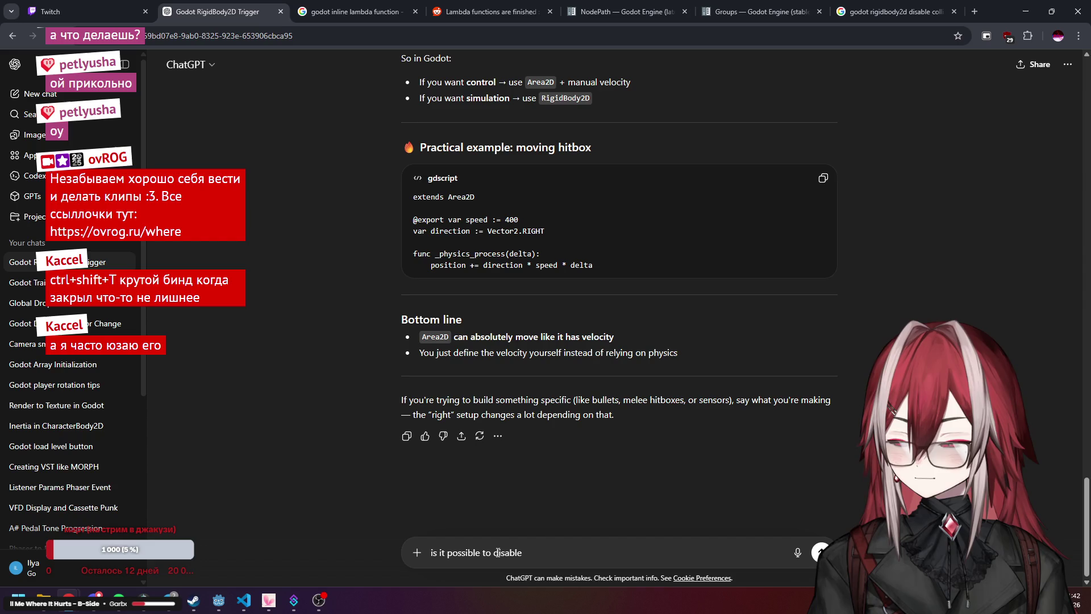
text(""e;lf)
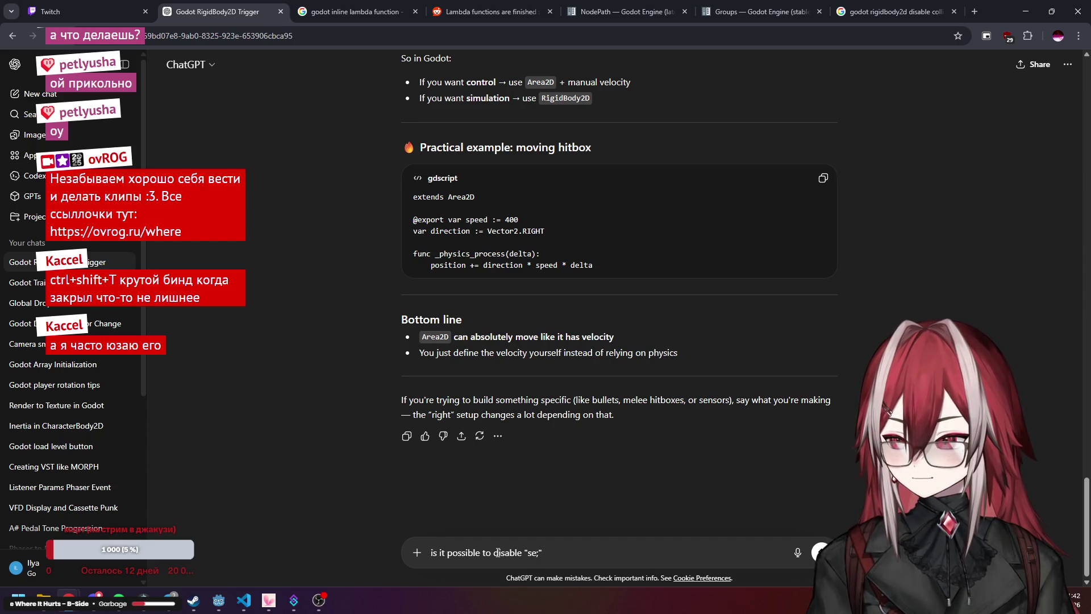
text(olliso)
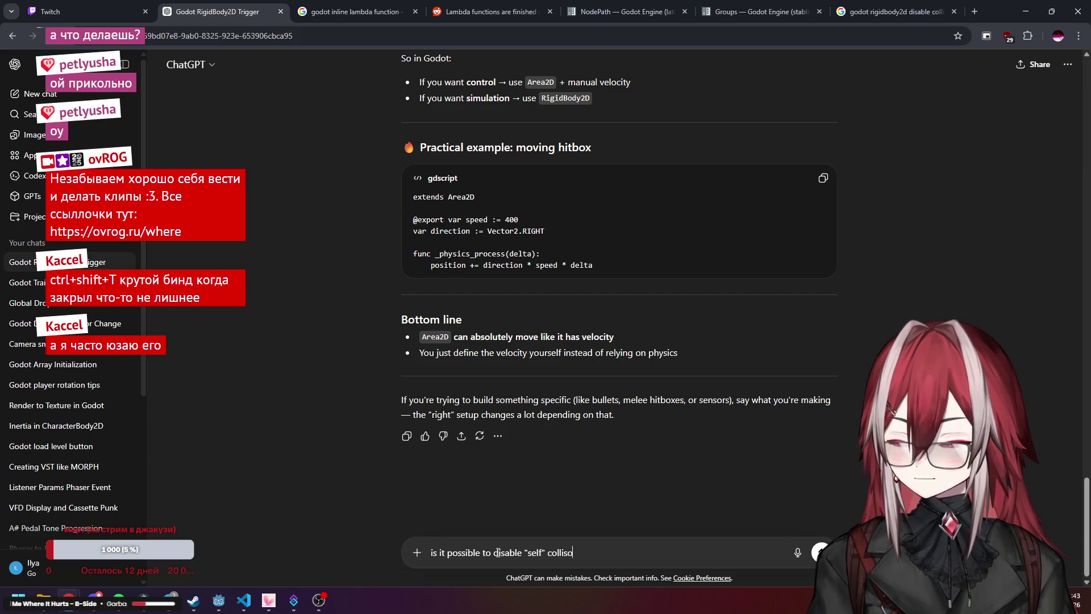
text(s ?)
key(Return)
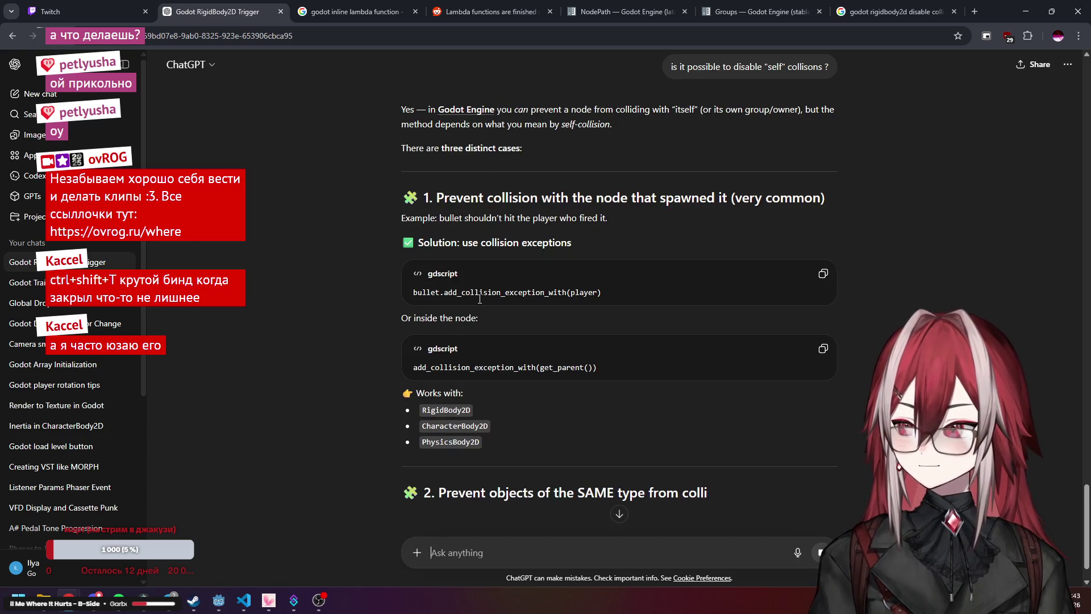
scroll(523, 295, down, 5)
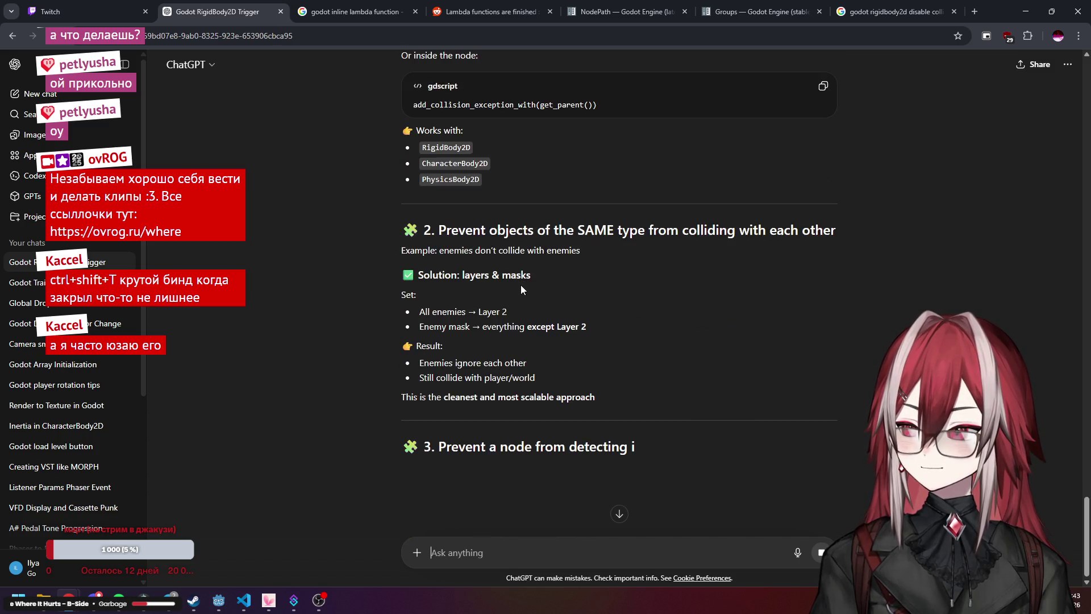
scroll(551, 258, down, 3)
scroll(551, 259, down, 5)
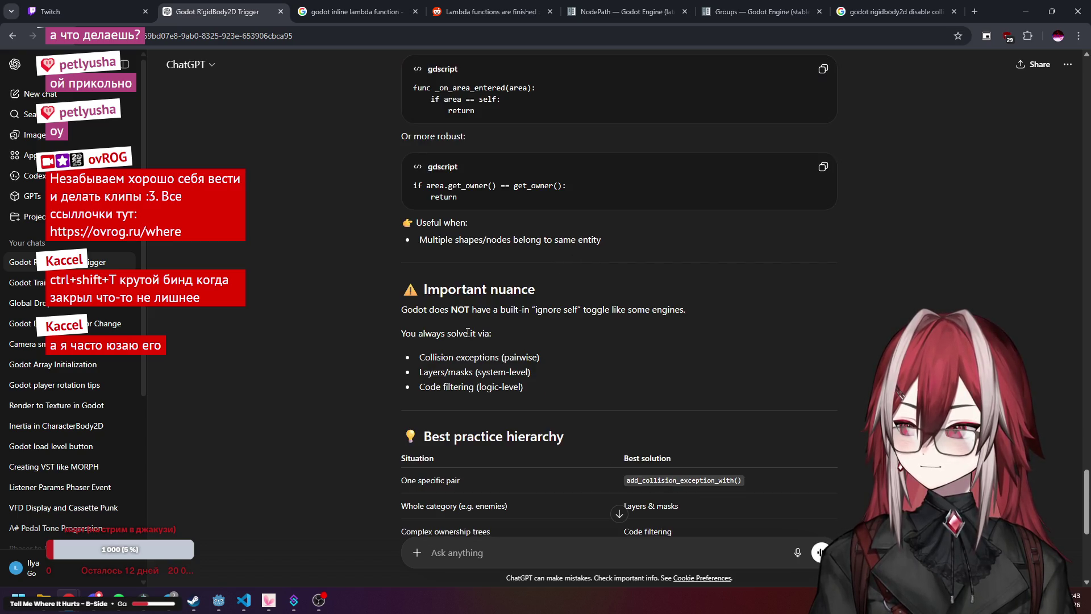
- Reread the collision exceptions and layers/masks points and the enemies row of the table
drag(454, 353, 560, 376)
click(557, 369)
scroll(569, 313, down, 1)
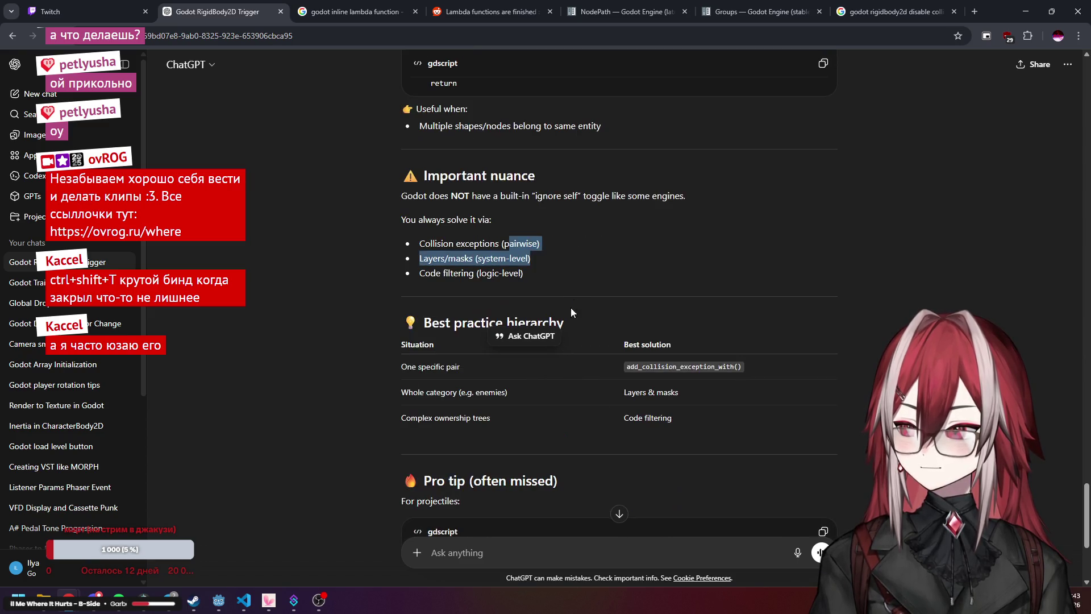
click(575, 294)
scroll(575, 294, down, 2)
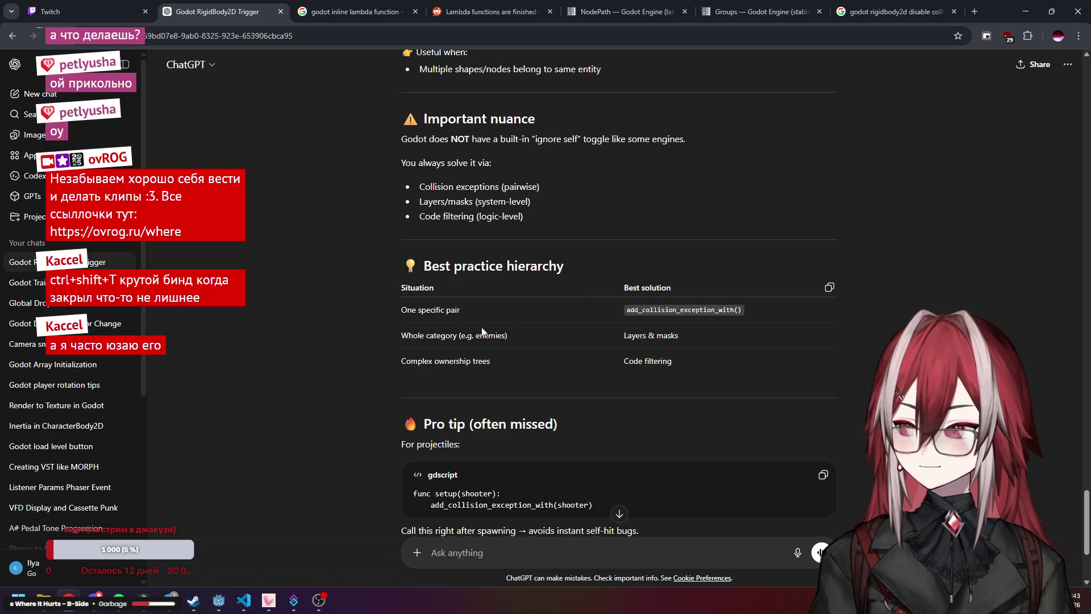
drag(517, 339, 474, 338)
click(524, 356)
scroll(528, 350, down, 2)
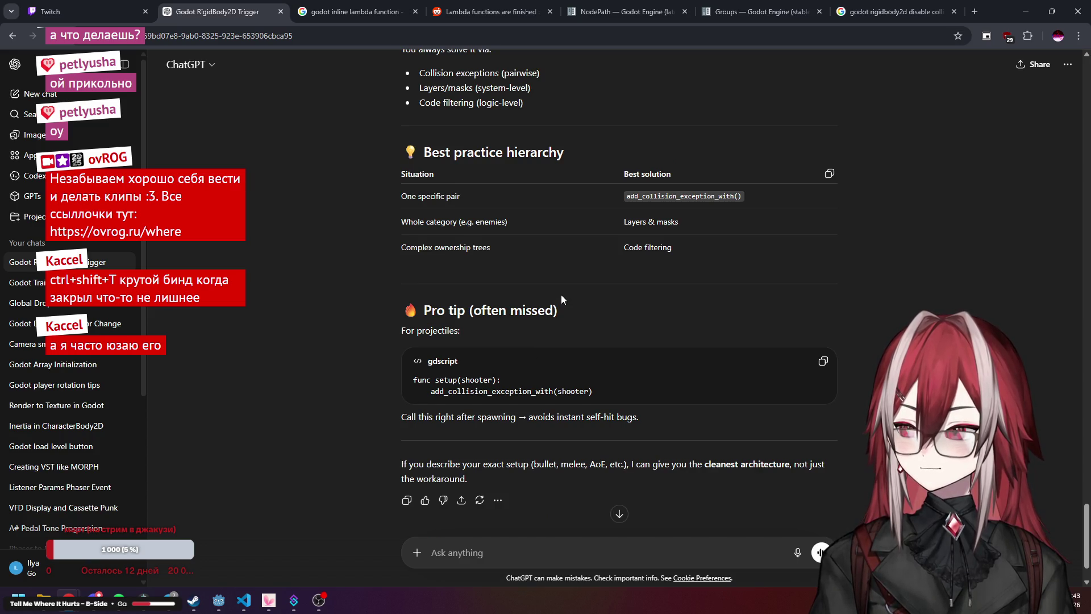
scroll(560, 295, up, 15)
scroll(562, 294, up, 5)
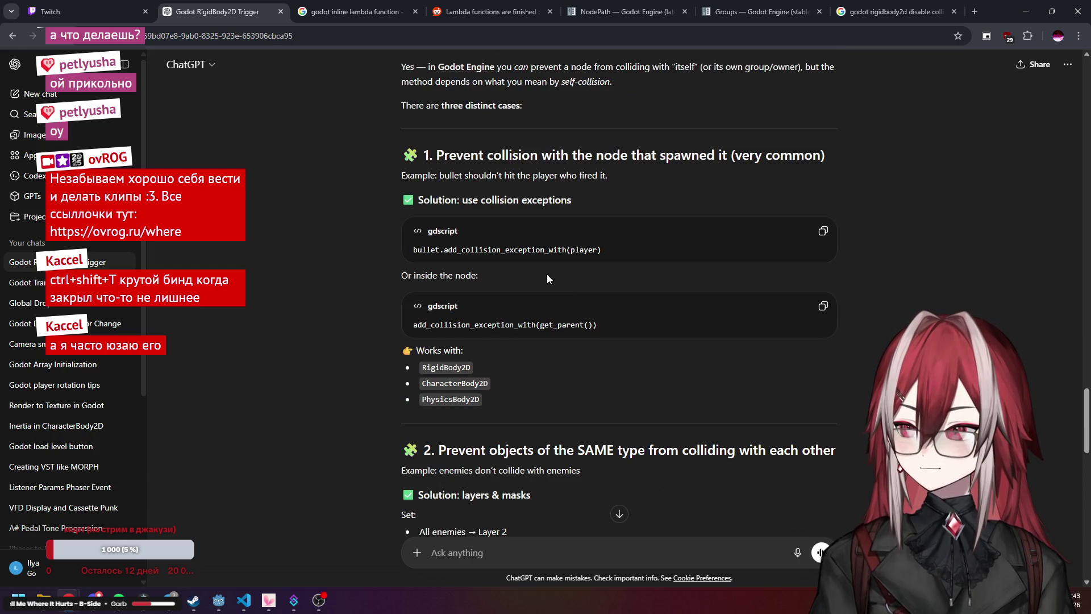
scroll(547, 271, up, 4)
scroll(548, 270, down, 4)
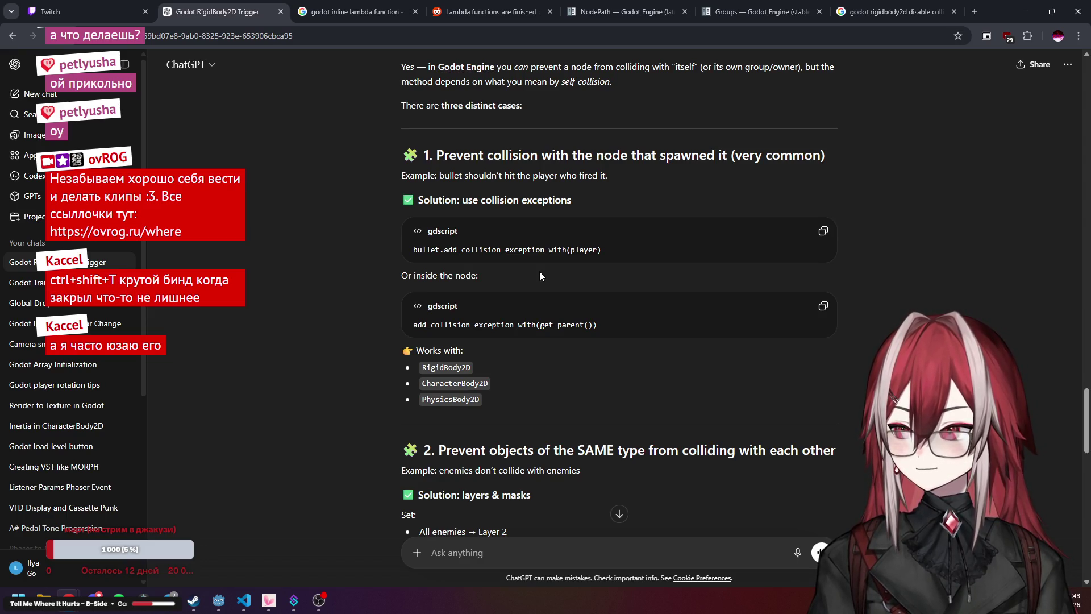
scroll(540, 272, down, 3)
- Review section 2's advice to put enemies on Layer 2, then switch back to Godot
drag(564, 284, 667, 281)
scroll(619, 256, down, 2)
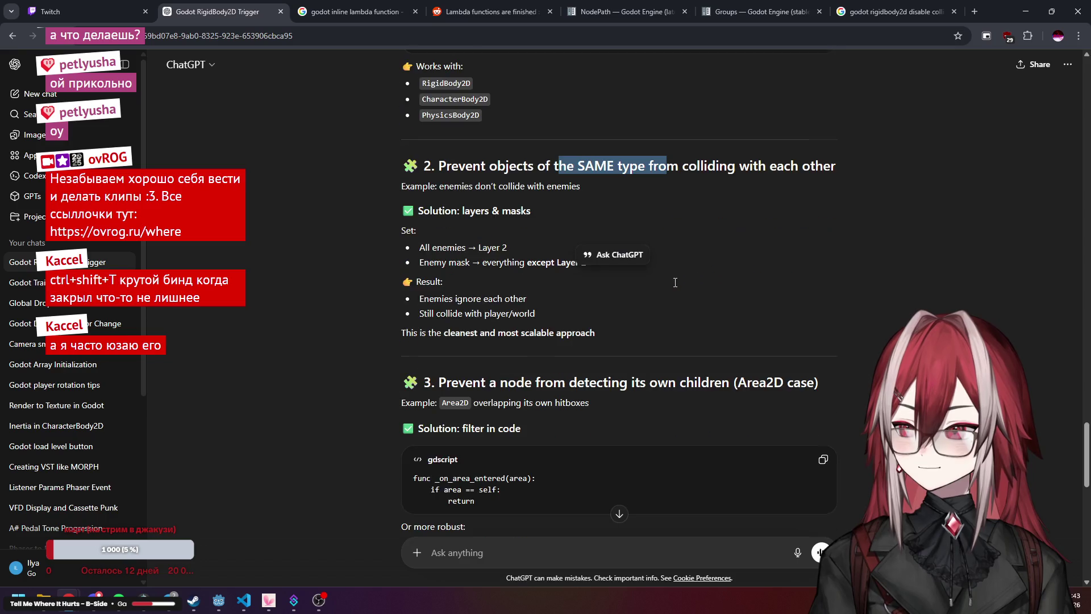
drag(447, 248, 570, 263)
click(595, 263)
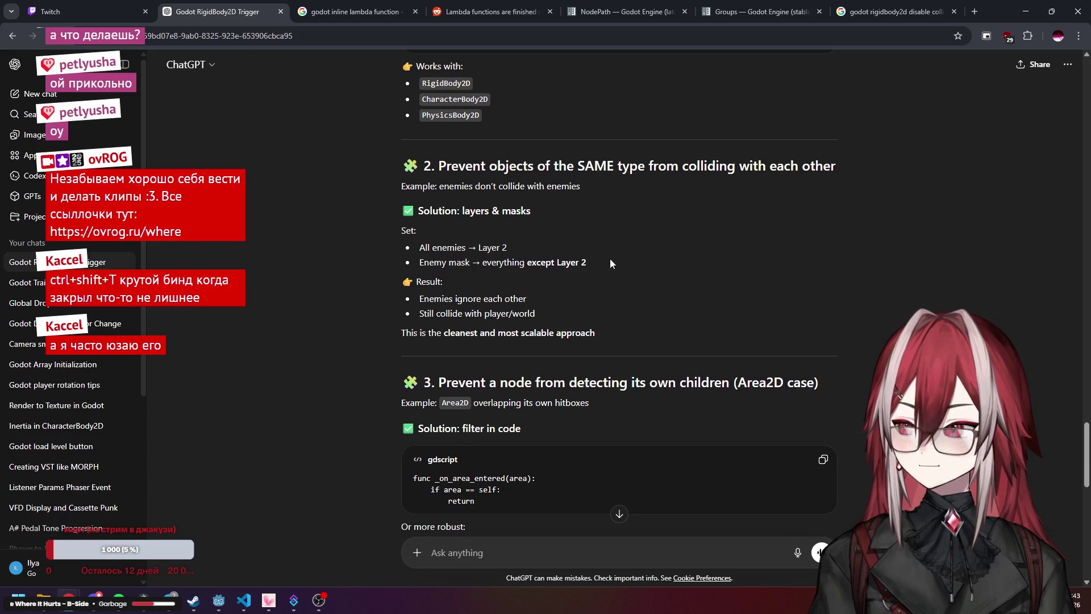
key(alt+Tab)
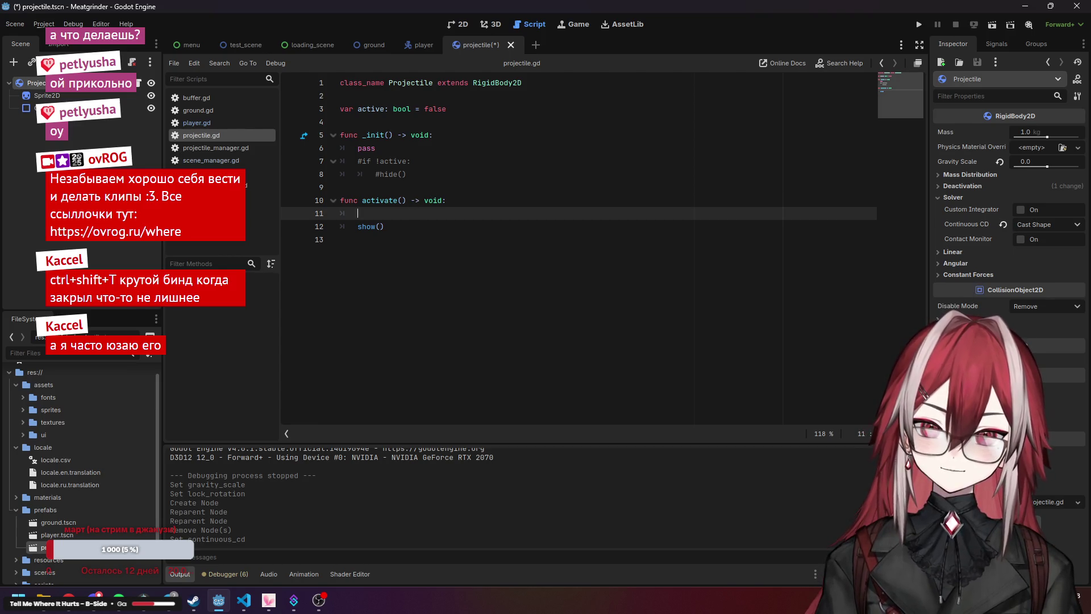
- Expand the projectile's Collision settings and enable collision layer 9
click(954, 320)
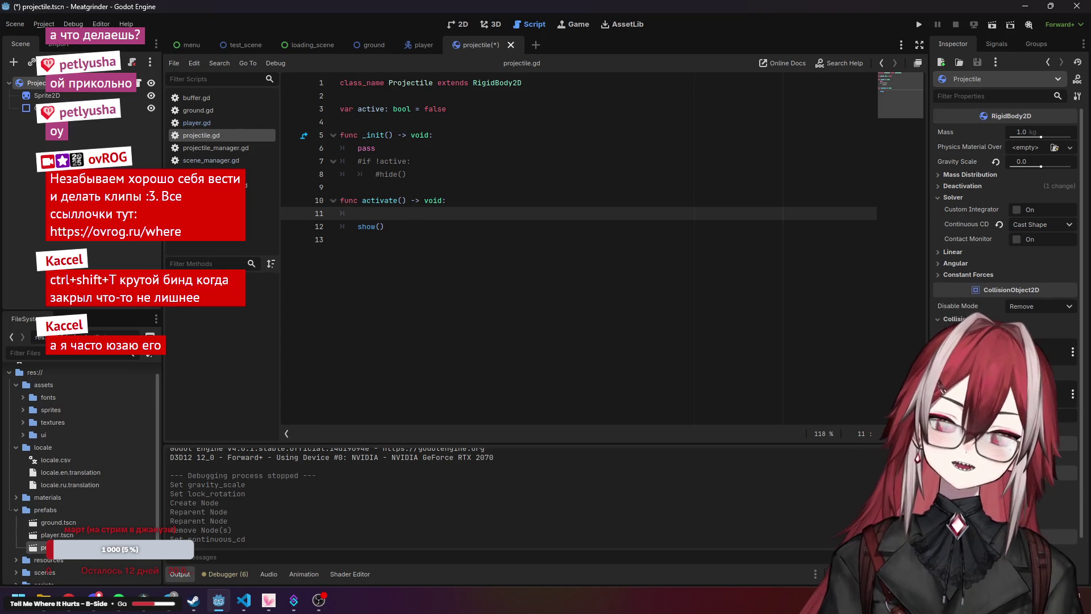
click(954, 346)
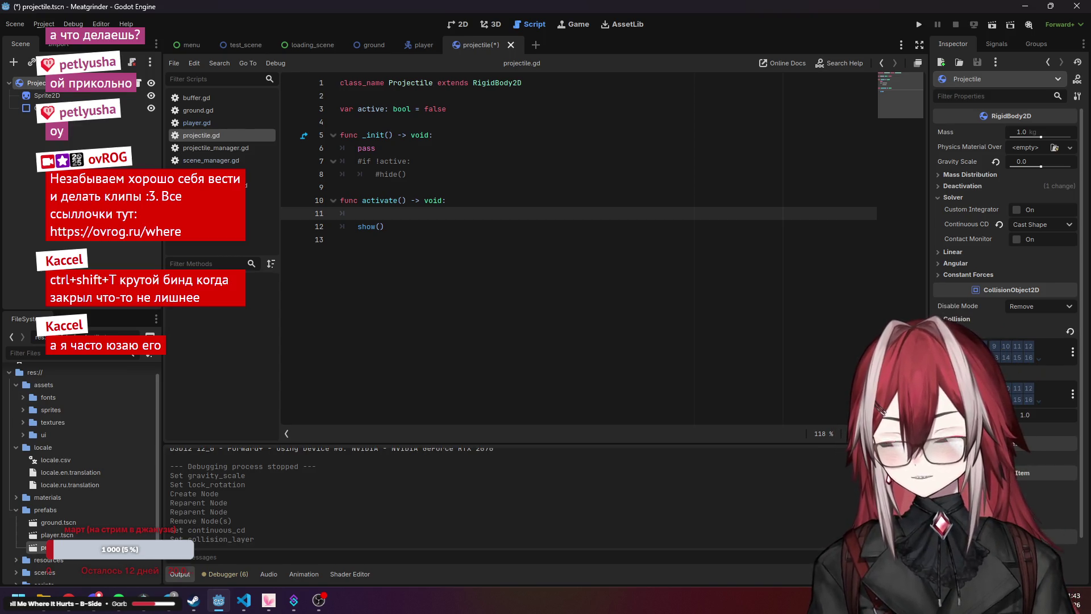
click(993, 347)
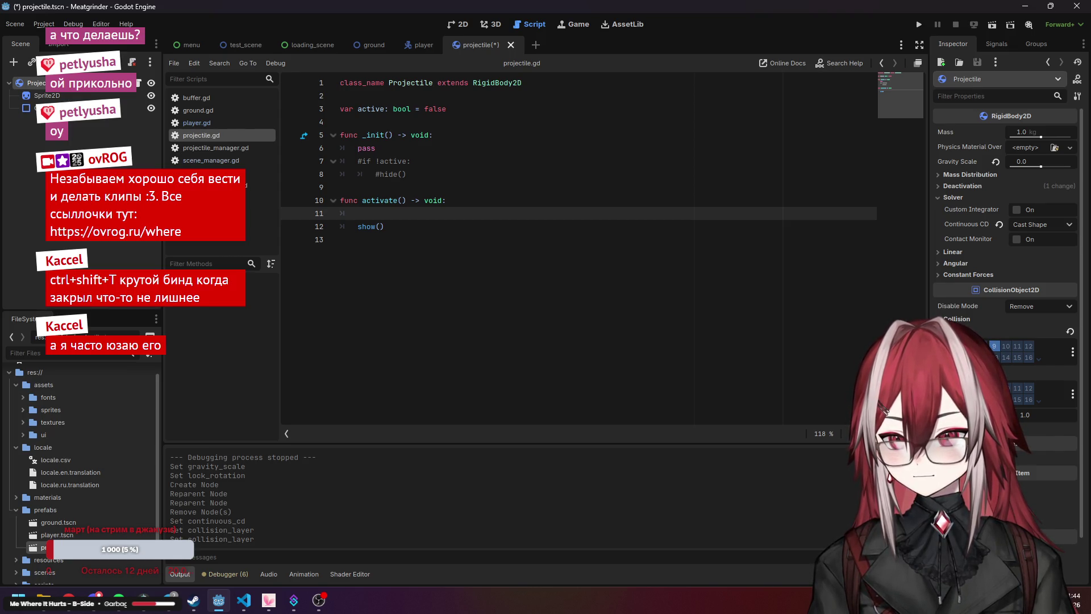
- Check ChatGPT's enemies layer assignment and mask exception advice, then return to Godot
mouse_move(95, 599)
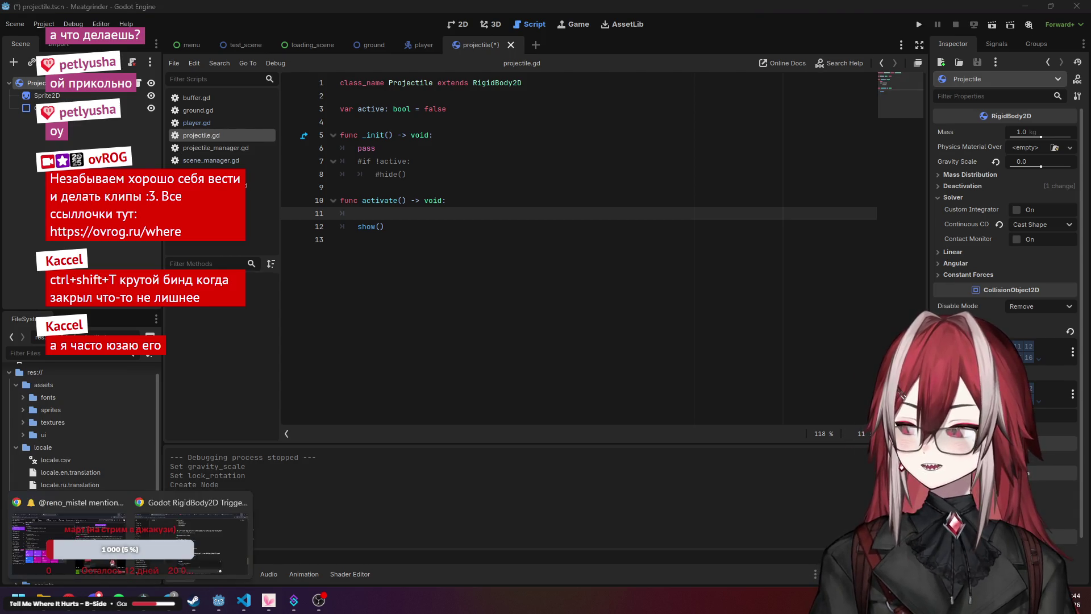
click(211, 530)
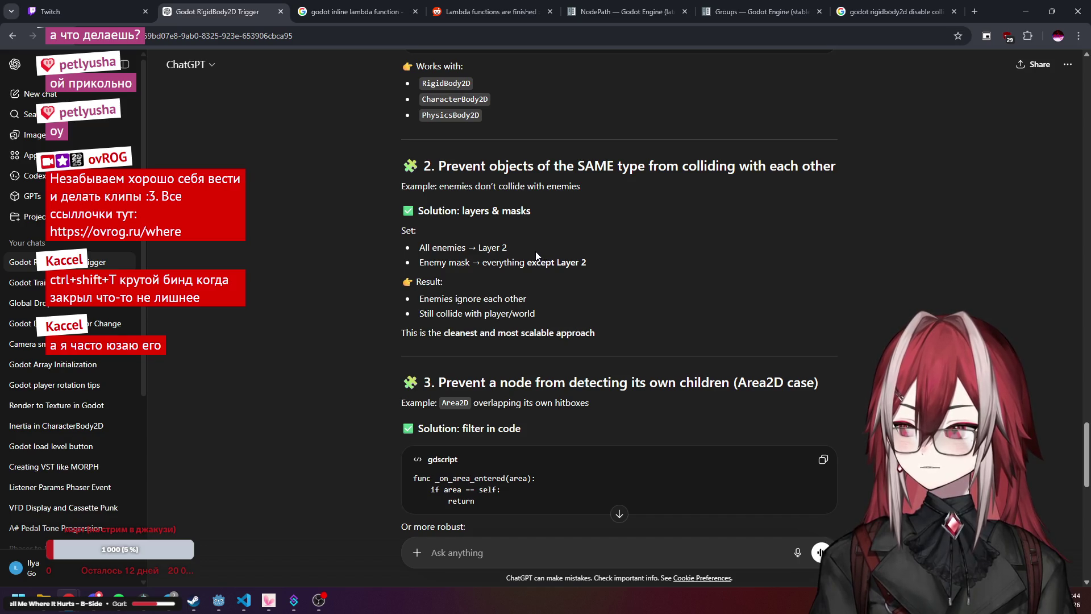
drag(519, 262, 561, 262)
click(562, 262)
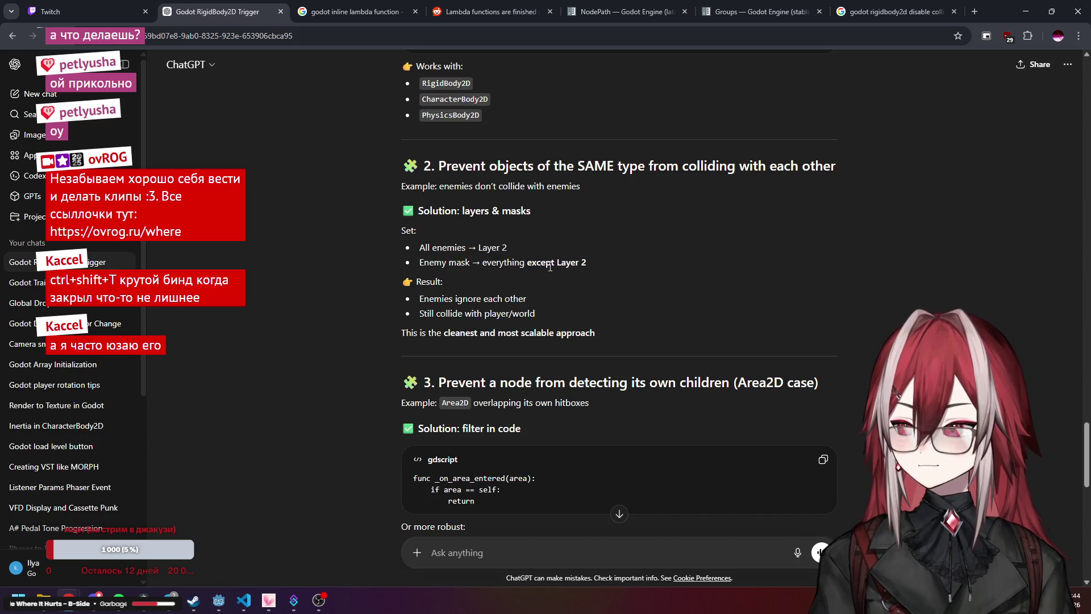
mouse_move(505, 247)
mouse_down()
mouse_move(453, 248)
mouse_move(588, 259)
mouse_up()
click(588, 259)
click(1026, 12)
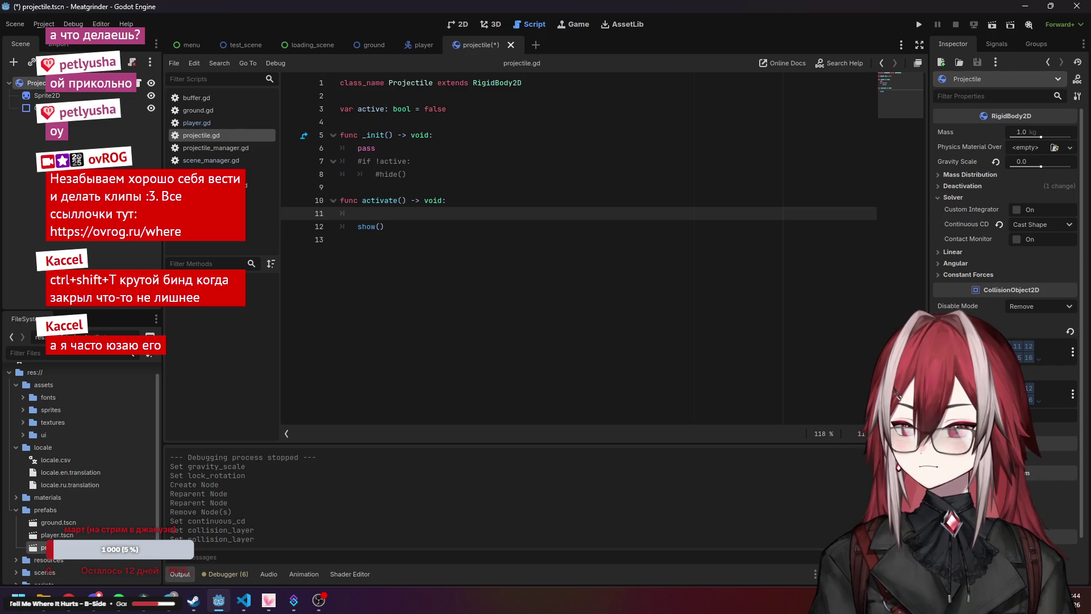
- Save the projectile scene with Ctrl+S and run the game
click(657, 292)
click(567, 209)
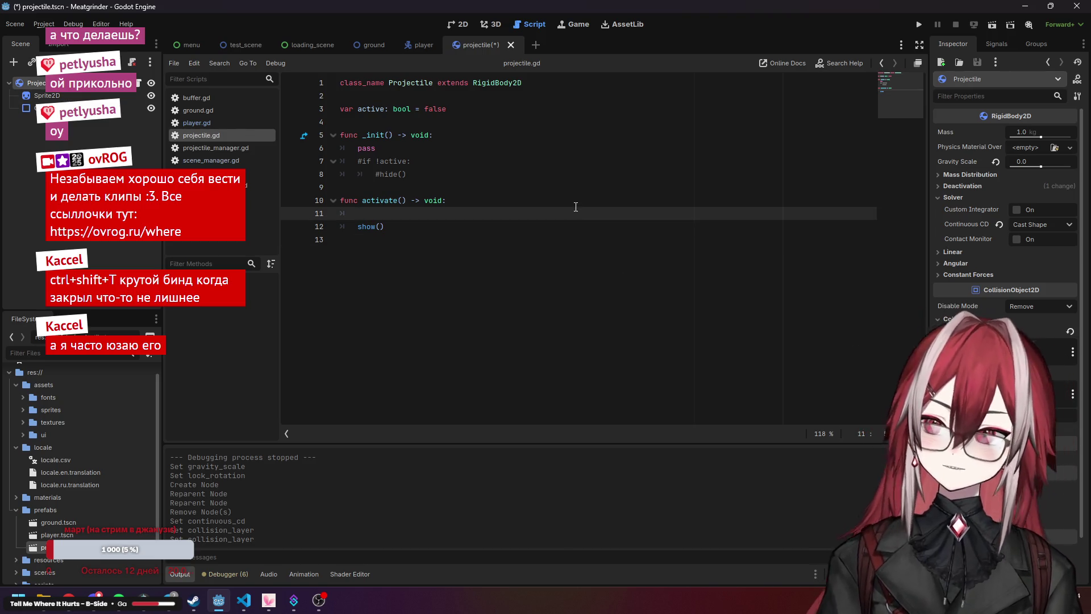
key(ctrl+s)
click(921, 24)
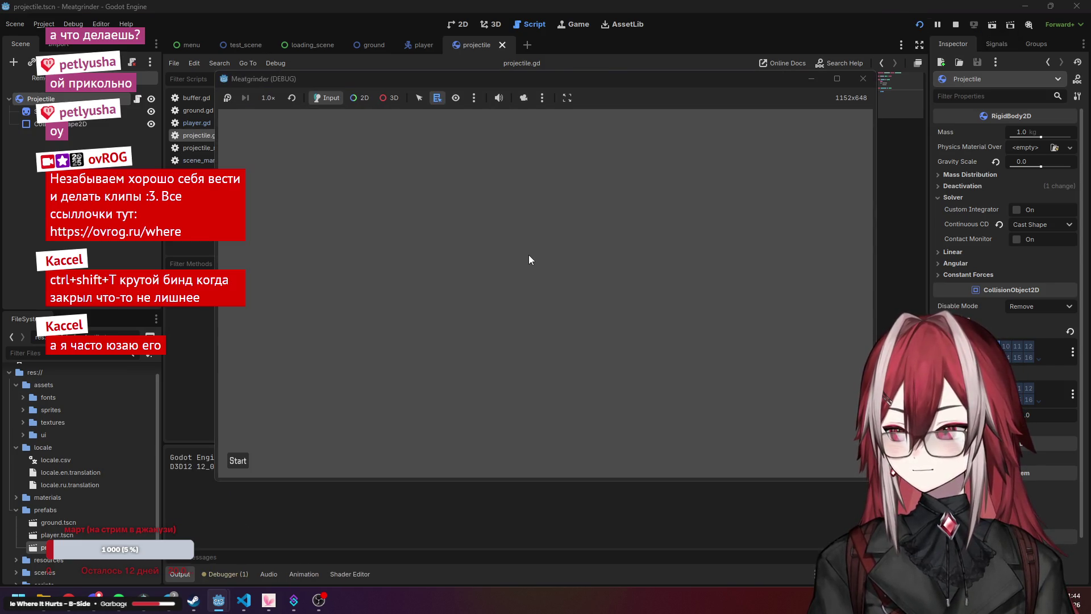
- Start the level, walk the character with WASD to the top-right corner and back, then close the game
click(238, 460)
key(s)
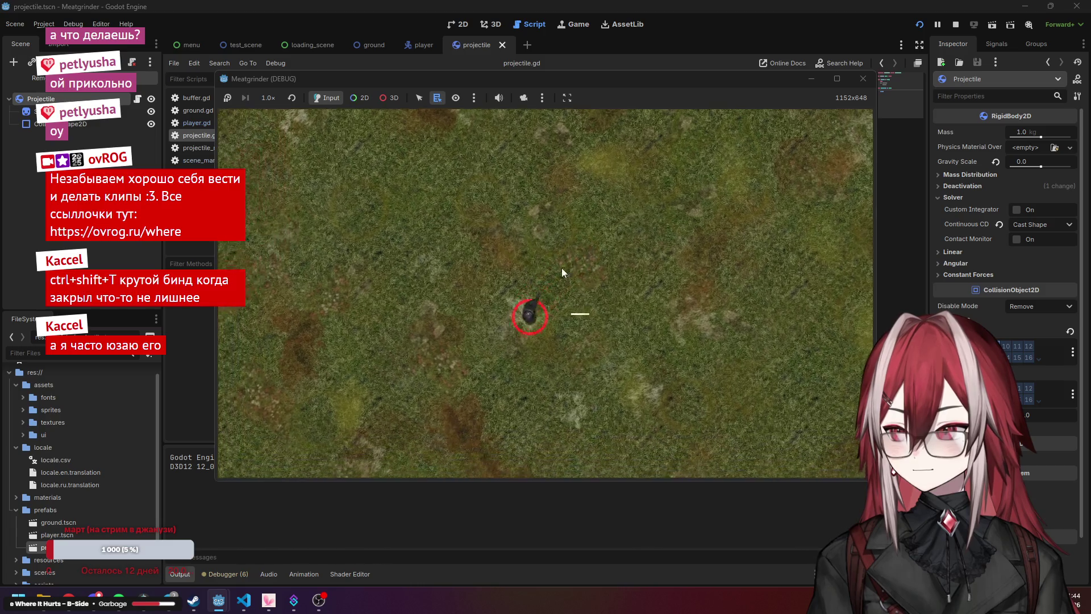
key(w)
key(d)
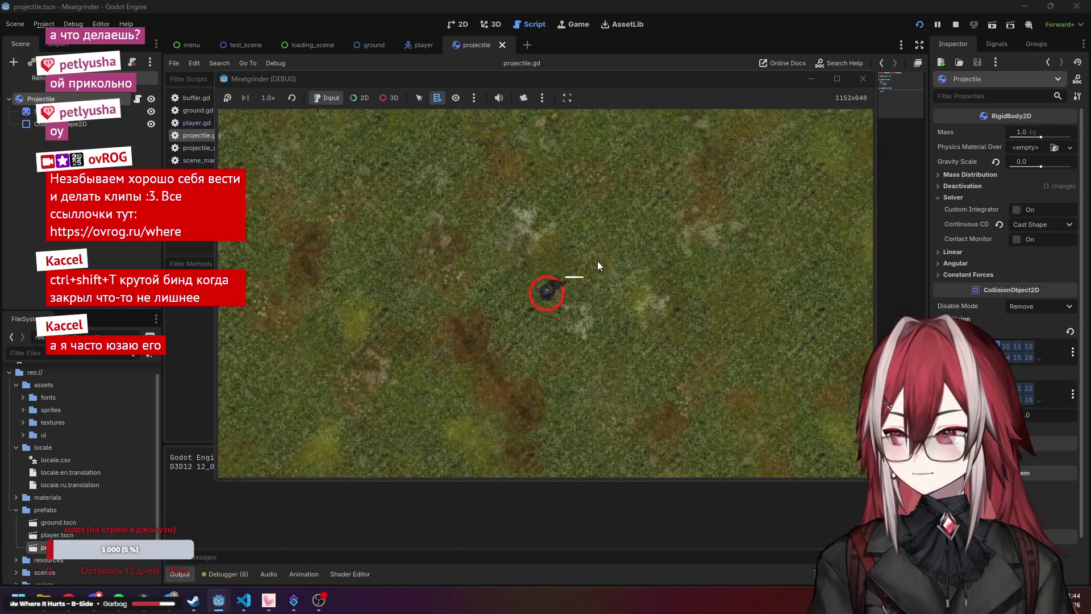
key(d)
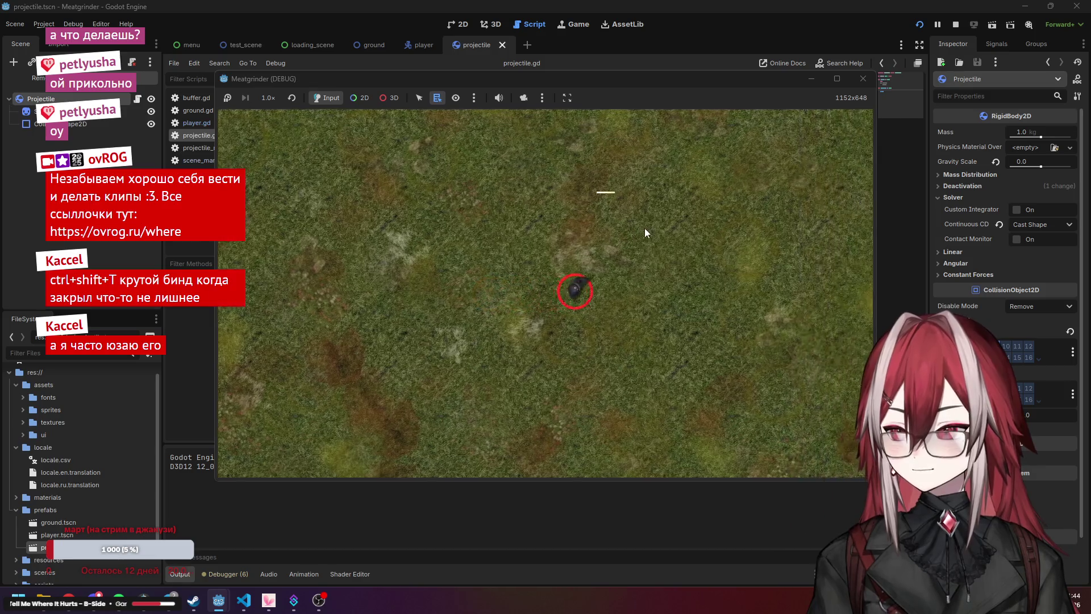
key(w)
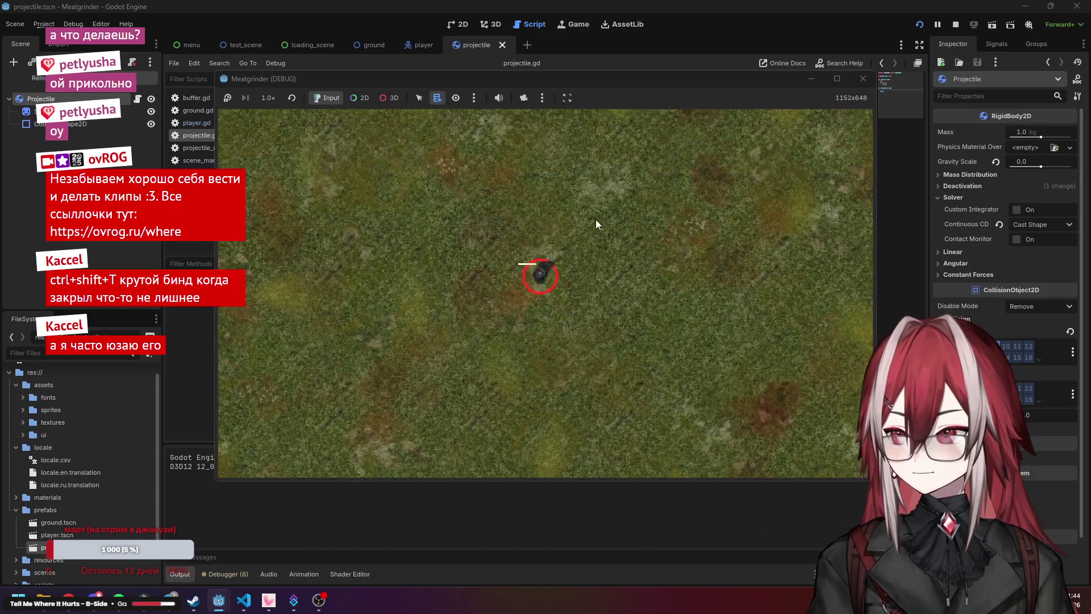
key(w)
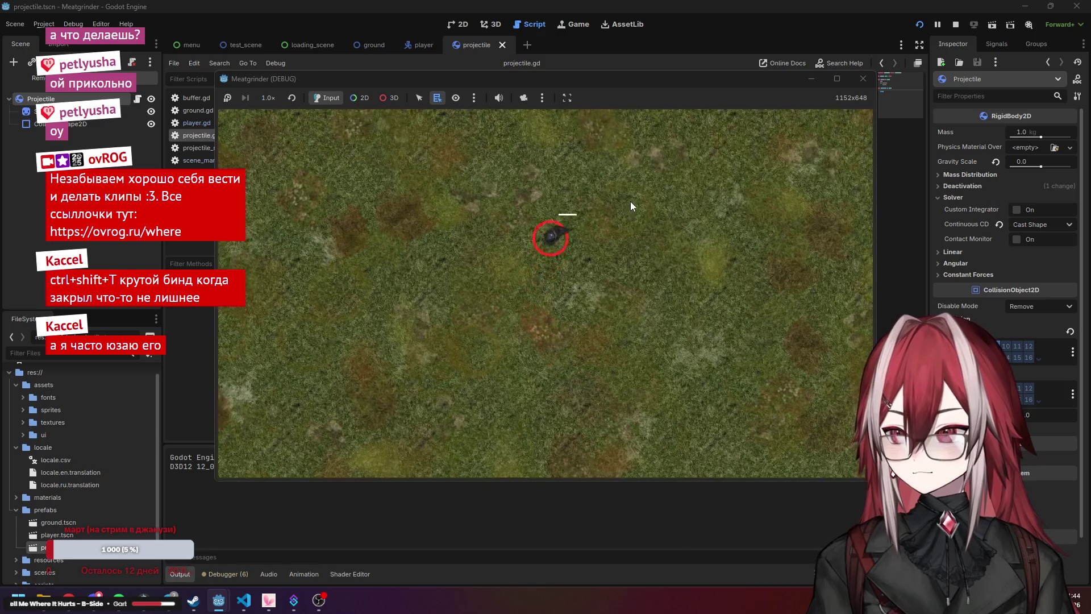
key(d)
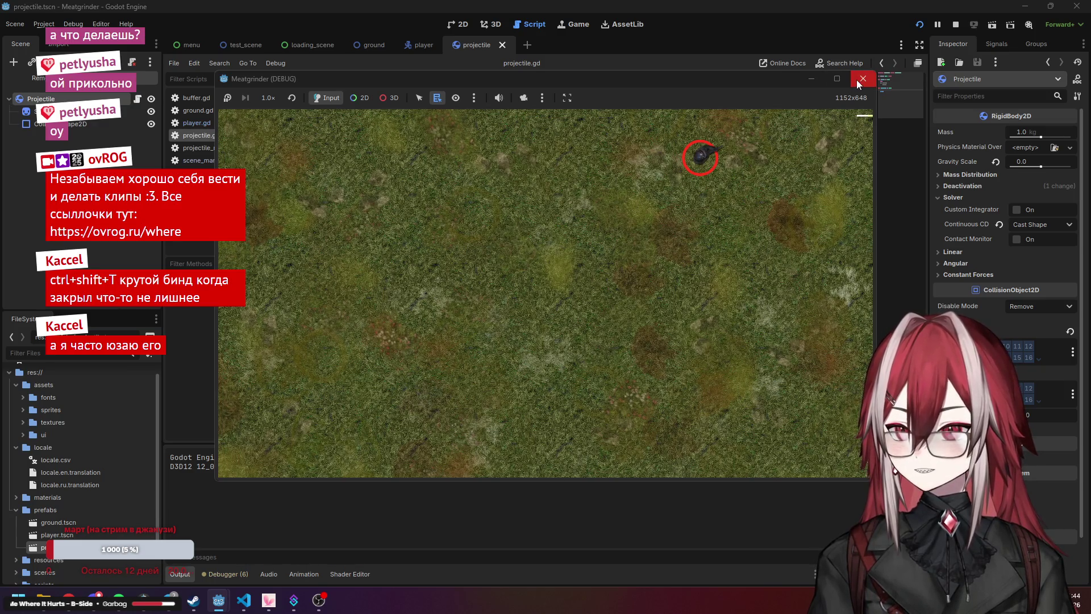
key(d)
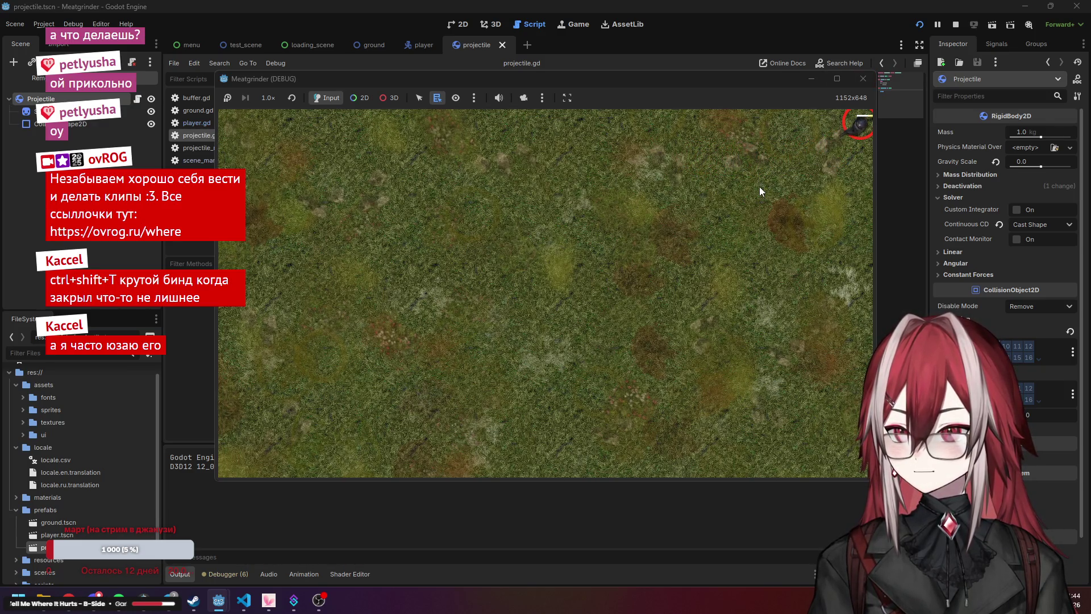
key(a+s)
key(a+s)
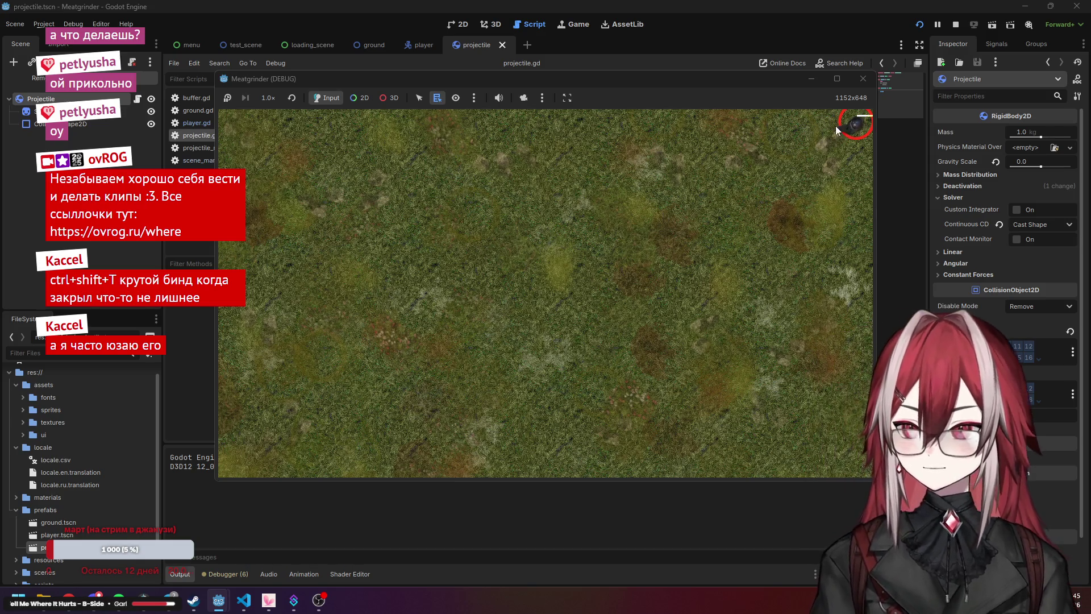
click(863, 78)
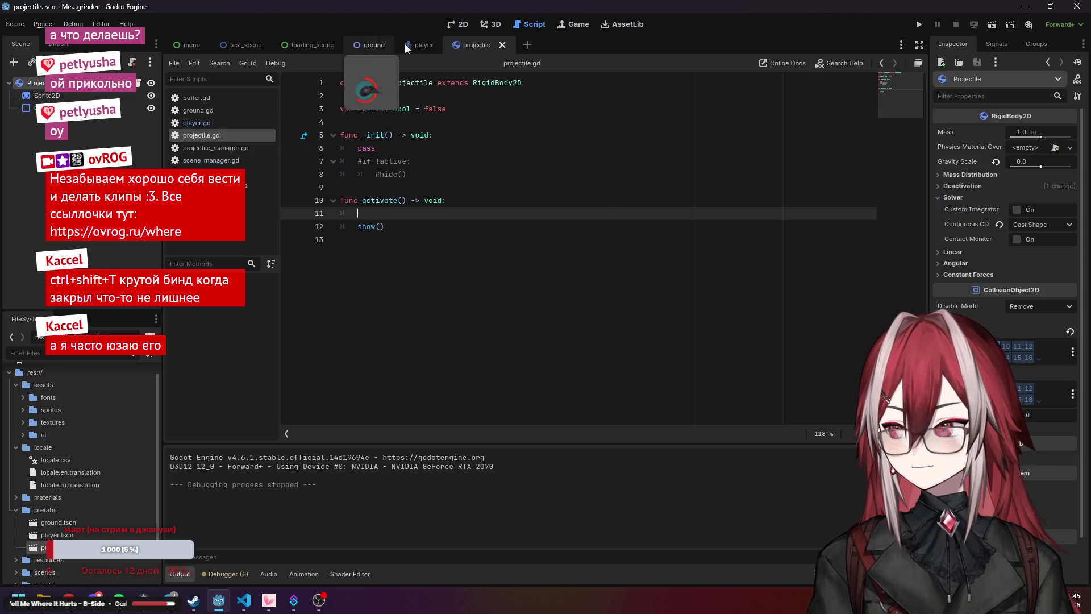
- On the Player root node, enable collision layer 1 alongside layer 2, then save and run the game
click(428, 45)
click(61, 85)
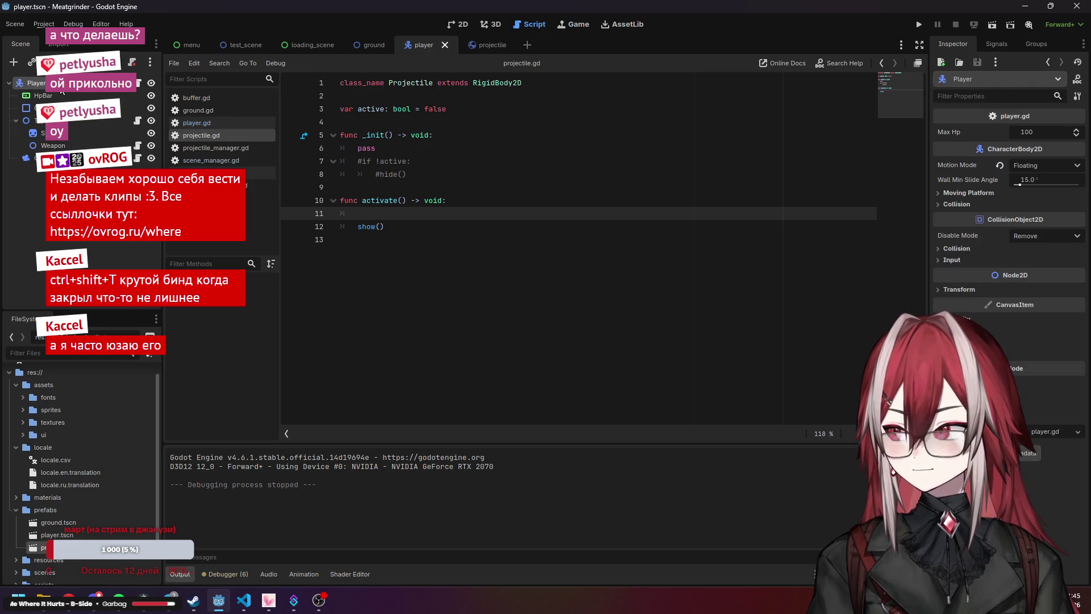
click(973, 250)
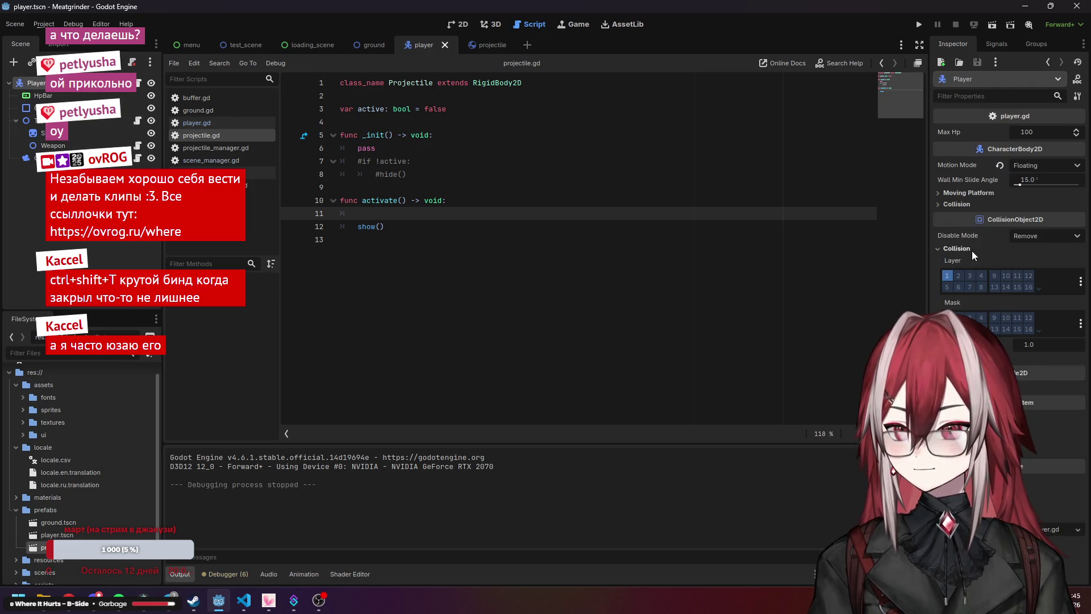
click(957, 278)
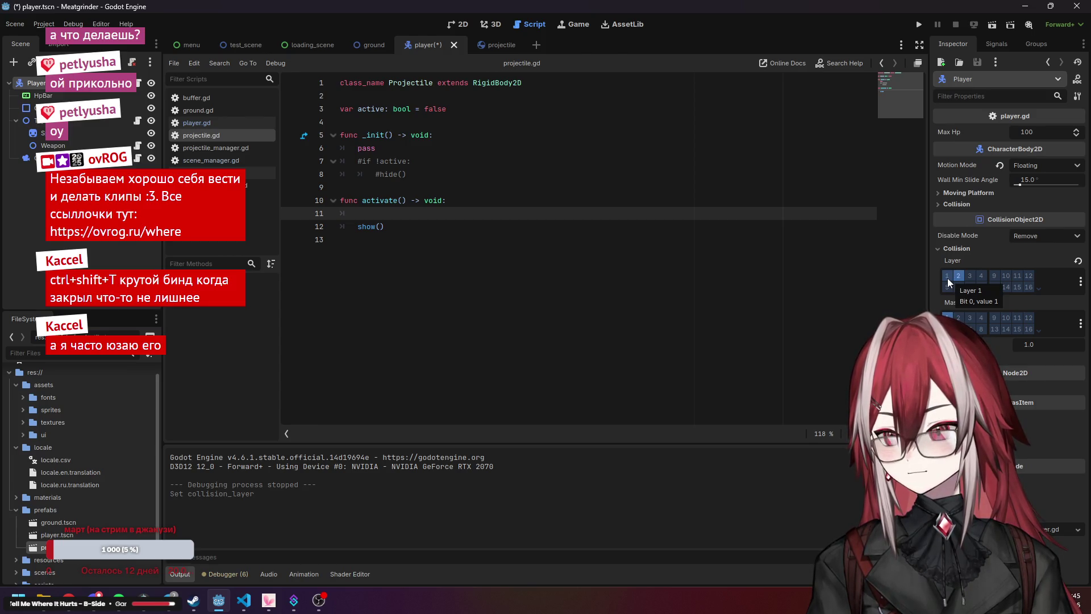
click(947, 277)
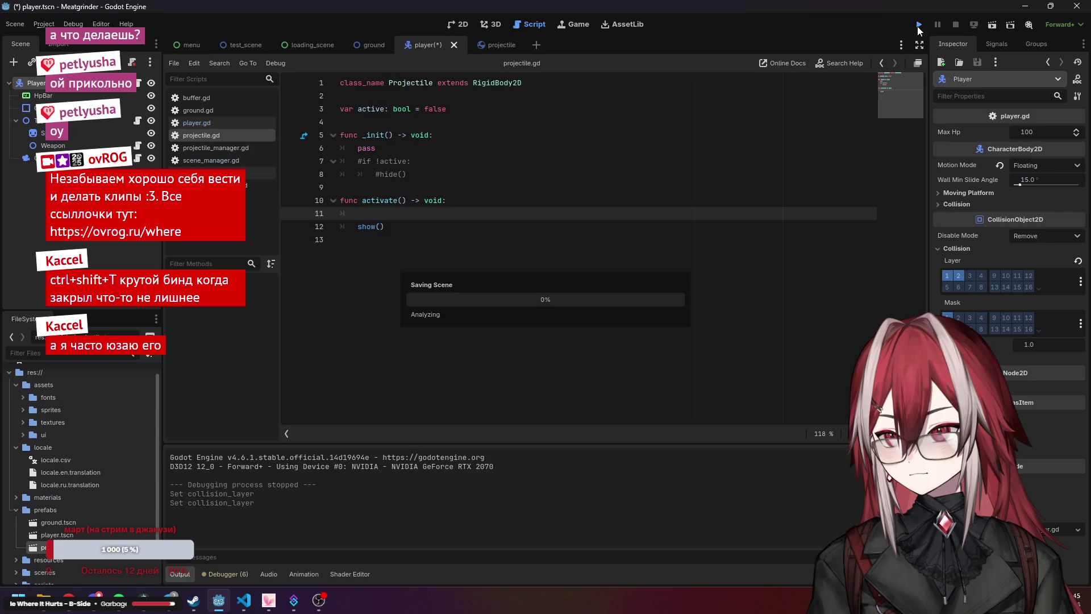
click(918, 26)
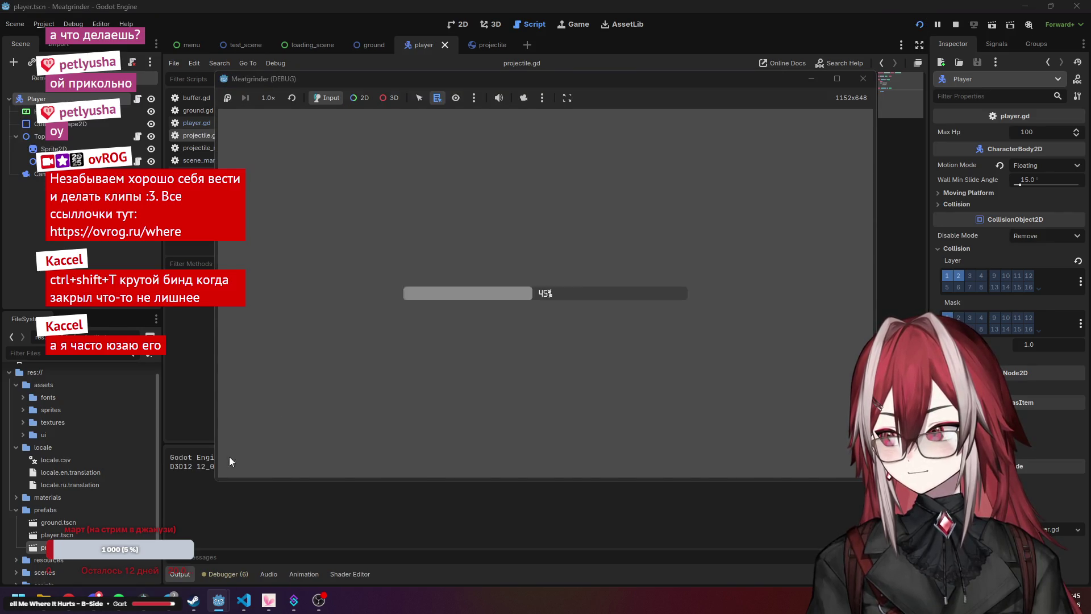
- Walk the player briefly, stop the game with F8, and open the projectile scene tab
key(s)
key(s)
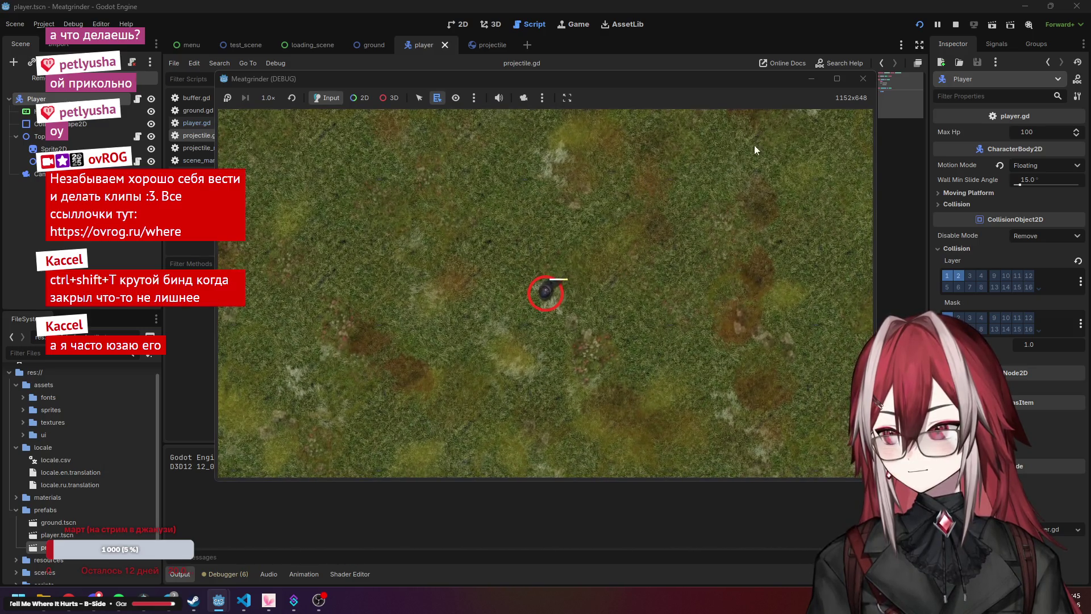
key(F8)
click(480, 44)
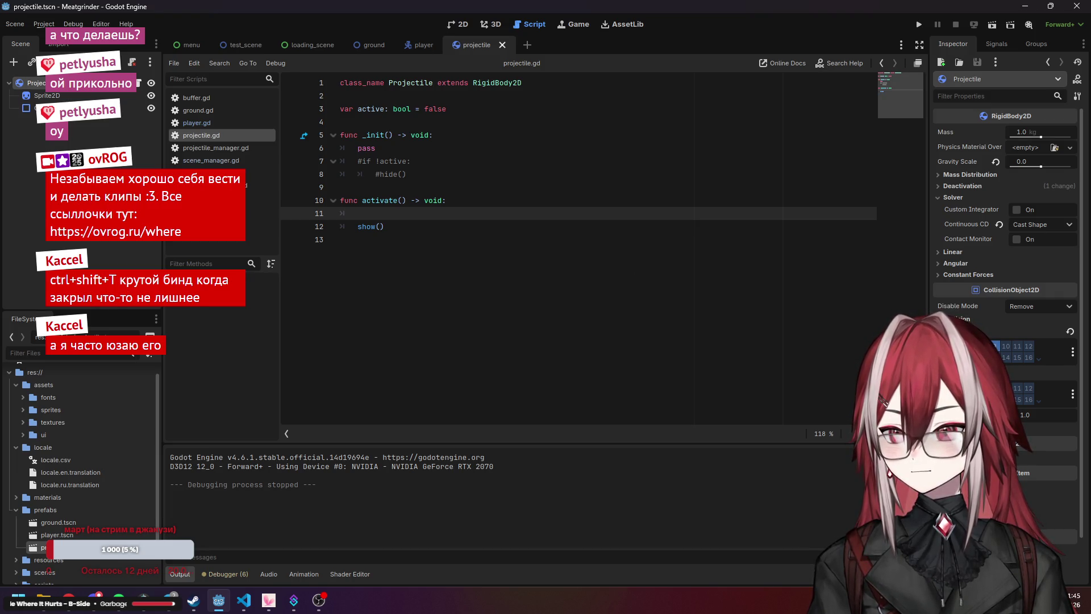
- Toggle a projectile collision mask bit, take the Player off layer 1, and run the game again
click(978, 388)
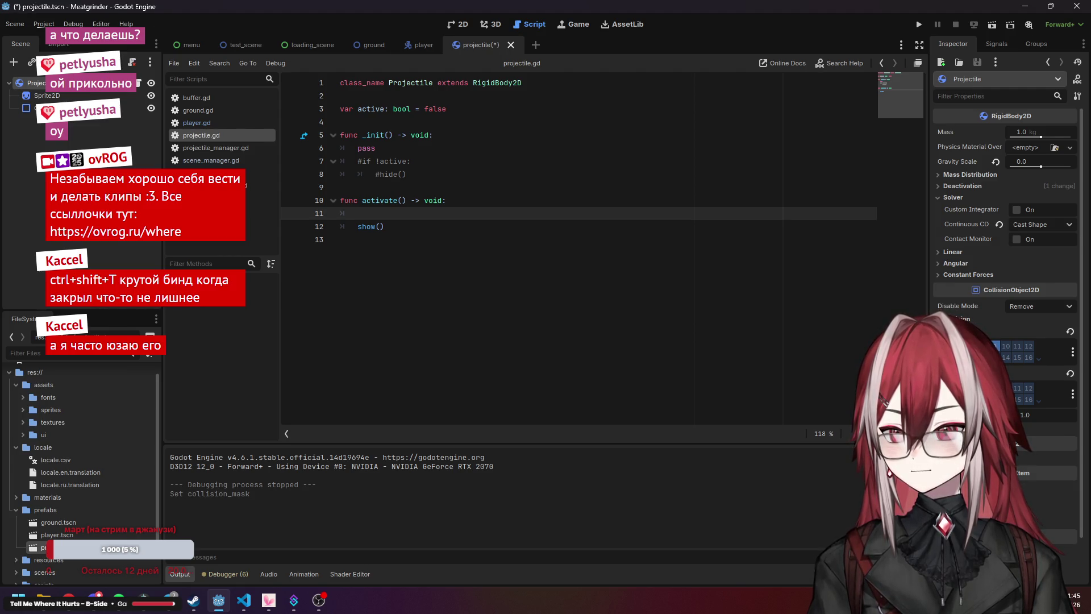
click(411, 46)
click(949, 289)
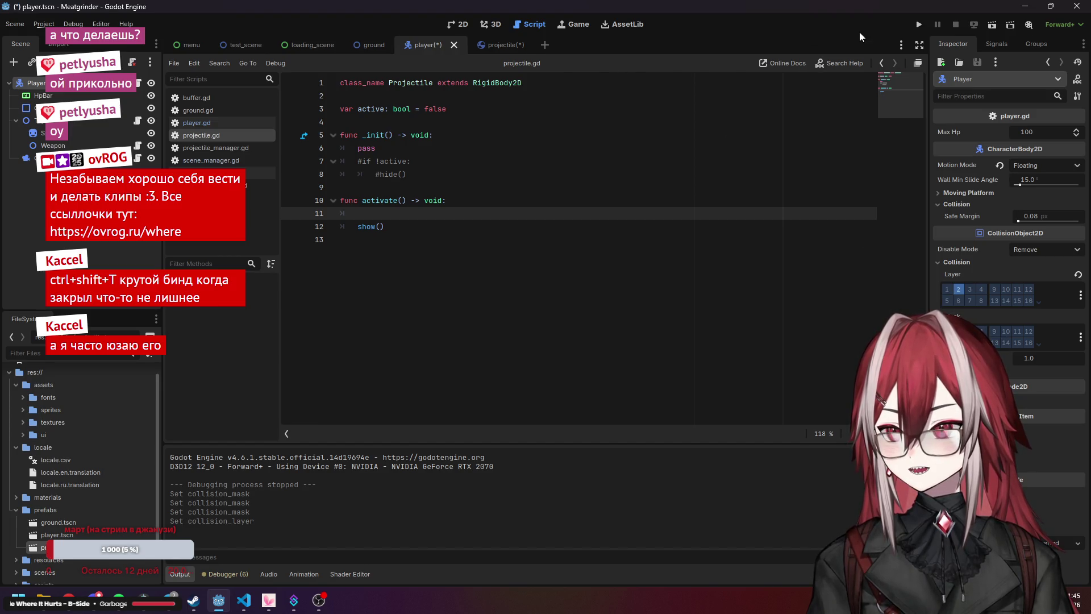
click(919, 26)
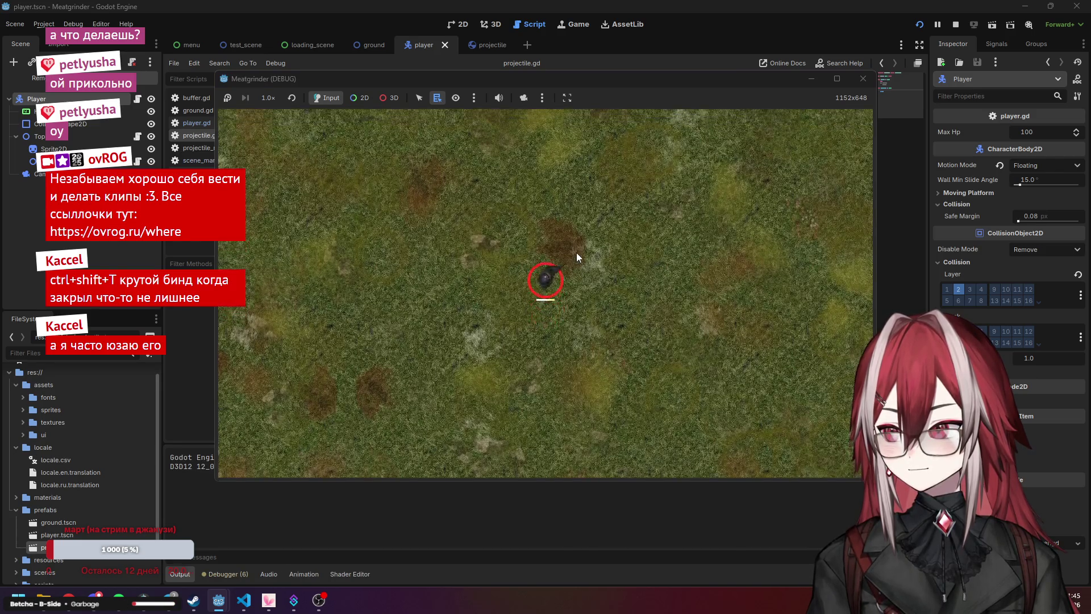
- Walk the player down and right in the running game, then close it
key(s)
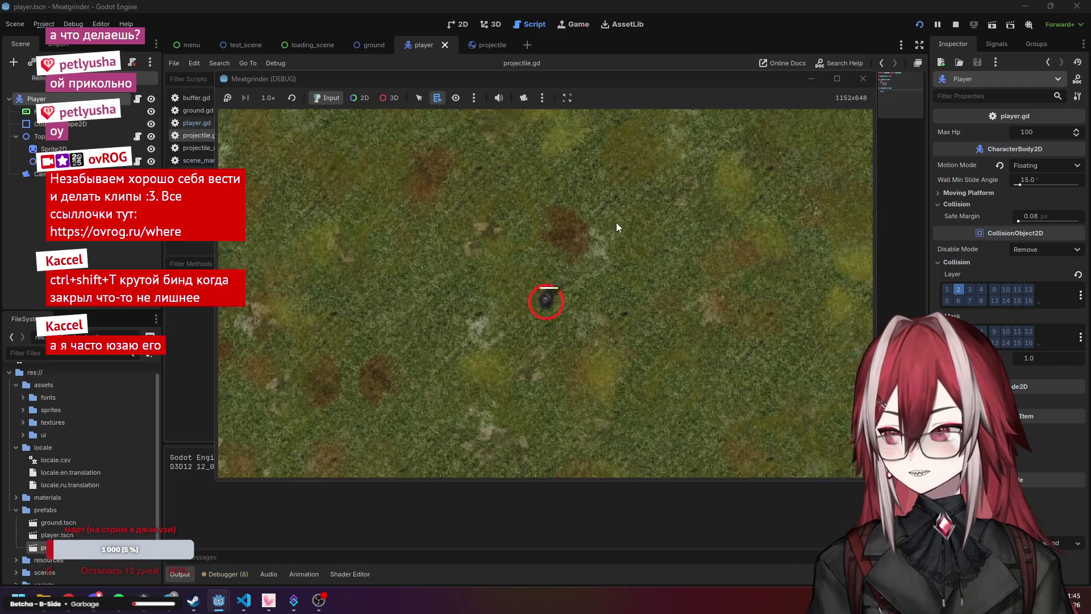
key(d)
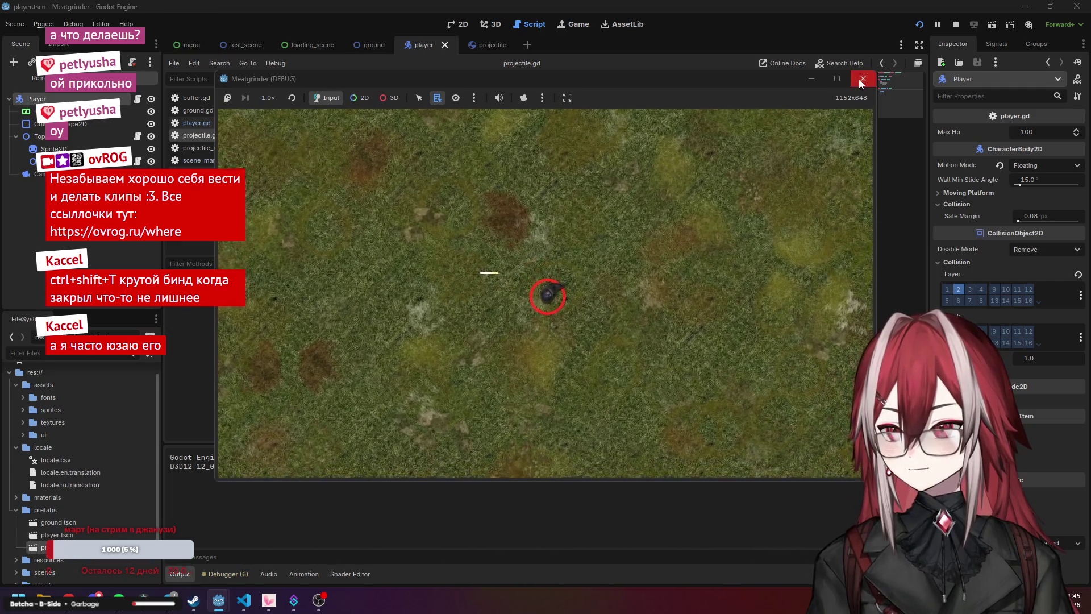
click(861, 81)
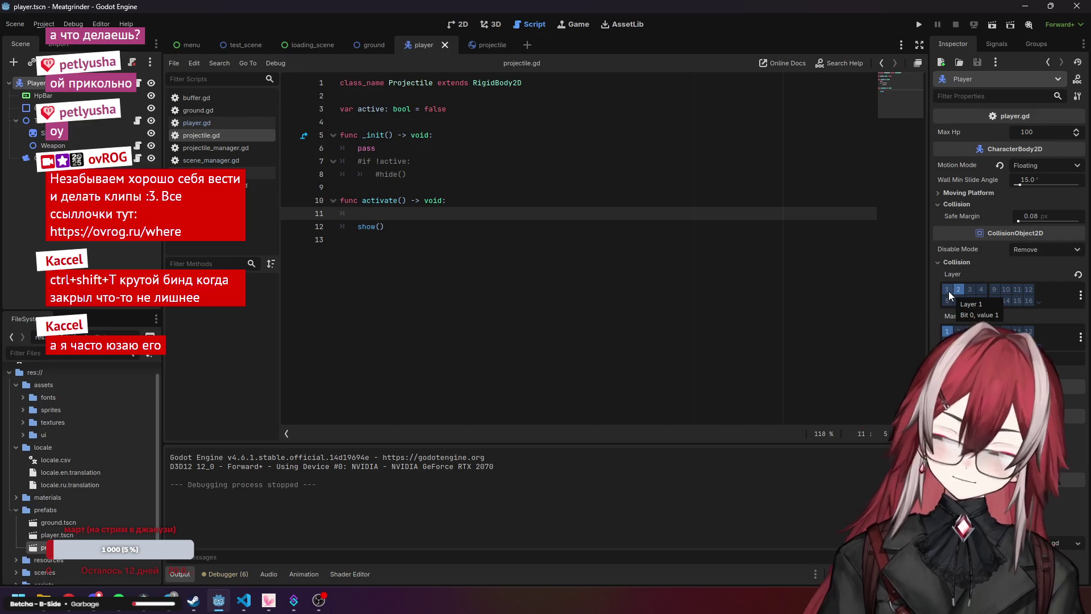
- Relaunch the game, walk the player up, left, then down-right, and stop it with F8
click(920, 25)
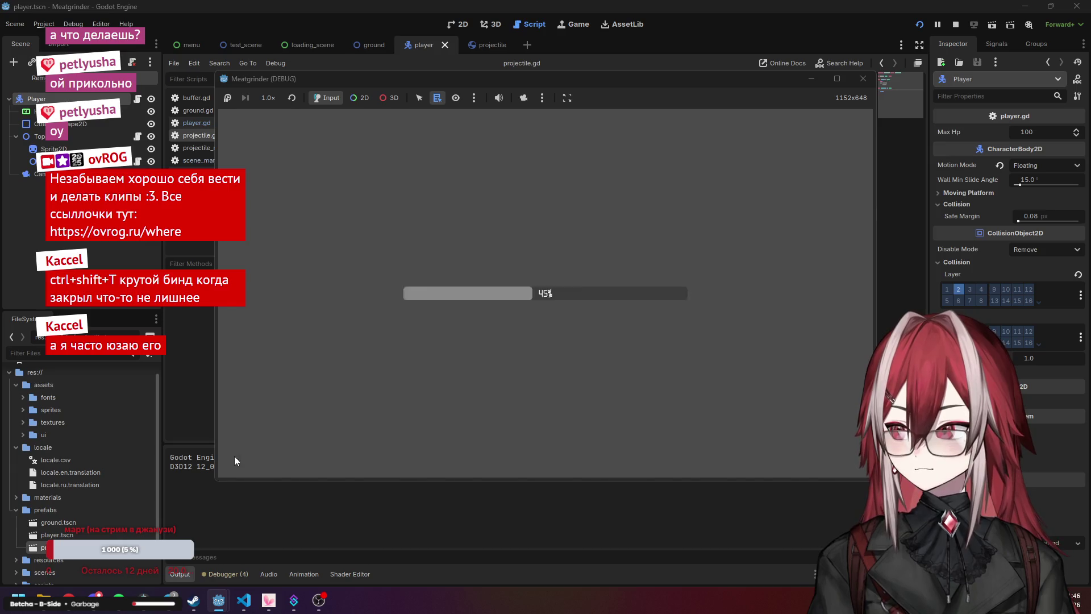
key(w)
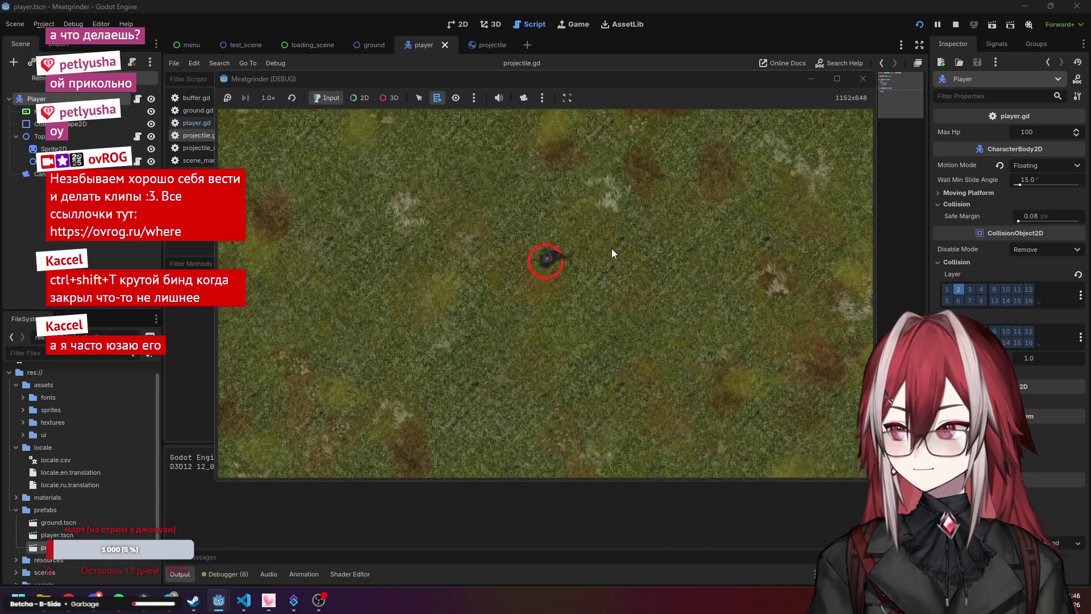
key(a)
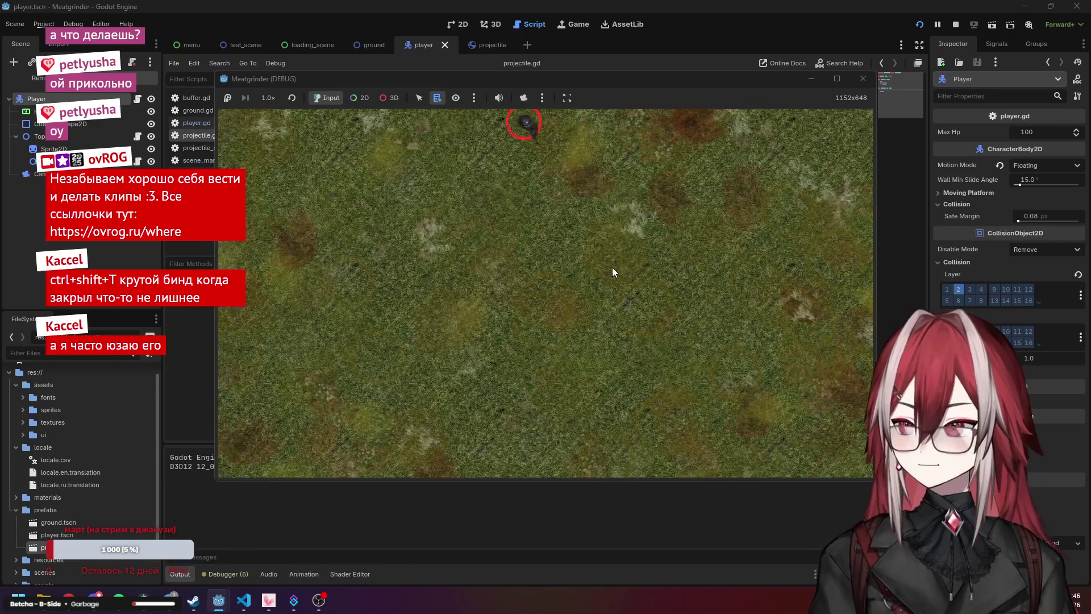
key(a)
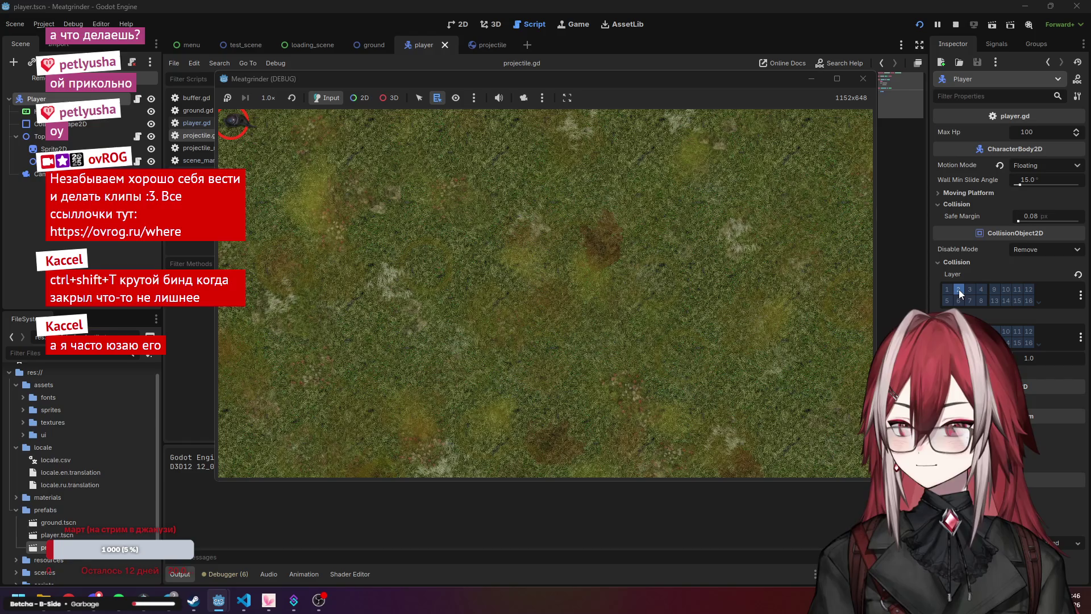
key(s)
key(d)
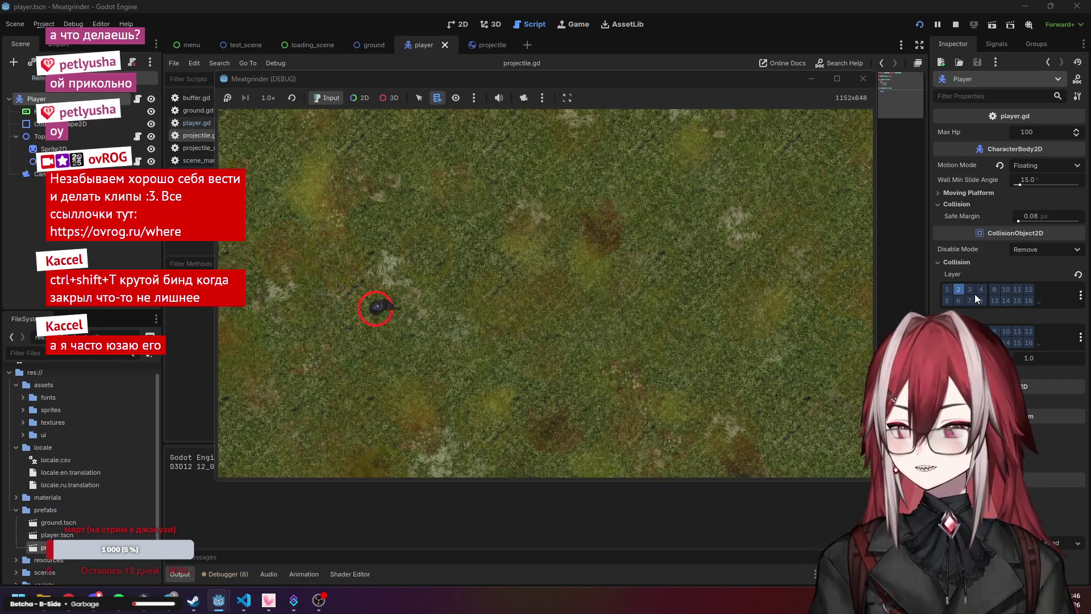
key(s)
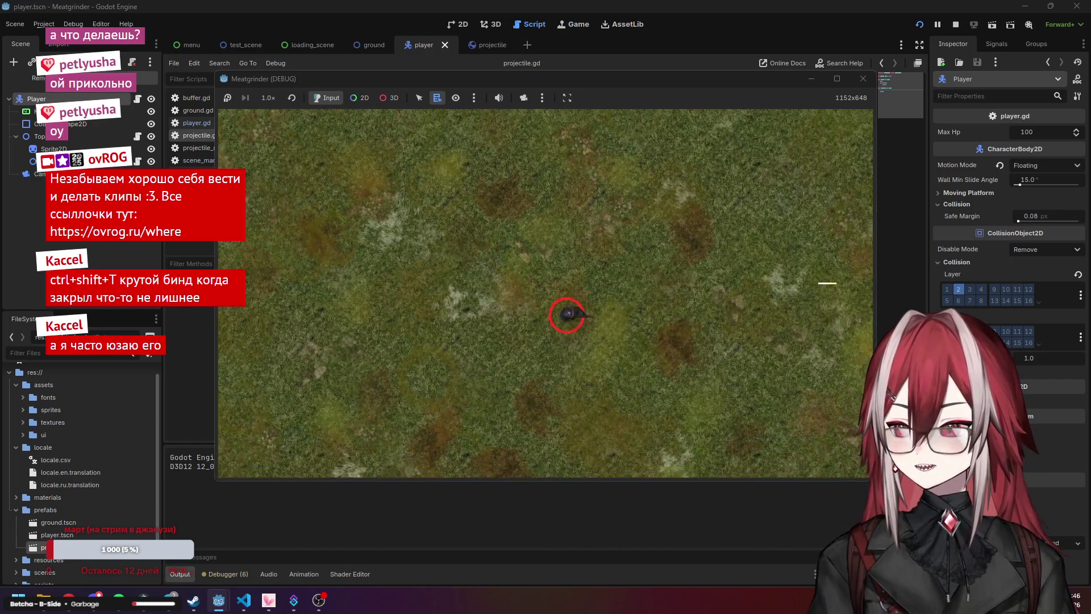
key(F8)
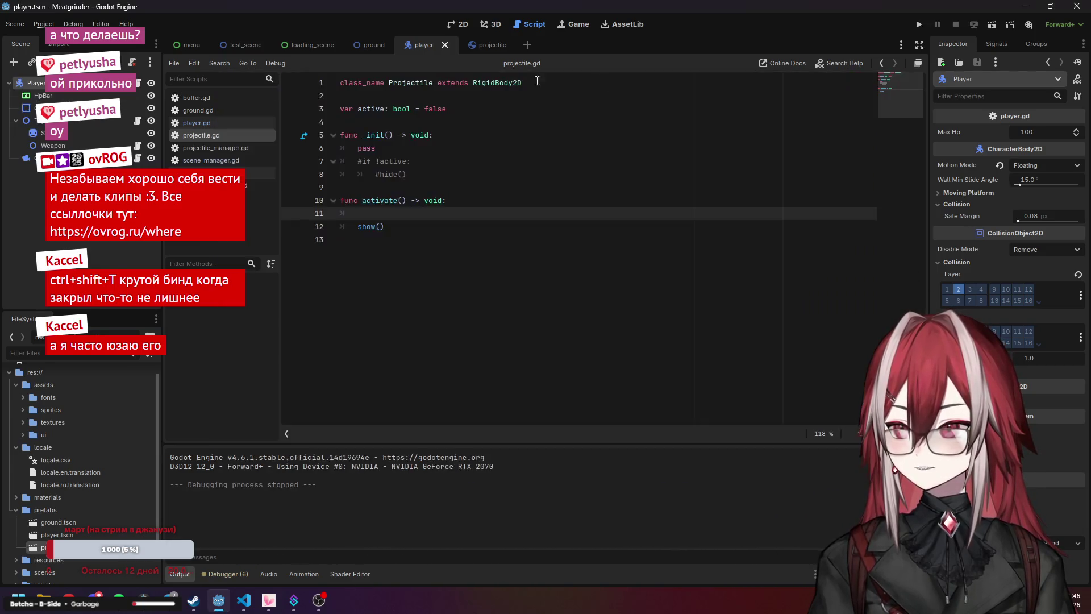
- Switch between the player and projectile scenes, ending on the projectile script
click(481, 46)
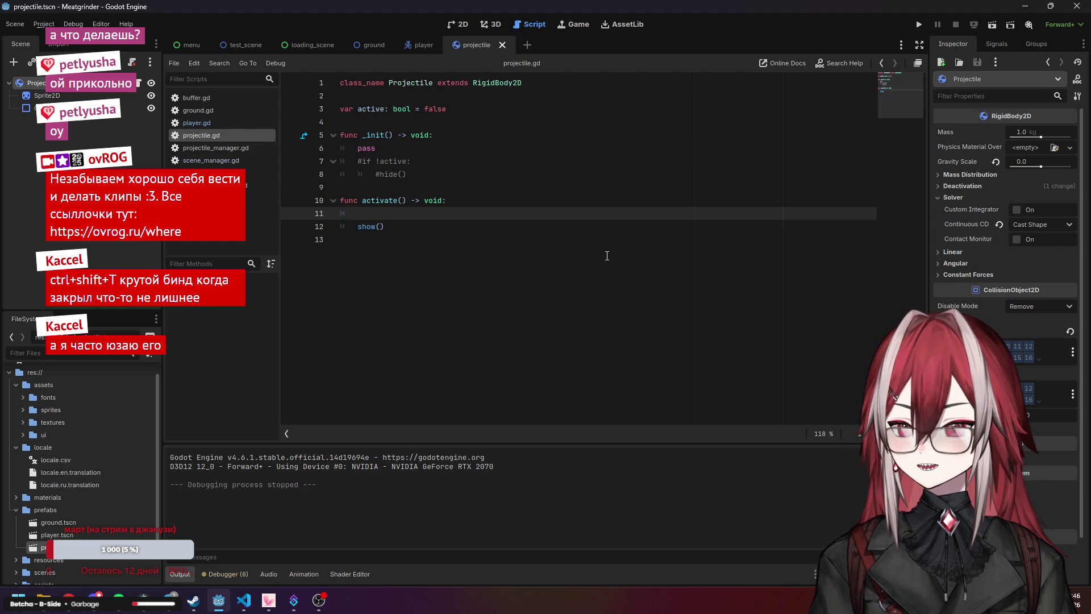
click(405, 44)
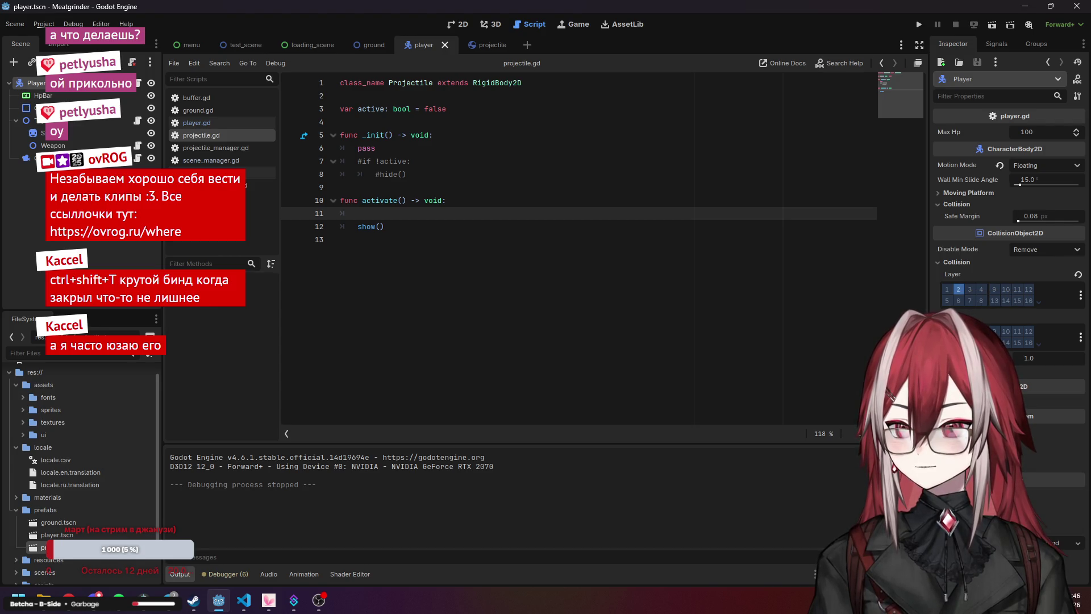
click(465, 49)
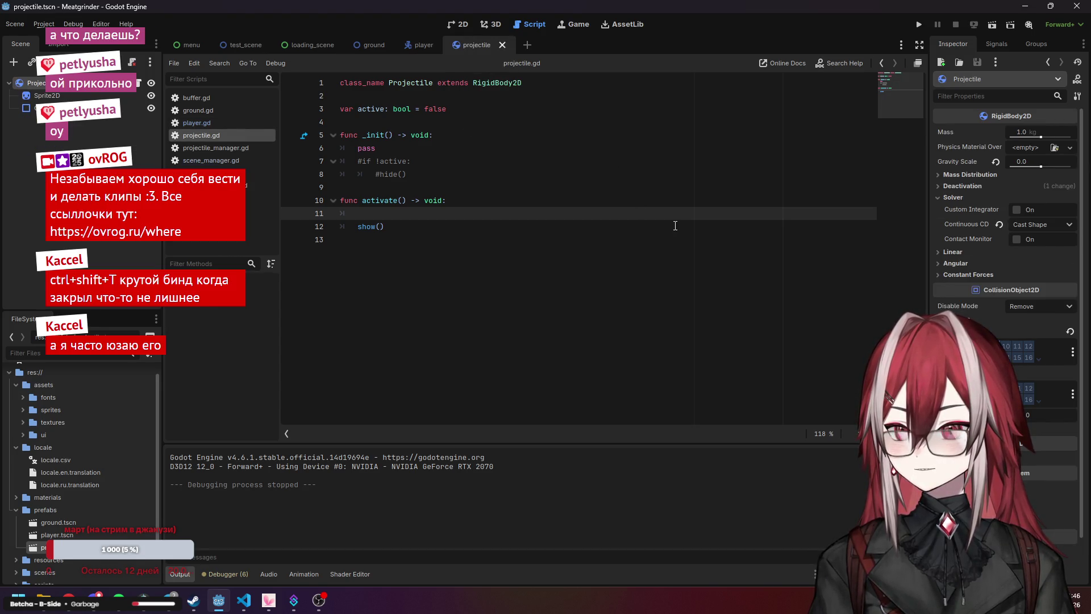
click(634, 204)
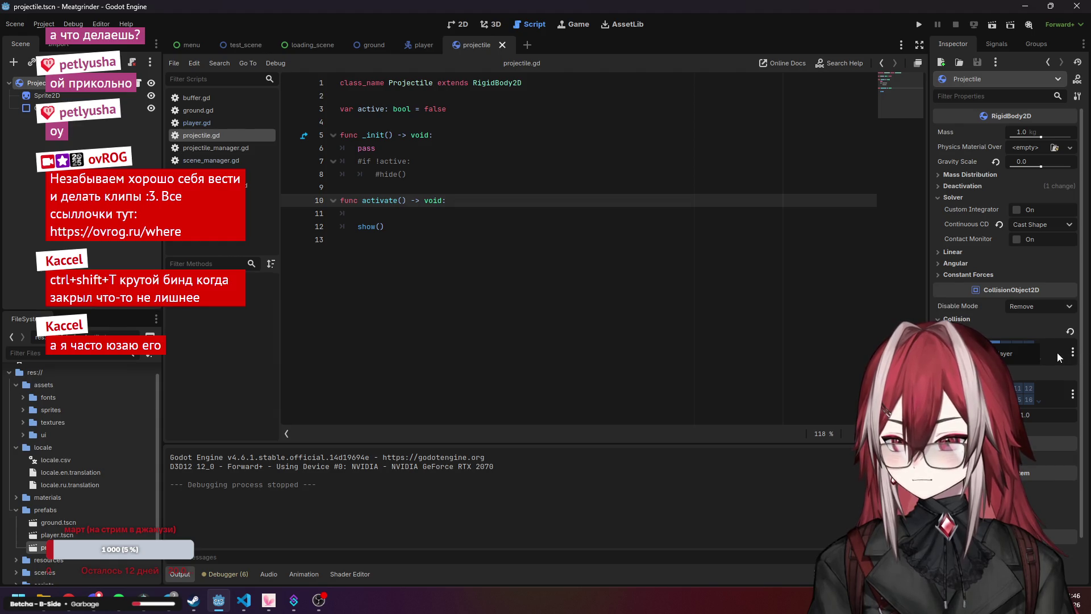
- Rename collision layer bit 2 to 'player' from the Inspector
right_click(956, 345)
click(966, 353)
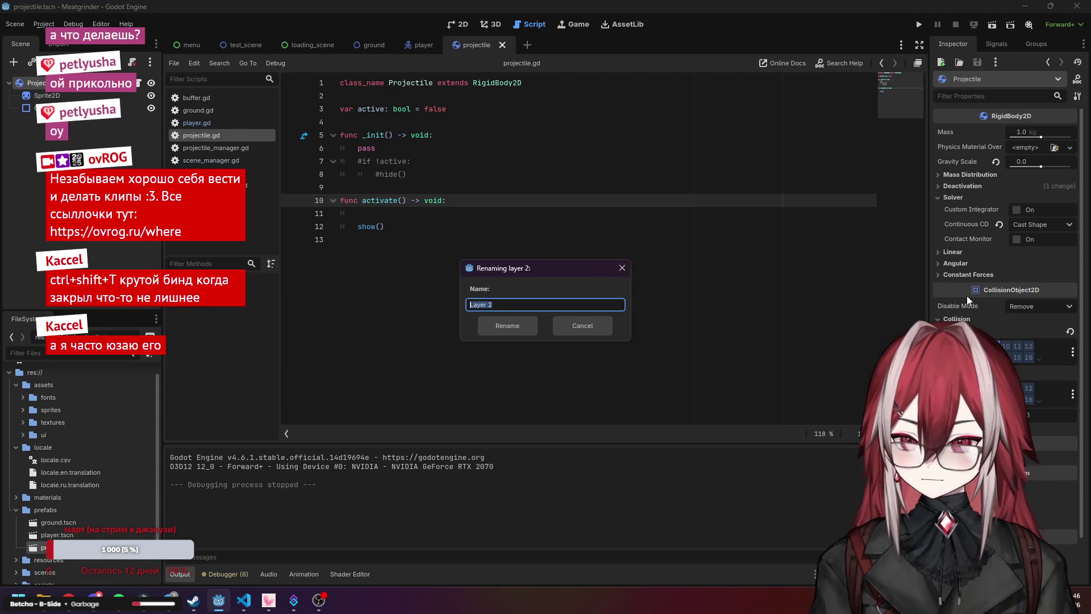
text(player)
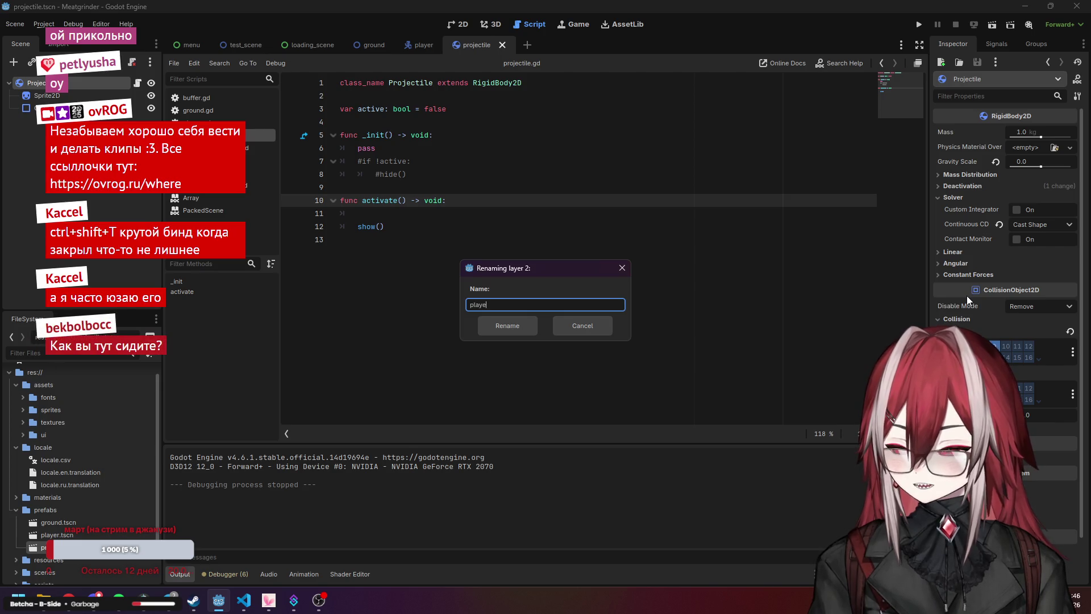
click(528, 328)
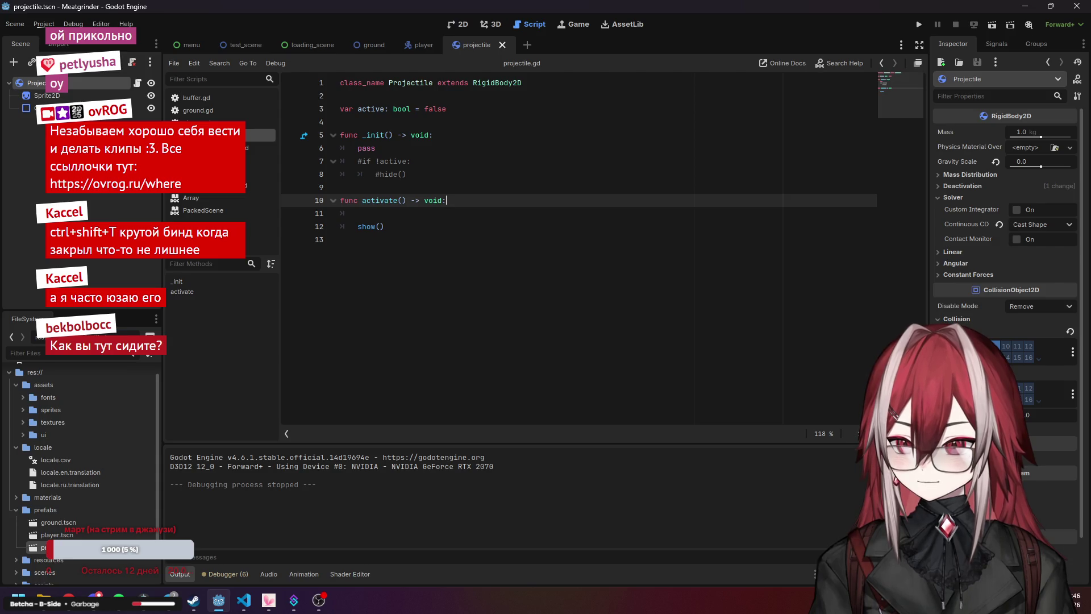
click(944, 319)
click(944, 319)
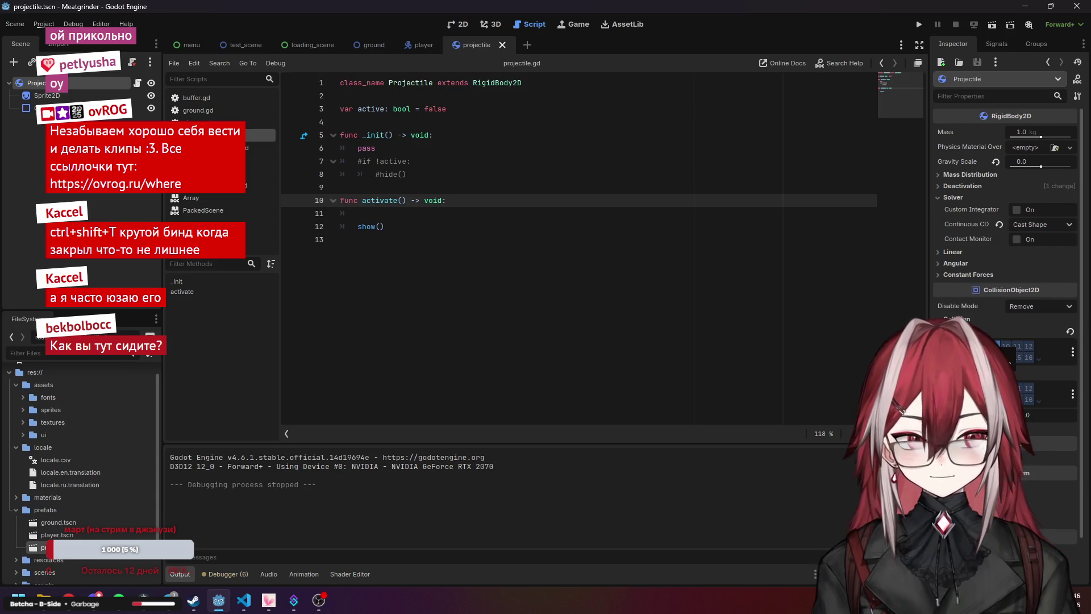
click(647, 273)
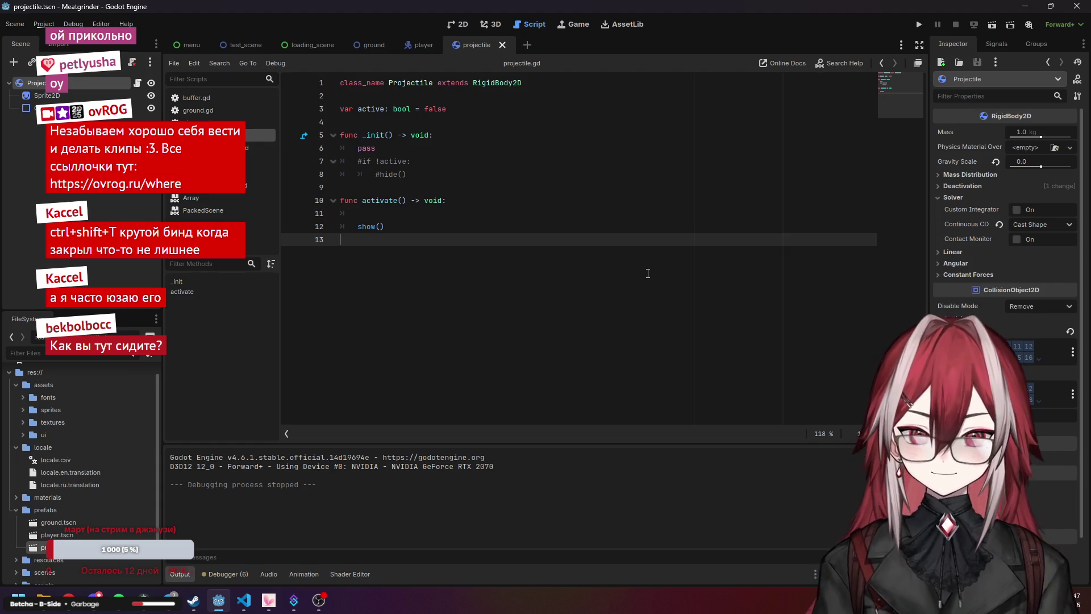
- In _init(), add process_mode = Node.PROCESS_MODE_DISABLED using autocomplete
click(431, 160)
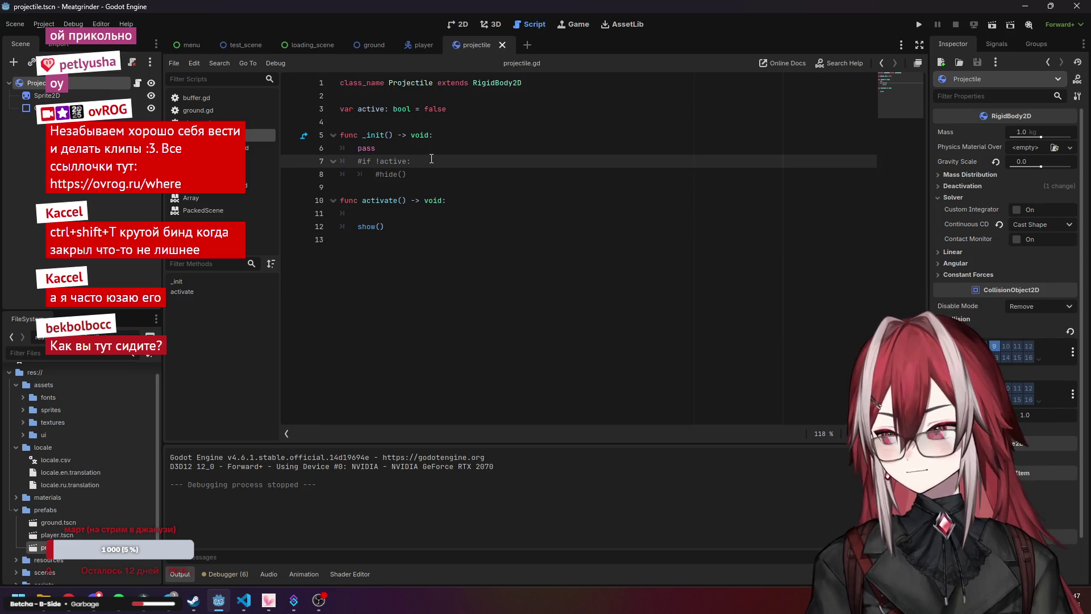
drag(376, 148, 281, 148)
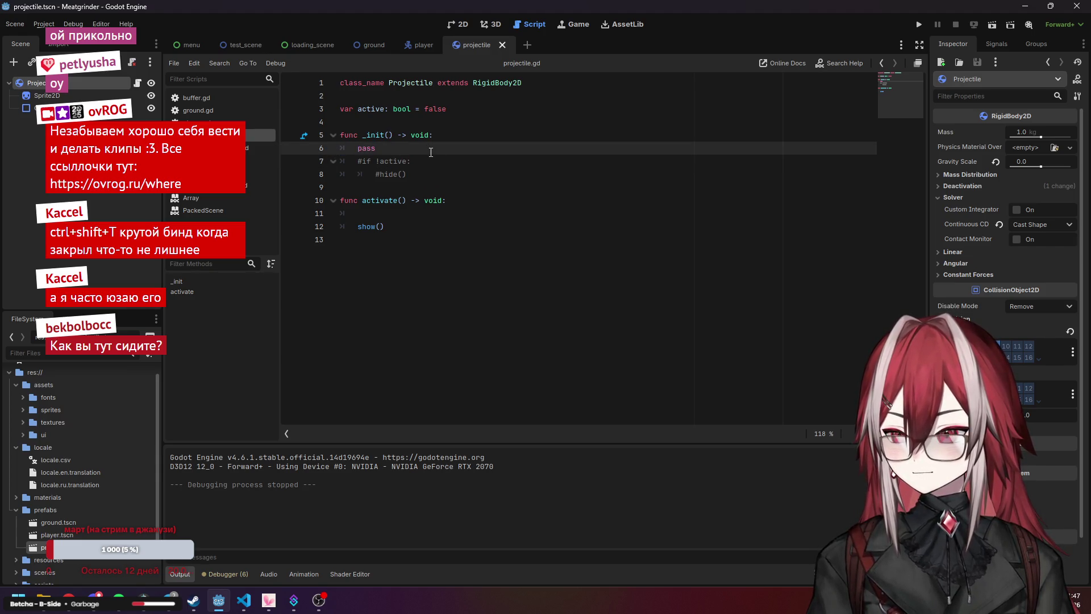
key(Return)
key(alt+Tab)
key(alt+Tab)
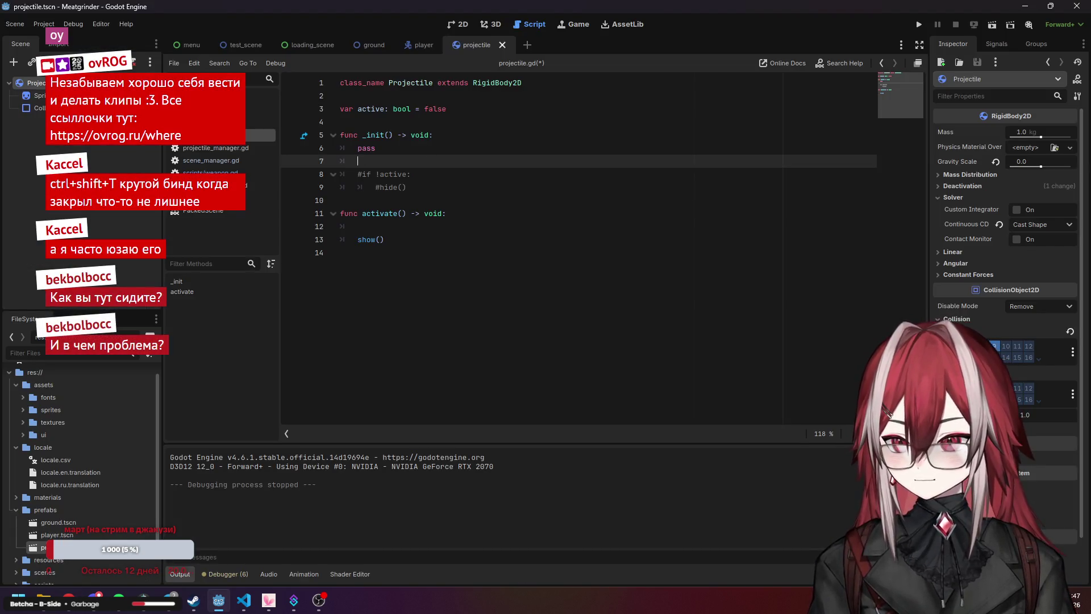
mouse_move(968, 308)
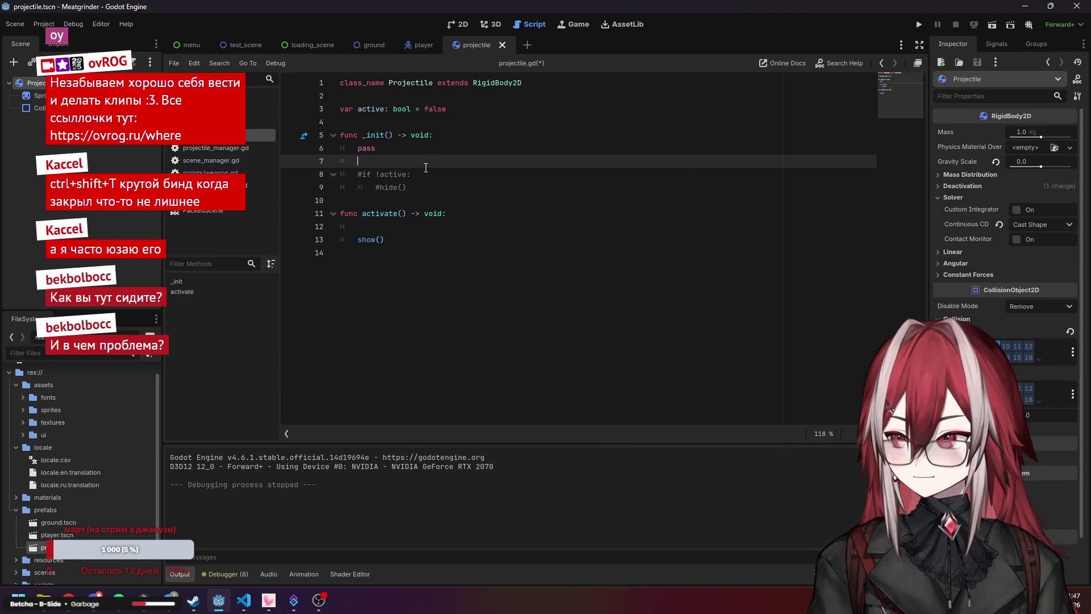
text(pro)
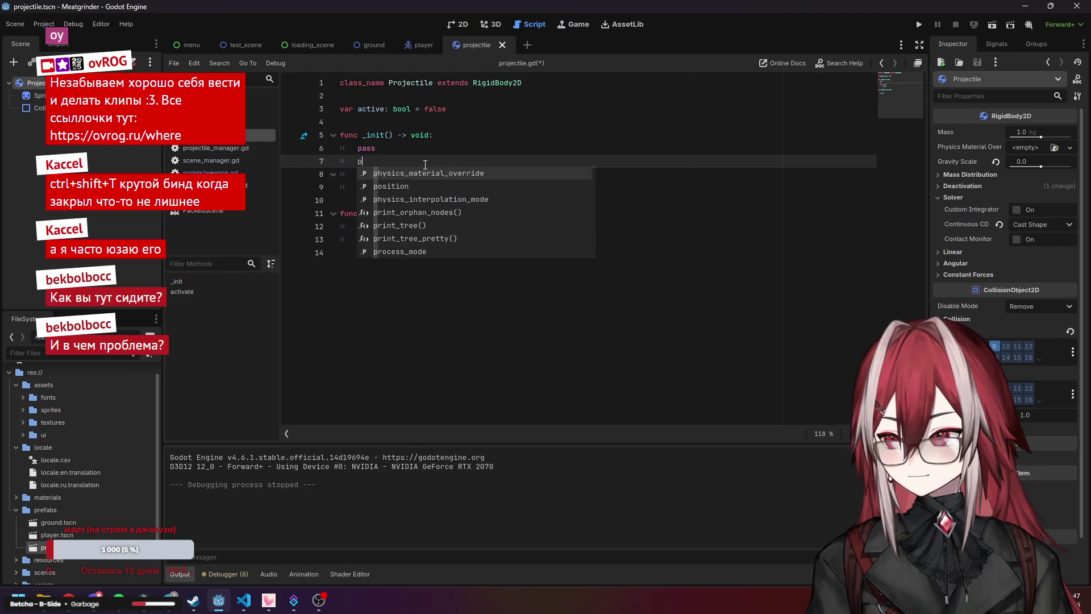
key(Return)
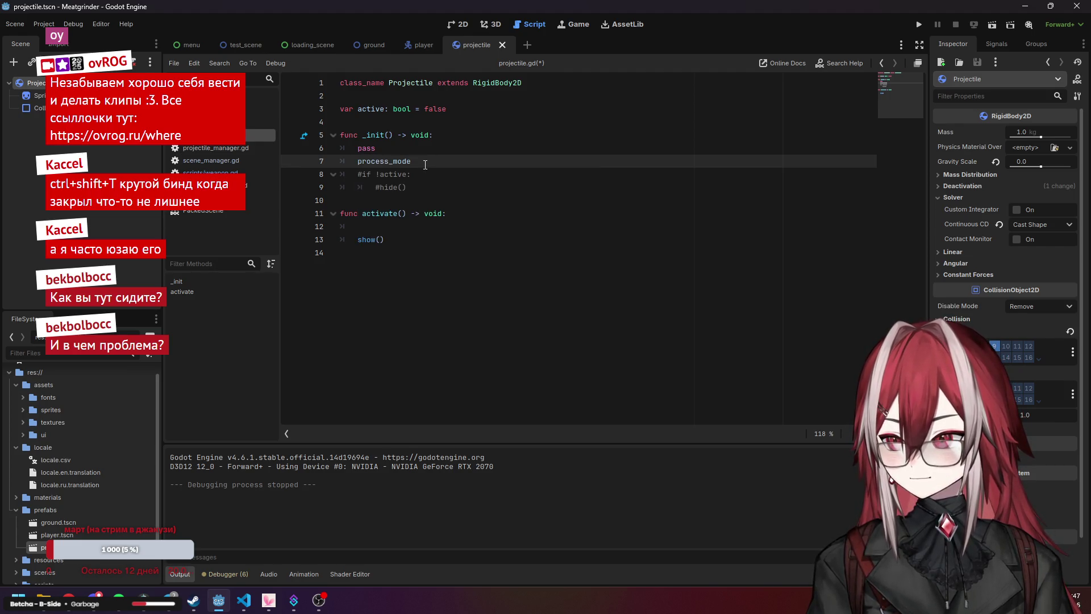
text(=)
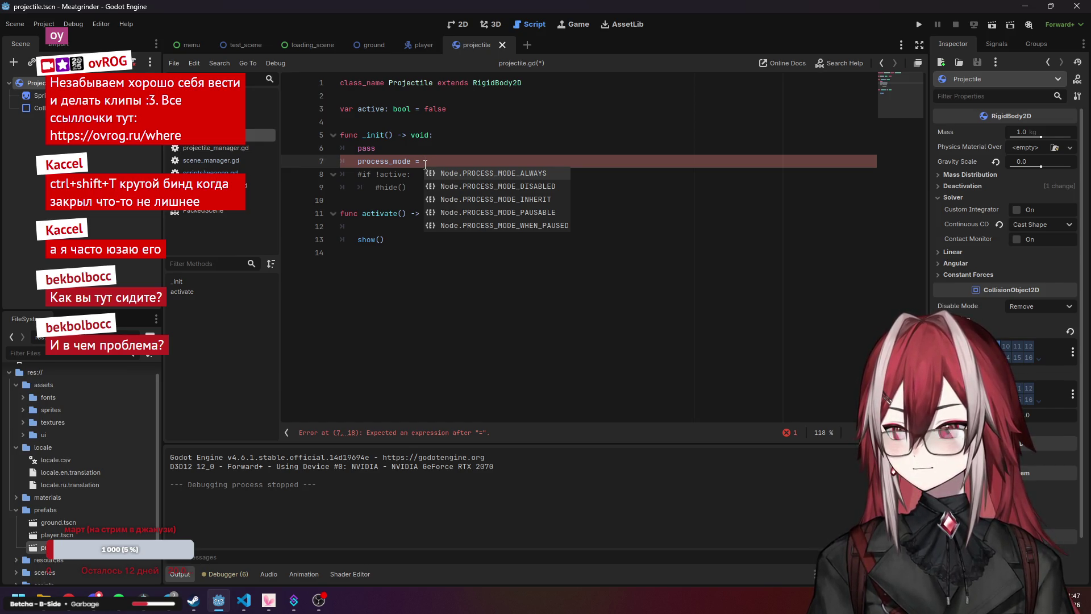
key(Down)
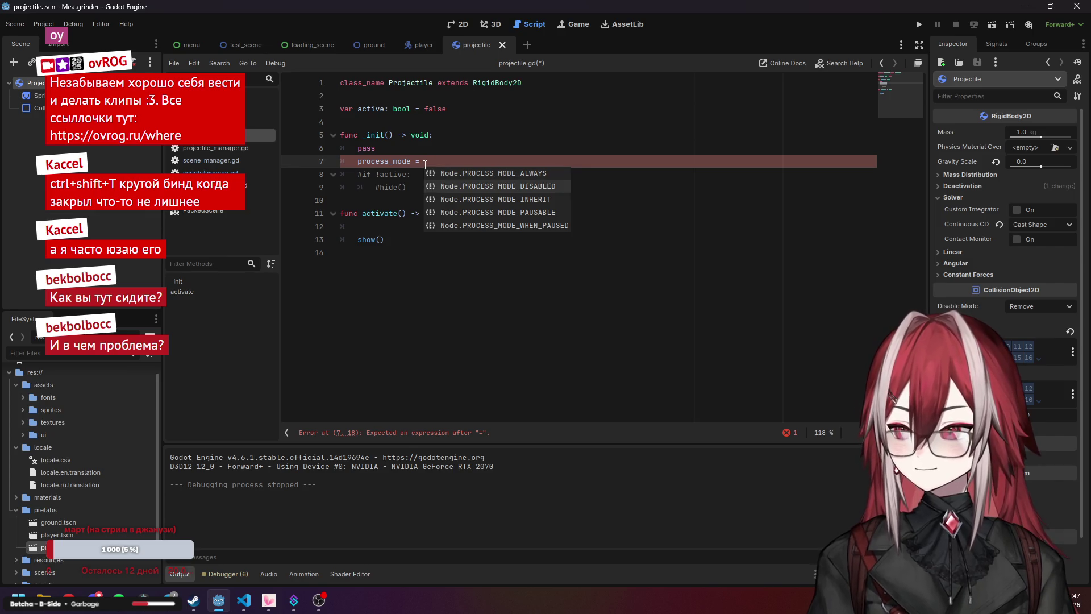
key(Return)
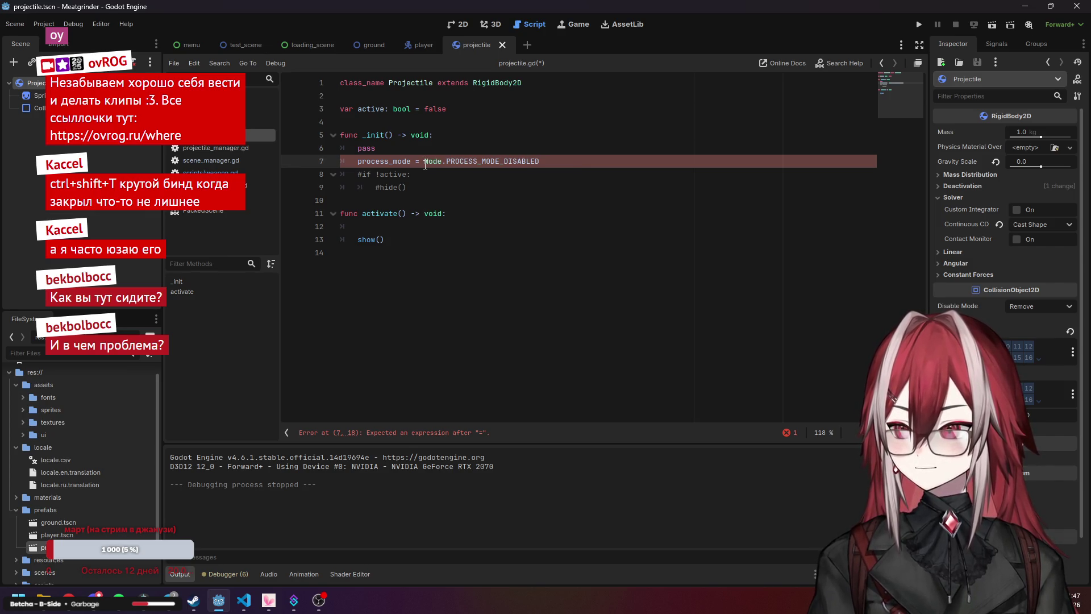
- In activate(), add process_mode = Node.PROCESS_MODE_PAUSABLE on line 12 before show()
click(409, 226)
key(Return)
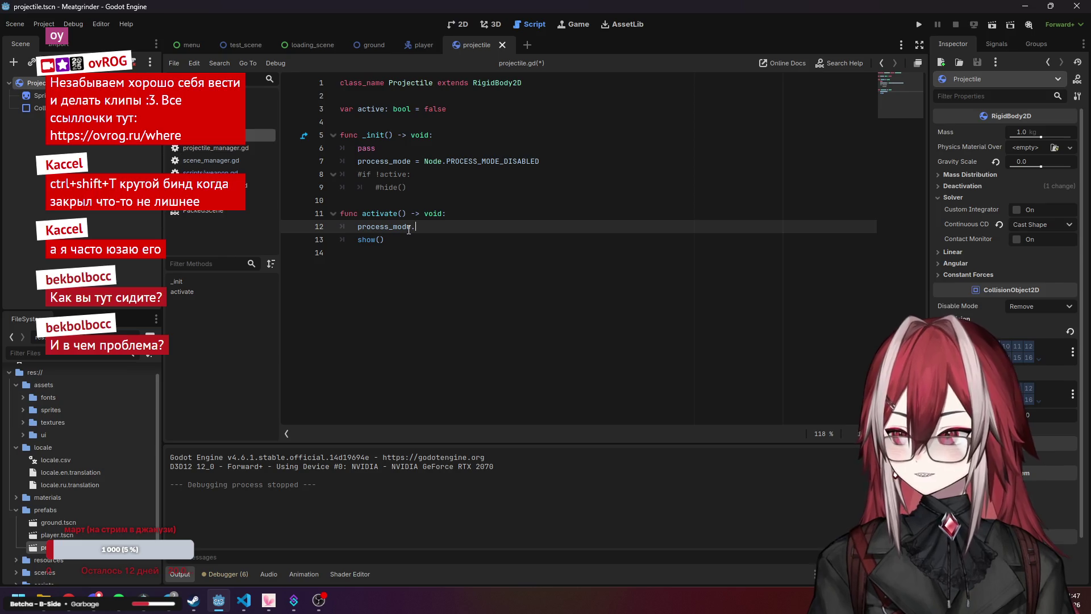
key(BackSpace)
text(=)
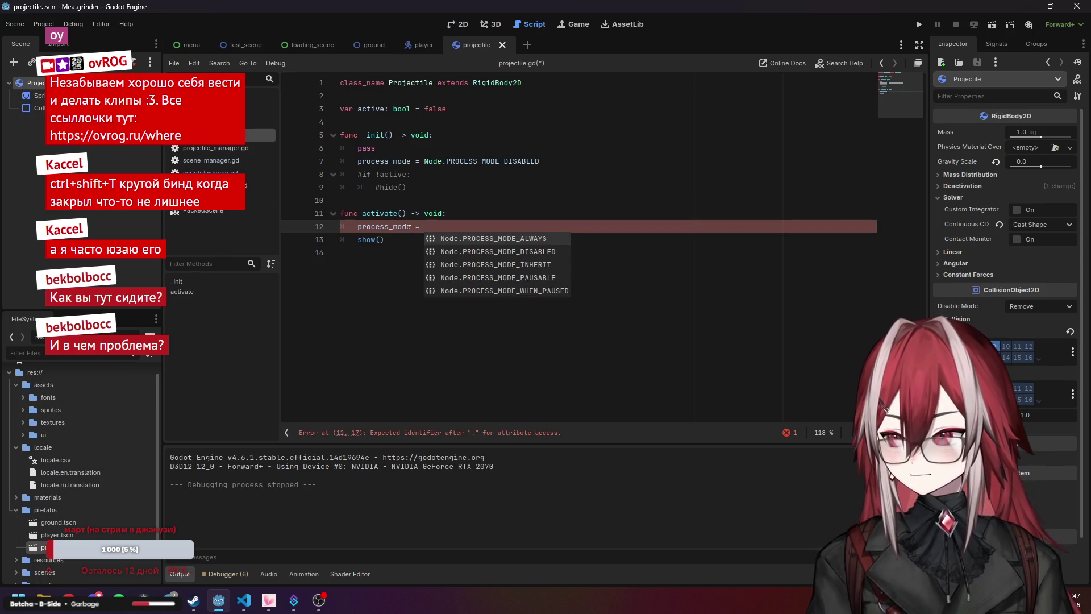
key(Down)
key(Down)
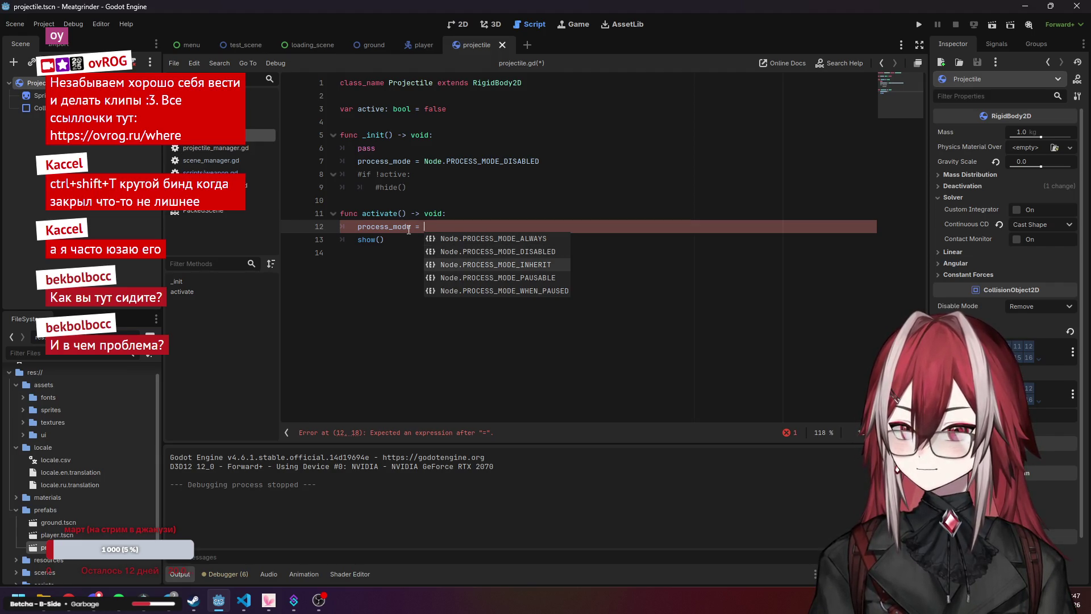
key(Down)
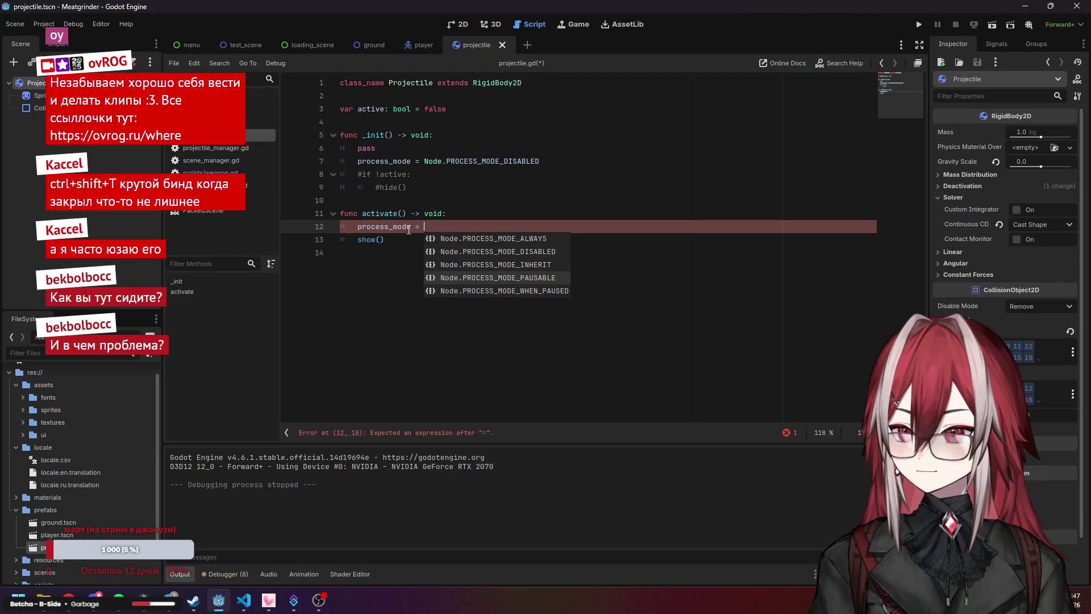
key(Up)
key(Up)
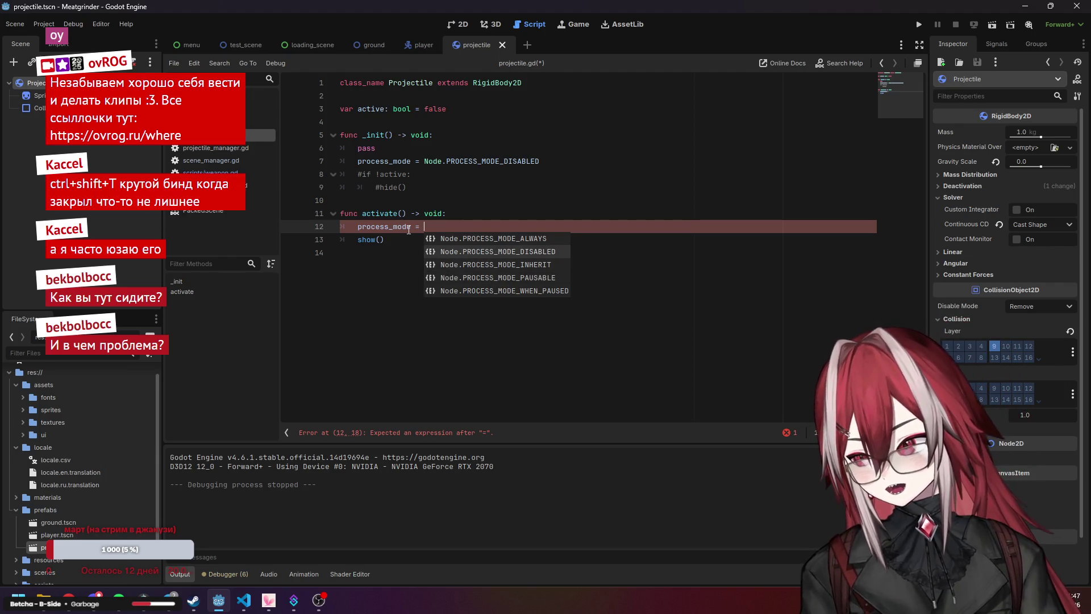
key(Down)
key(Down)
key(Return)
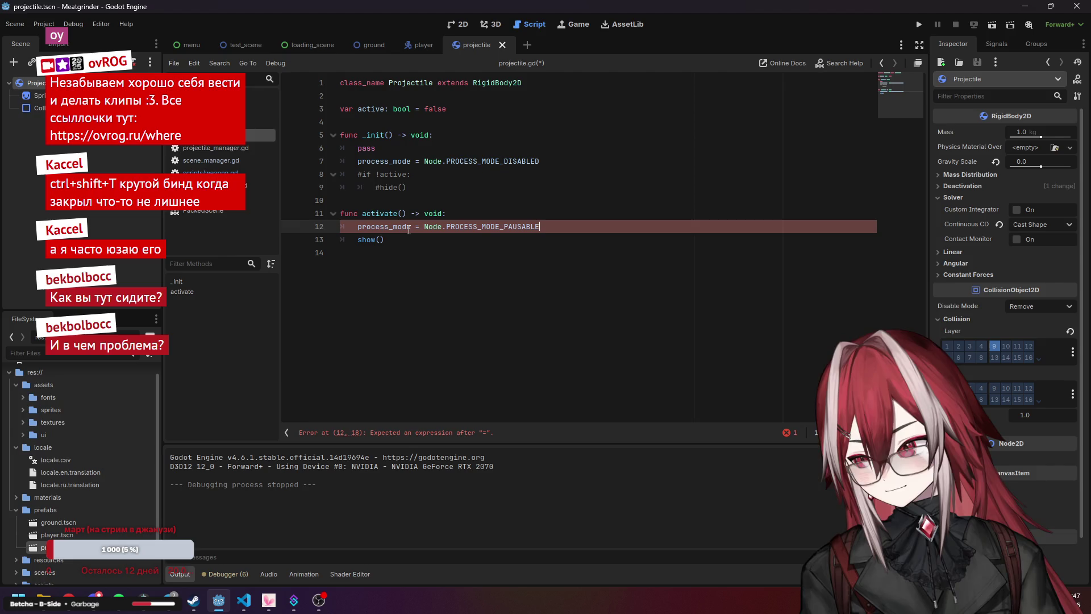
key(Down)
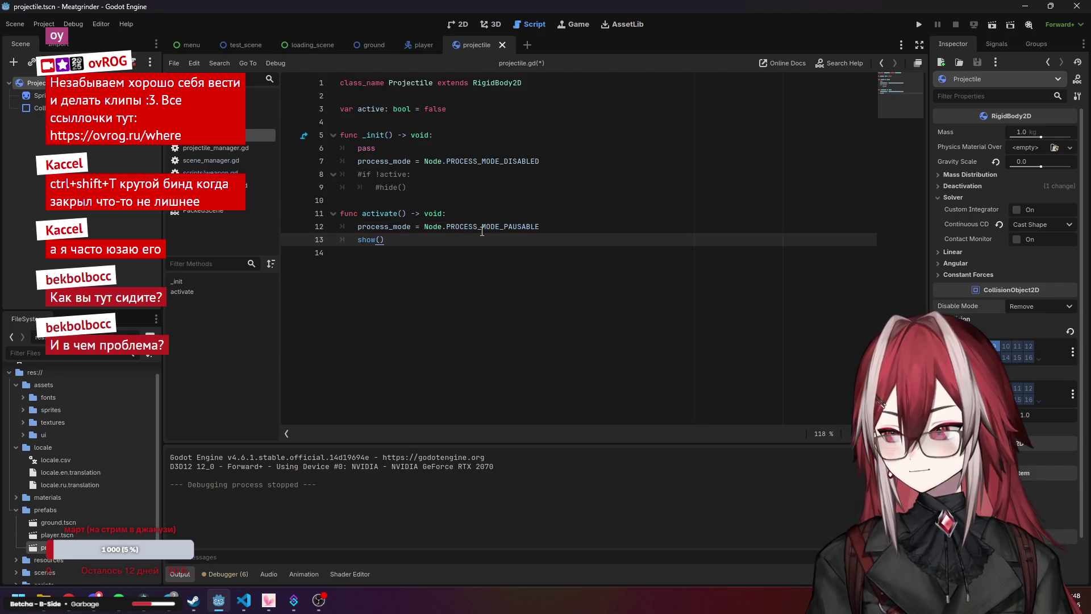
mouse_move(482, 230)
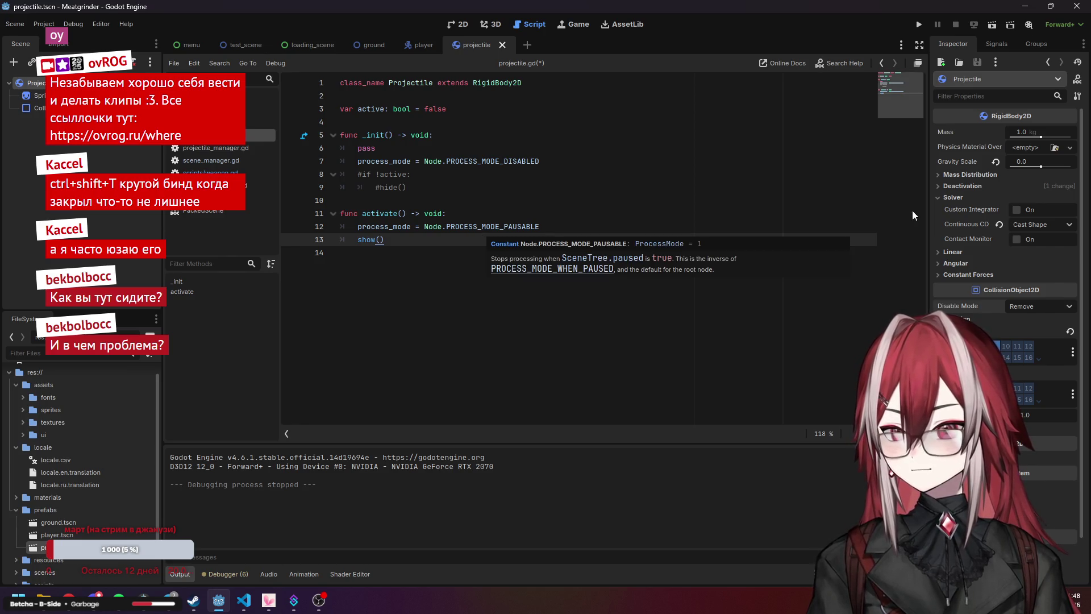
click(962, 186)
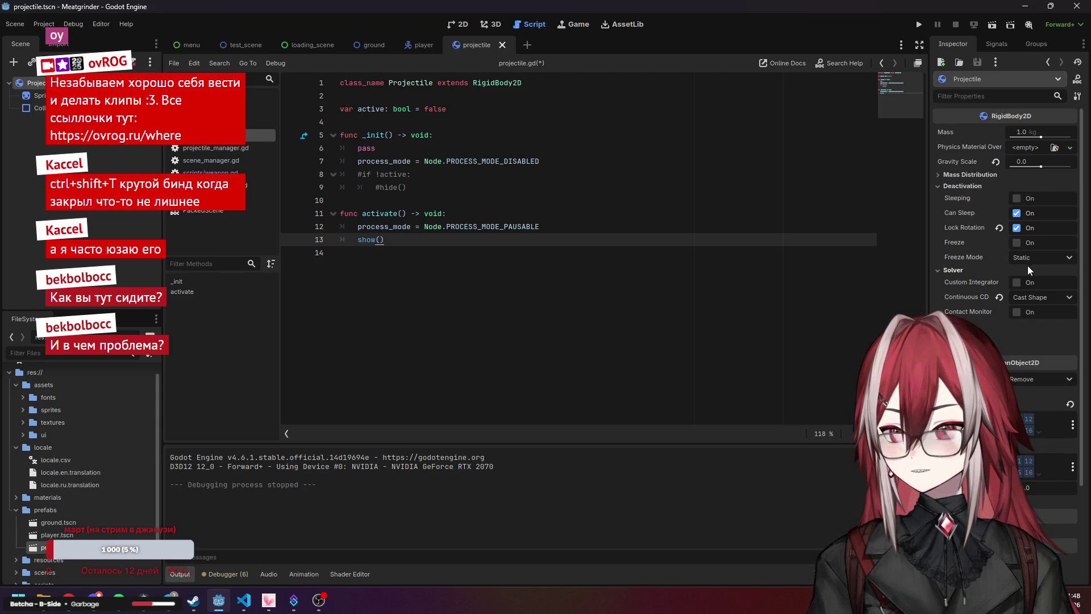
- Re-enter the PROCESS_MODE_PAUSABLE constant on line 12 through Node's autocomplete list
double_click(483, 226)
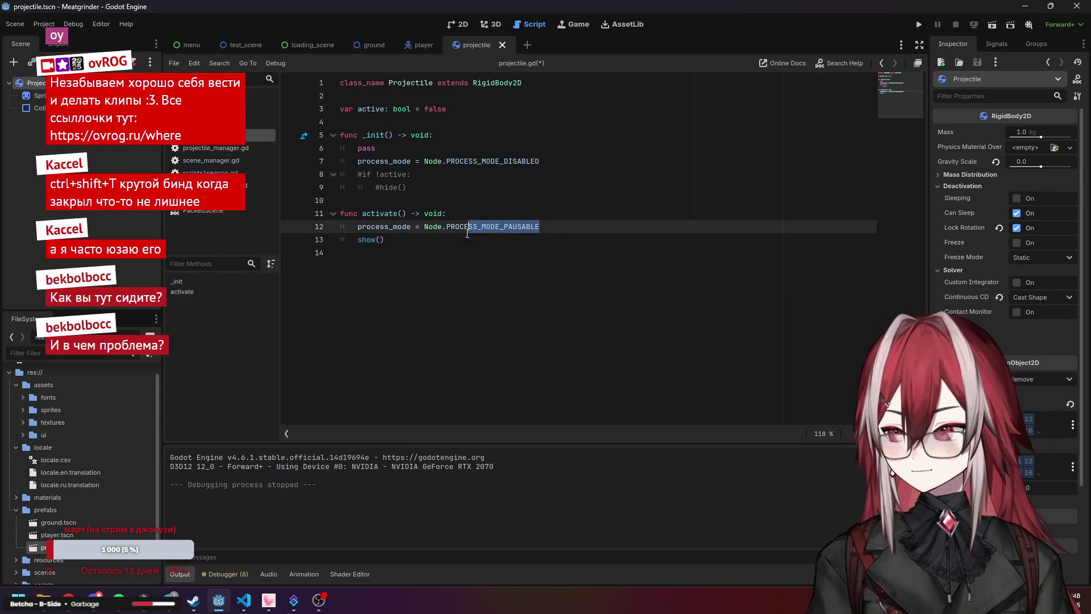
key(shift+Left)
key(BackSpace)
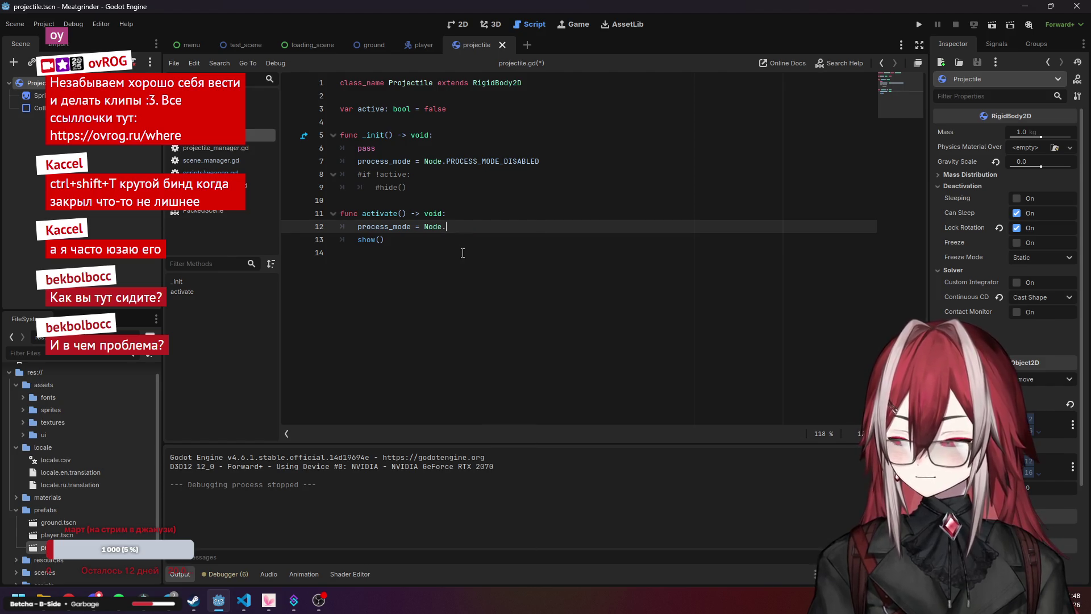
text(.)
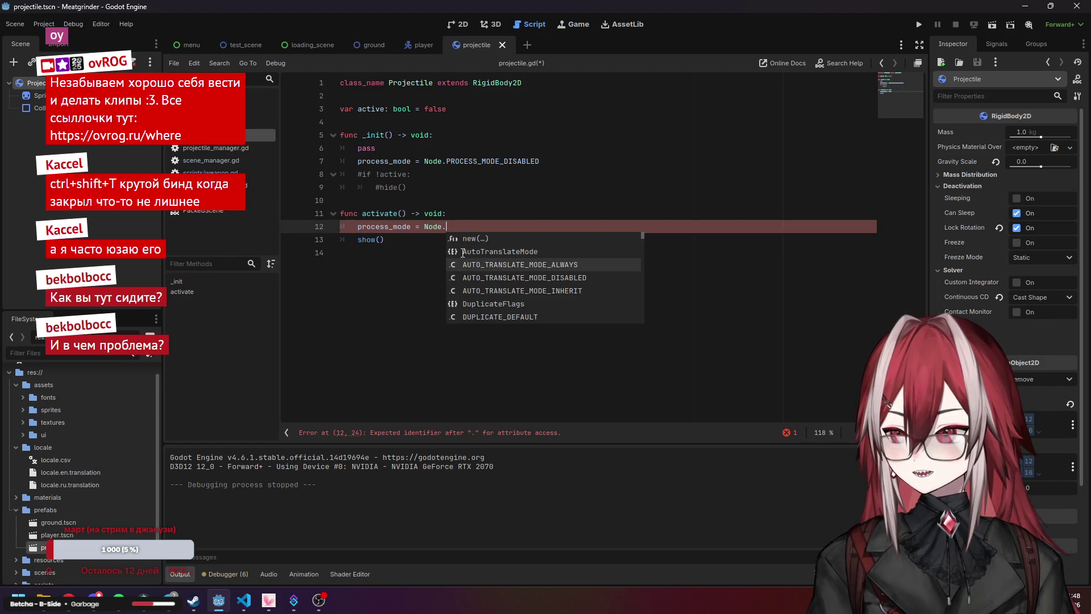
key(Down)
key(Down)
key(Down)
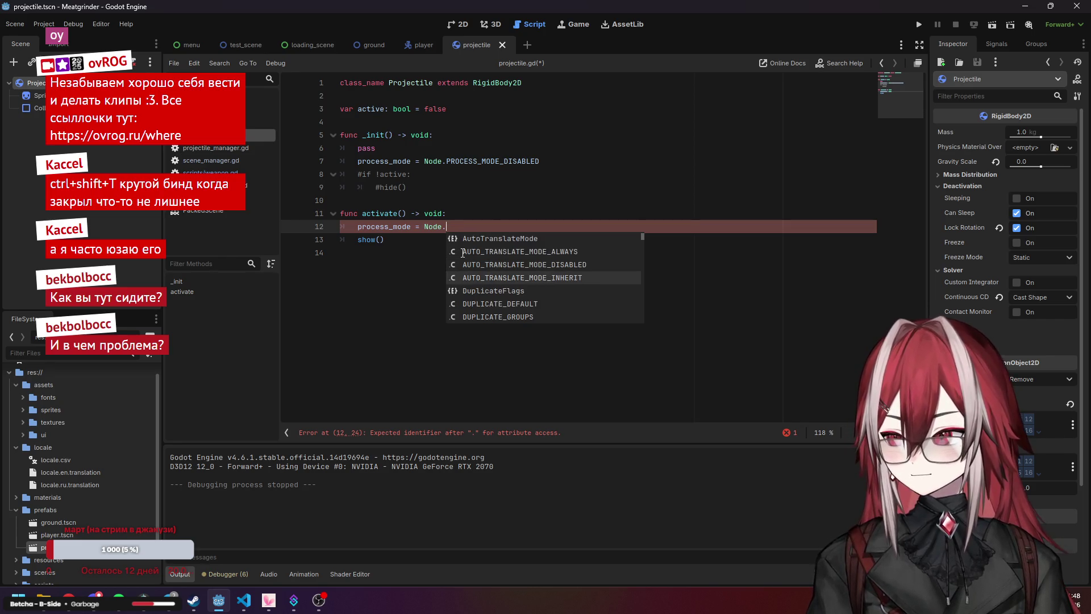
text(proc)
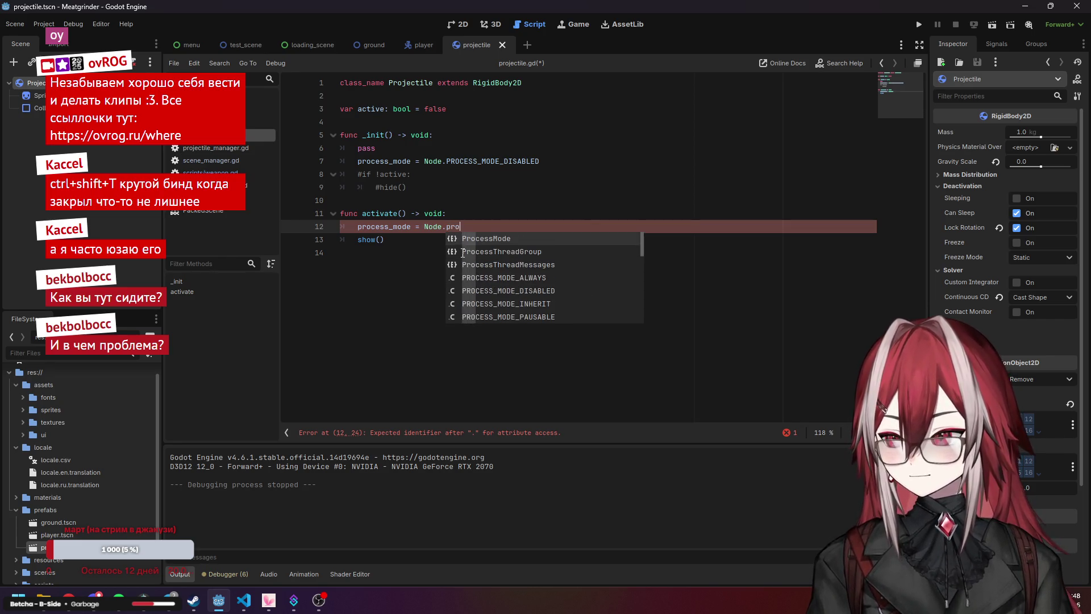
text(ess_m)
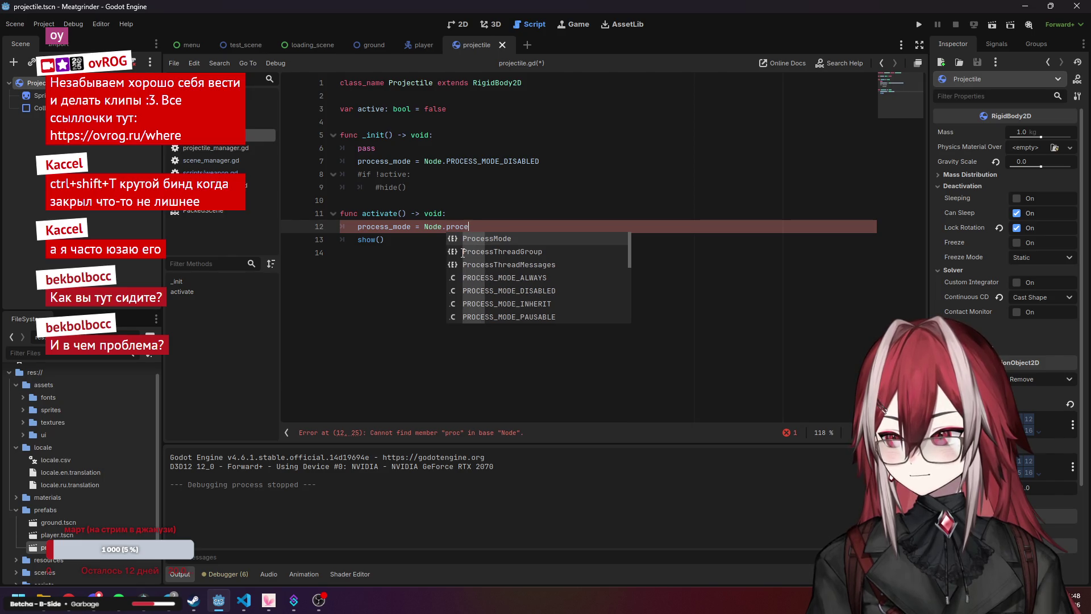
text(od)
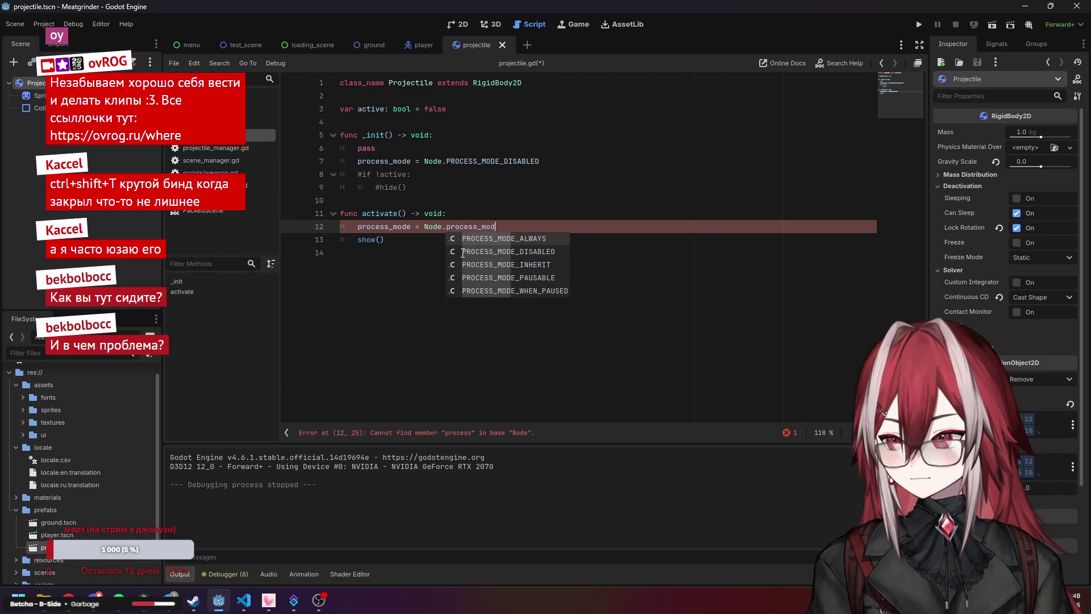
key(Down)
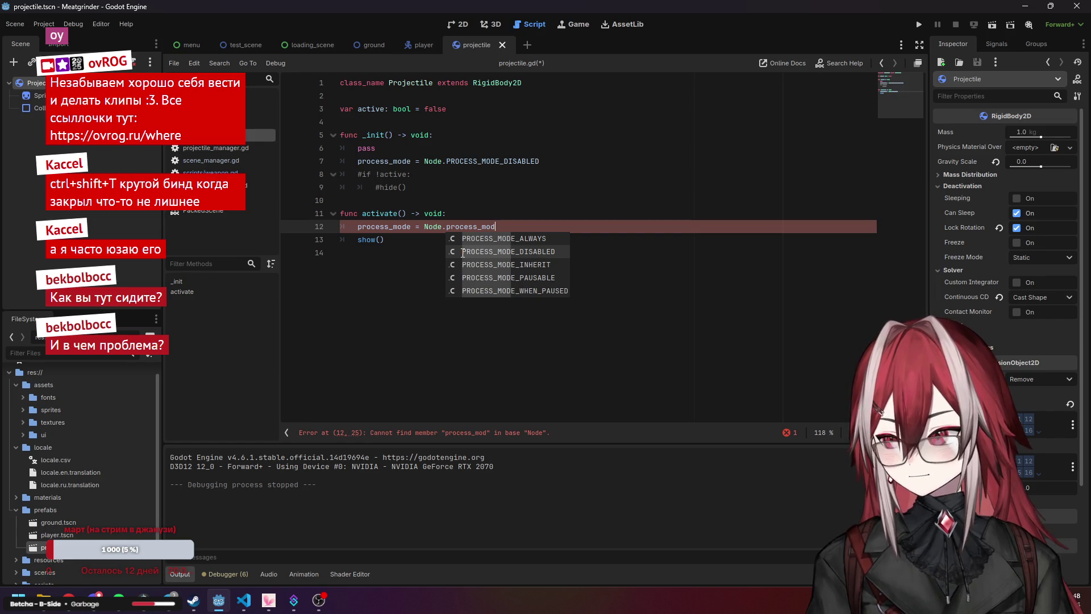
key(Down)
key(Down)
key(Down)
key(Up)
key(Up)
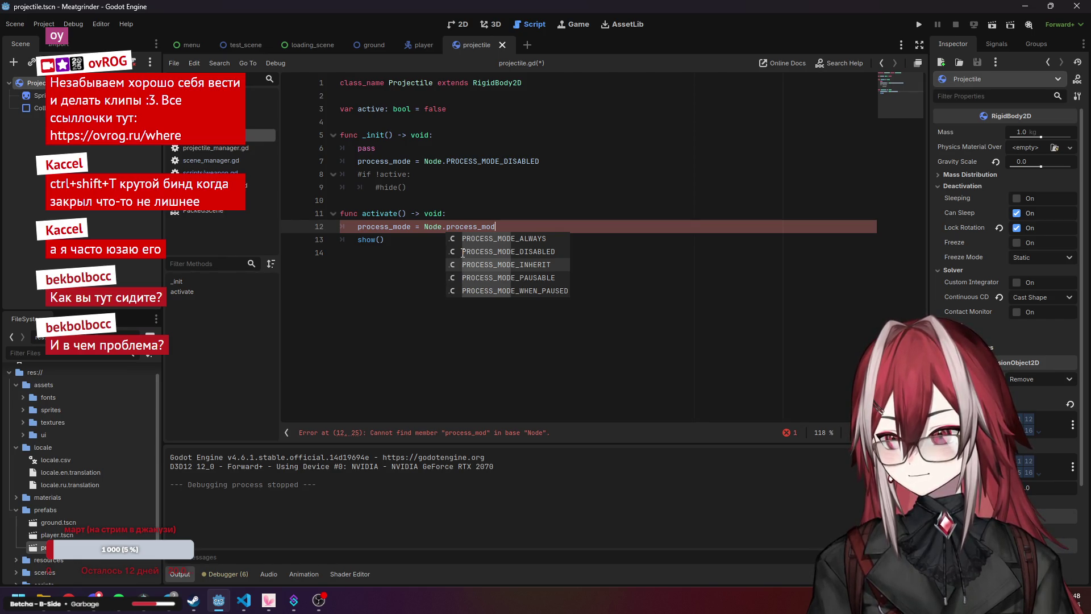
key(Down)
key(Return)
key(Down)
key(Down)
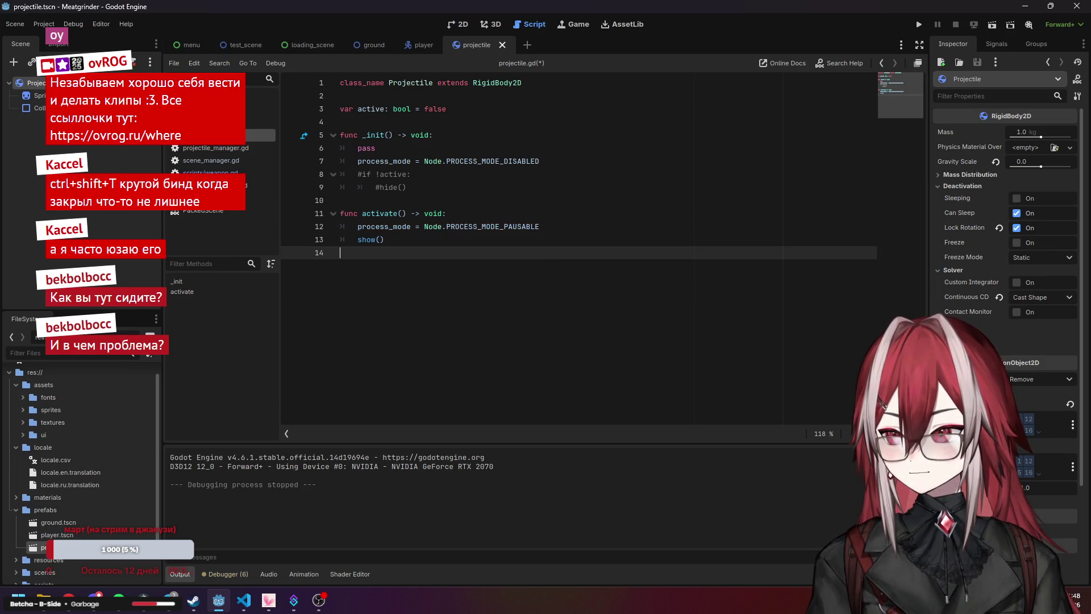
mouse_move(966, 379)
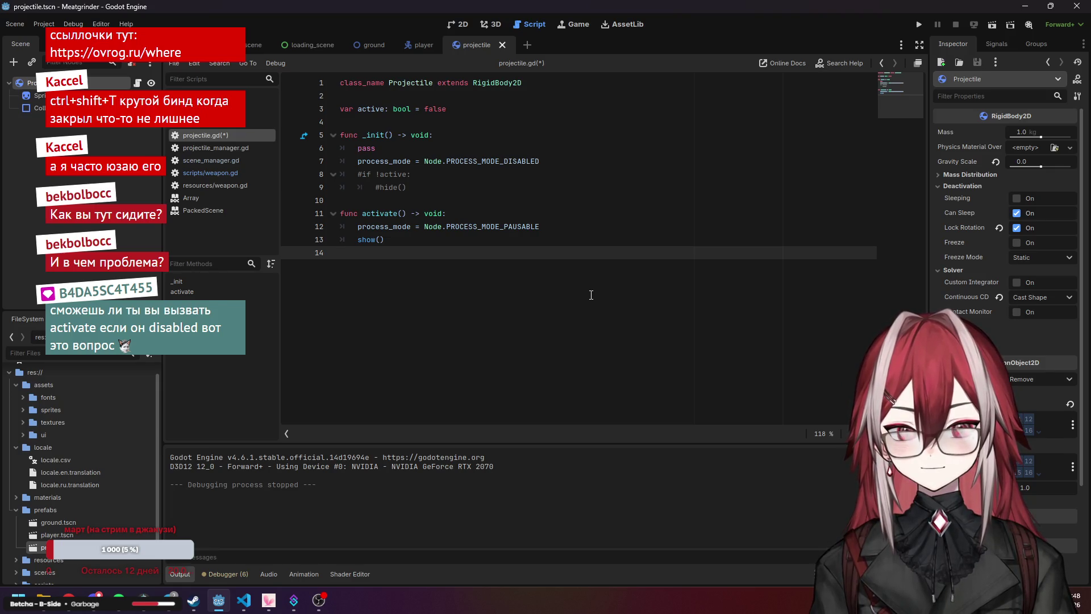
- Delete the standalone process_mode disabled line and the pass statement from _init()
click(384, 113)
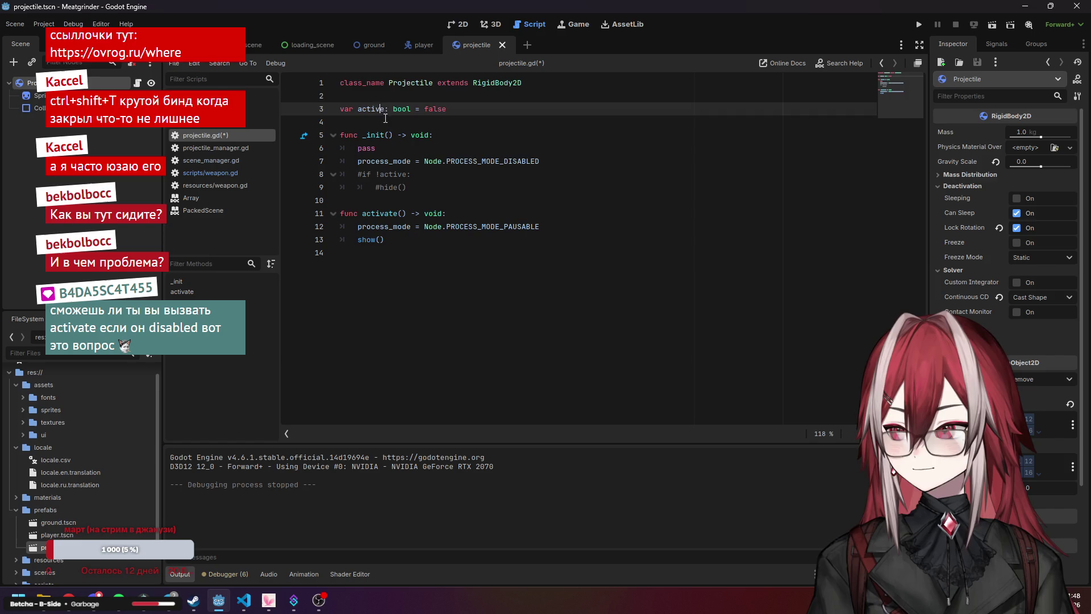
click(504, 162)
mouse_move(465, 158)
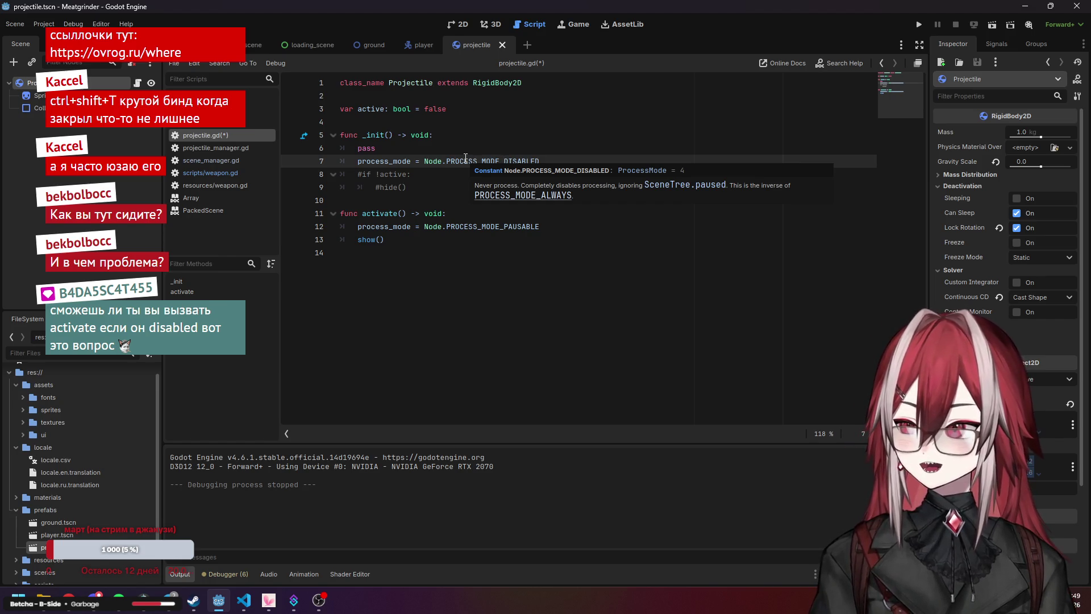
click(427, 176)
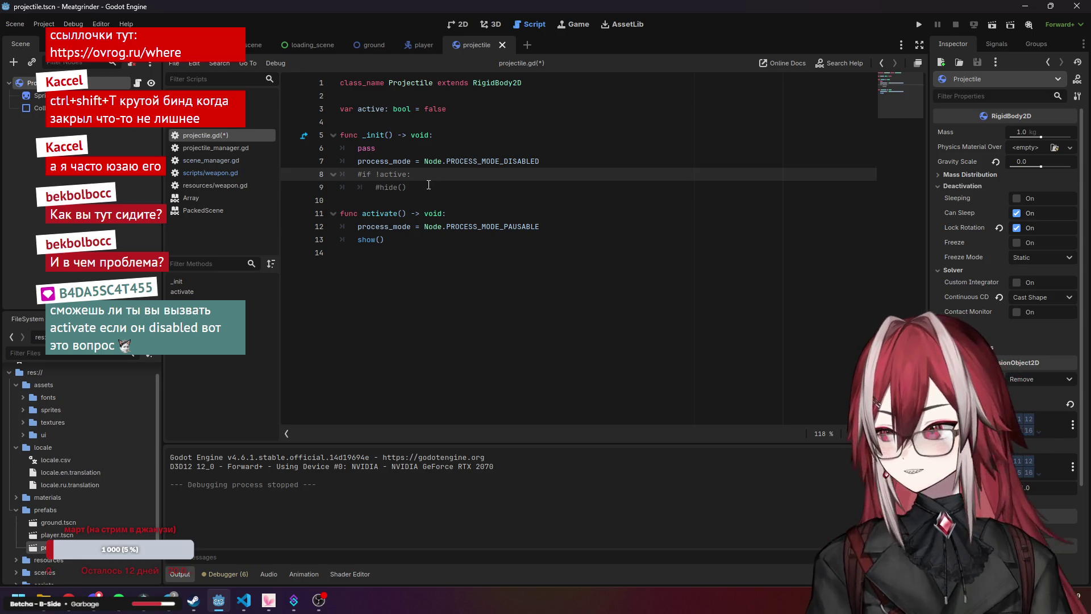
click(428, 185)
click(376, 175)
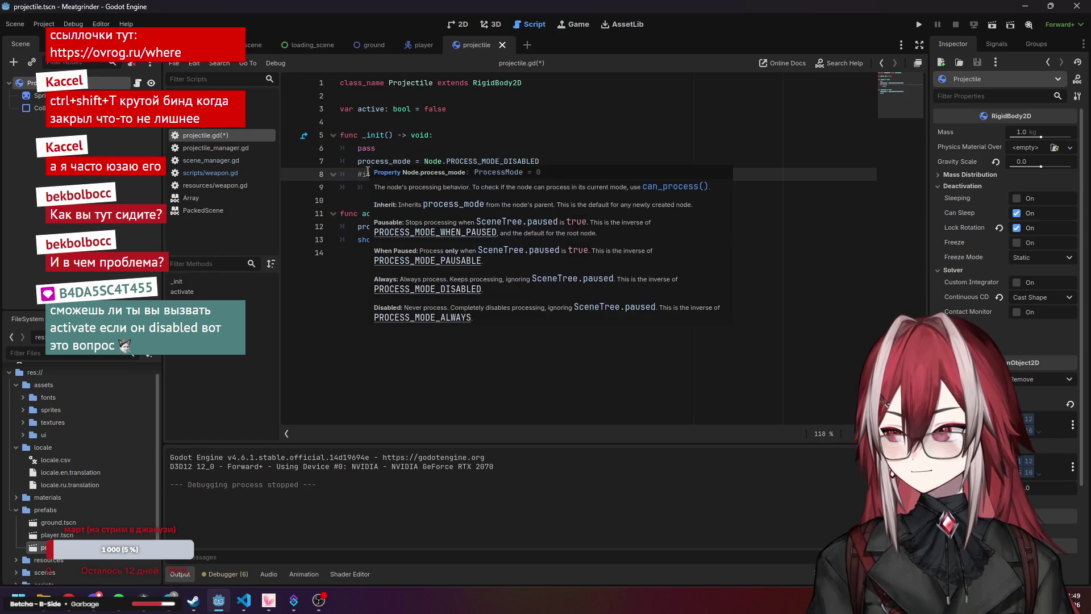
click(388, 151)
click(374, 175)
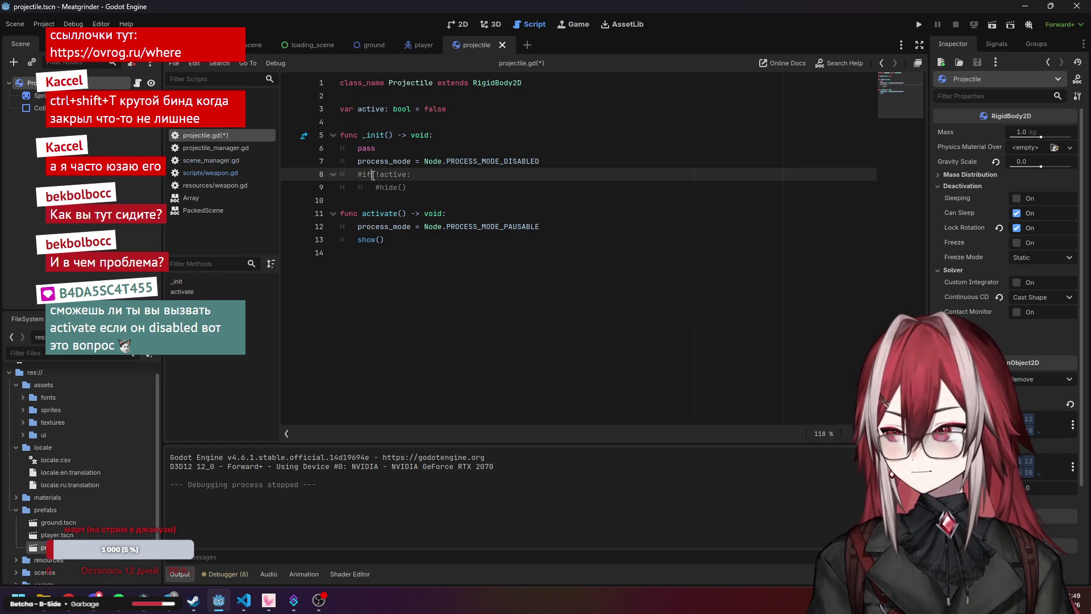
drag(358, 161, 595, 161)
key(BackSpace)
key(BackSpace)
key(BackSpace)
drag(376, 149, 329, 149)
key(BackSpace)
key(BackSpace)
- Uncomment the if !active: block, add process_mode = Node.PROCESS_MODE_DISABLED before hide(), and save
click(364, 148)
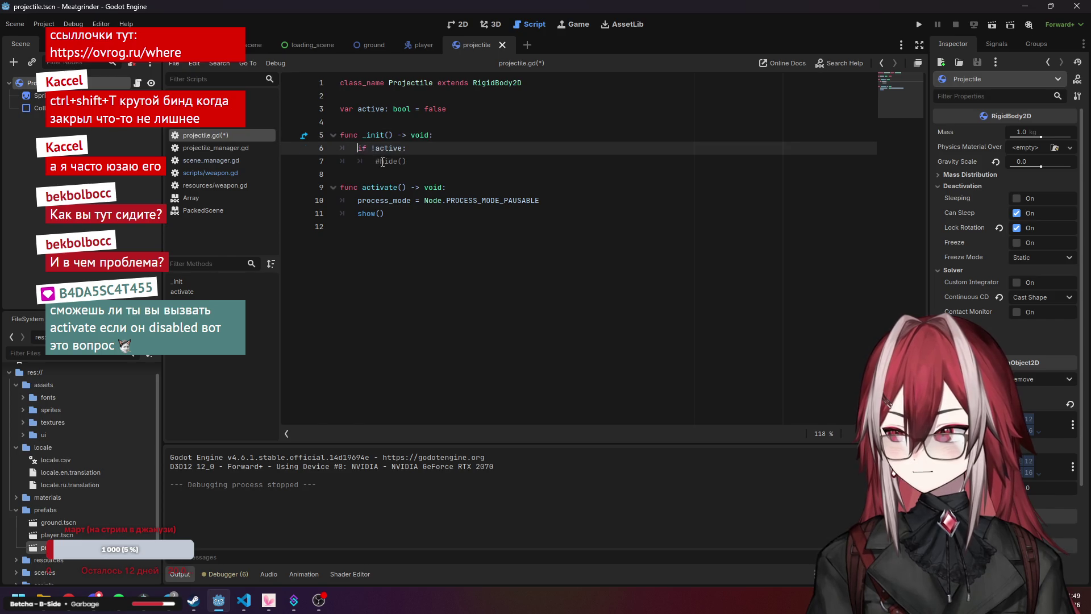
click(379, 161)
key(BackSpace)
click(429, 148)
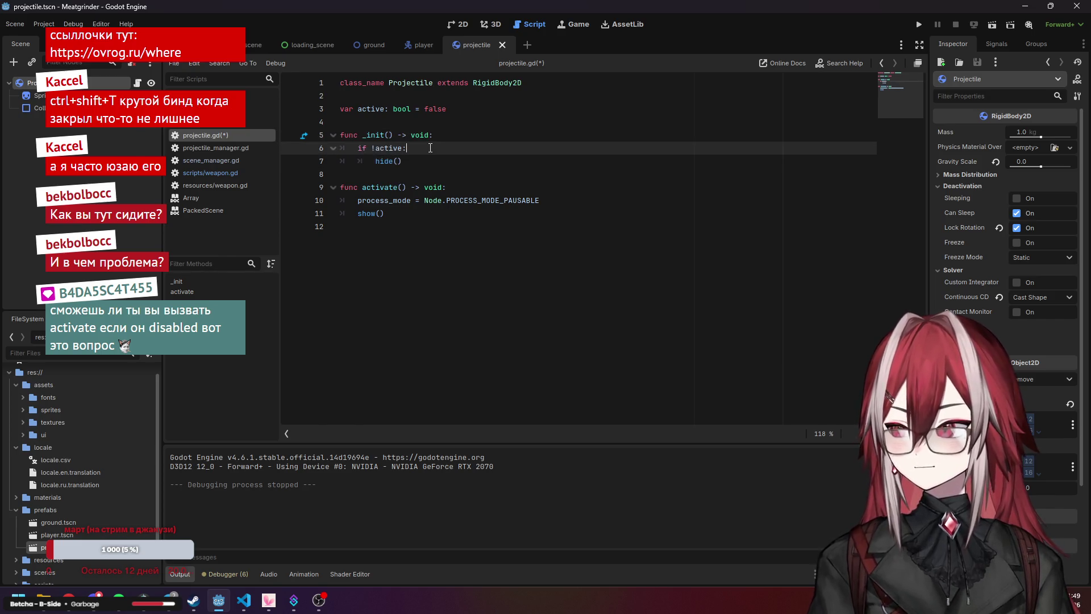
key(Return)
text(process_mode = Node.PROCESS_MODE_DISABLED)
click(413, 174)
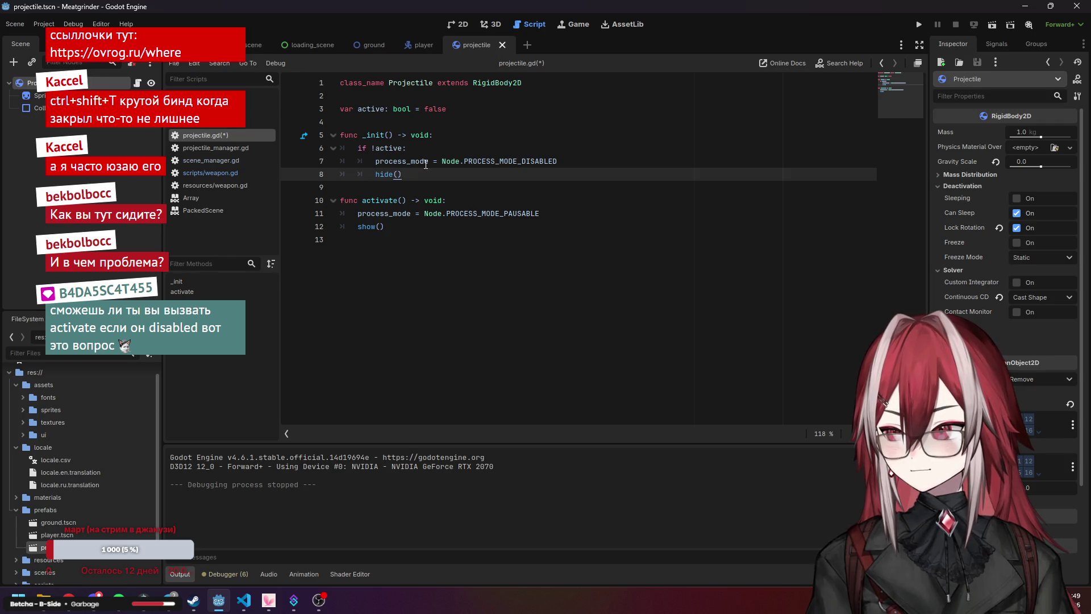
click(438, 161)
key(ctrl+s)
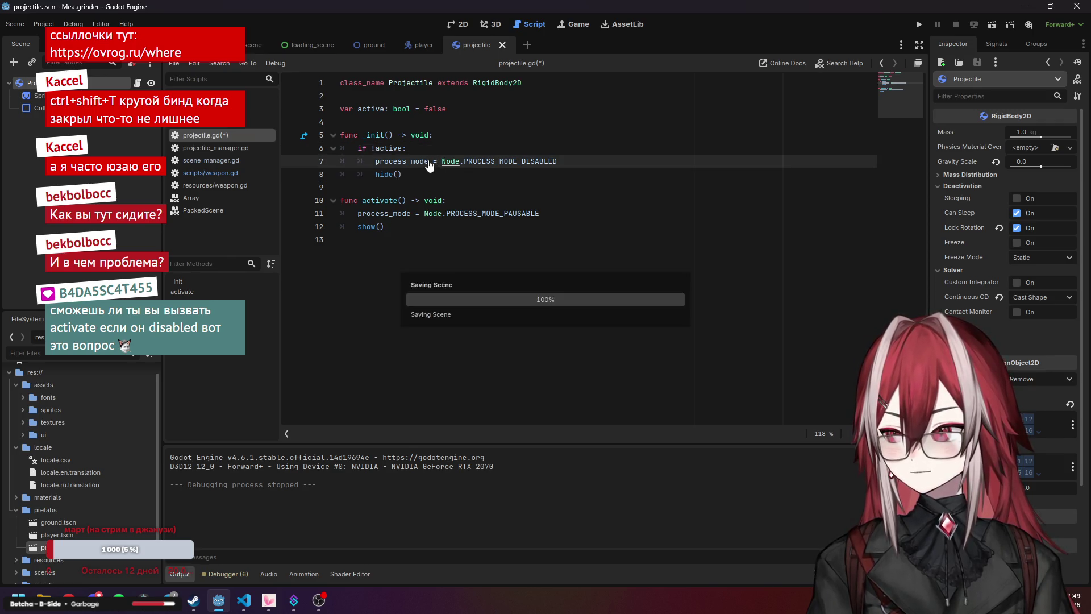
click(920, 25)
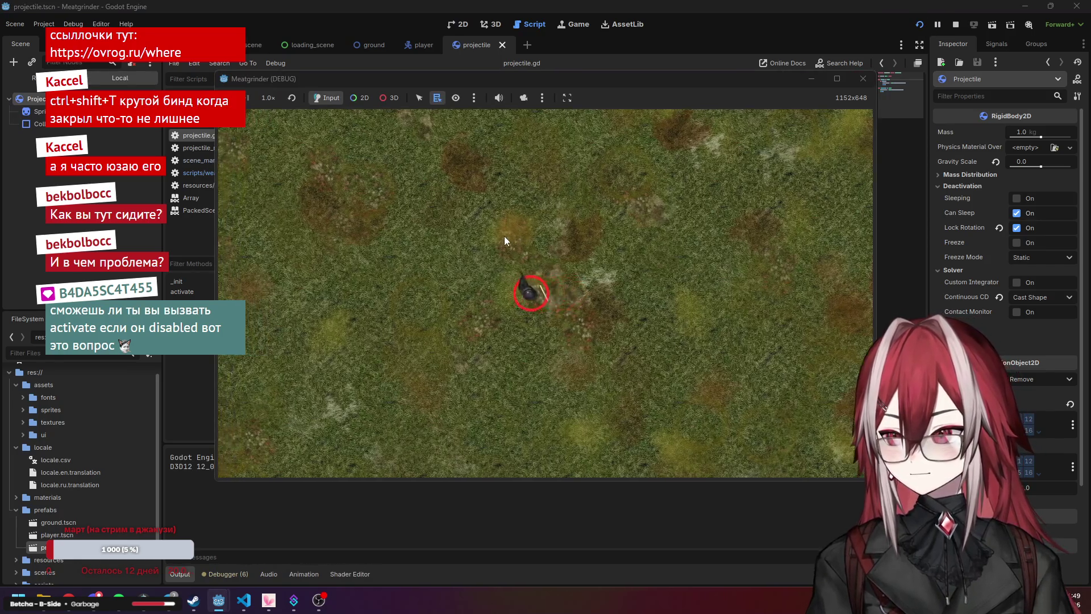
key(w)
key(a)
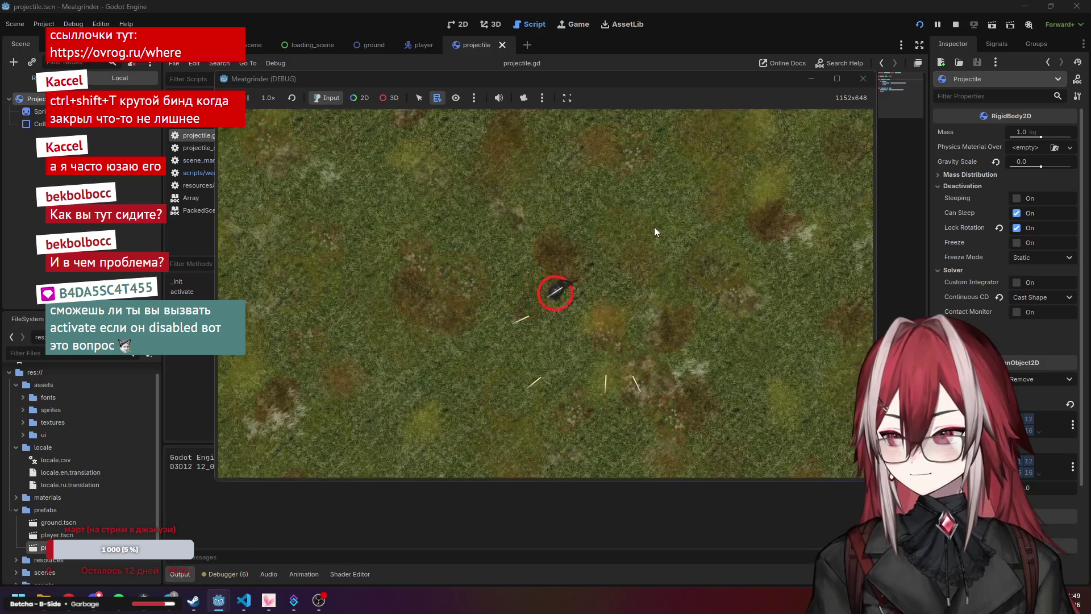
key(s)
key(a)
key(w)
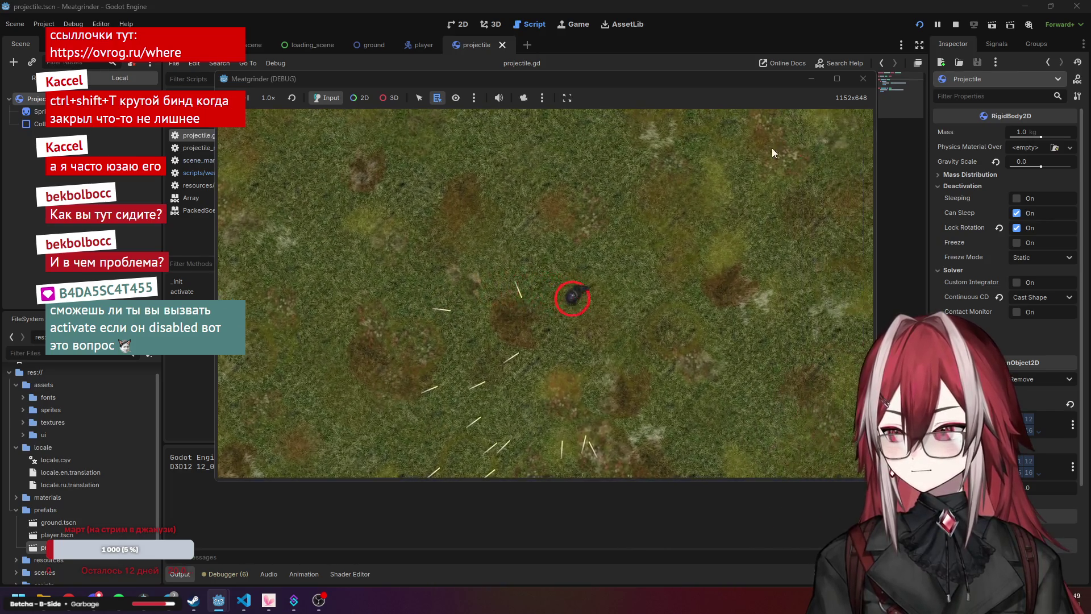
key(F8)
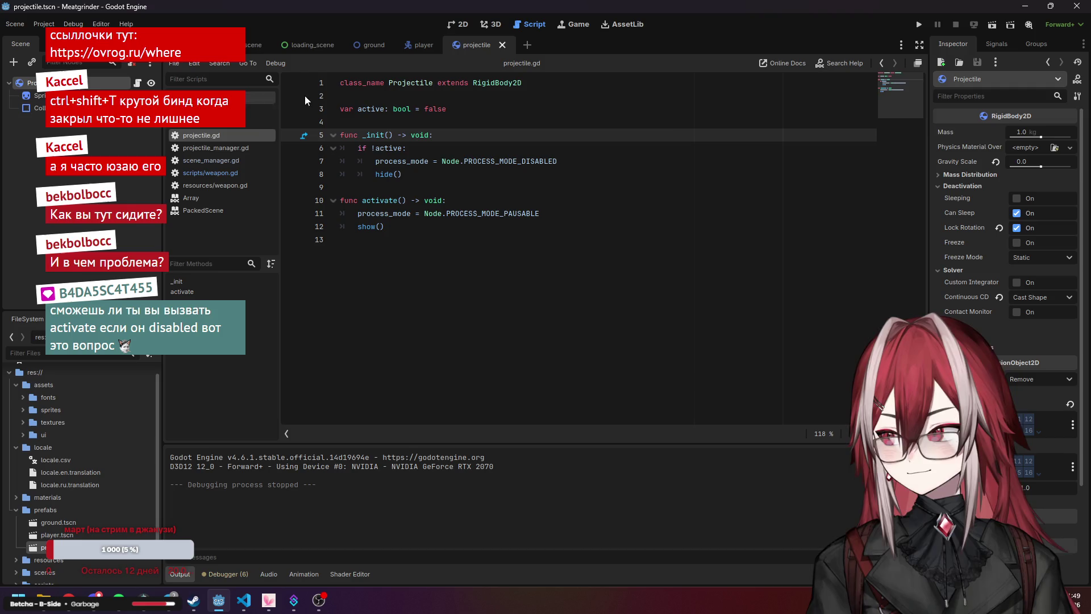
- Collapse Deactivation and Solver and expand Constant Forces to check Force and Torque at 0.0
click(961, 187)
click(959, 198)
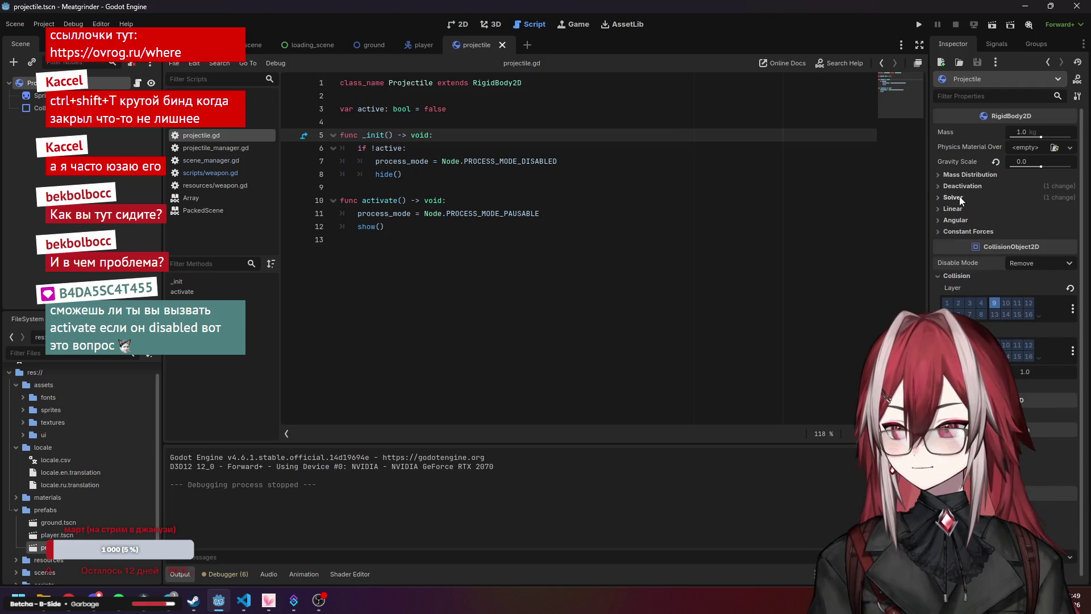
click(971, 232)
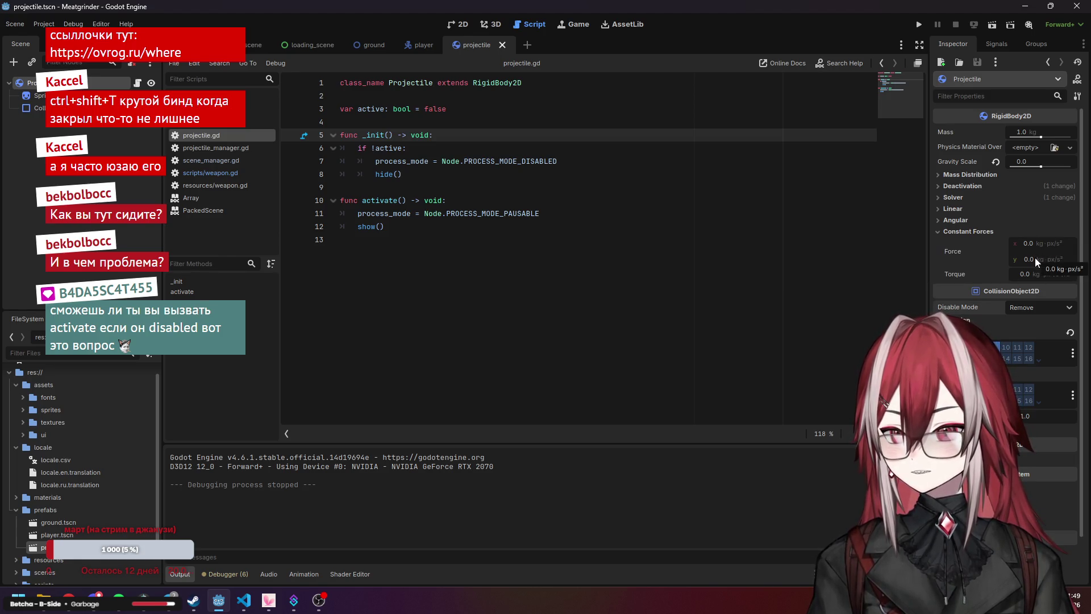
click(462, 26)
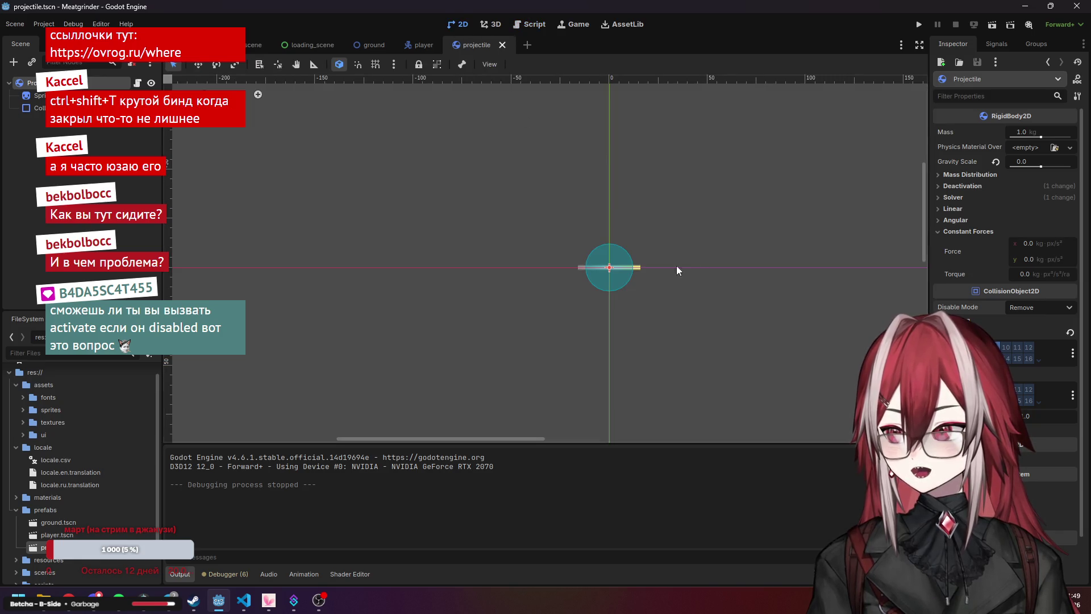
click(1028, 244)
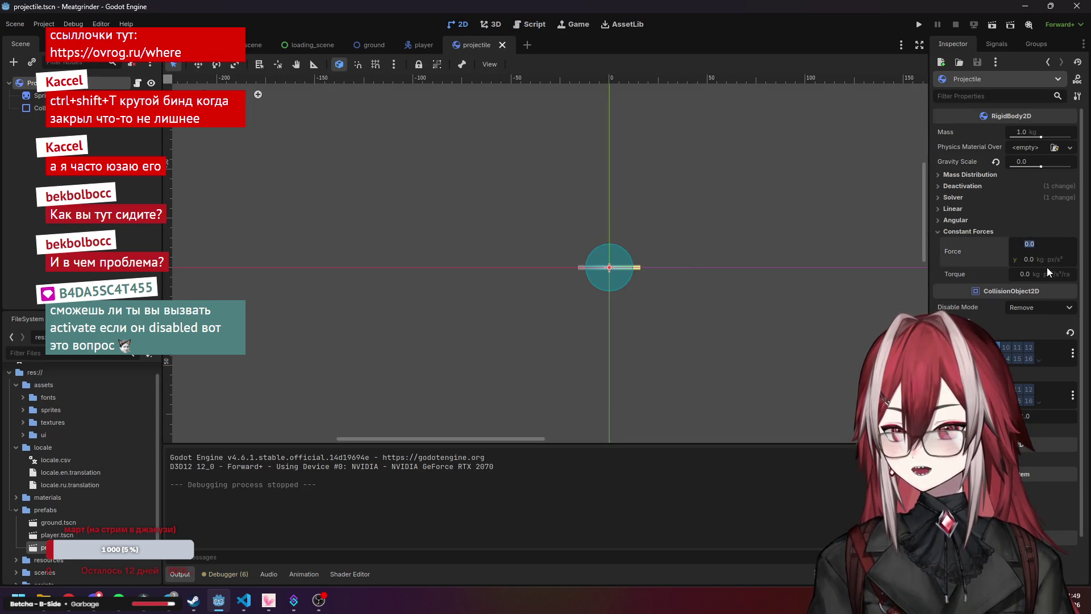
click(1040, 233)
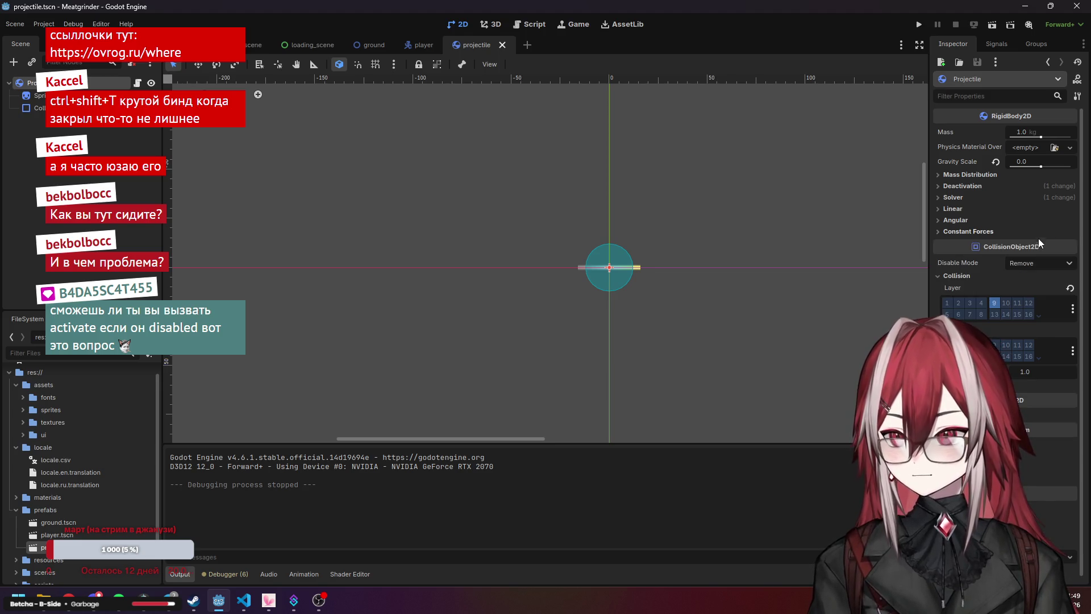
click(980, 232)
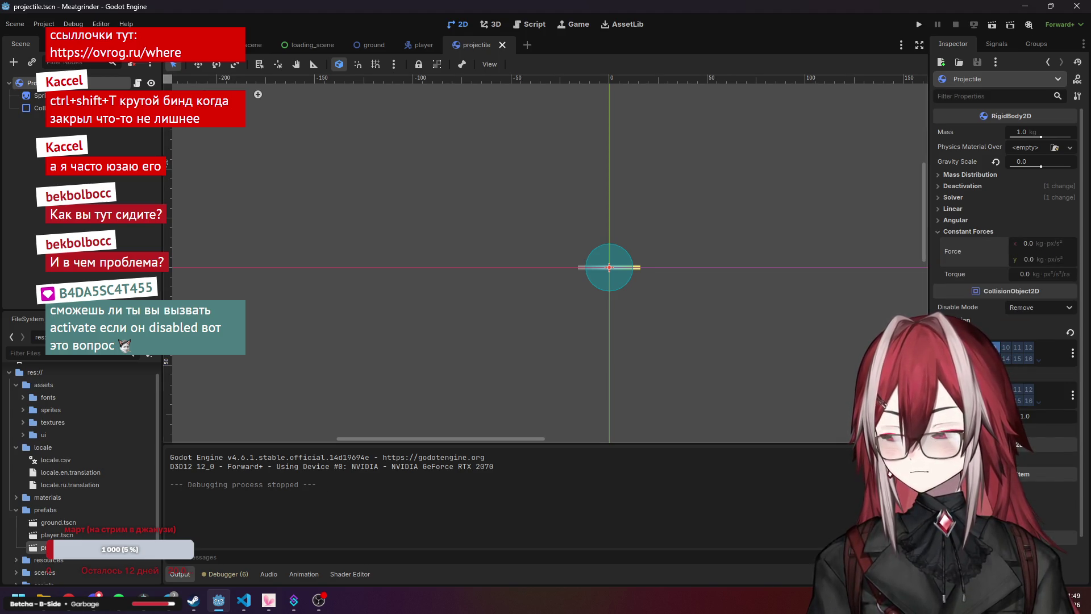
click(243, 601)
click(244, 601)
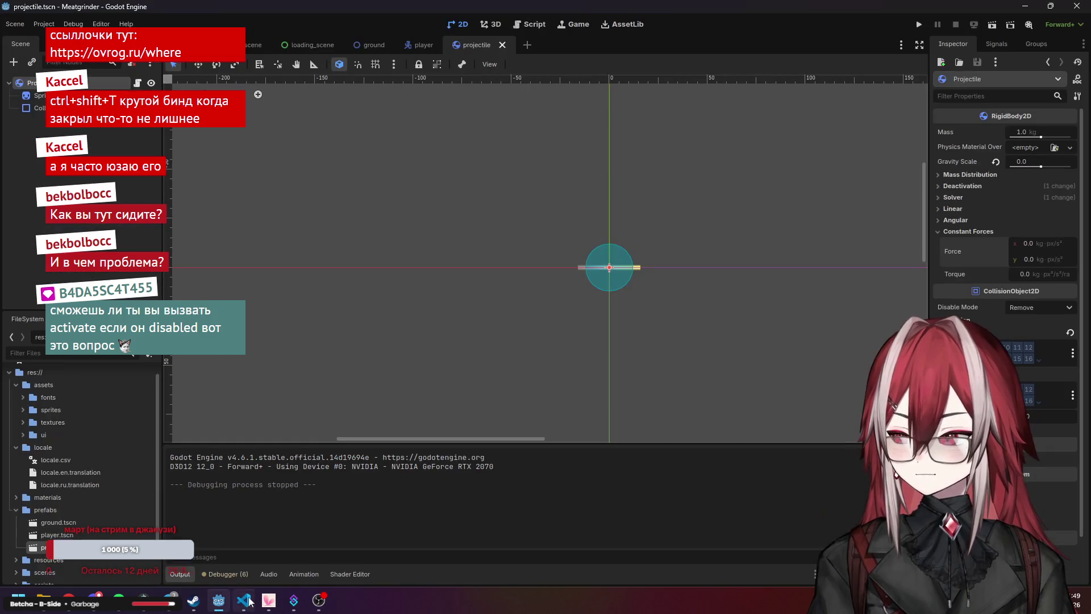
click(528, 24)
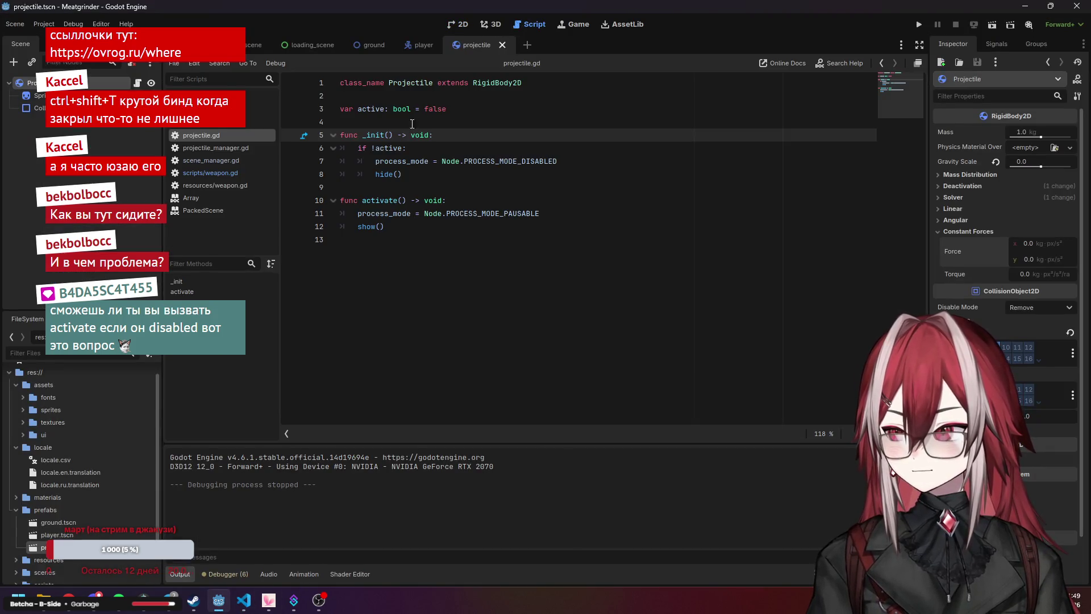
- Add a line before show() in activate() and start writing constant_force = via autocomplete
click(504, 113)
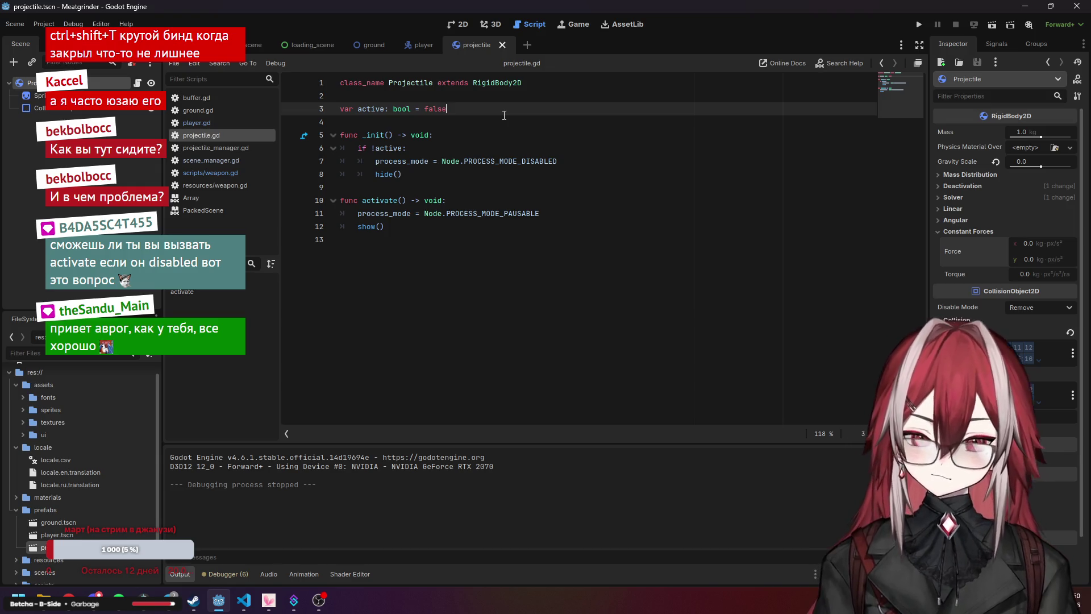
click(466, 151)
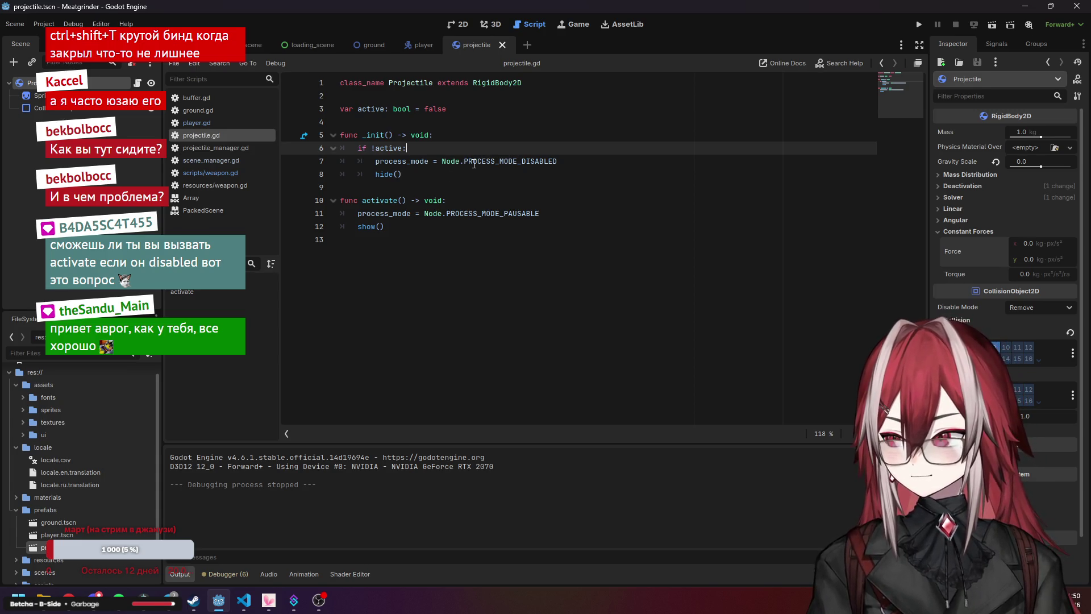
click(565, 215)
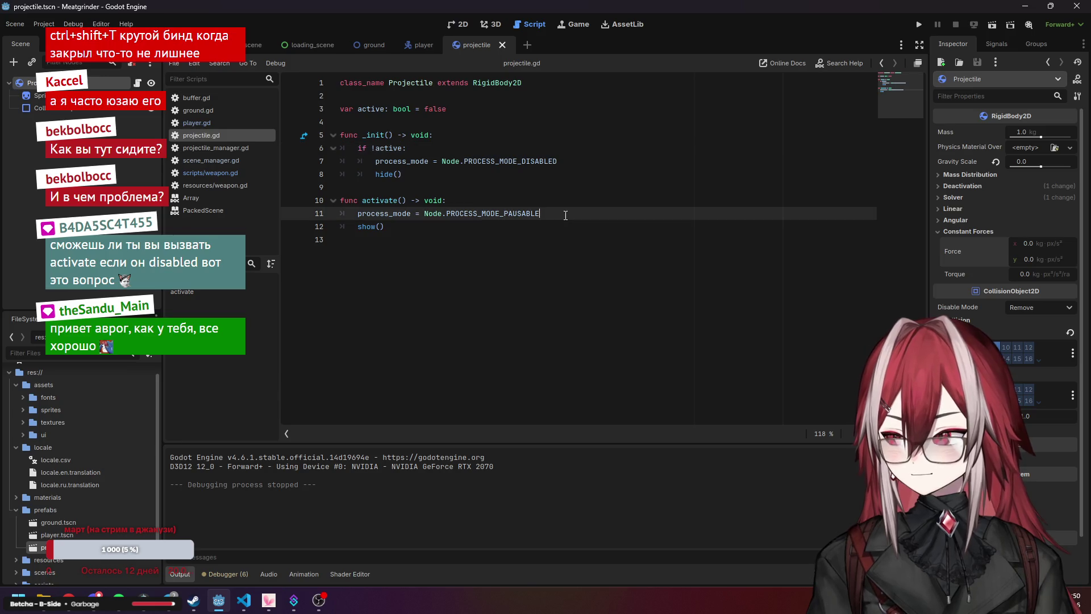
key(Return)
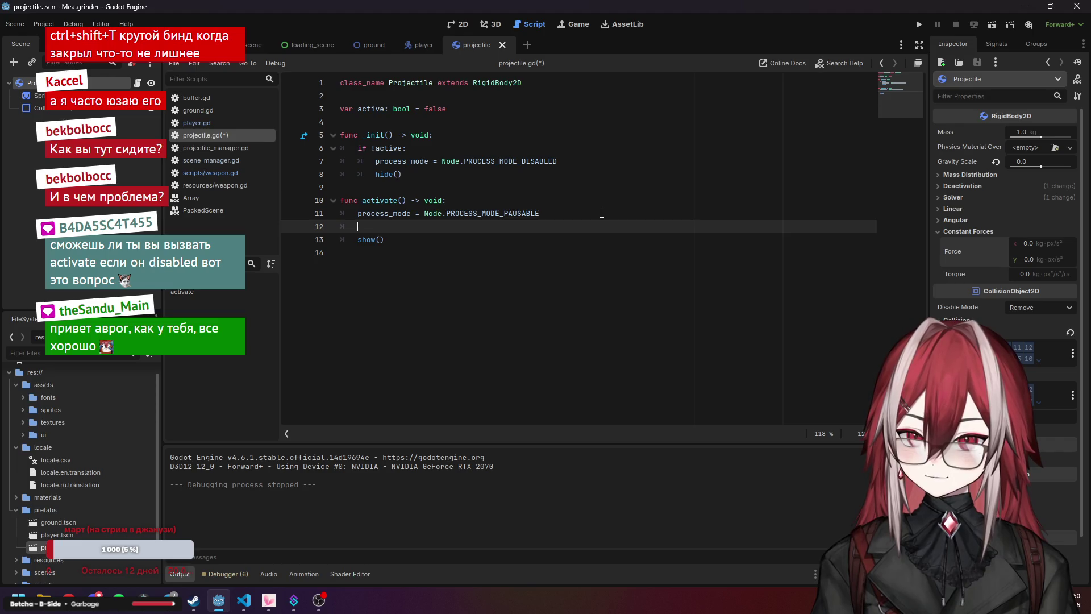
text(orce)
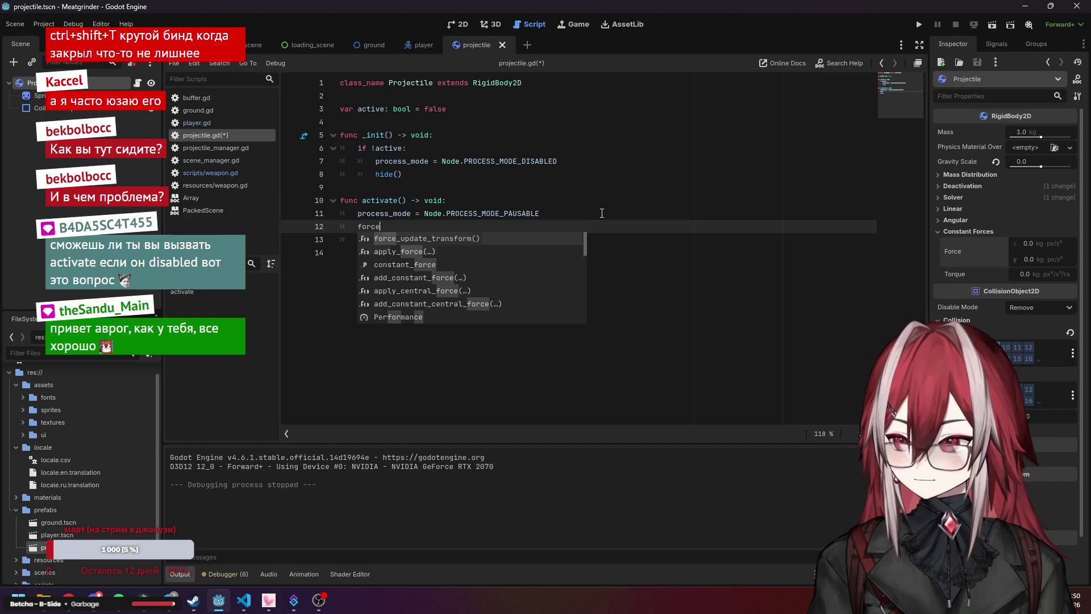
key(Down)
key(Down)
key(Return)
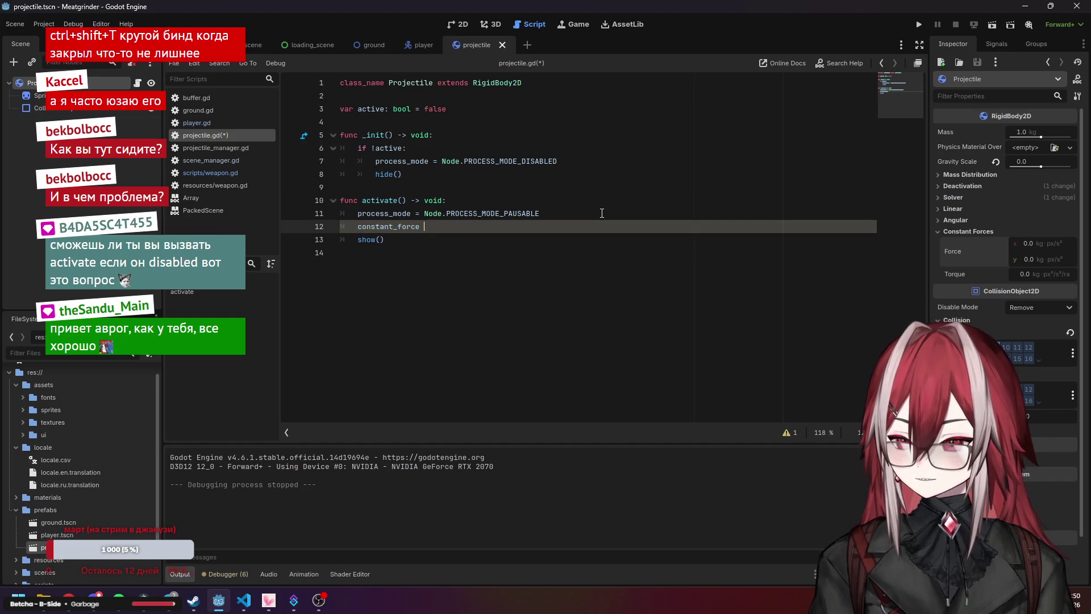
text(=)
key(Escape)
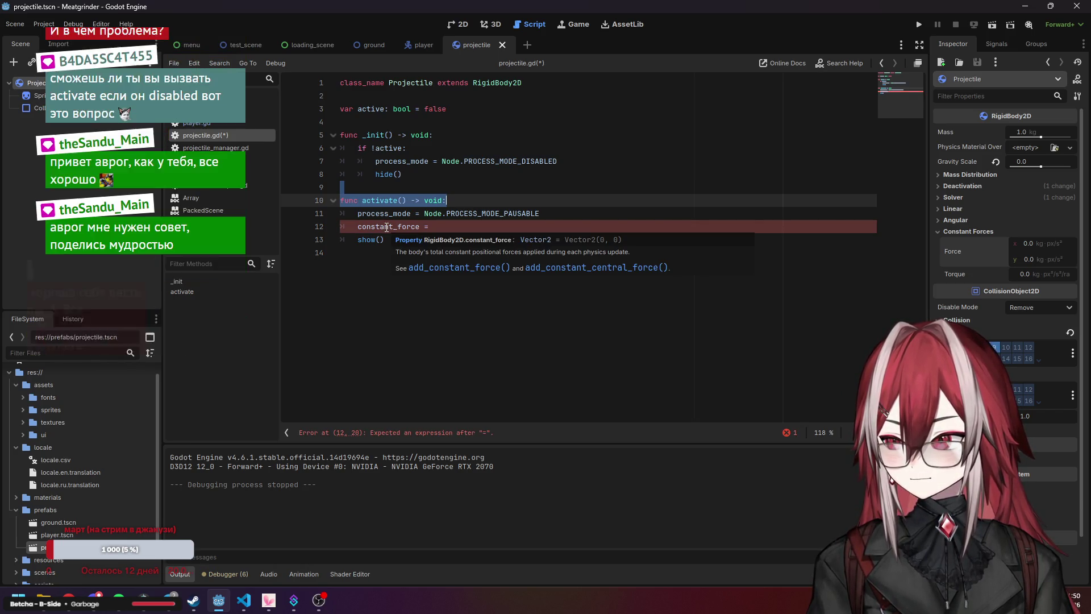
- Replace it with add_constant_force(Vector2(5,0)) and save projectile.gd
drag(359, 232, 475, 232)
text(add_con)
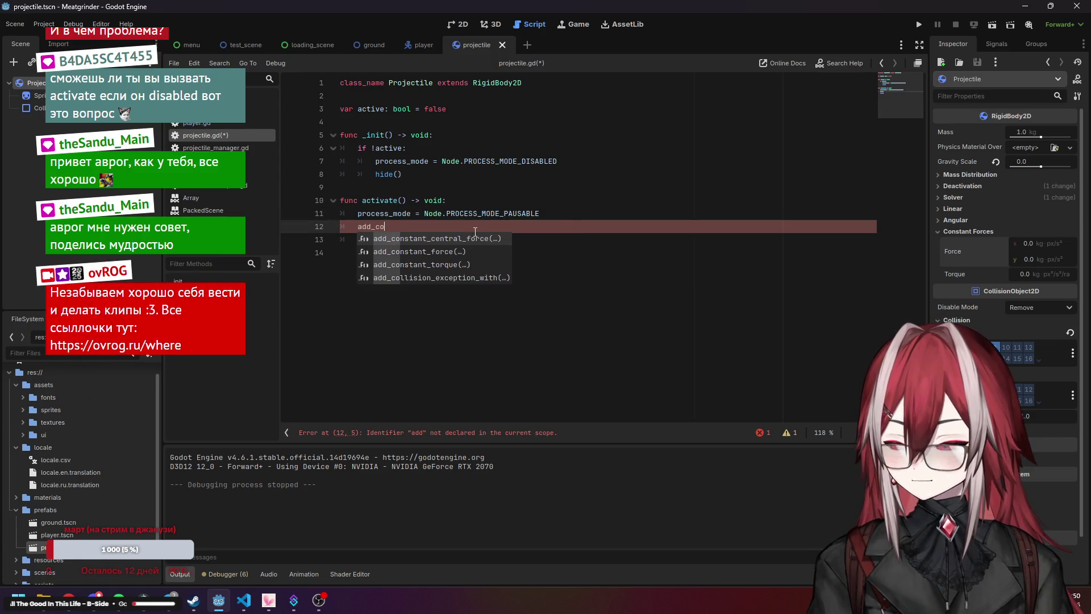
key(Down)
key(Return)
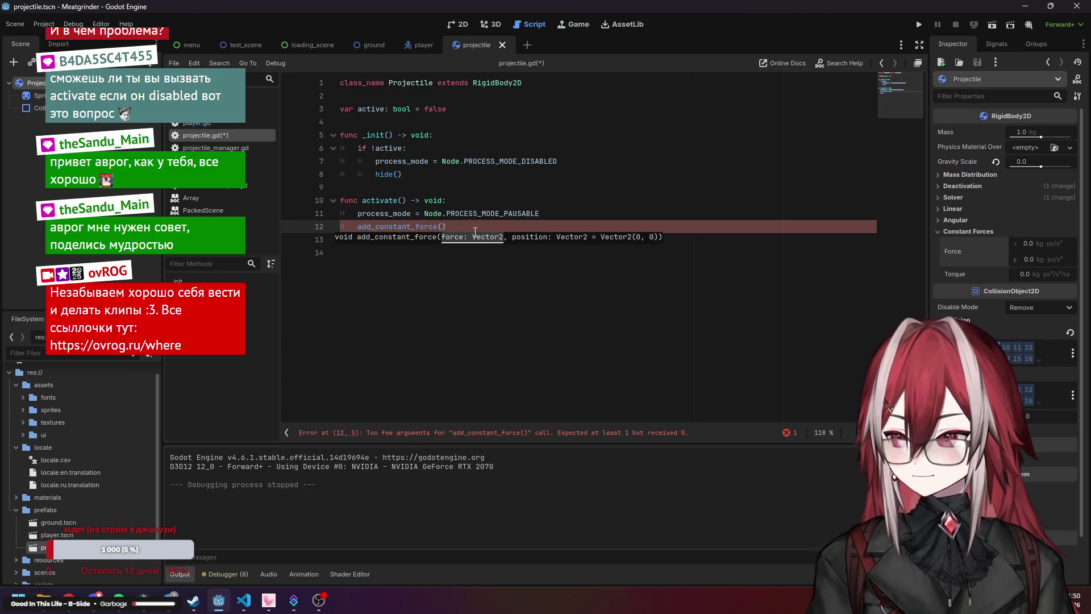
text(ve)
key(Return)
text((5)
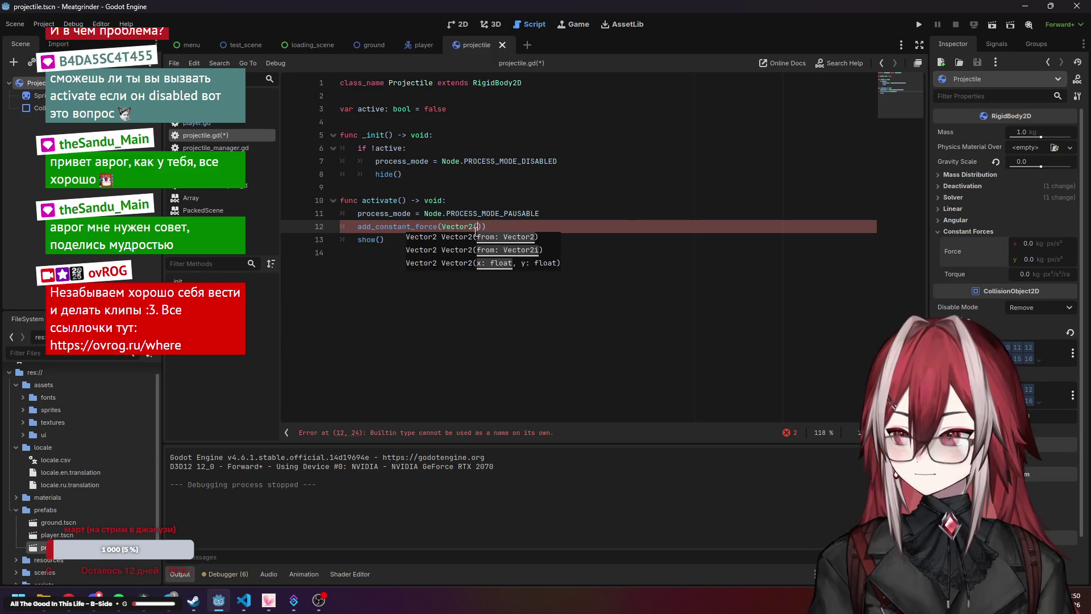
text(,0)
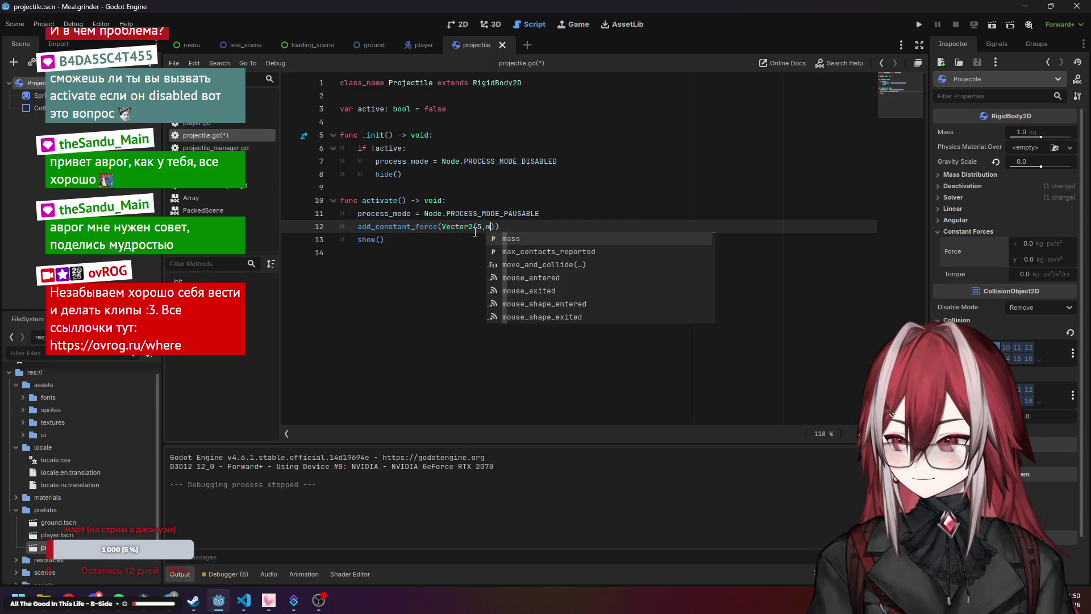
key(Up)
key(Up)
key(Up)
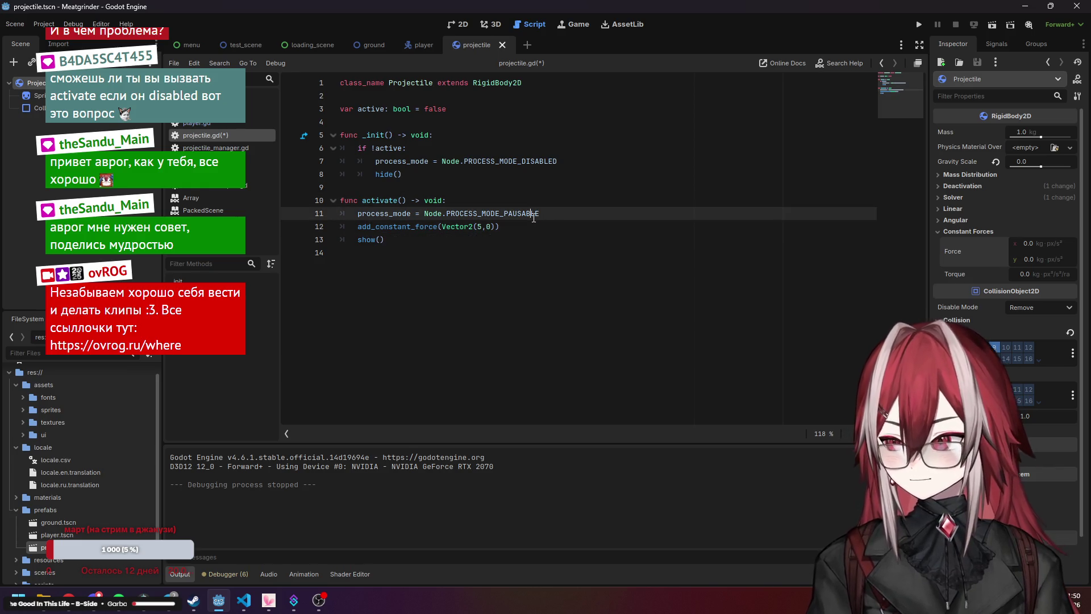
key(ctrl+s)
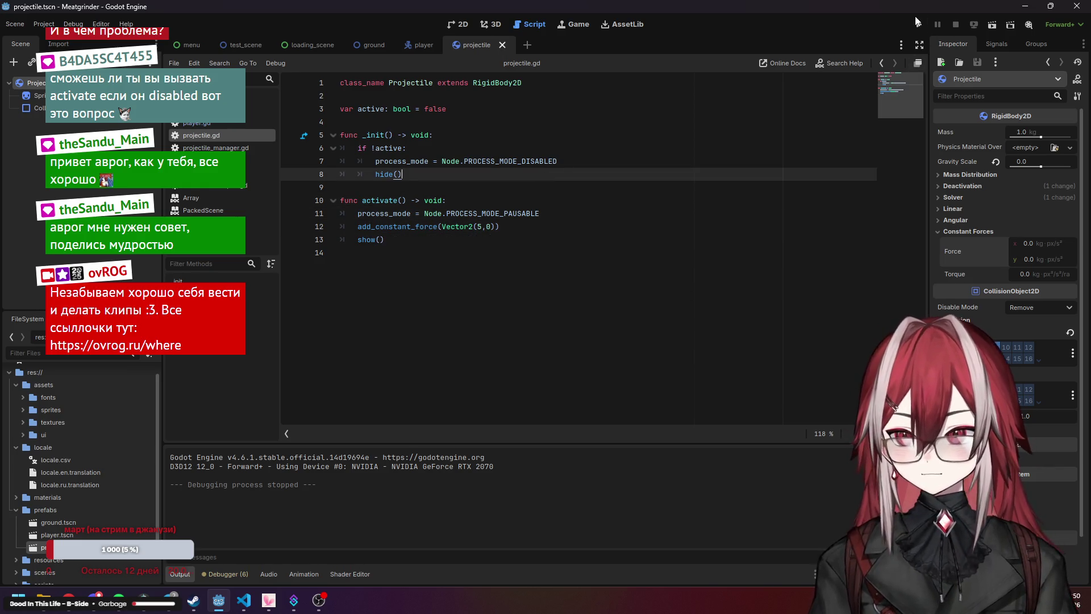
- Run Meatgrinder, move the player with S and D to test the force, then stop it
click(917, 23)
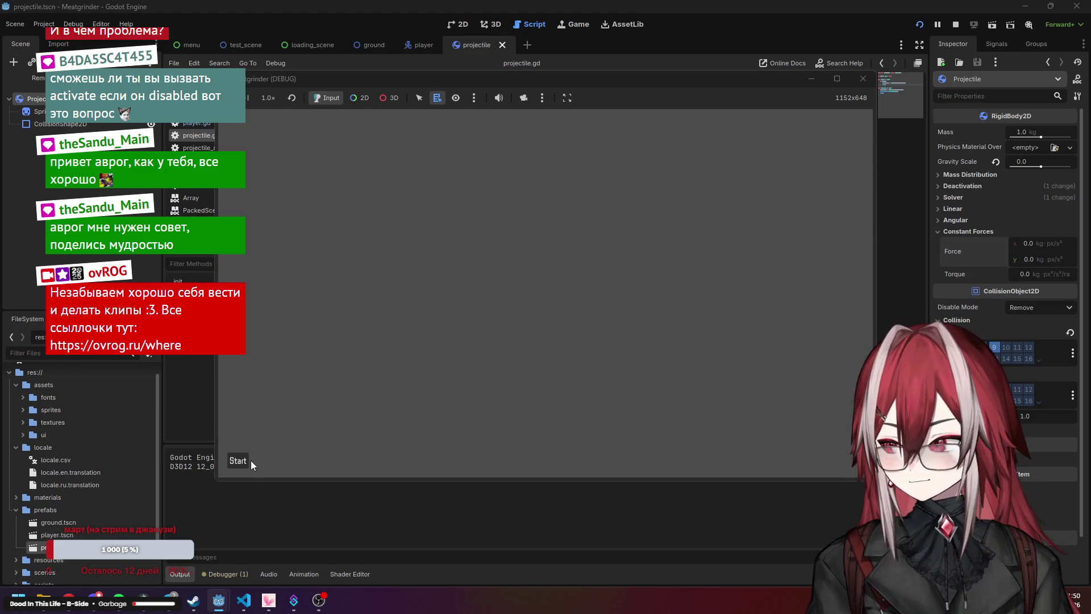
click(248, 461)
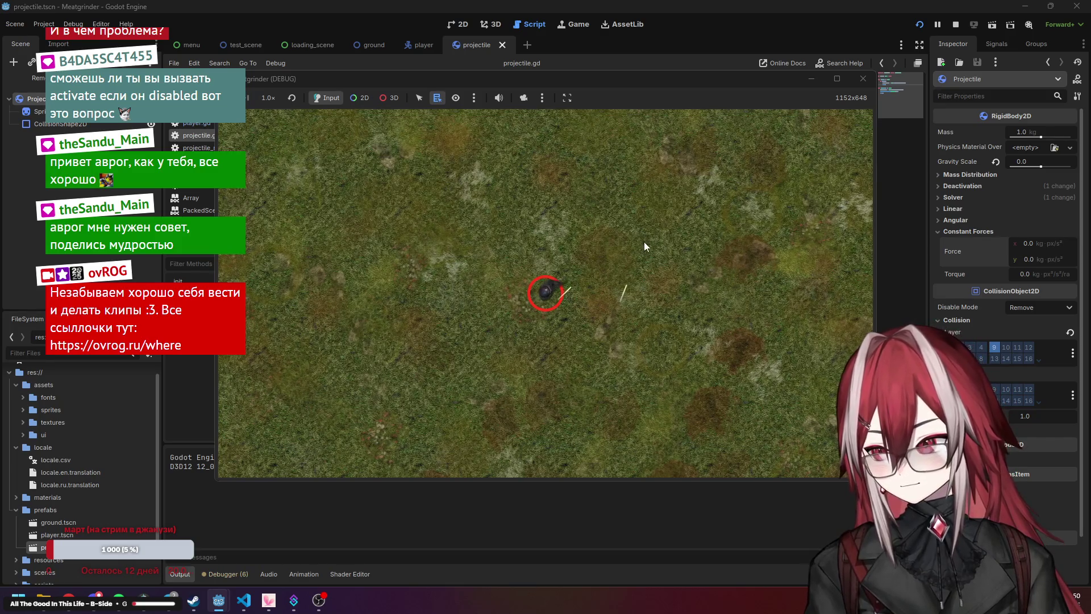
key(s)
key(d)
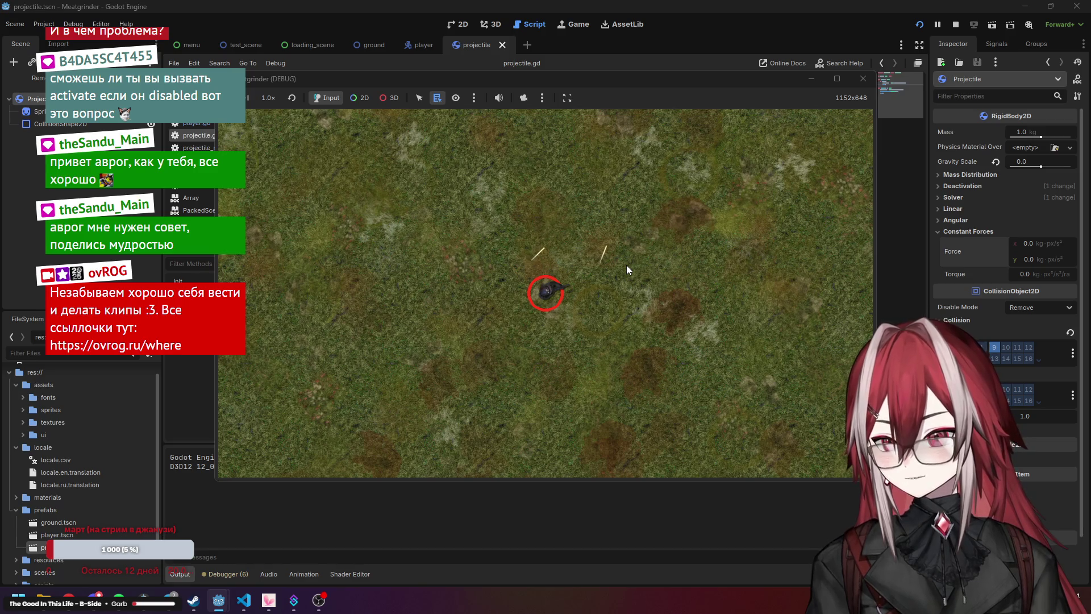
key(d)
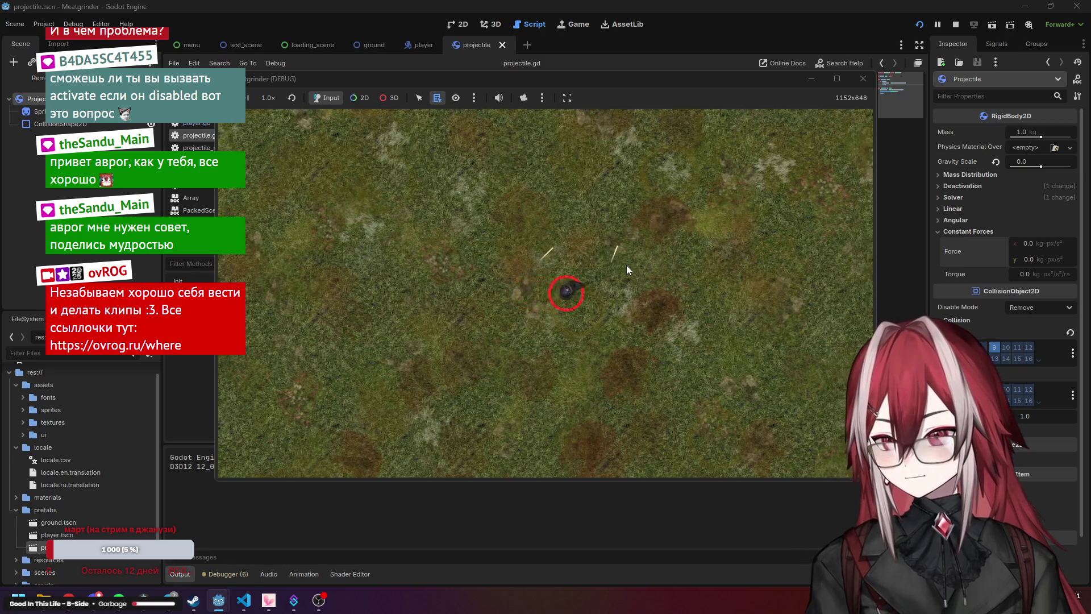
key(d)
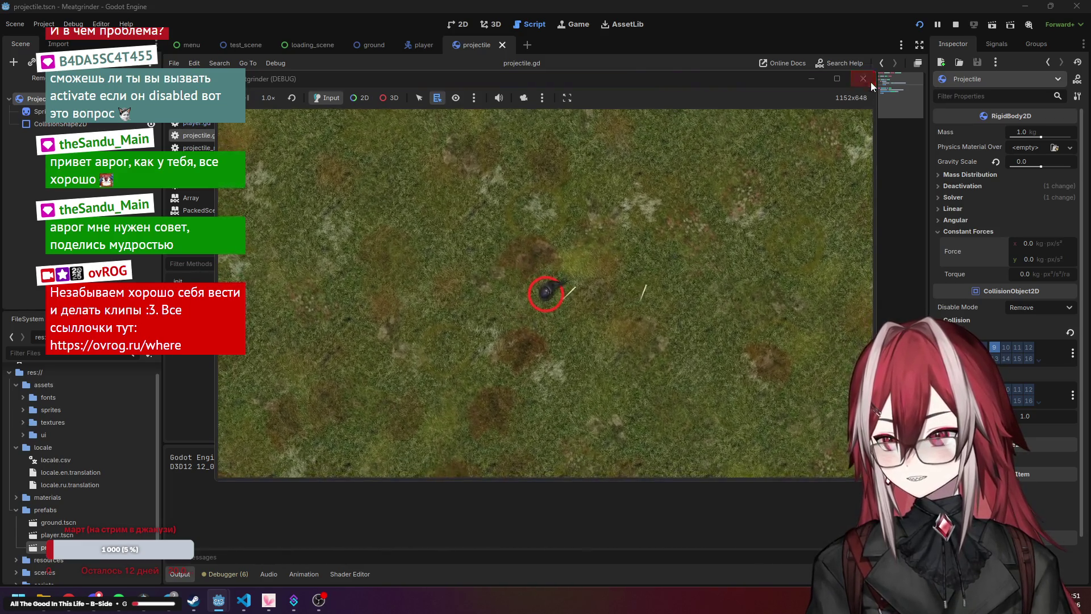
click(863, 78)
click(408, 226)
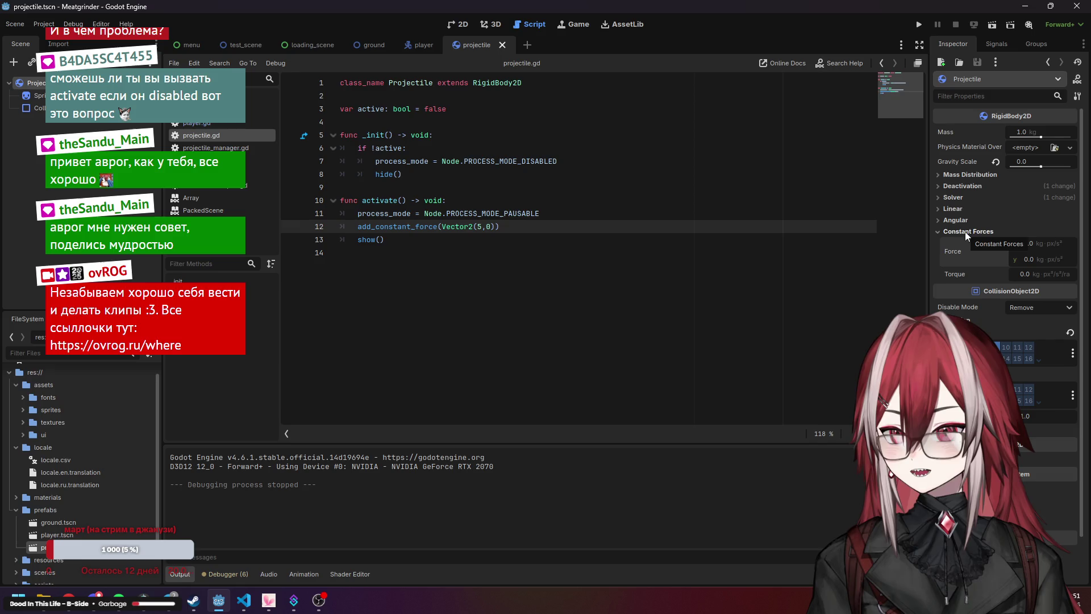
- Look through the Constant Forces, Angular and Linear Inspector sections, then return to line 12
click(505, 205)
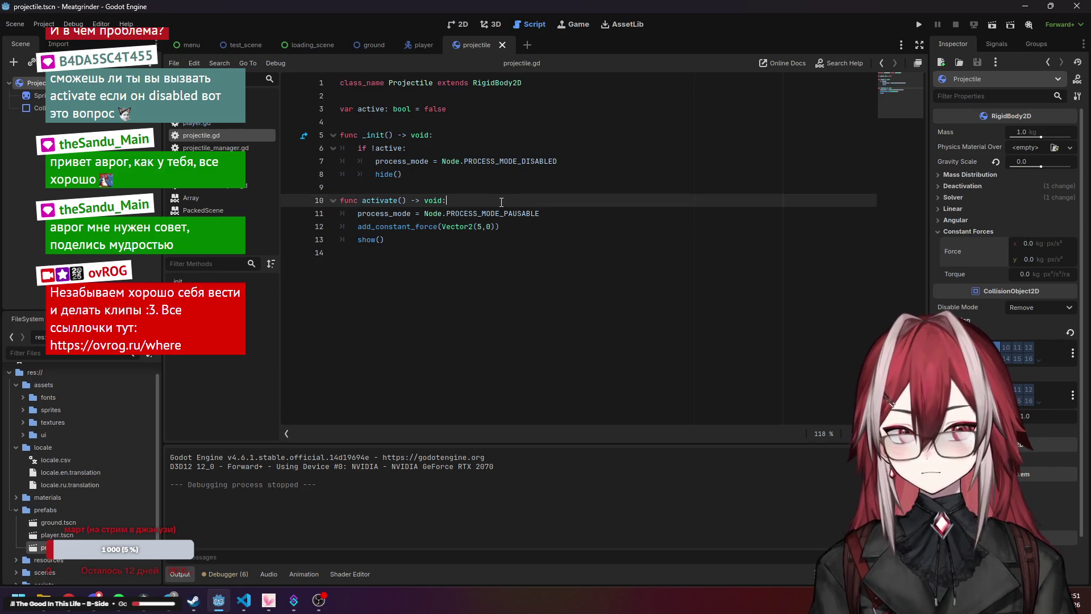
click(478, 226)
click(939, 233)
click(937, 224)
click(938, 223)
click(936, 207)
click(936, 208)
click(556, 223)
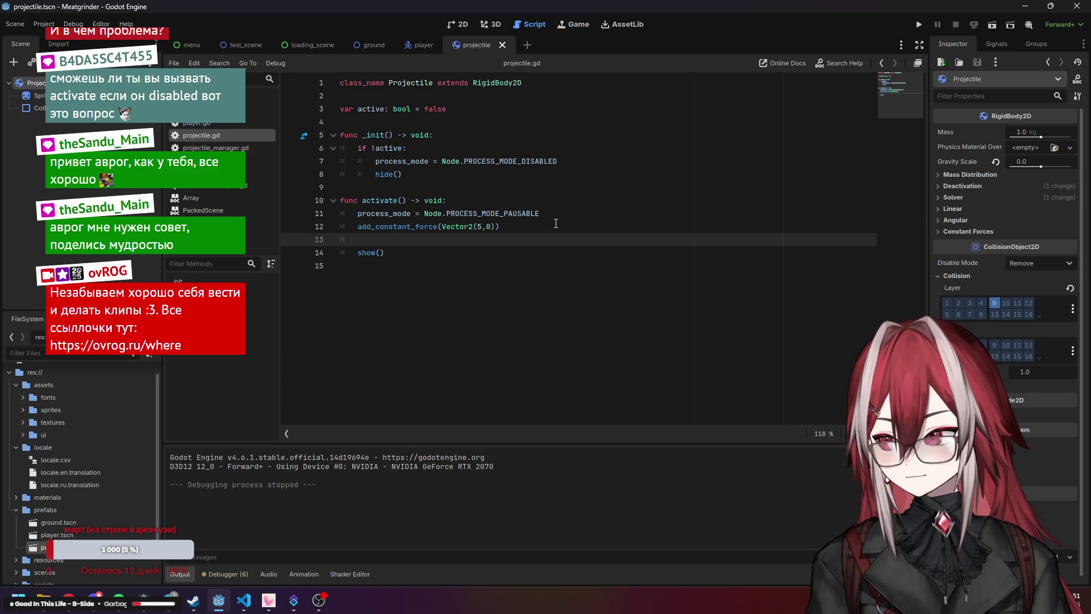
- Replace add_constant_force on line 12 with linear_velocity = Vector2(5, 0) and save
drag(499, 227, 365, 227)
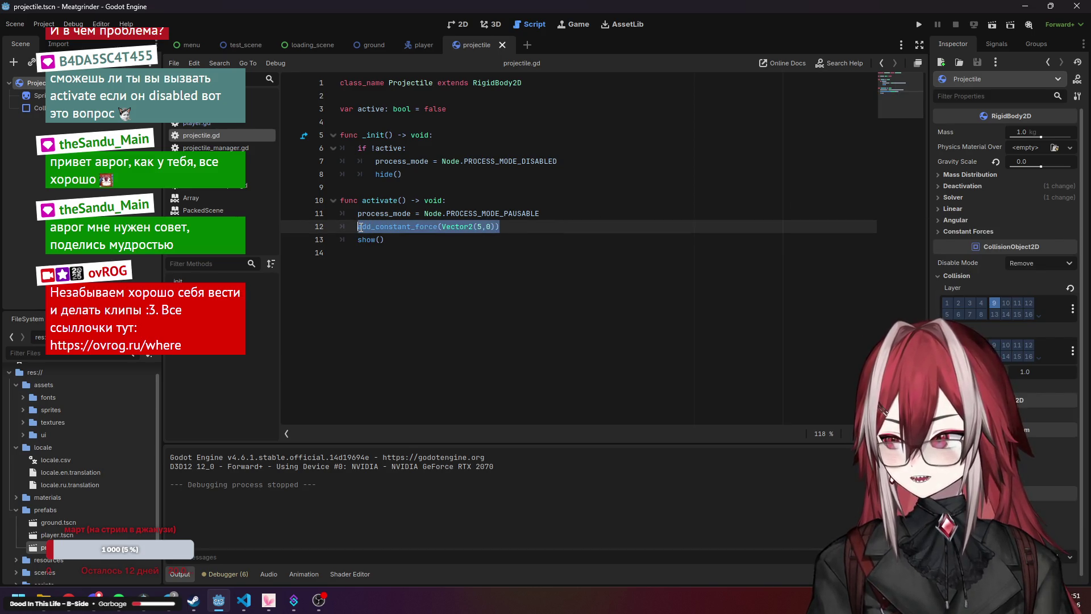
text(Ve)
key(BackSpace)
text(elo)
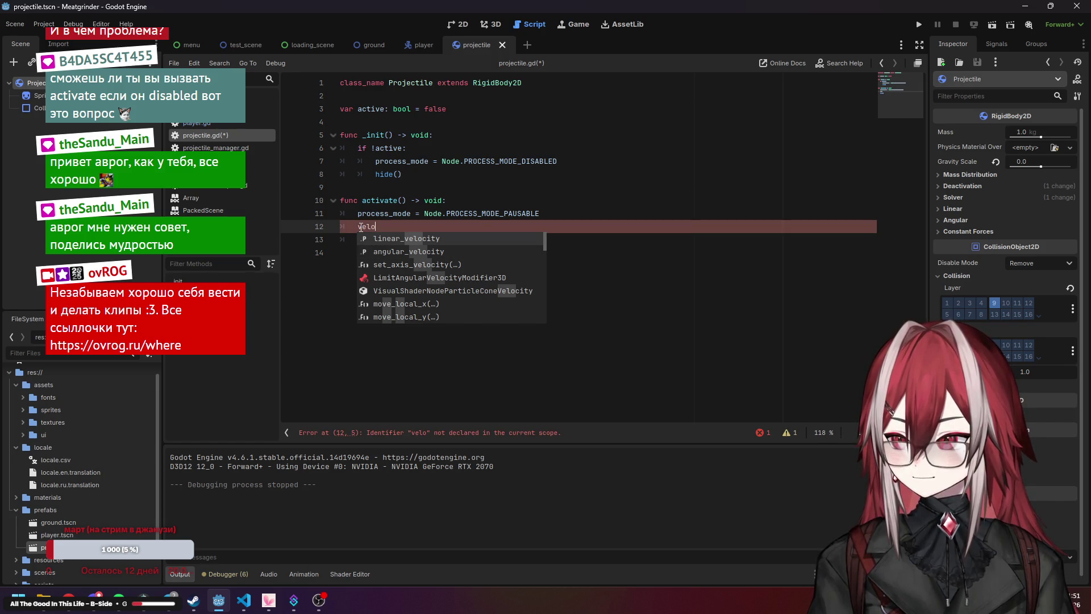
key(Return)
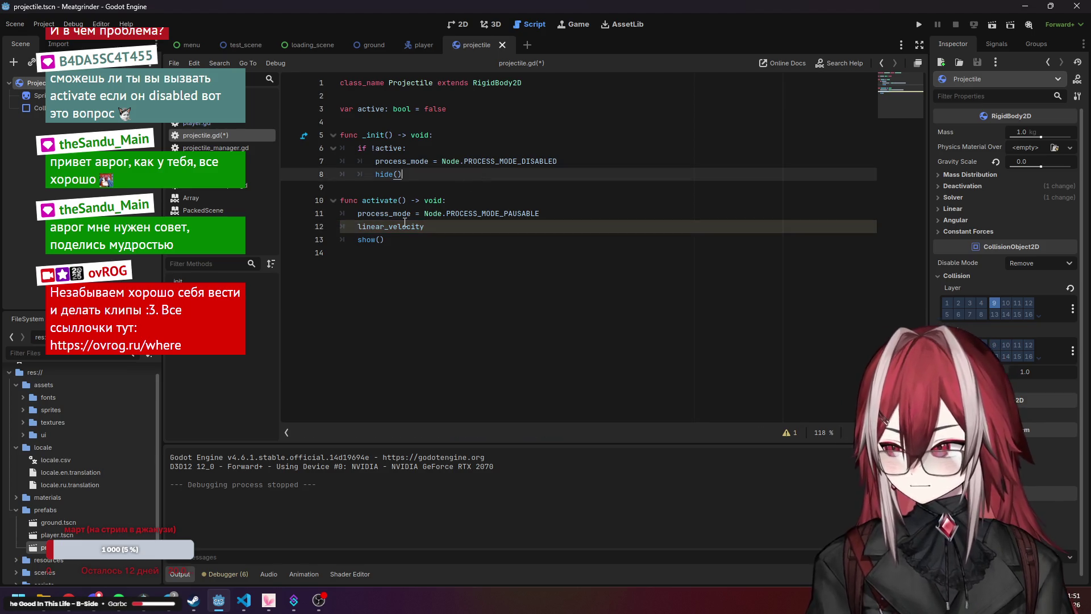
mouse_move(405, 226)
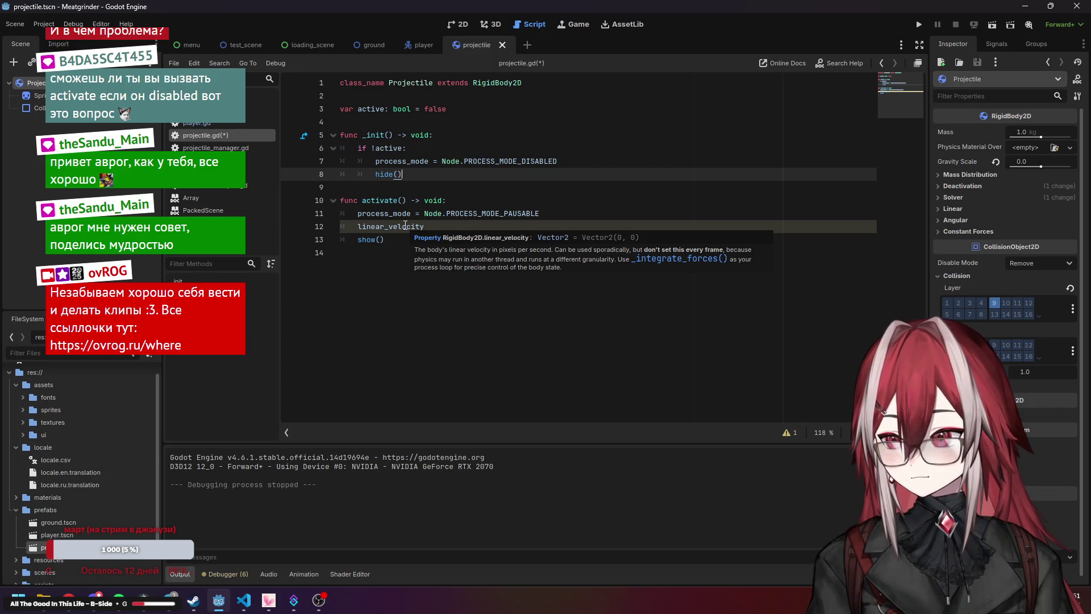
key(ctrl+z)
key(ctrl+z)
key(ctrl+shift+z)
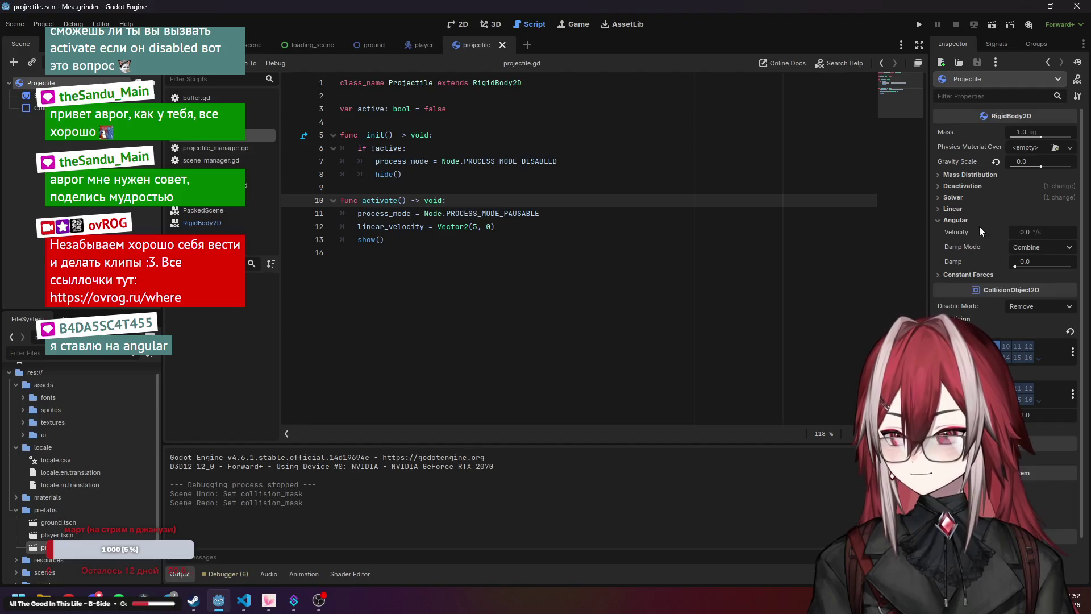
click(917, 25)
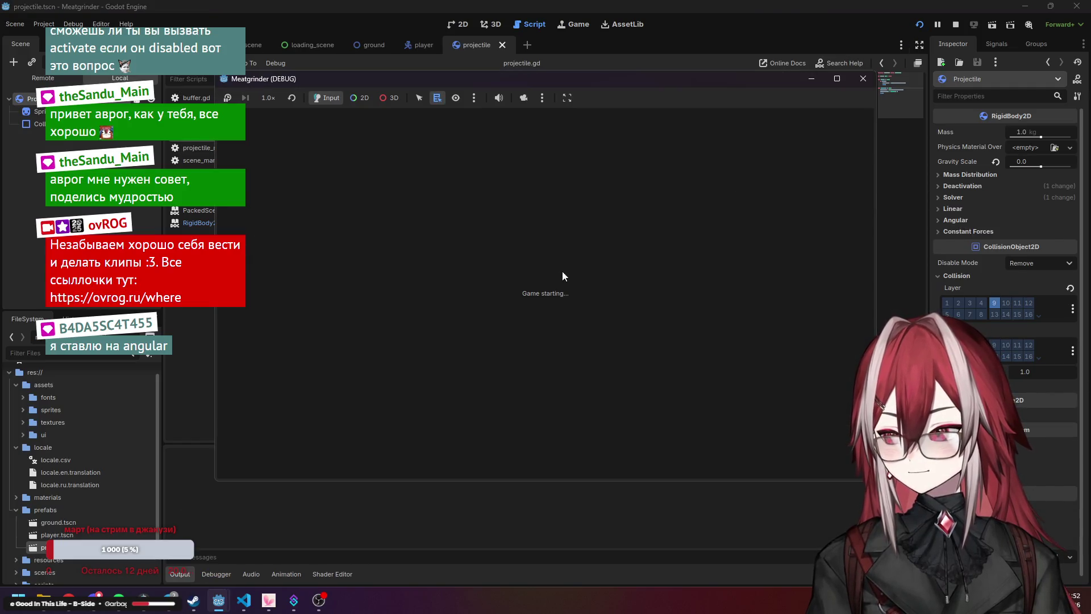
click(237, 460)
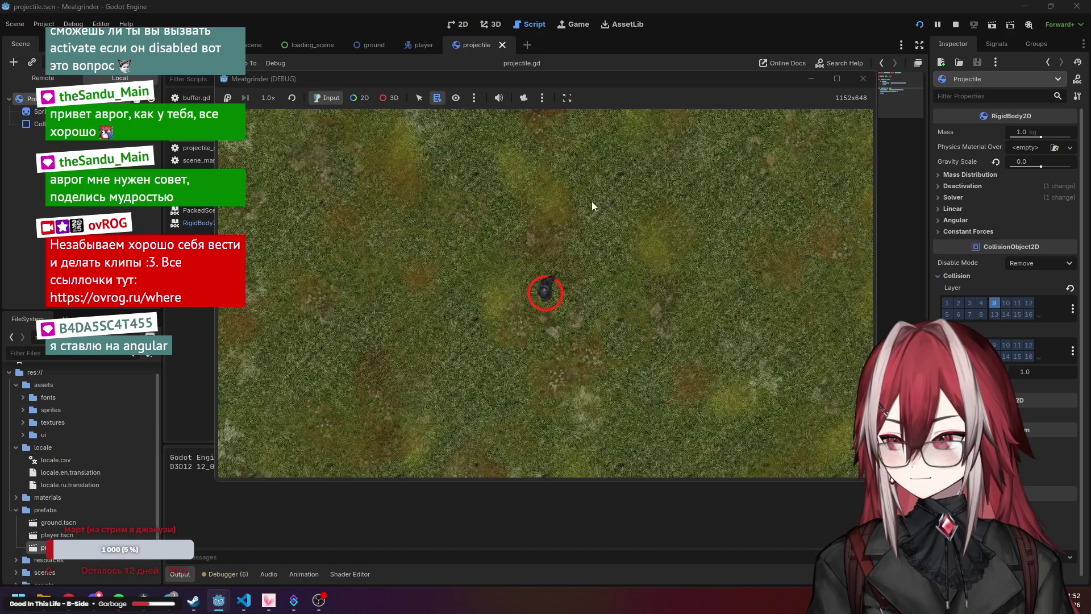
key(a)
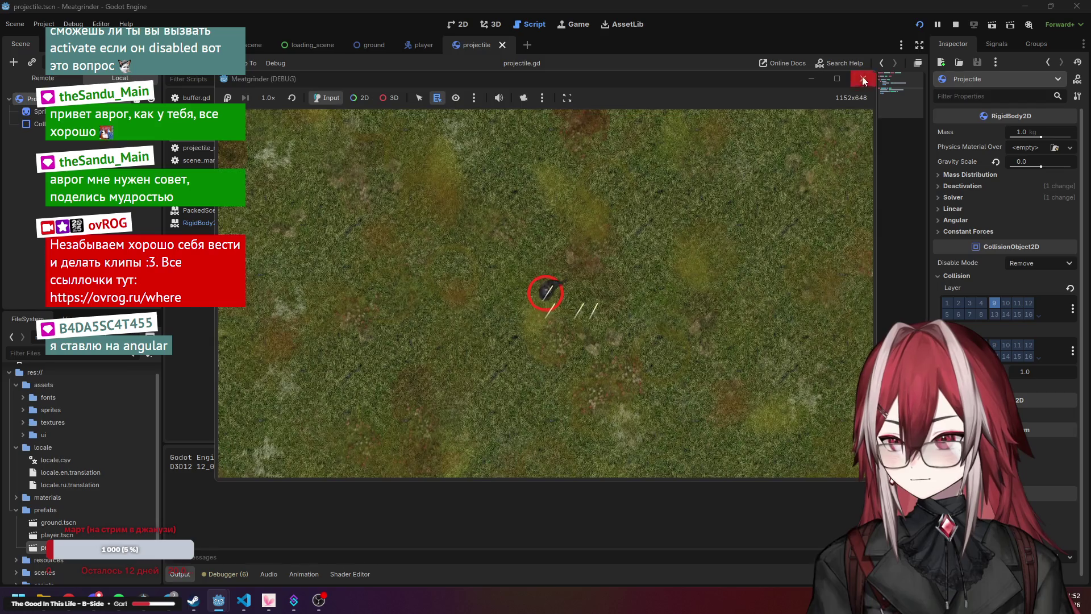
click(862, 79)
drag(425, 226, 358, 226)
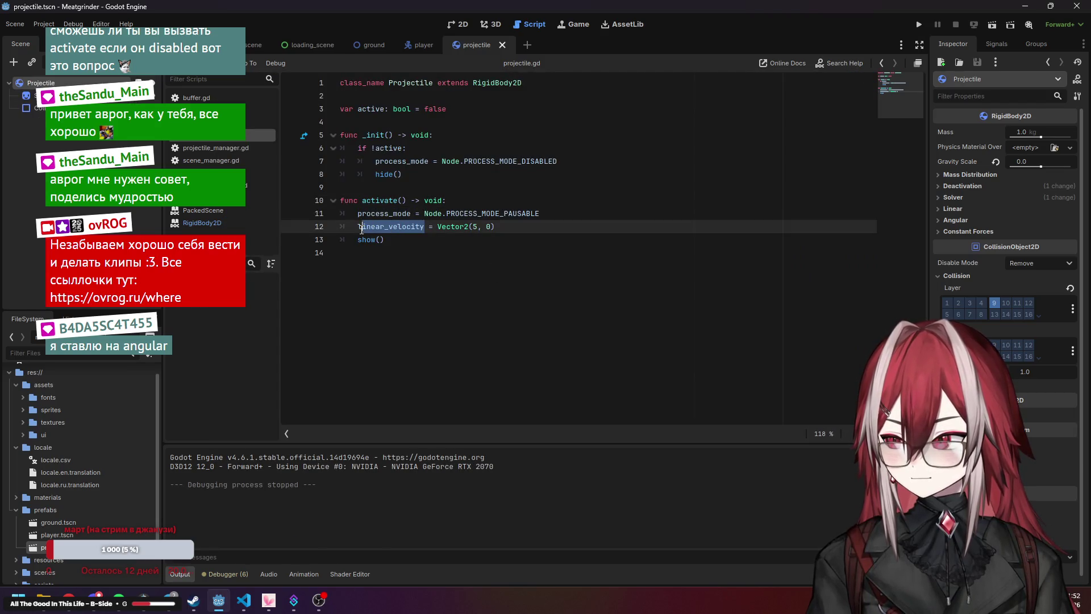
- Try angular_velocity in place of linear_velocity, then undo back to linear_velocity
text(ang)
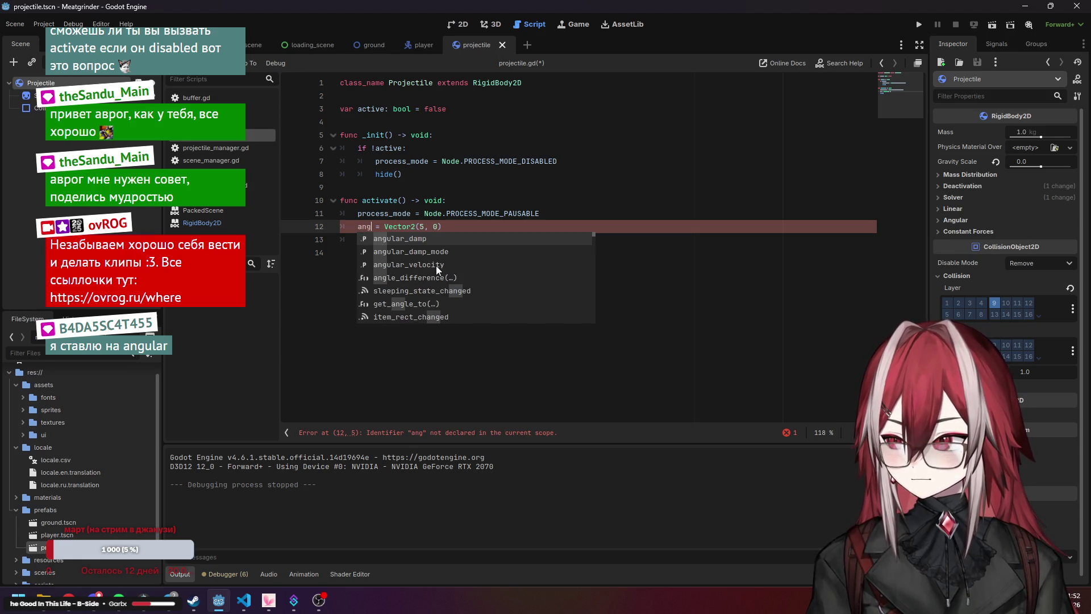
click(435, 265)
mouse_move(419, 229)
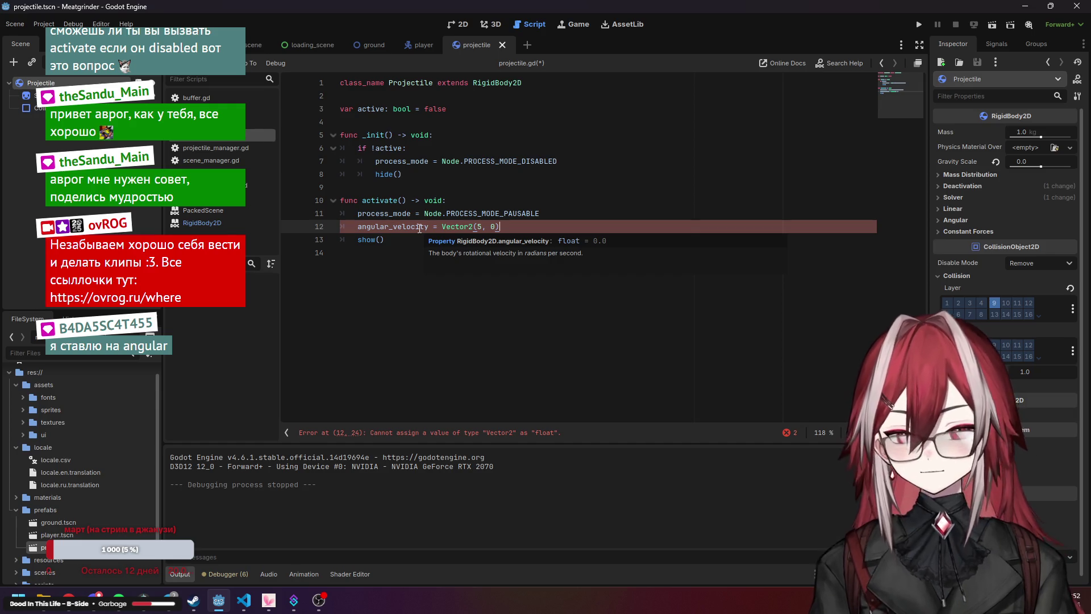
key(ctrl+z)
key(ctrl+z)
key(ctrl+z)
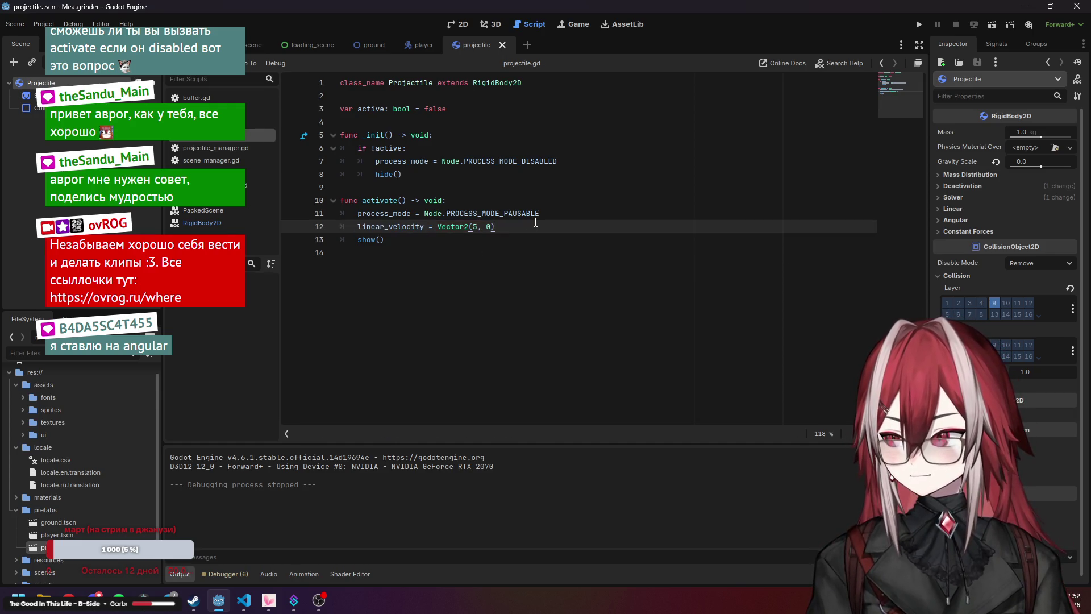
key(Down)
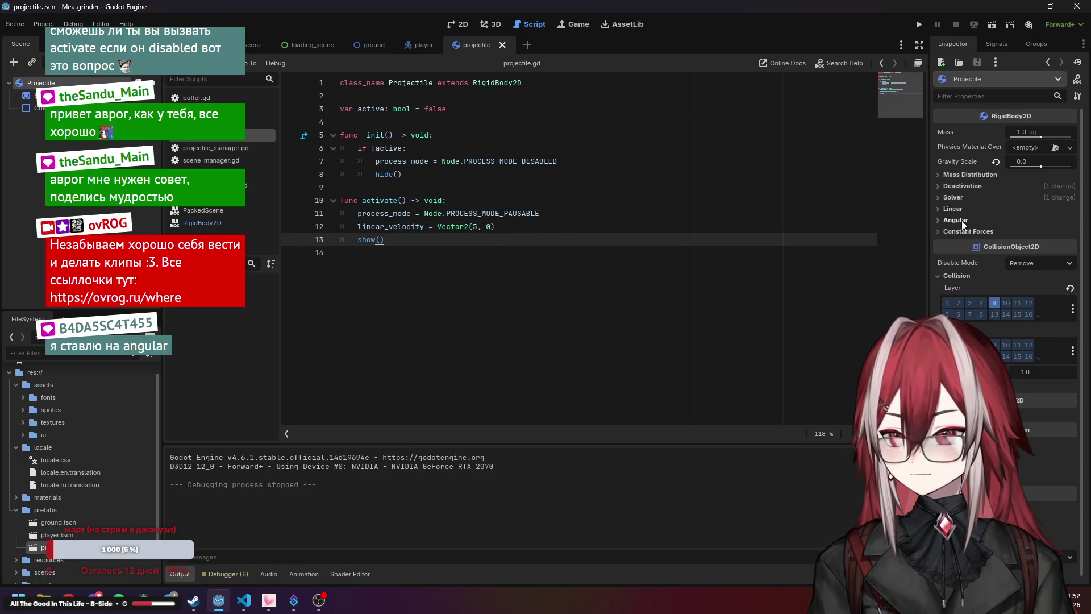
- Browse the Angular, Linear, Solver and Deactivation sections, then bring ChatGPT up in Chrome
click(964, 220)
click(961, 220)
click(960, 210)
click(961, 211)
click(959, 196)
click(962, 192)
click(965, 186)
click(966, 186)
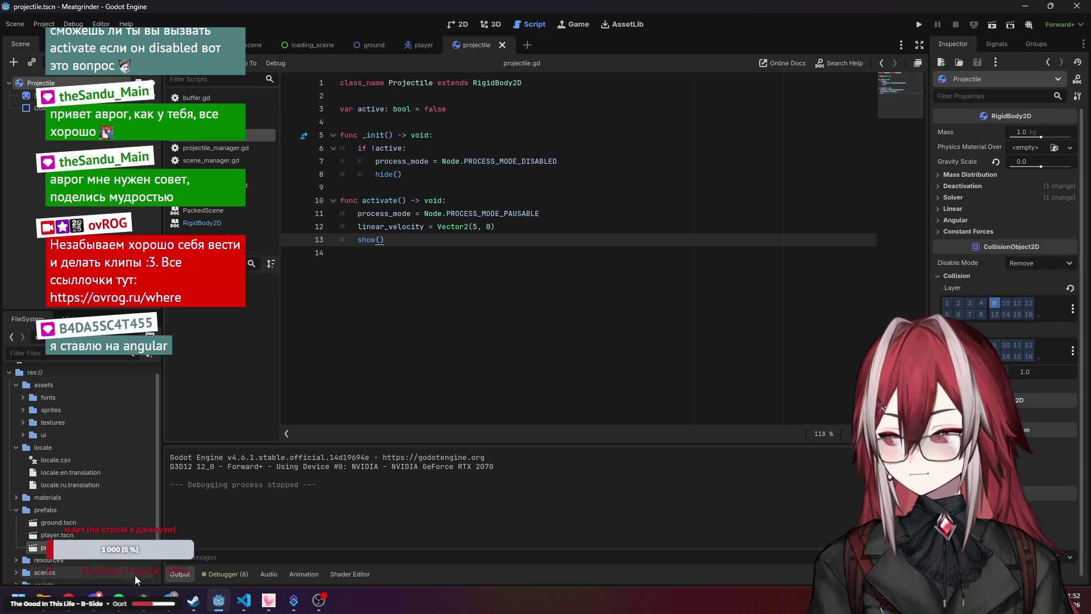
mouse_move(142, 601)
click(194, 520)
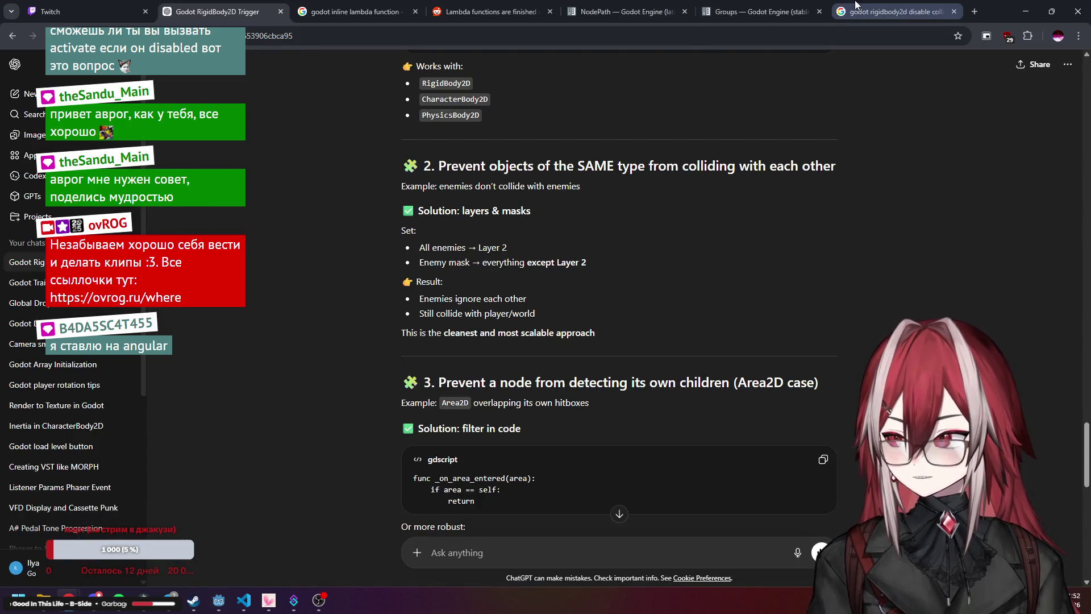
- Search Google for 'add velocity in local cords' and open the forum thread on handling velocity locally
click(893, 6)
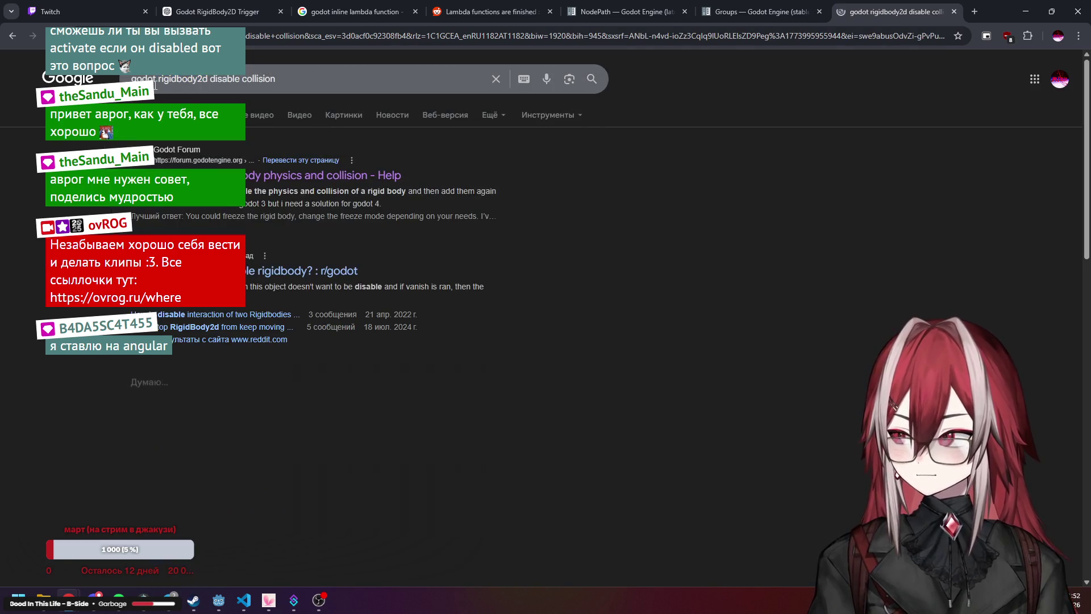
drag(155, 85, 360, 72)
text(add )
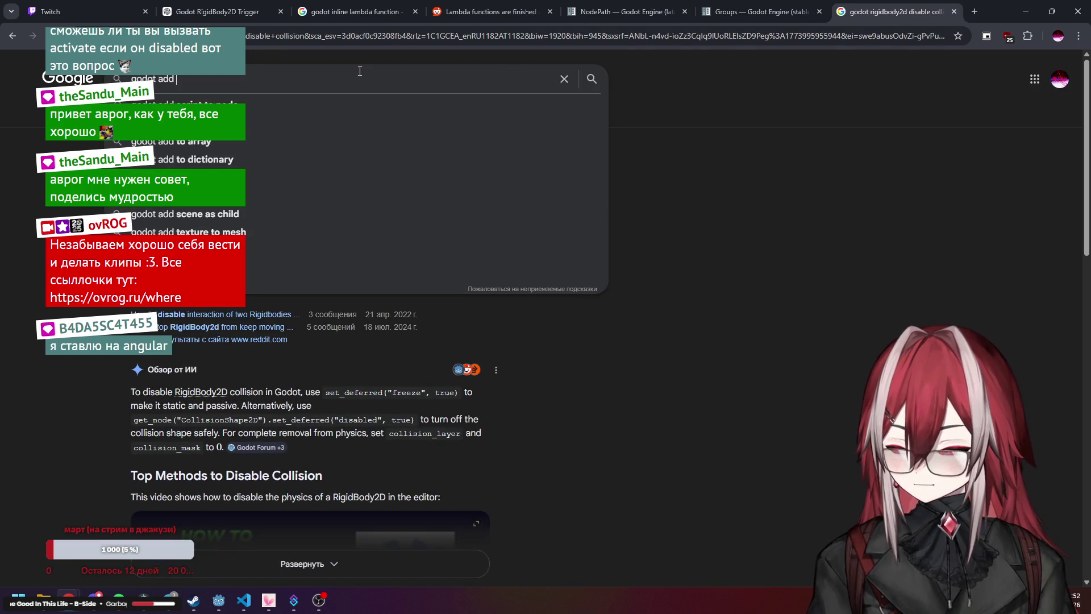
text(velocity i)
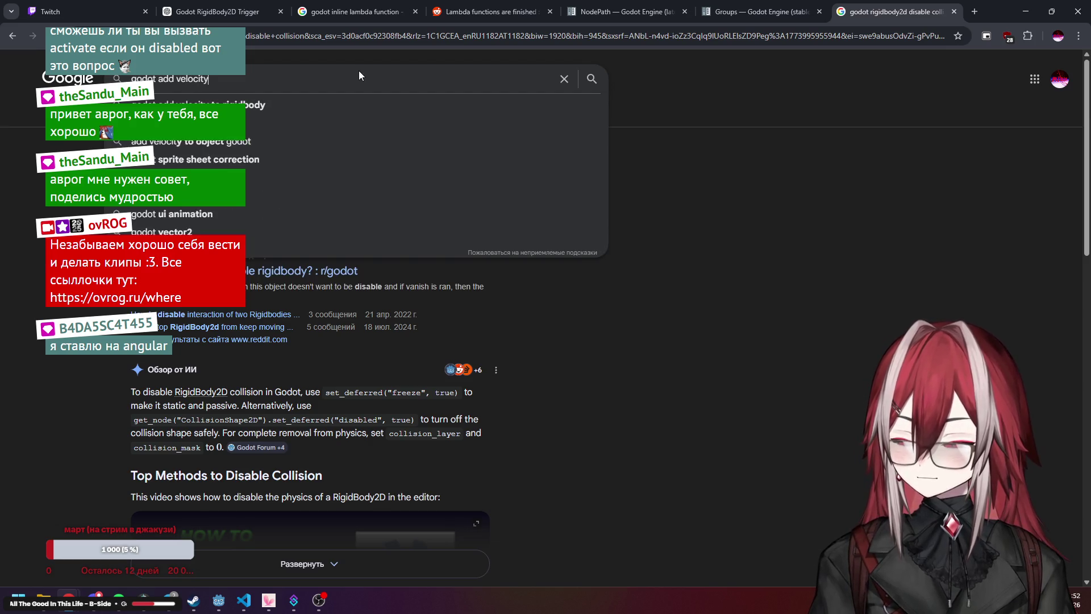
text(n local)
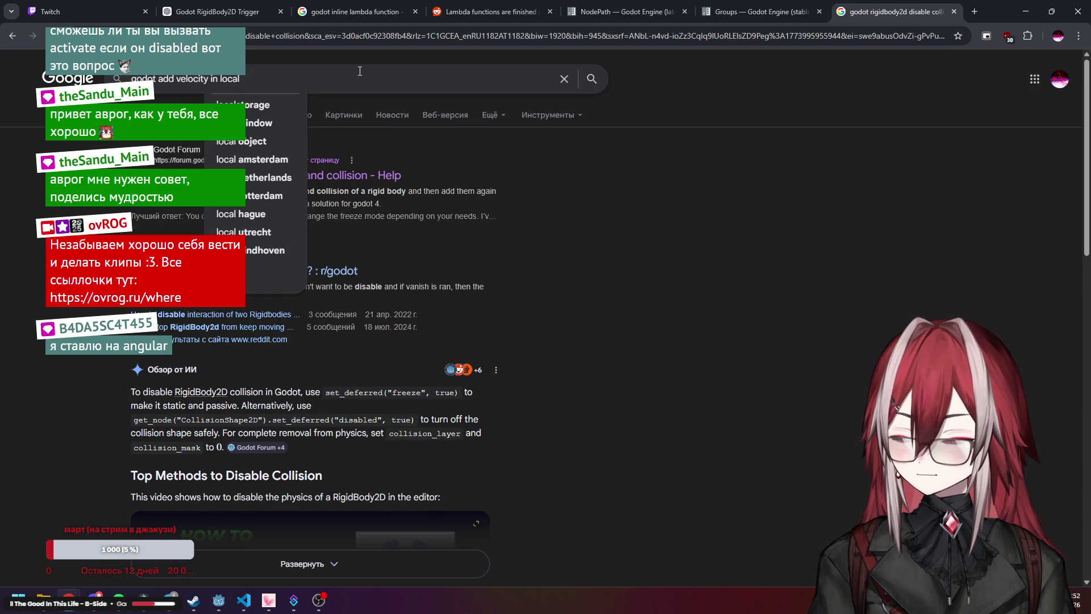
text( co)
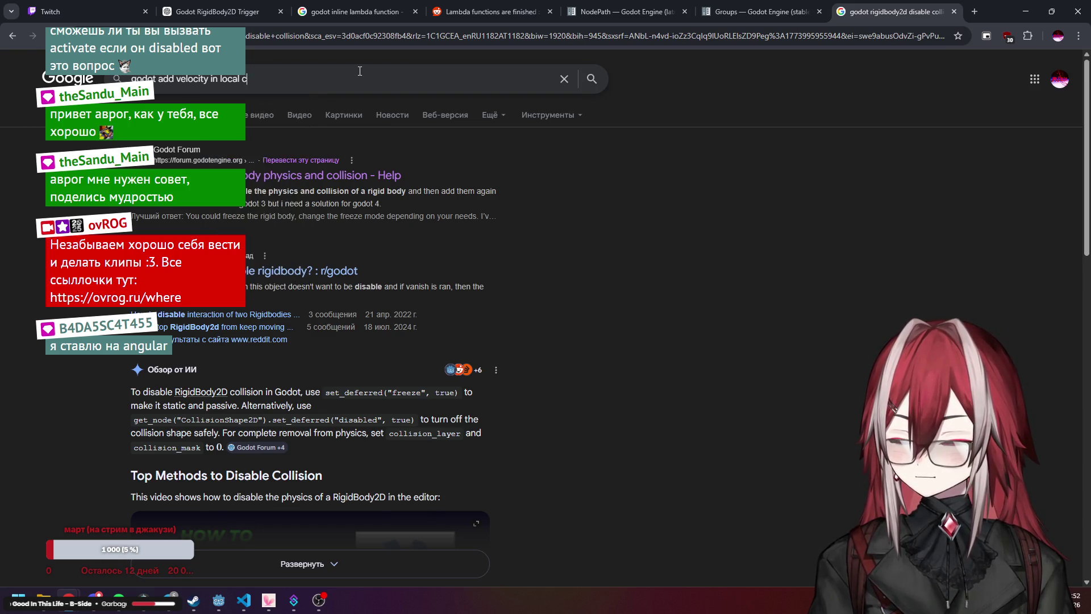
text(rds)
key(Return)
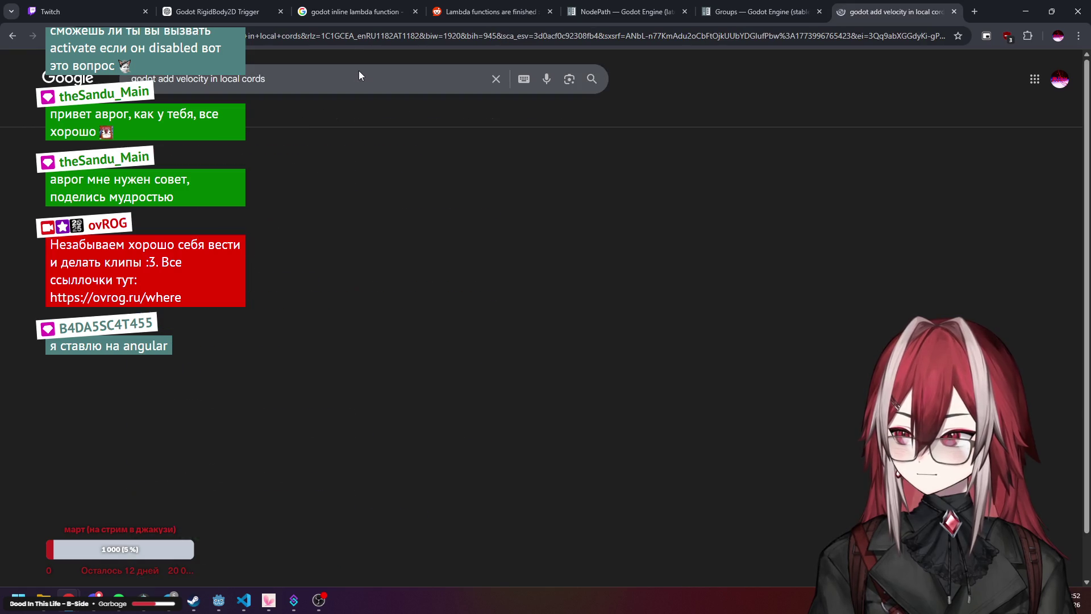
click(325, 199)
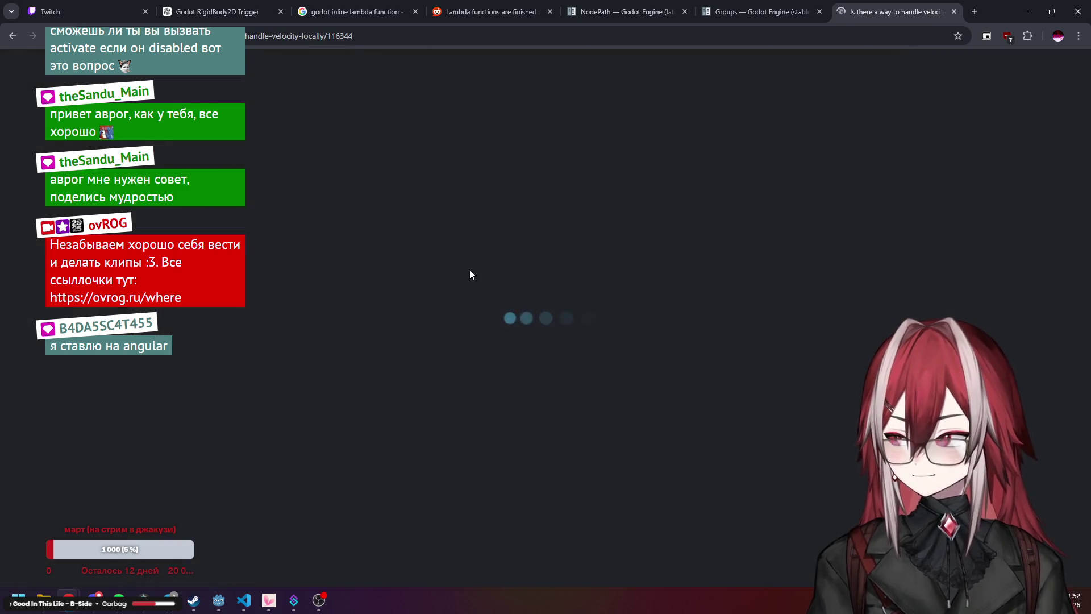
- Expand the solved answer and review its Vector3.FORWARD and backward_push code, then return to Godot
scroll(544, 216, down, 15)
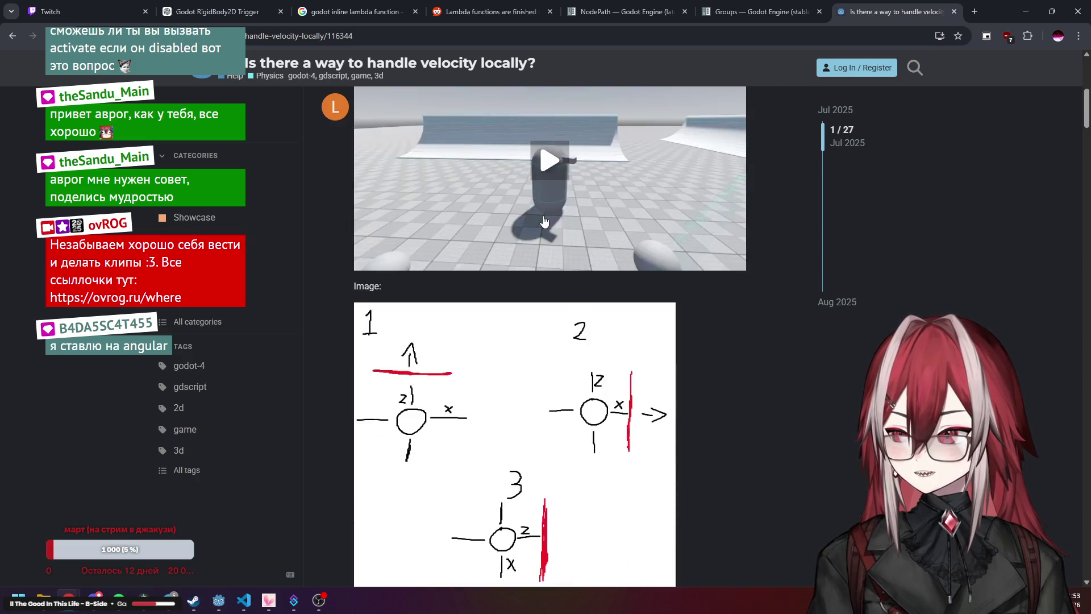
scroll(543, 216, down, 5)
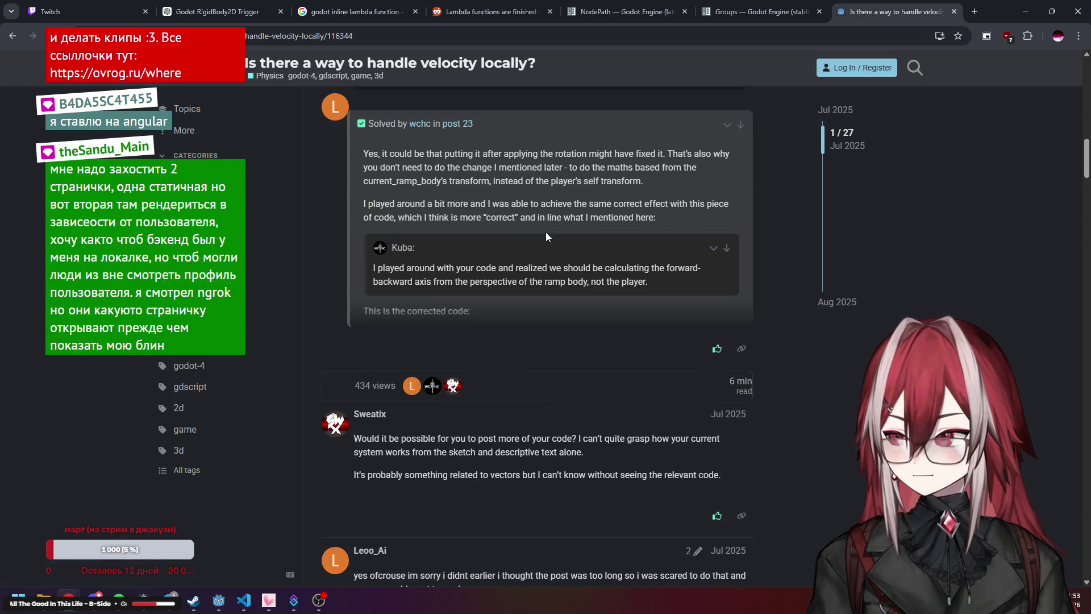
click(728, 124)
scroll(524, 329, down, 2)
drag(524, 326, 611, 327)
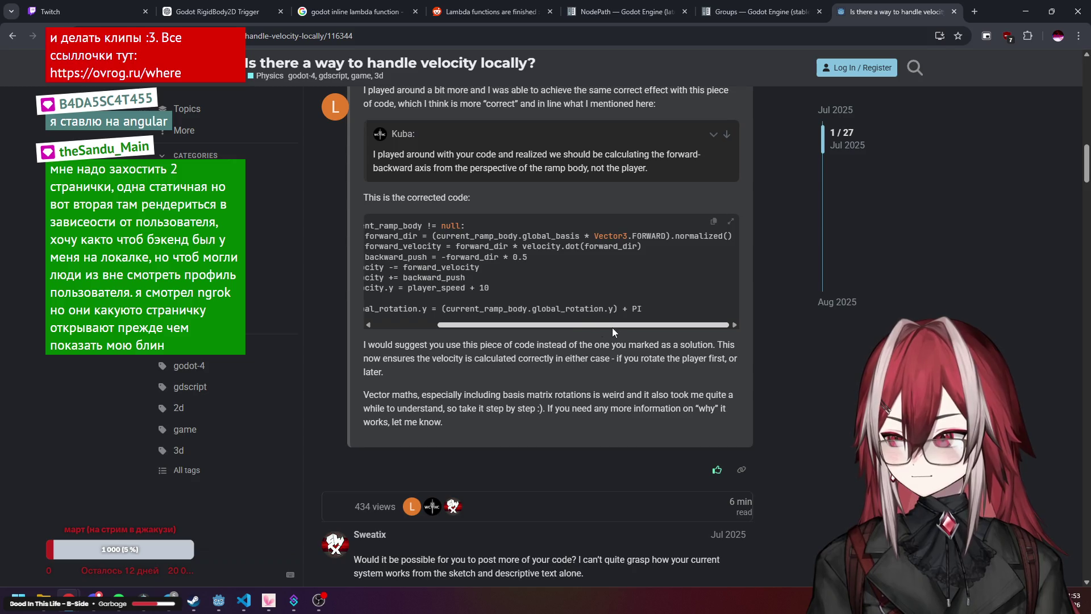
mouse_move(599, 235)
mouse_down()
mouse_move(668, 235)
mouse_move(527, 236)
mouse_up()
click(723, 245)
drag(503, 326, 452, 325)
triple_click(585, 256)
click(670, 251)
drag(544, 326, 552, 327)
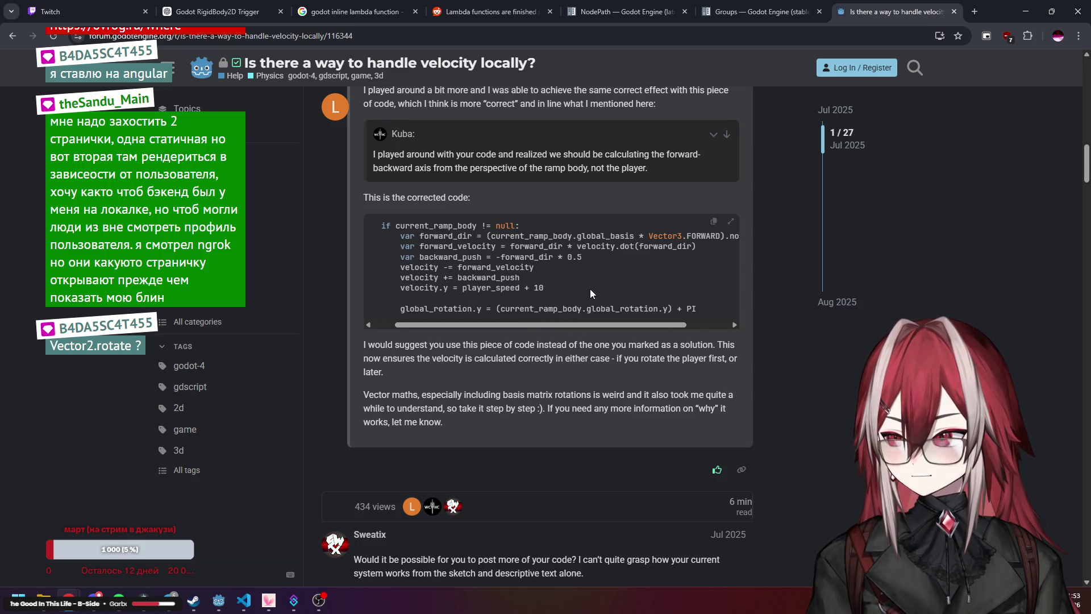
key(alt+Tab)
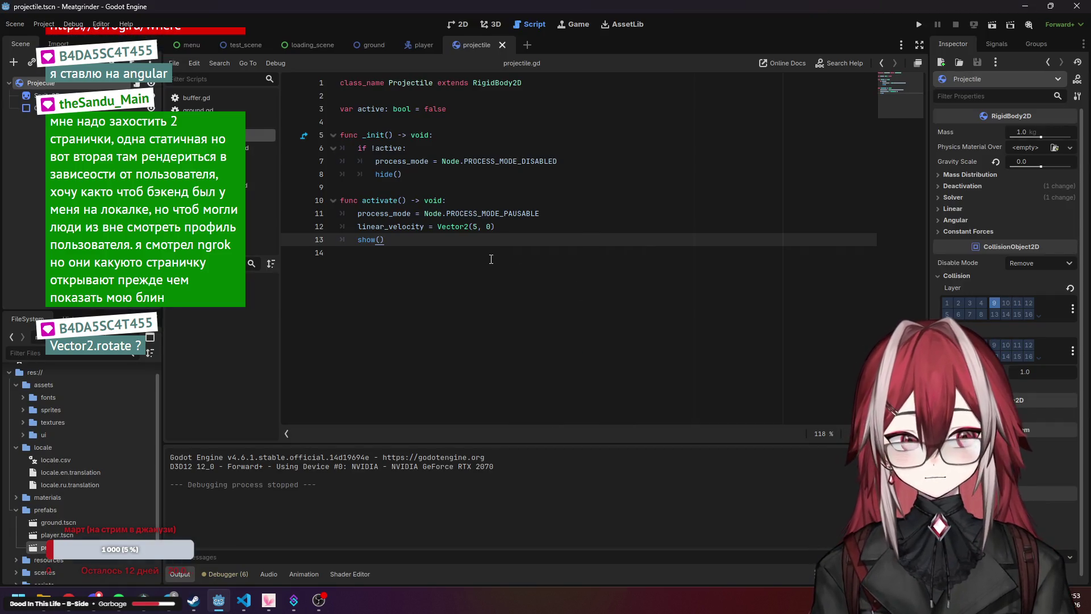
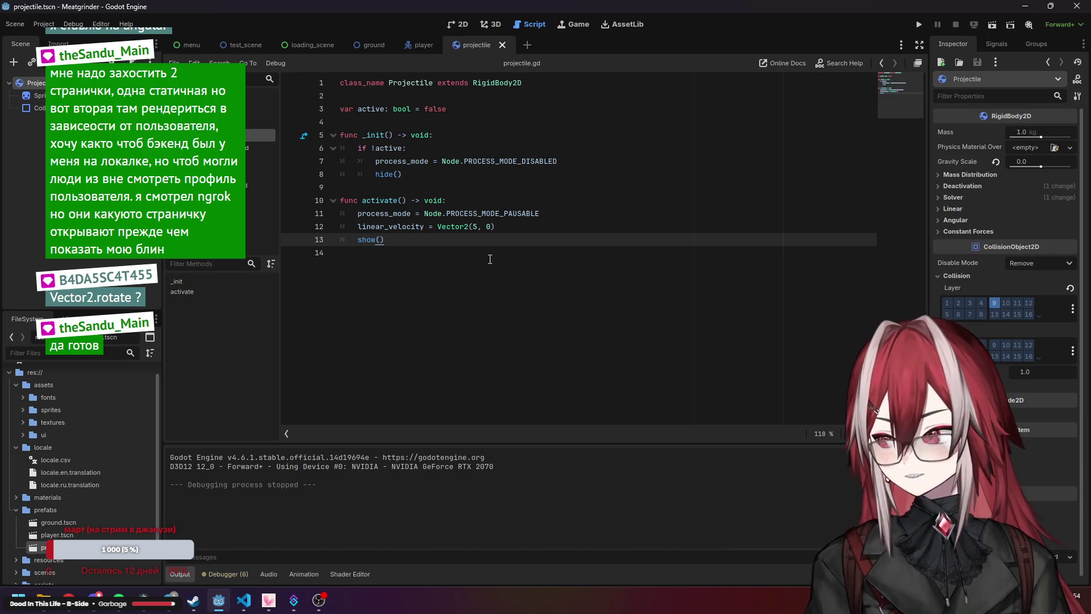
- Review activate() around lines 13–14 of projectile.gd, then switch to the local-velocity forum thread
click(469, 254)
click(425, 238)
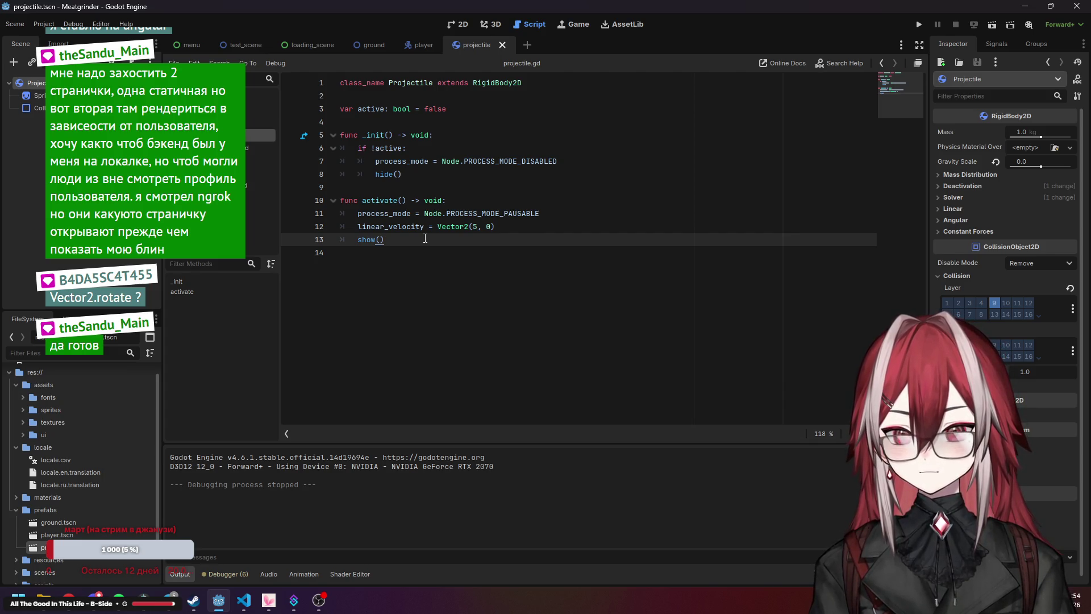
click(413, 247)
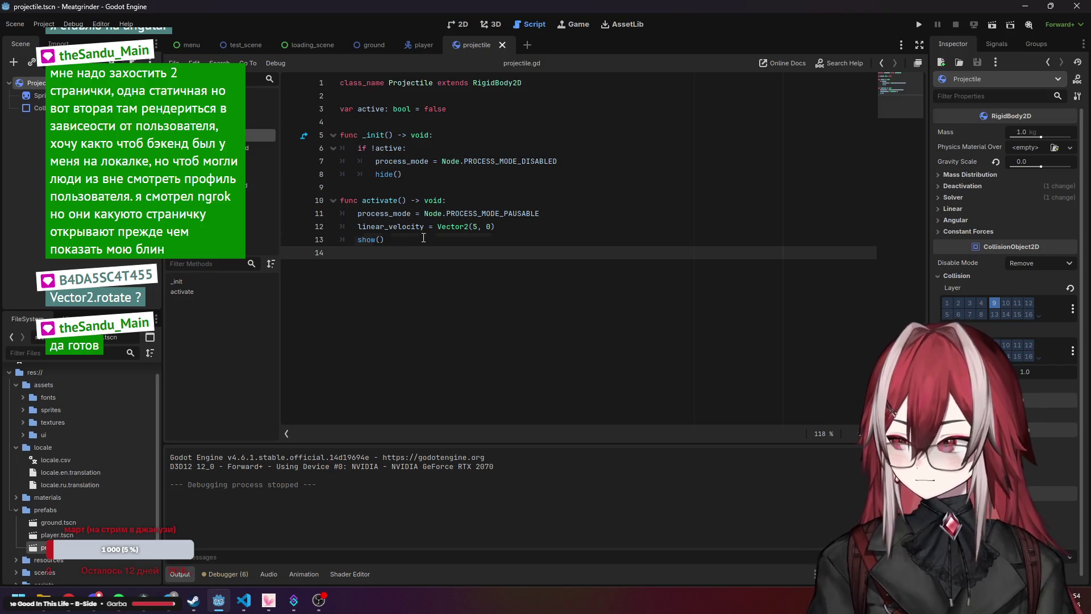
click(423, 239)
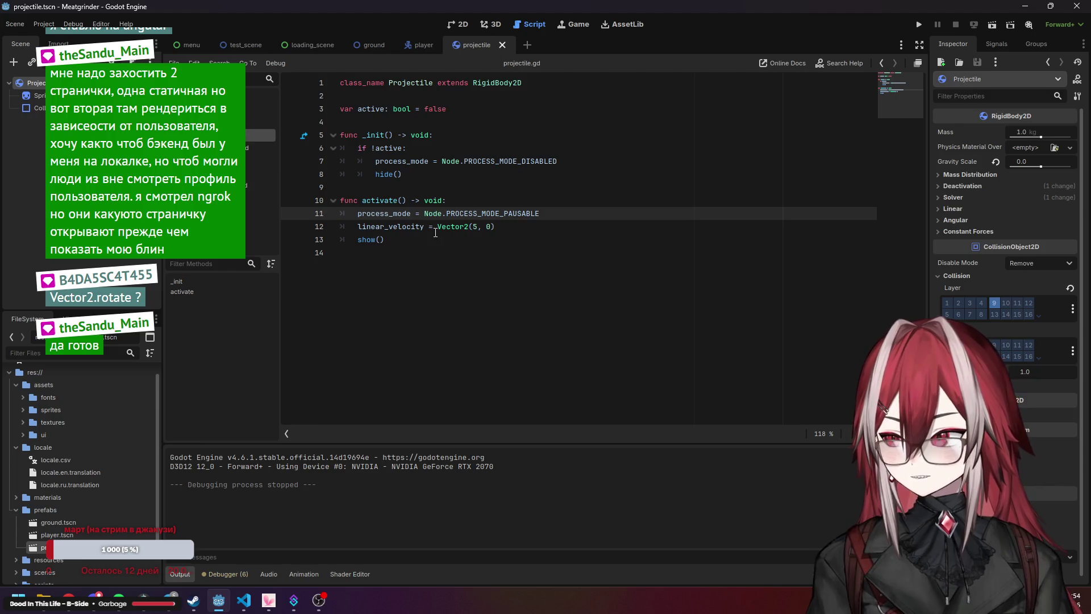
key(alt+Tab)
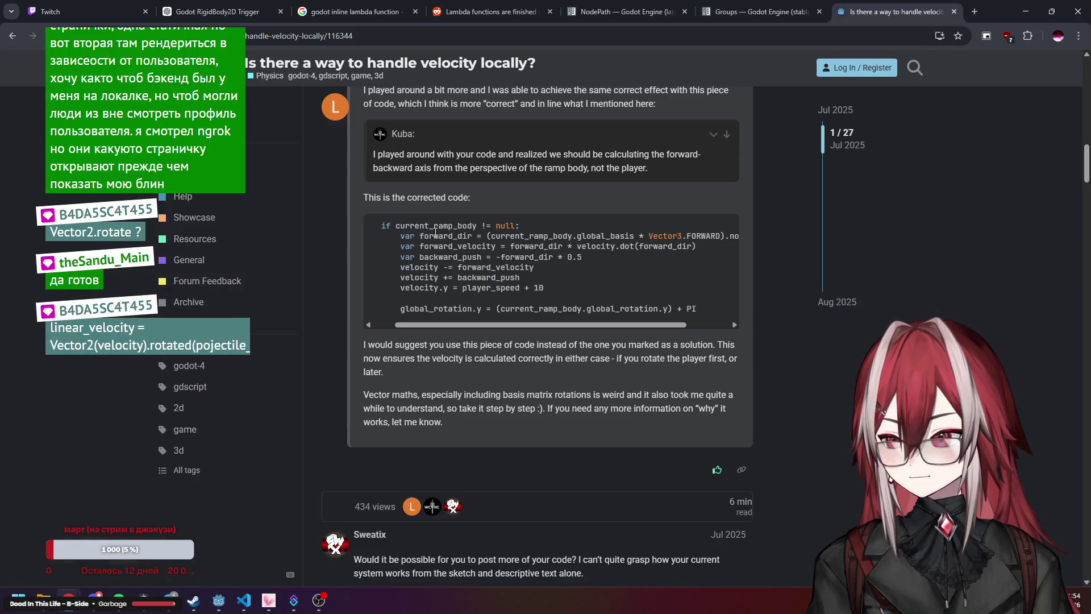
- Study the forum's forward_velocity code, then add a blank line after process_mode in activate()
mouse_move(517, 325)
mouse_down()
mouse_move(618, 325)
mouse_move(589, 326)
mouse_up()
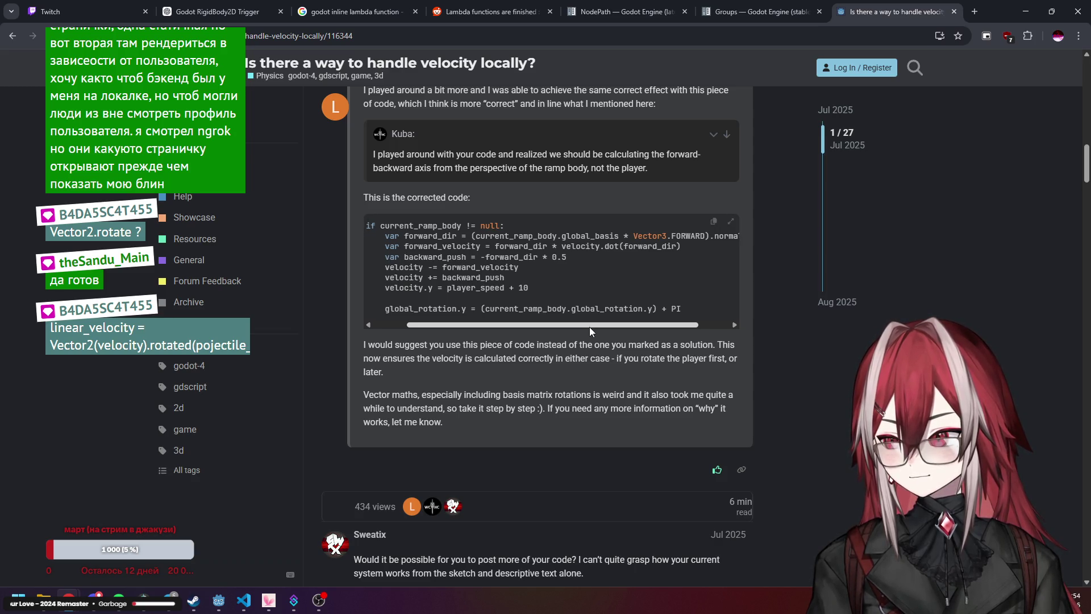
drag(548, 247, 500, 246)
drag(528, 319, 537, 321)
key(alt+Tab)
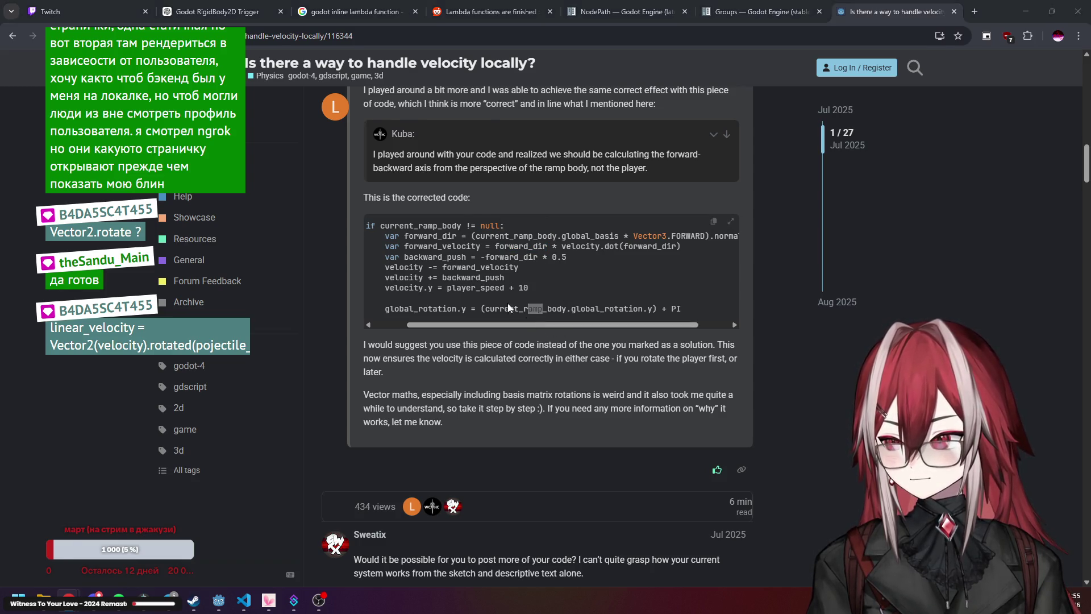
key(Return)
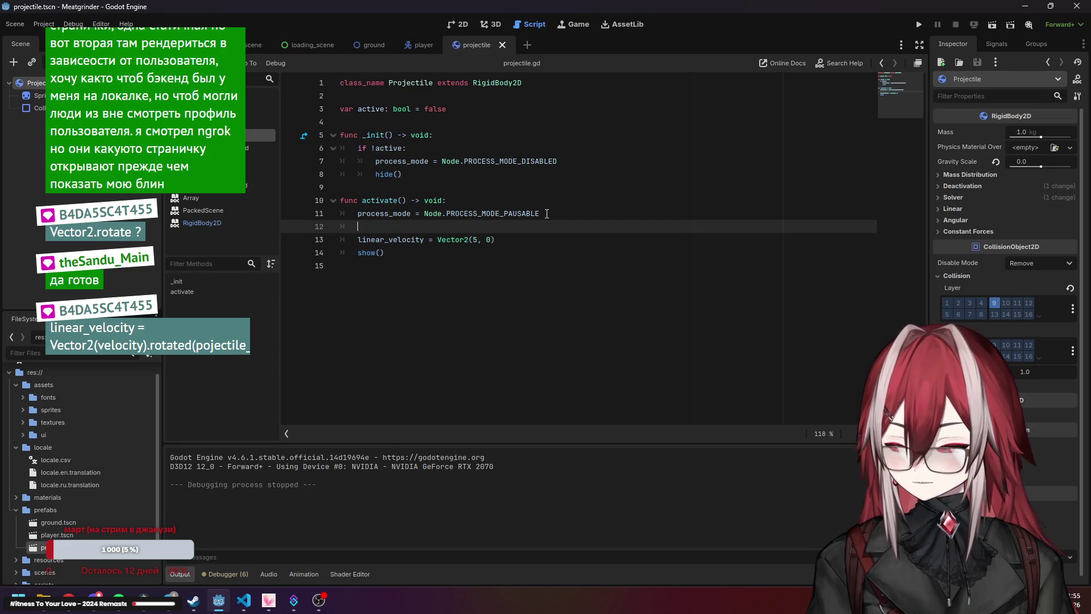
- Type and then delete 'global_' on line 12, then return to the Google local-velocity results
text(globa)
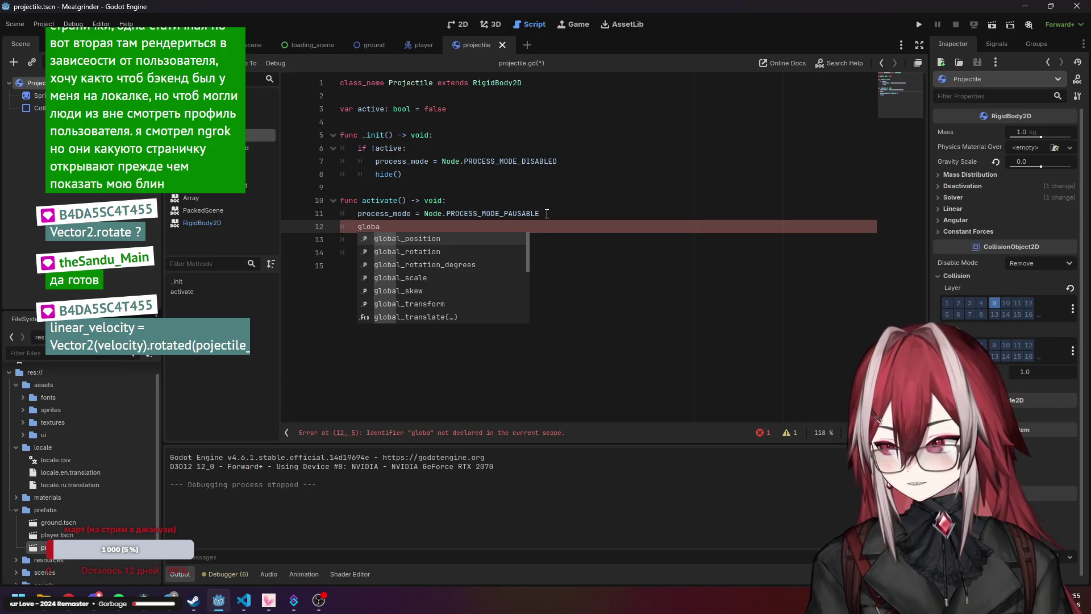
key(BackSpace)
text(al)
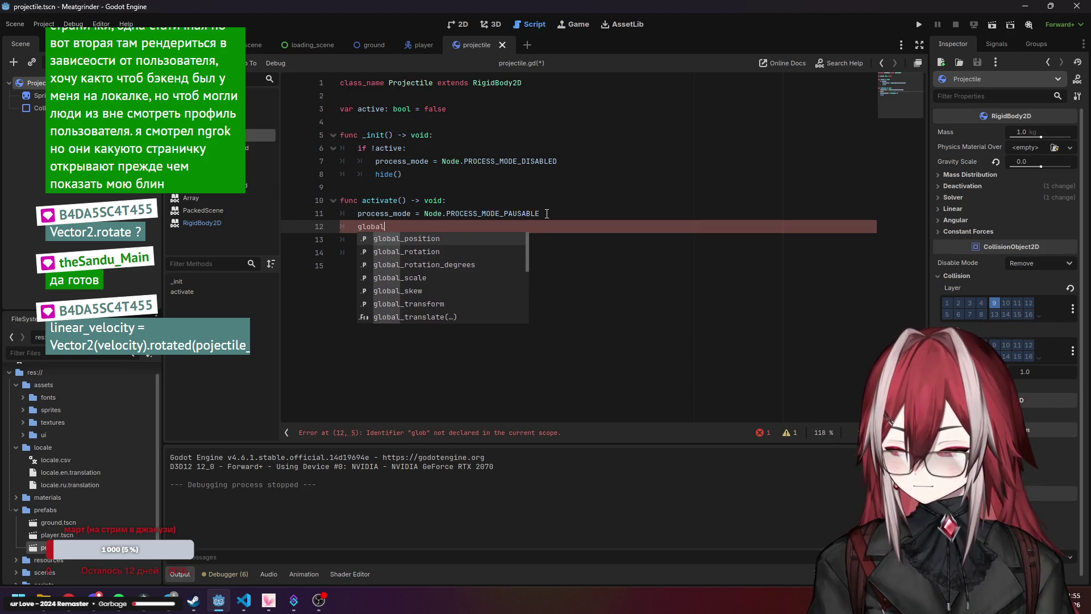
text(_b)
key(Escape)
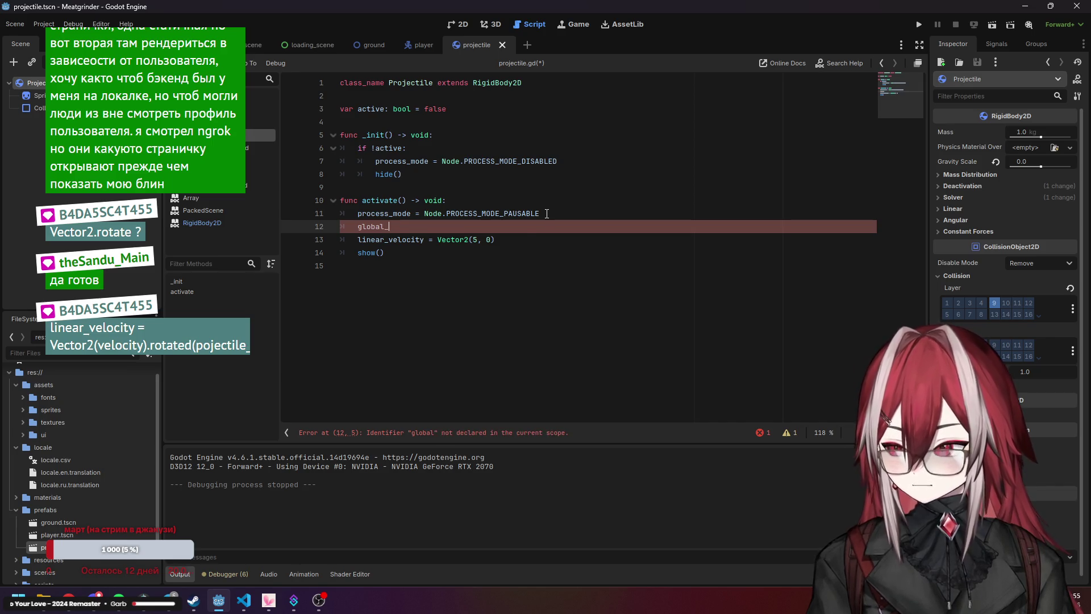
key(Down)
key(Down)
key(Down)
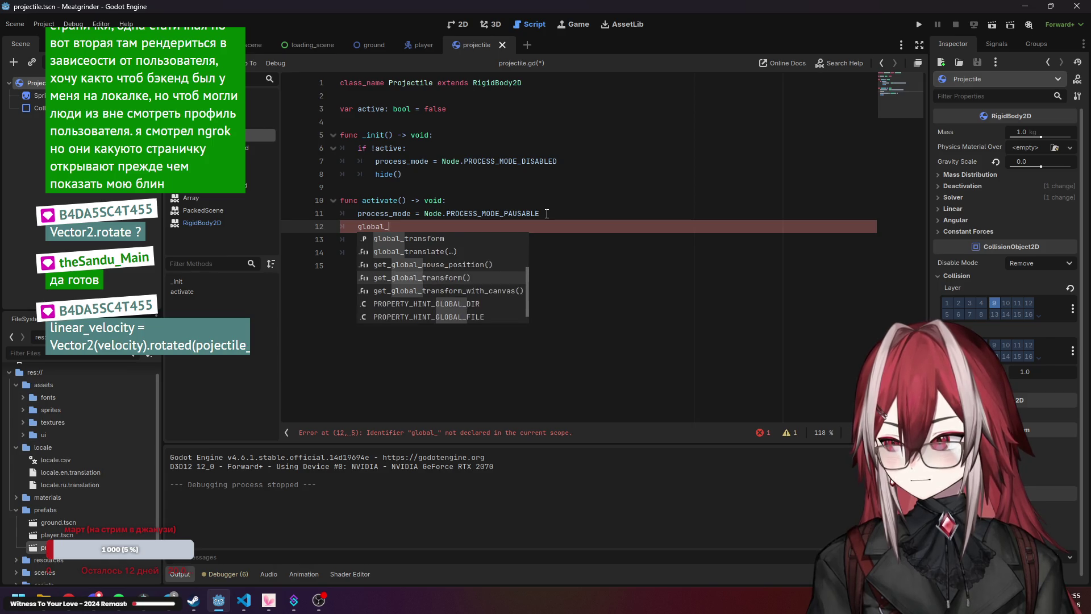
key(Down)
key(Down)
key(Down)
key(BackSpace)
key(BackSpace)
key(BackSpace)
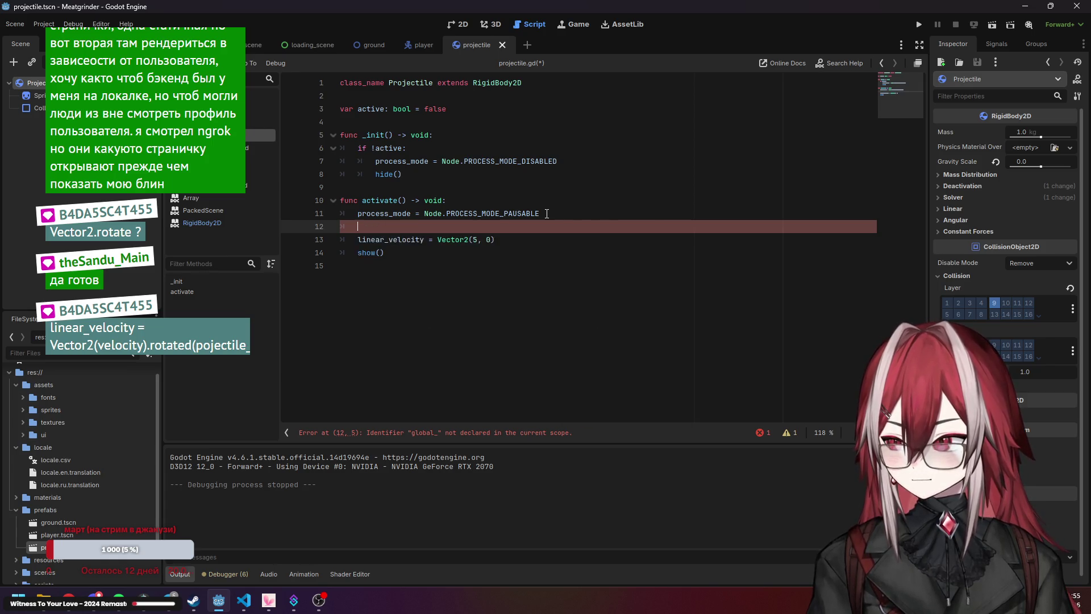
key(alt+Tab)
key(alt+Left)
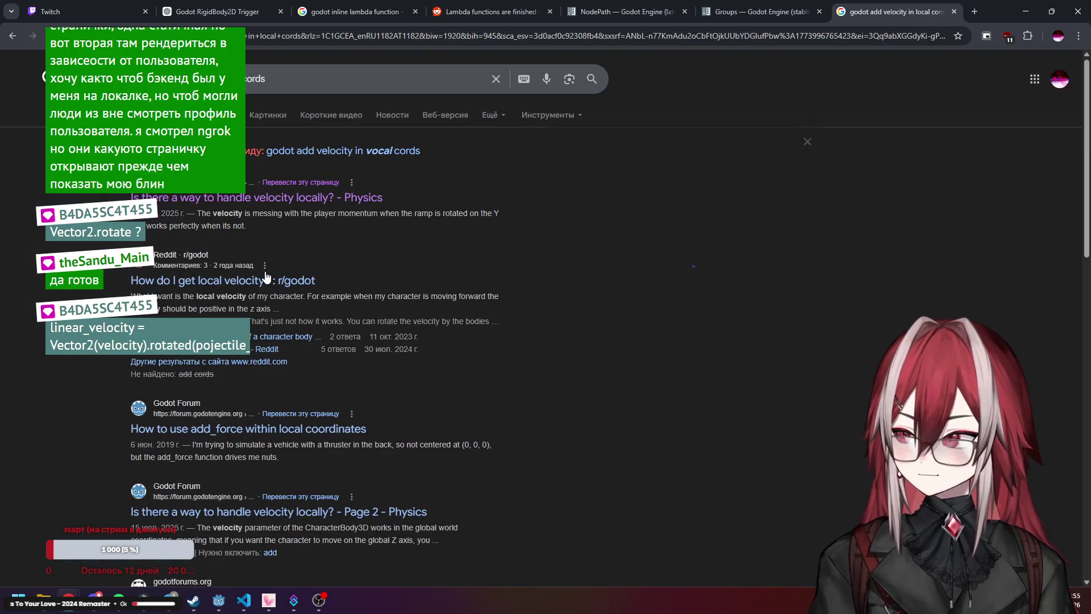
- Read the Reddit thread on getting local velocity, then go back to Google
click(266, 273)
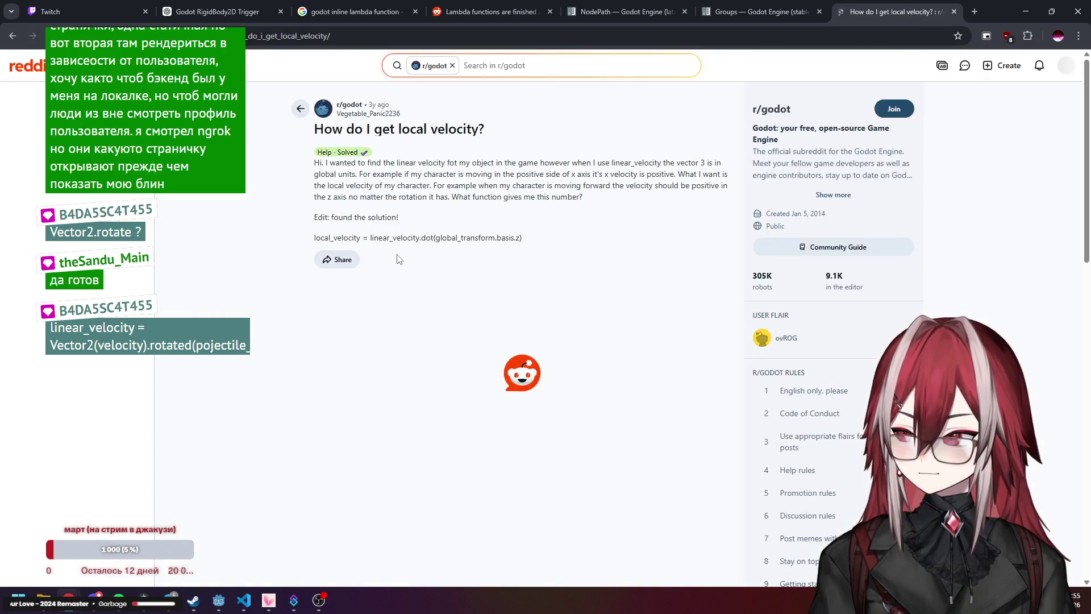
scroll(559, 196, down, 4)
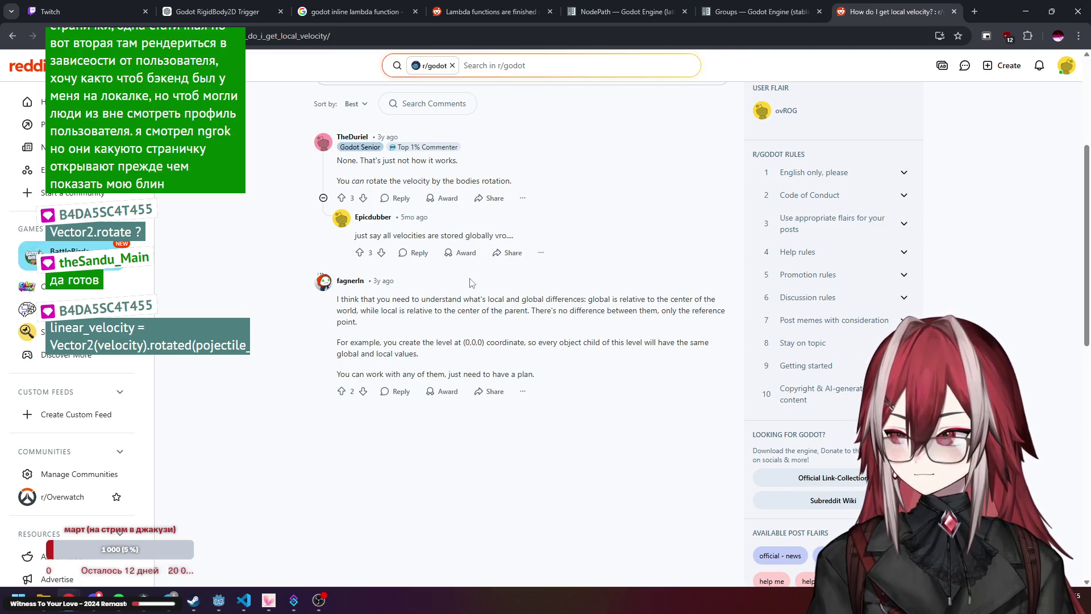
key(alt+Left)
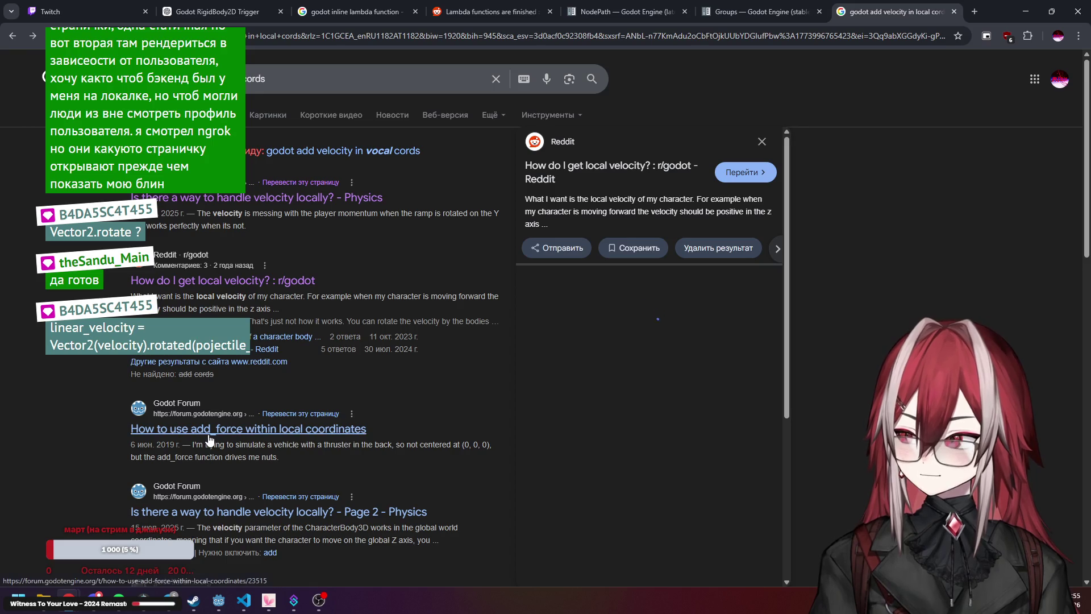
- Read the add_force_local code in the 'How to use add_force within local coordinates' thread
click(208, 430)
scroll(447, 309, down, 5)
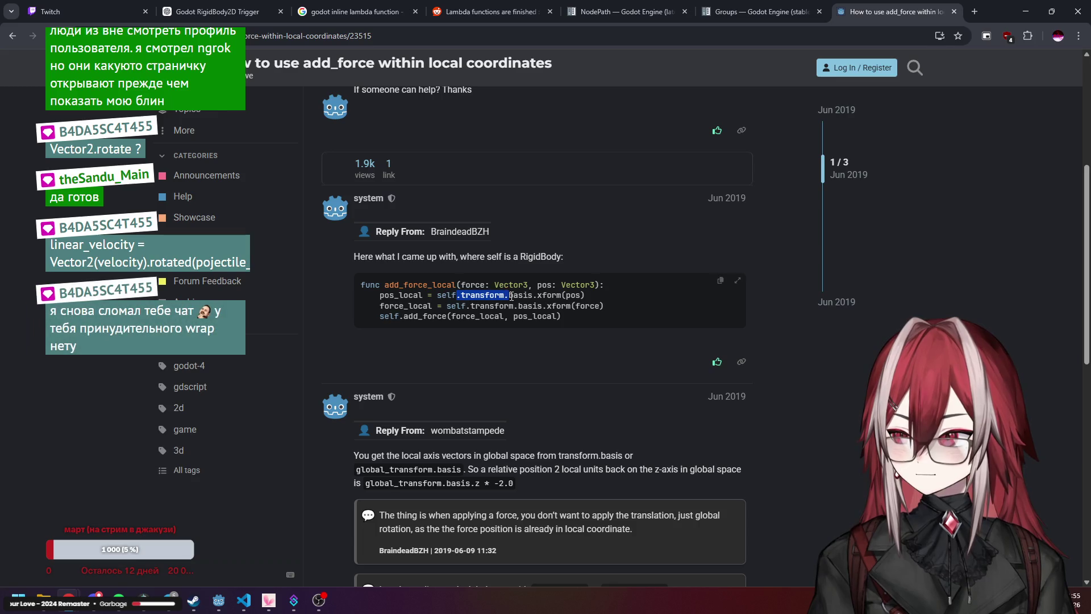
drag(475, 307, 527, 285)
click(541, 310)
scroll(548, 322, up, 4)
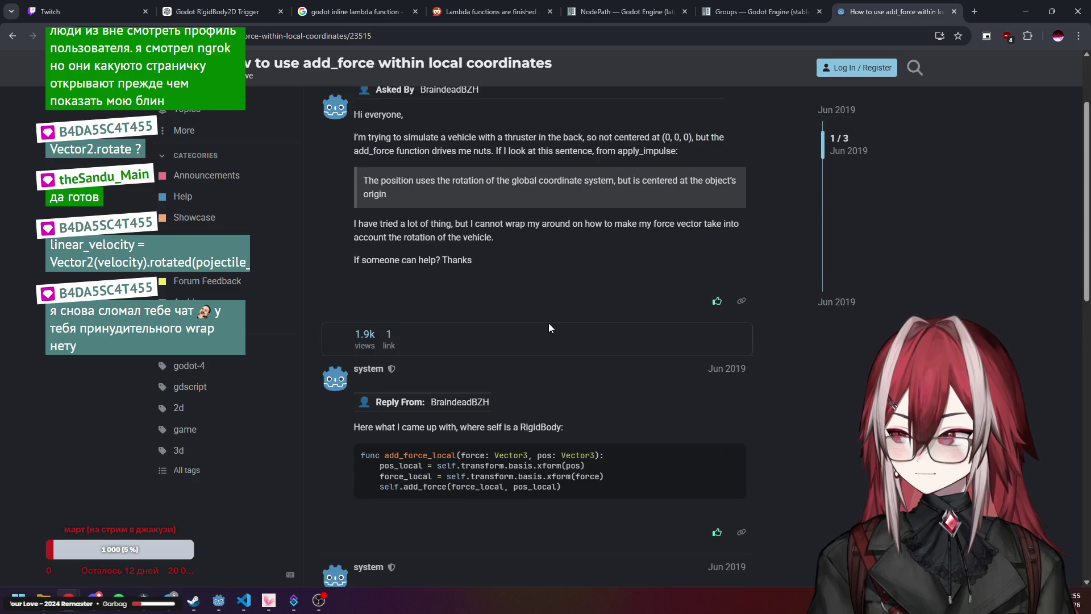
scroll(548, 322, down, 3)
key(alt+Tab)
key(alt+Tab)
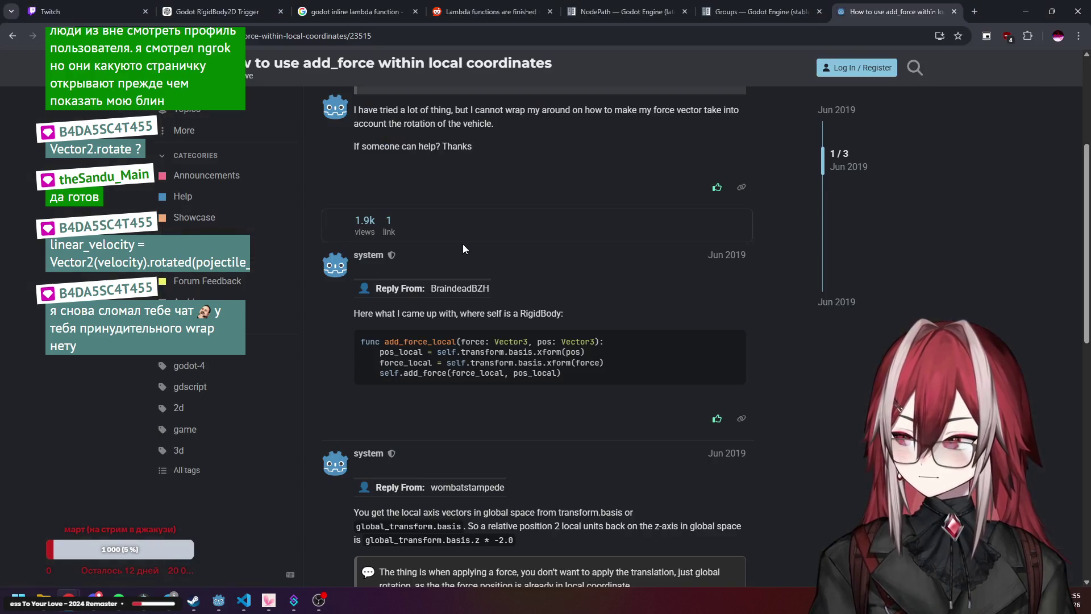
key(alt+Tab)
- Type 'transform.basis' on line 12 and accept basis_xform, checking the forum example
text(transform)
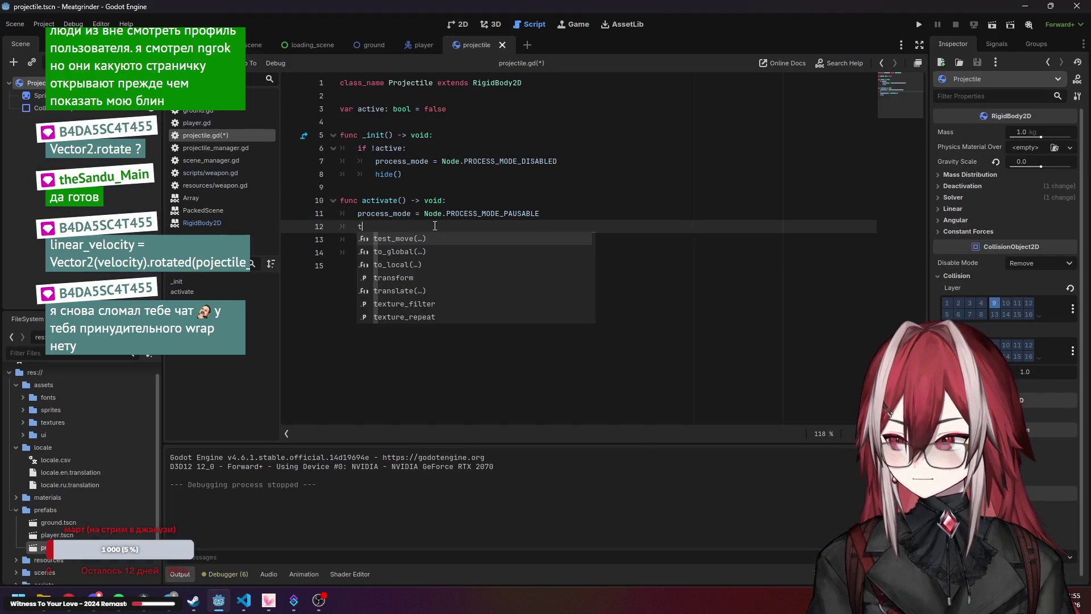
key(Escape)
text(.)
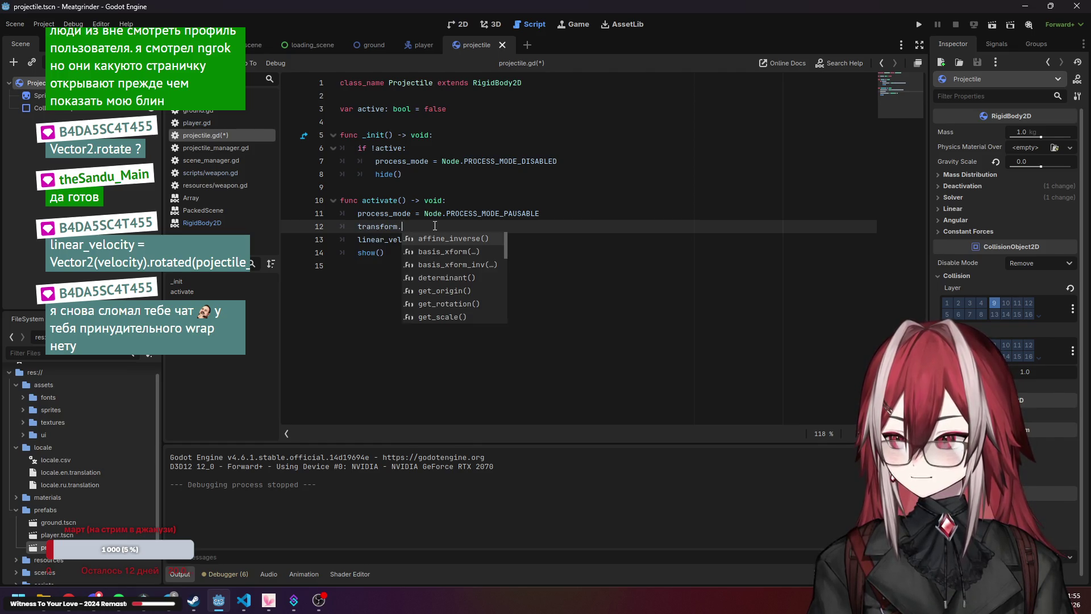
key(alt+Tab)
key(alt+Tab)
text(basis)
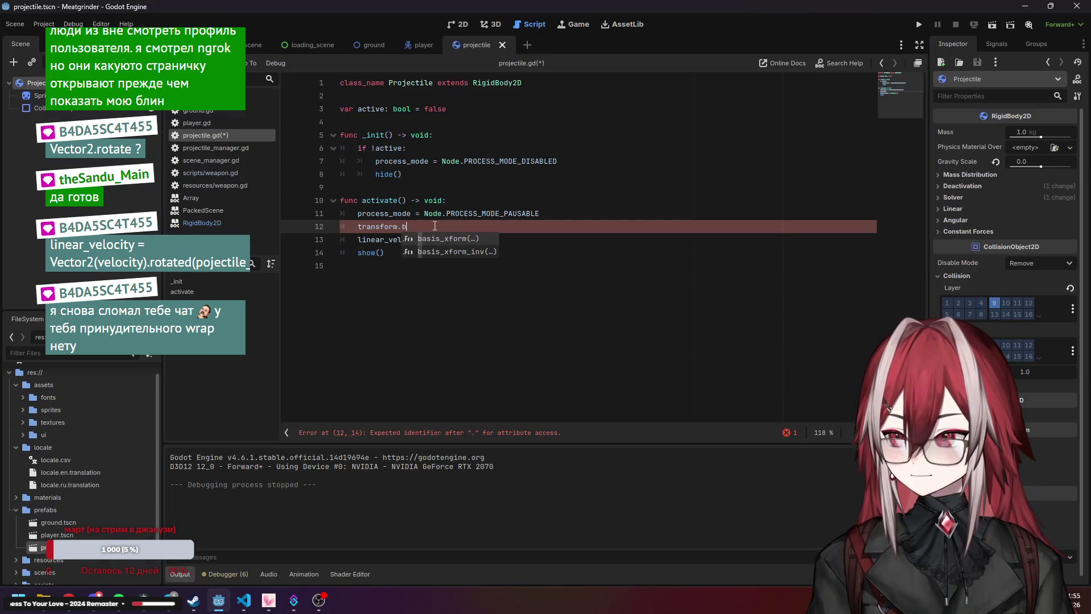
key(alt+Tab)
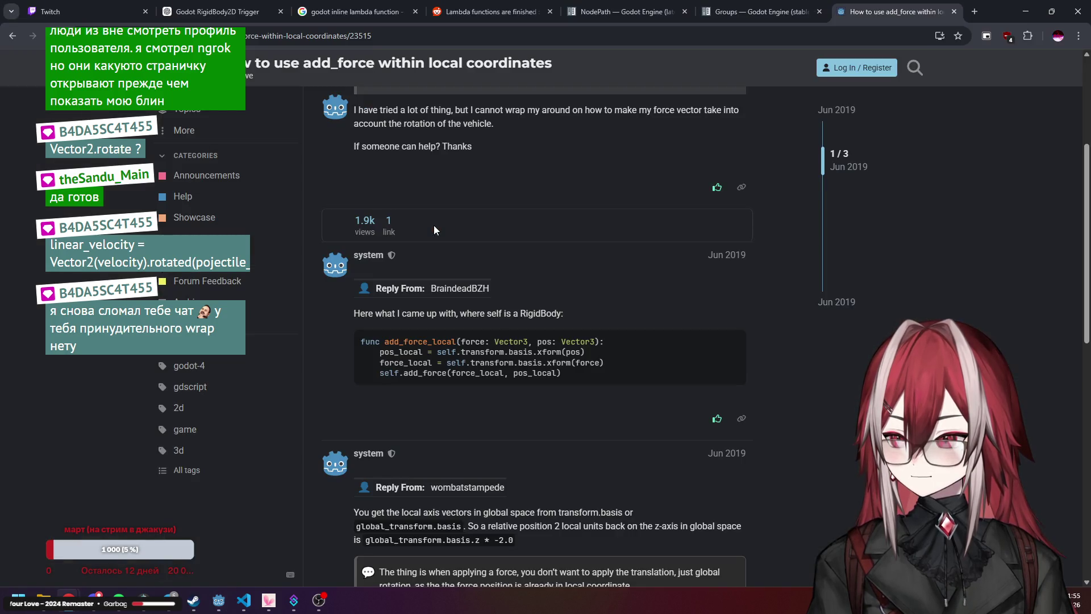
key(alt+Tab)
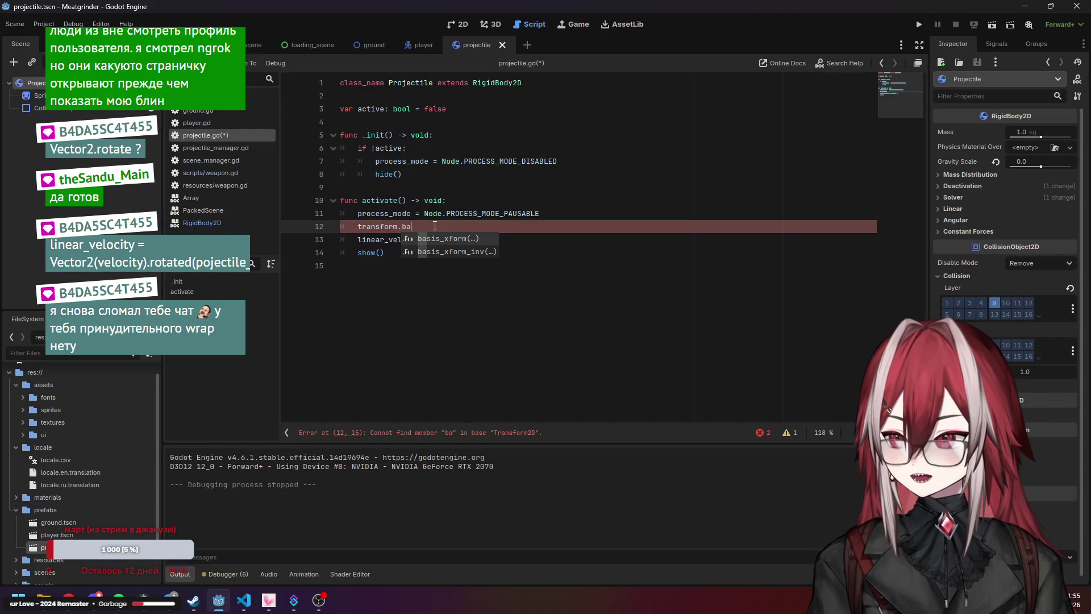
key(Return)
key(alt+Tab)
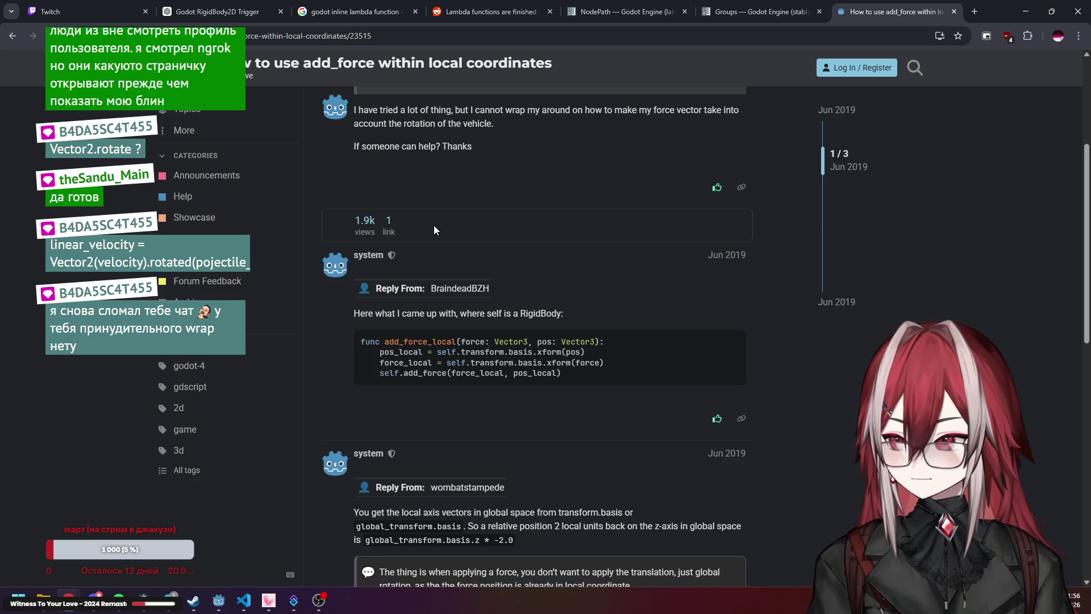
- Read wombatstampede's reply on applying force/impulse, then scroll back to the add_force_local code reply
key(alt+Tab)
key(alt+Tab)
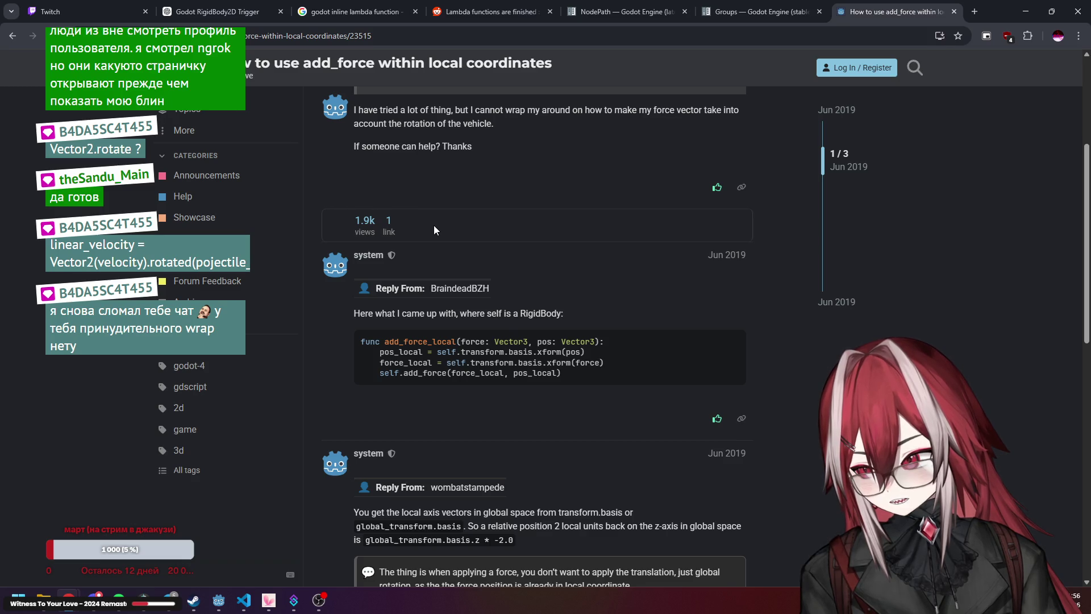
scroll(434, 225, down, 5)
scroll(485, 231, up, 2)
scroll(485, 231, down, 2)
drag(442, 367, 625, 365)
drag(397, 376, 667, 375)
scroll(717, 371, down, 1)
click(693, 339)
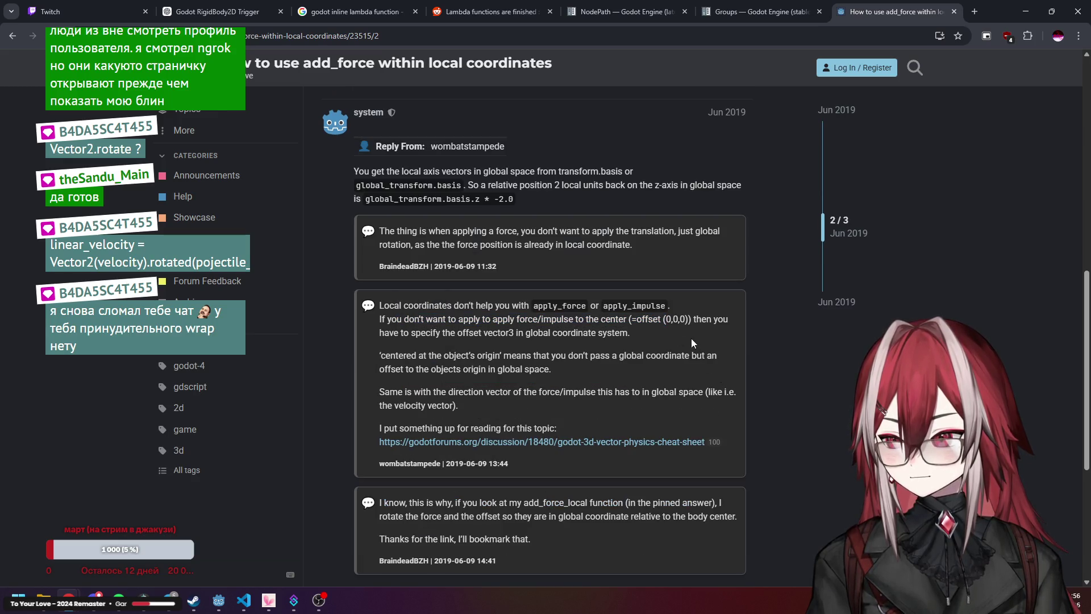
scroll(629, 325, down, 6)
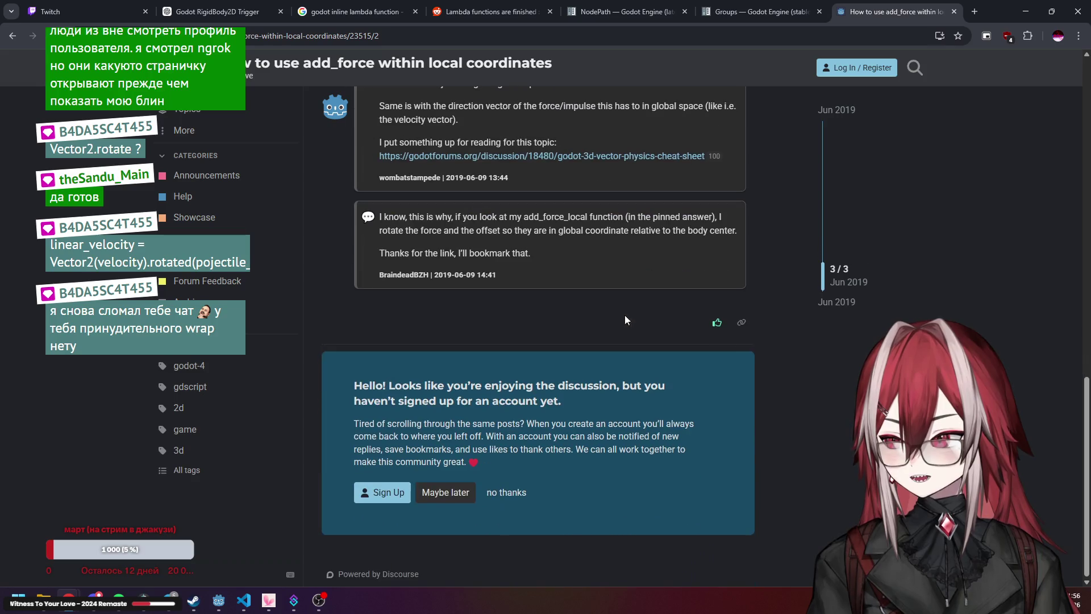
scroll(621, 309, up, 9)
scroll(621, 310, up, 3)
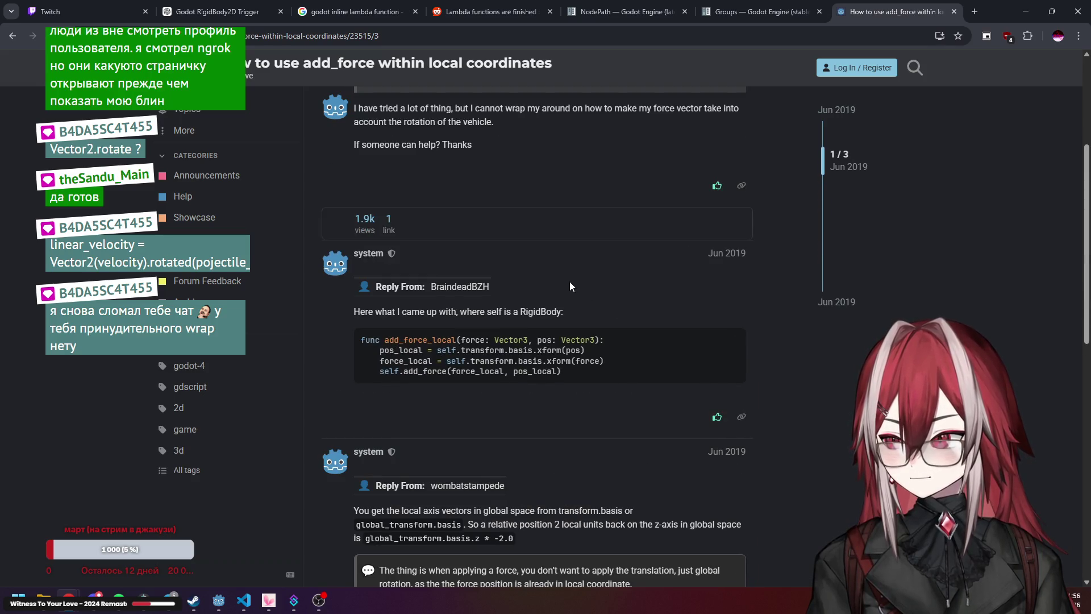
key(alt+Tab)
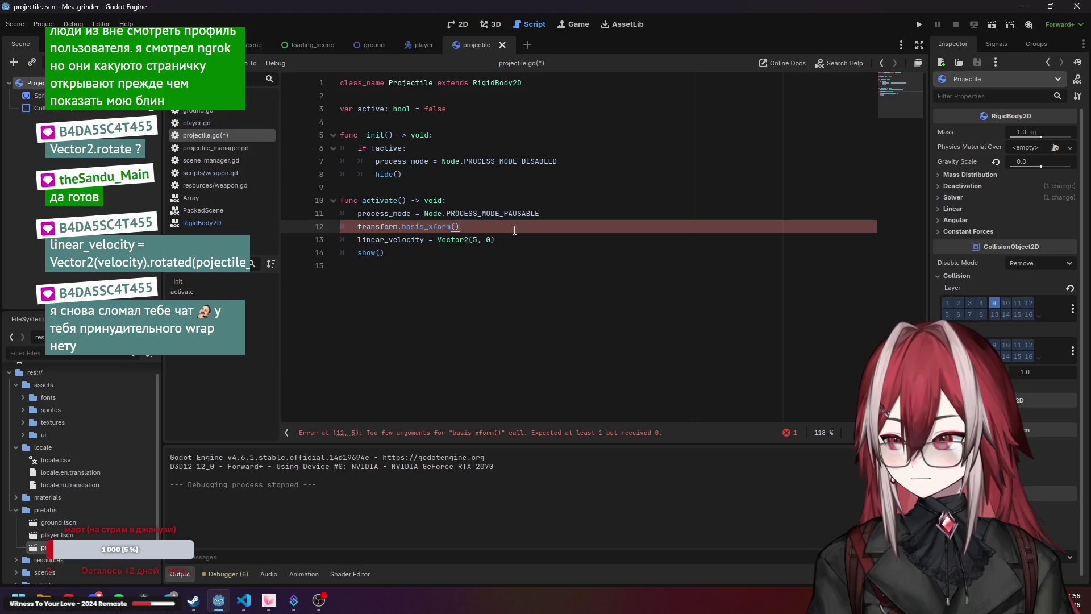
- Delete the transform.basis_xform() line and the linear_velocity = Vector2(5, 0) line
drag(459, 226, 320, 222)
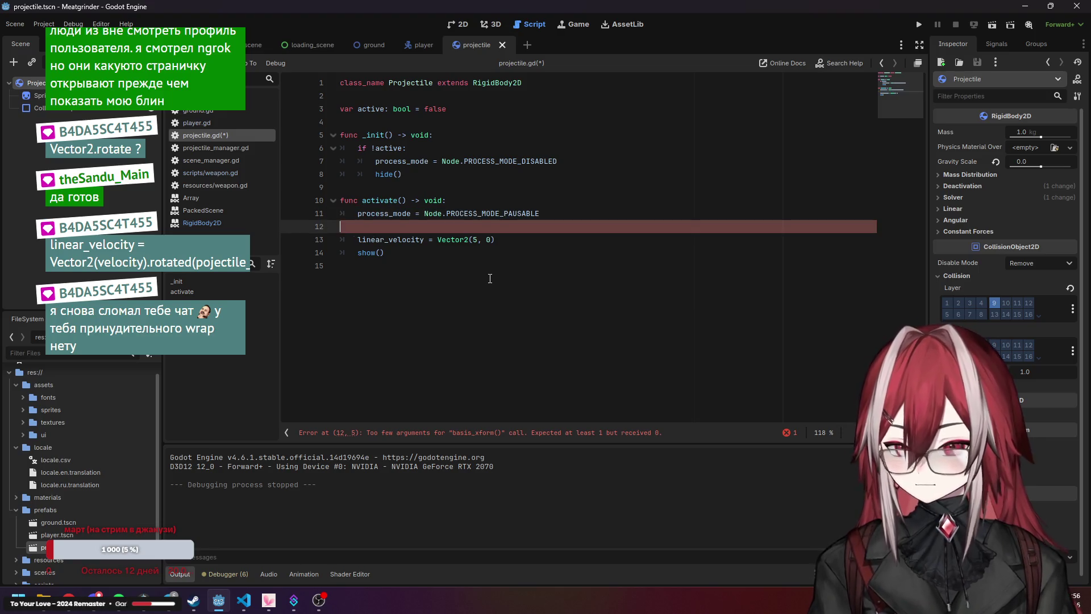
key(BackSpace)
key(BackSpace)
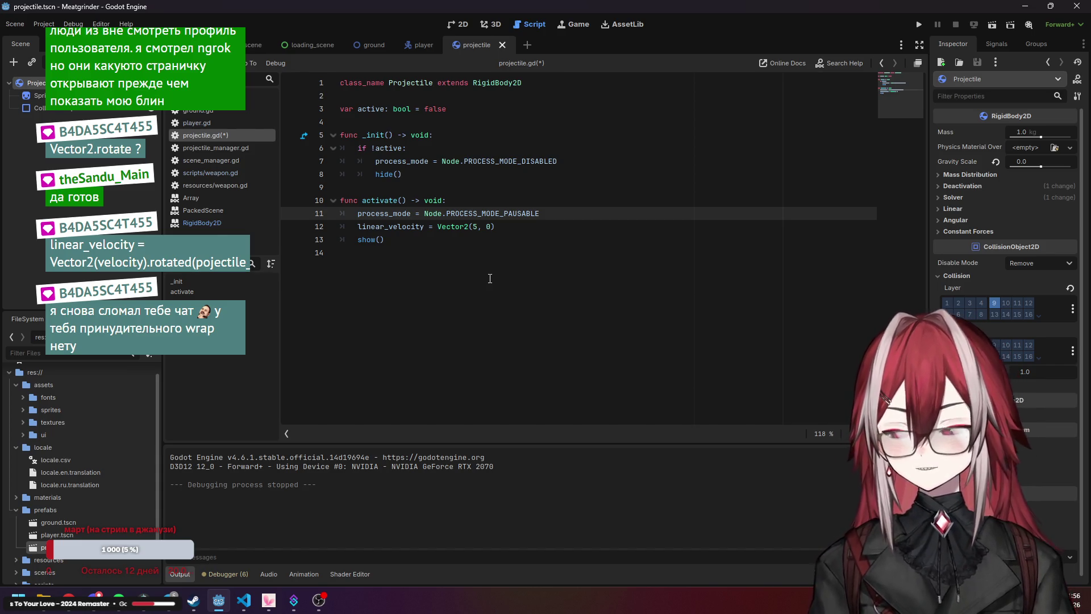
click(441, 239)
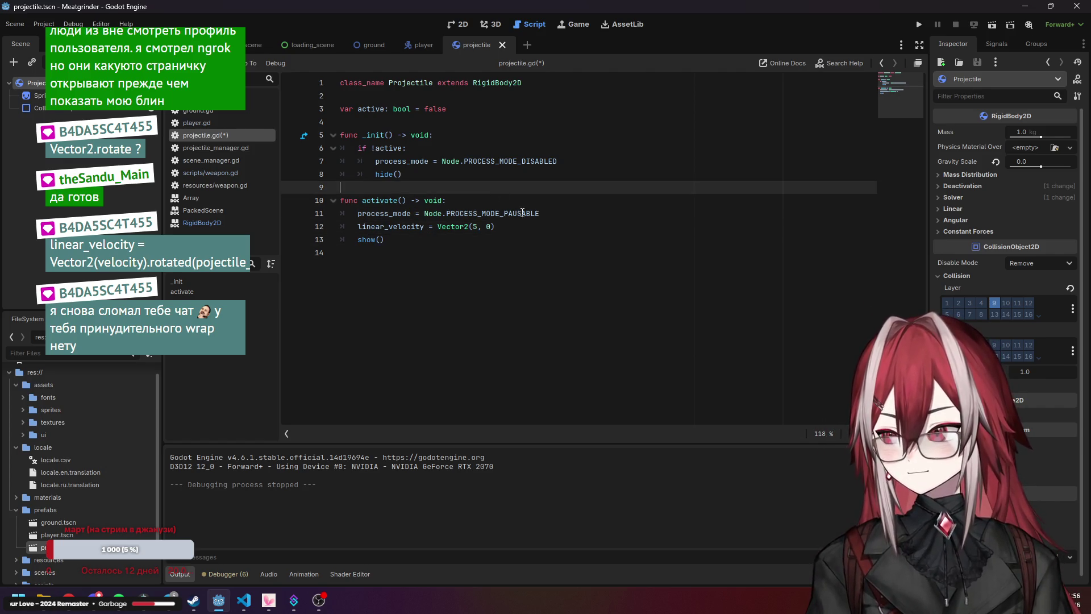
click(525, 233)
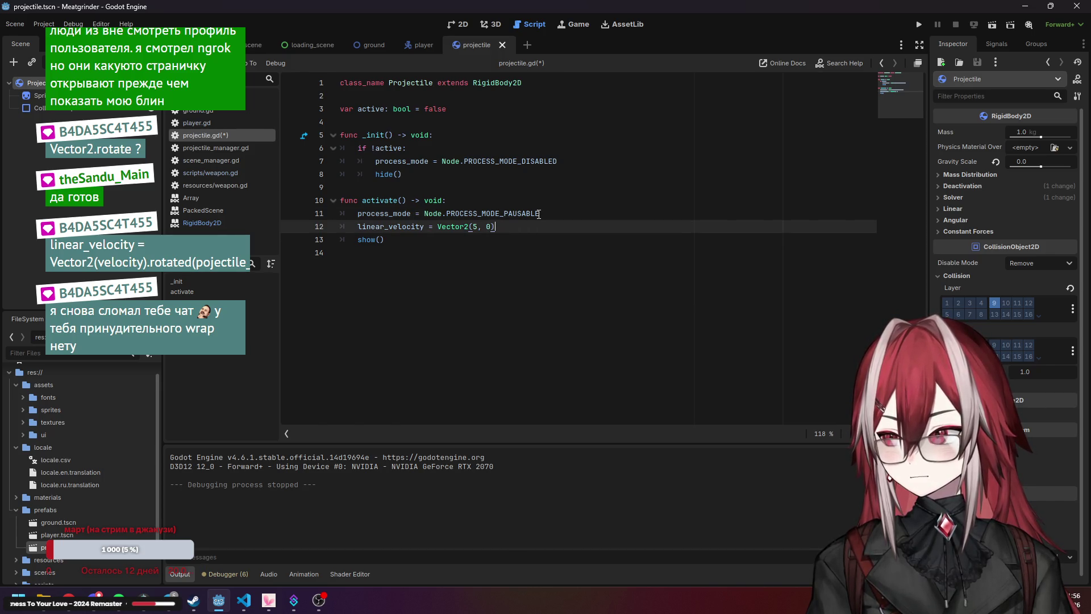
mouse_move(535, 215)
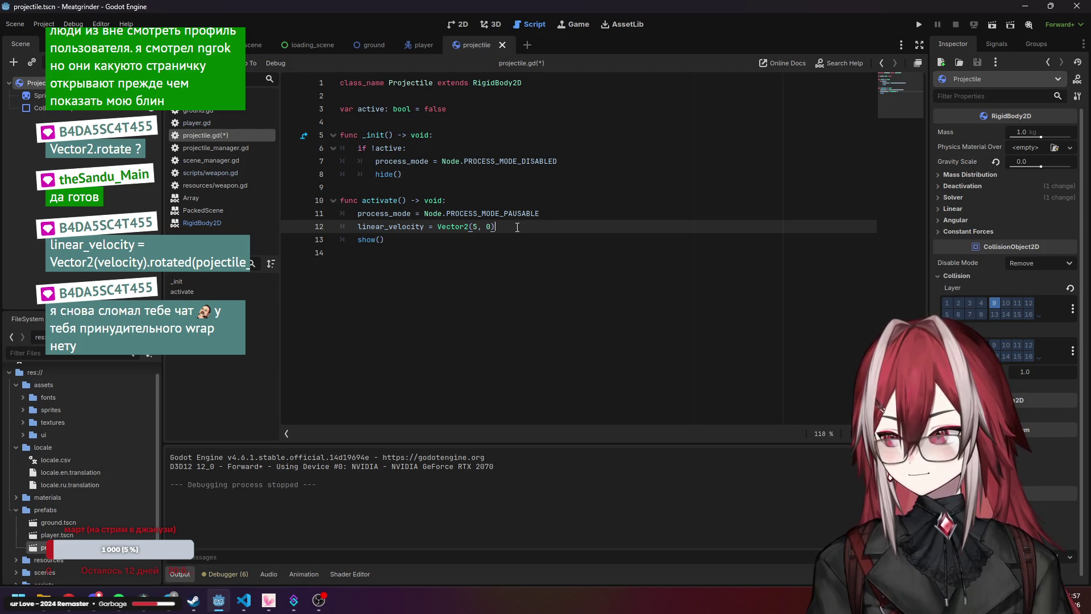
drag(517, 228, 357, 228)
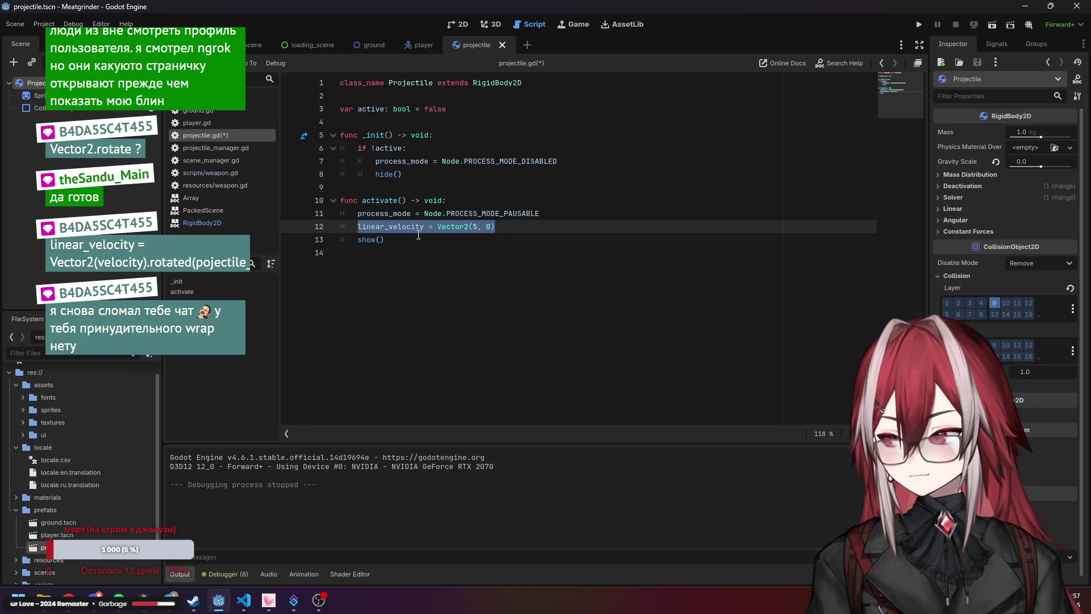
key(BackSpace)
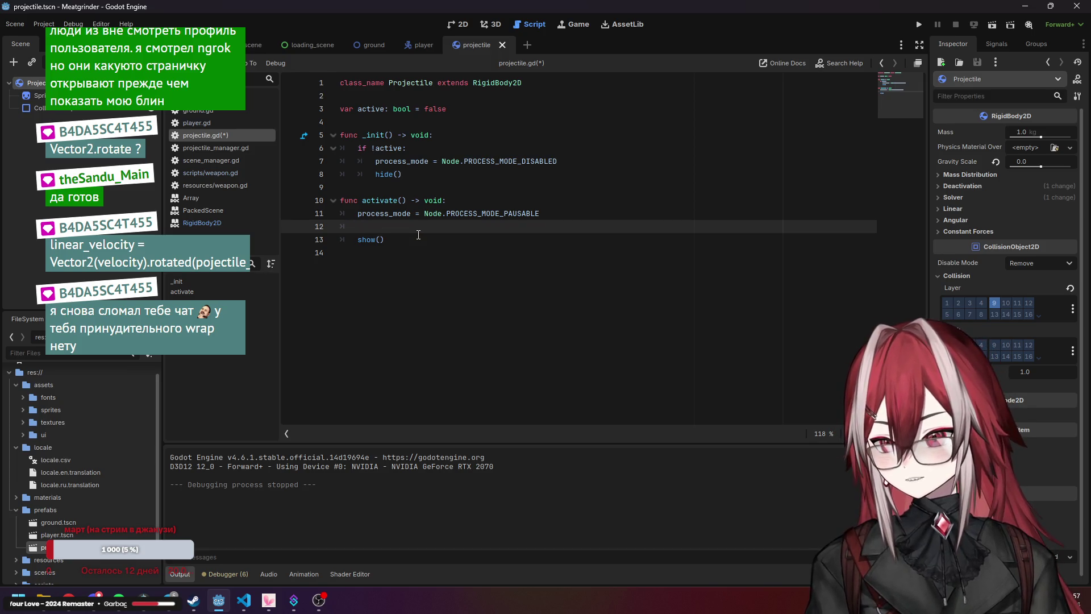
key(alt+Tab)
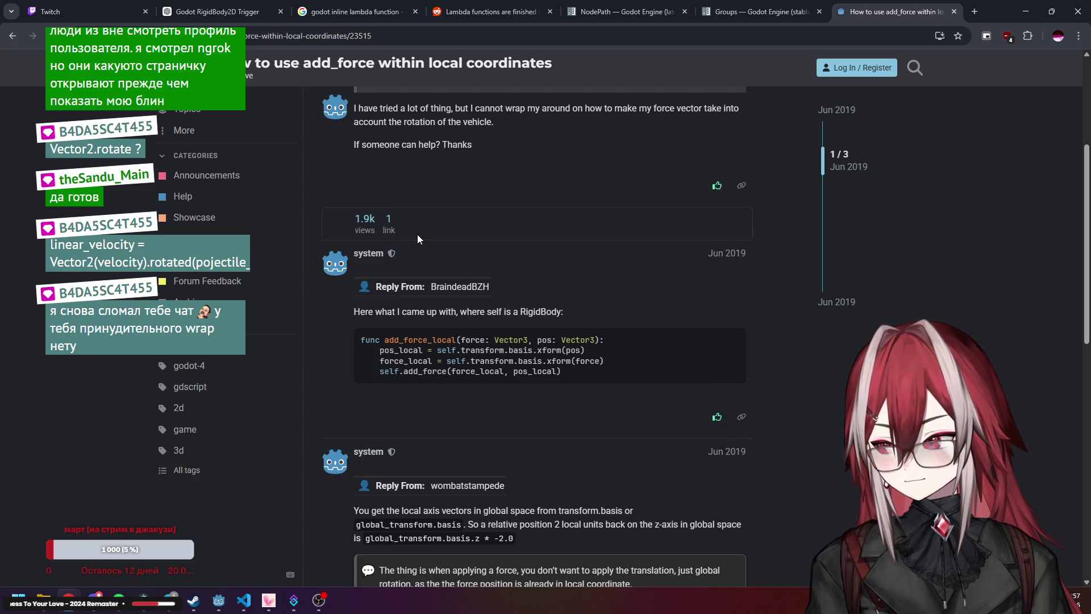
key(alt+Tab)
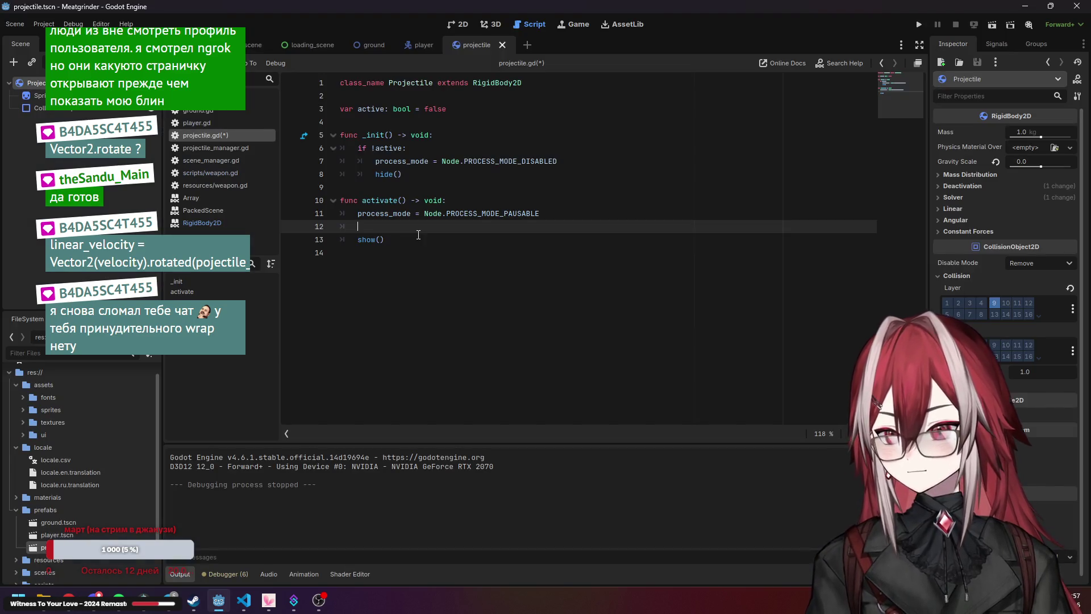
- Browse the RigidBody2D Inspector's Linear, Angular, Mass Distribution and Solver sections and Linear Velocity tooltip
click(955, 220)
click(953, 209)
click(959, 210)
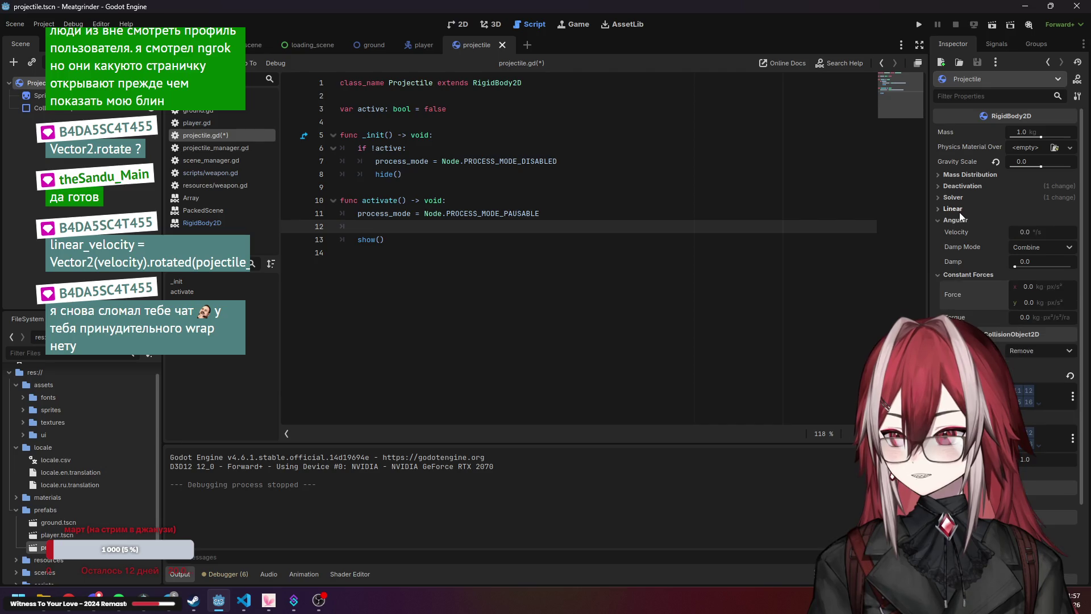
click(957, 220)
click(972, 175)
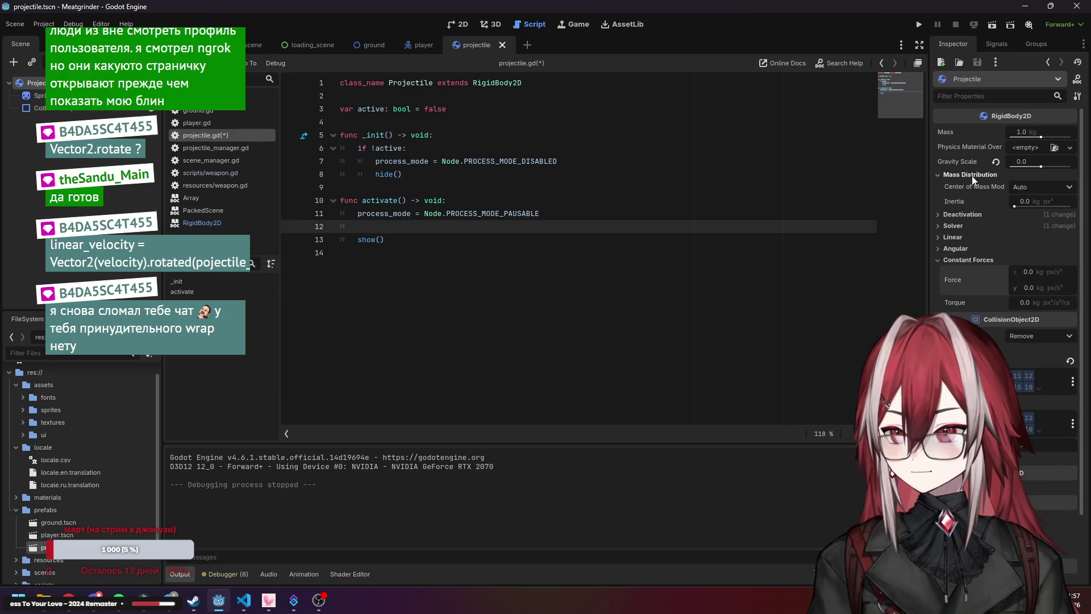
click(980, 179)
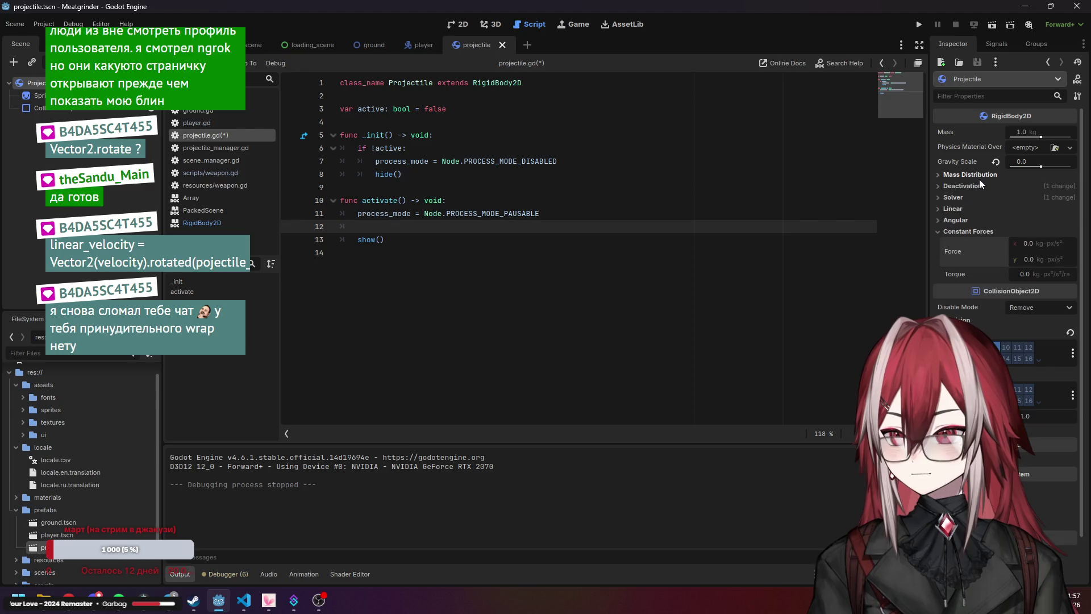
click(966, 196)
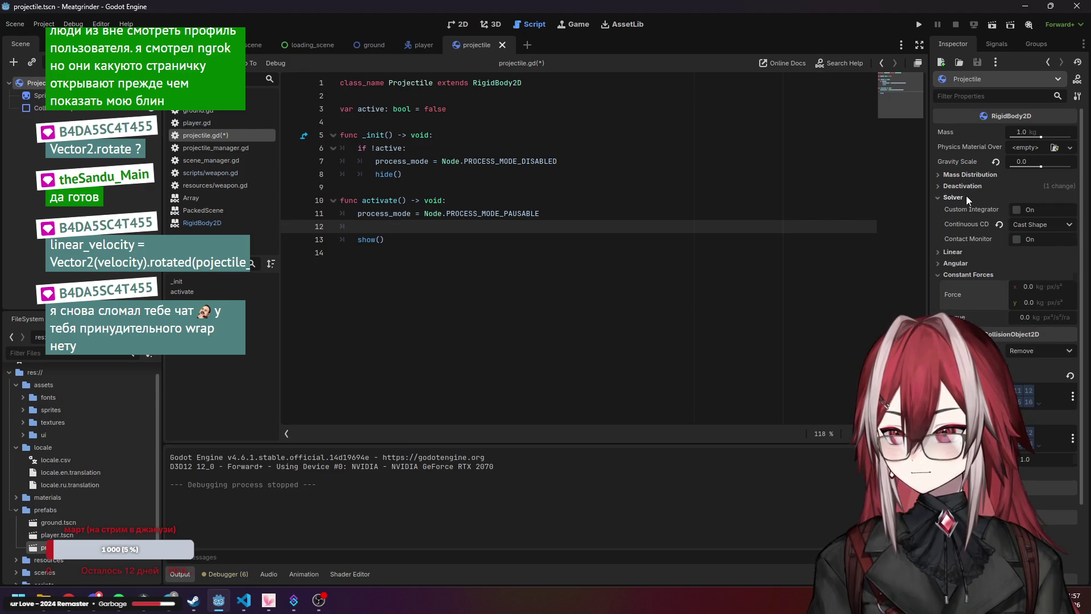
click(966, 195)
click(963, 209)
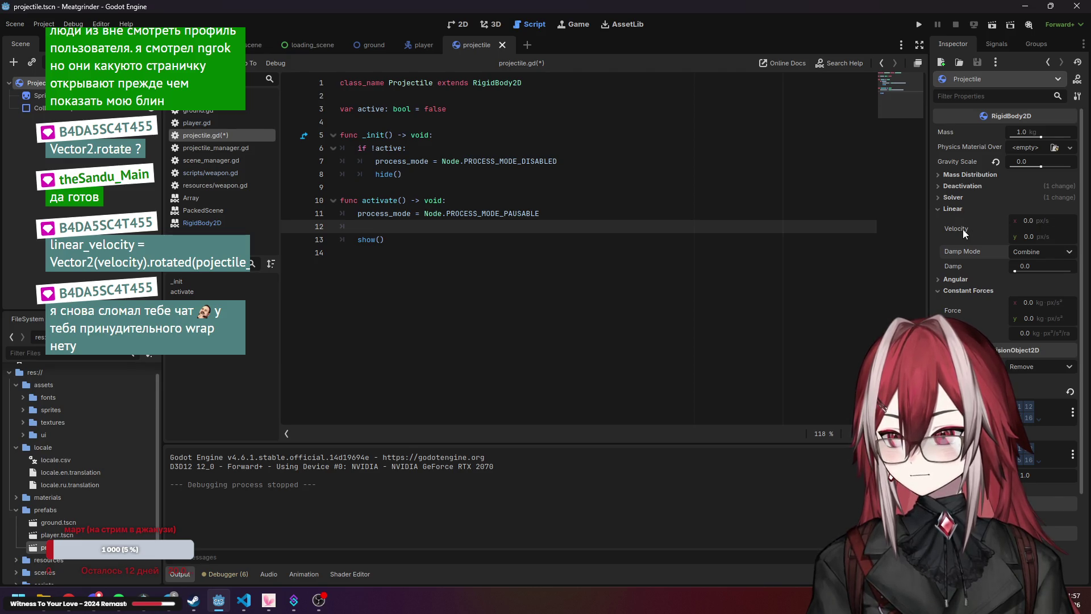
mouse_move(963, 233)
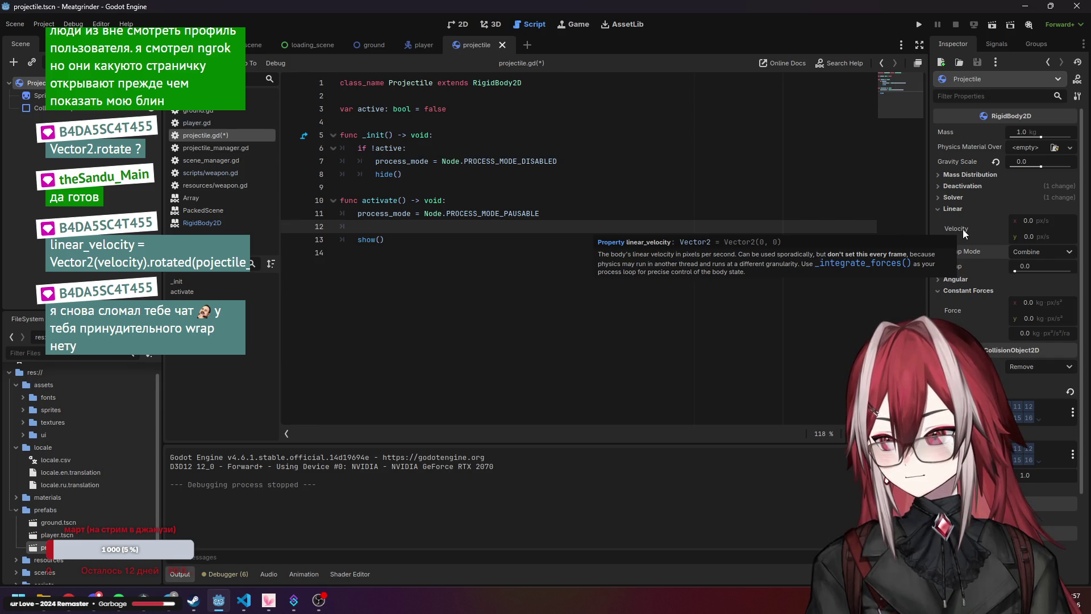
click(953, 208)
click(385, 225)
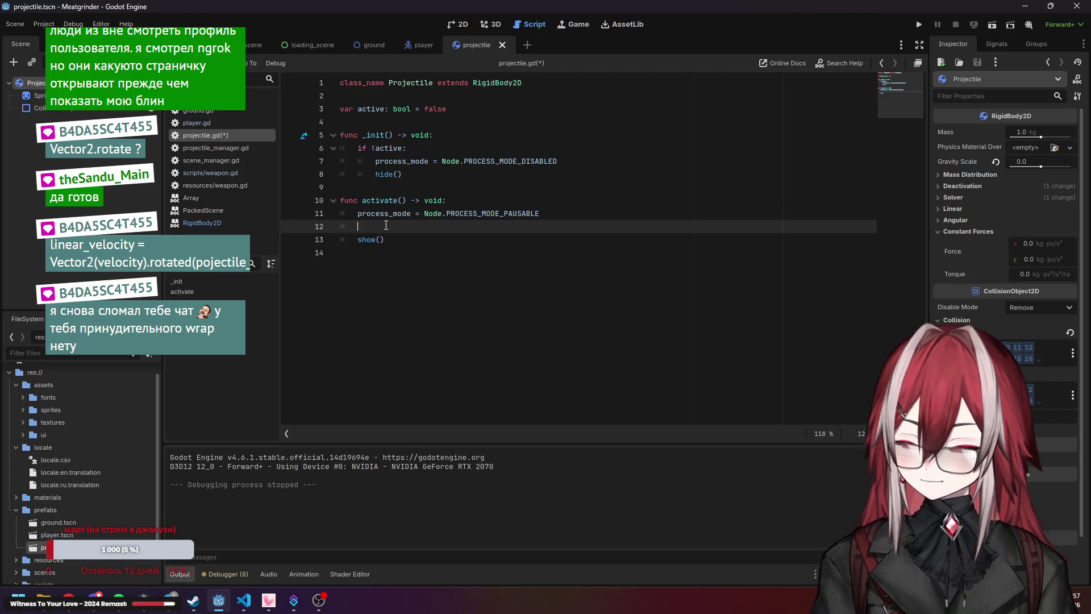
- After discarding 'add' and 've', write 'linear_velocity = Vector2(5,0) *' on line 12
text(add)
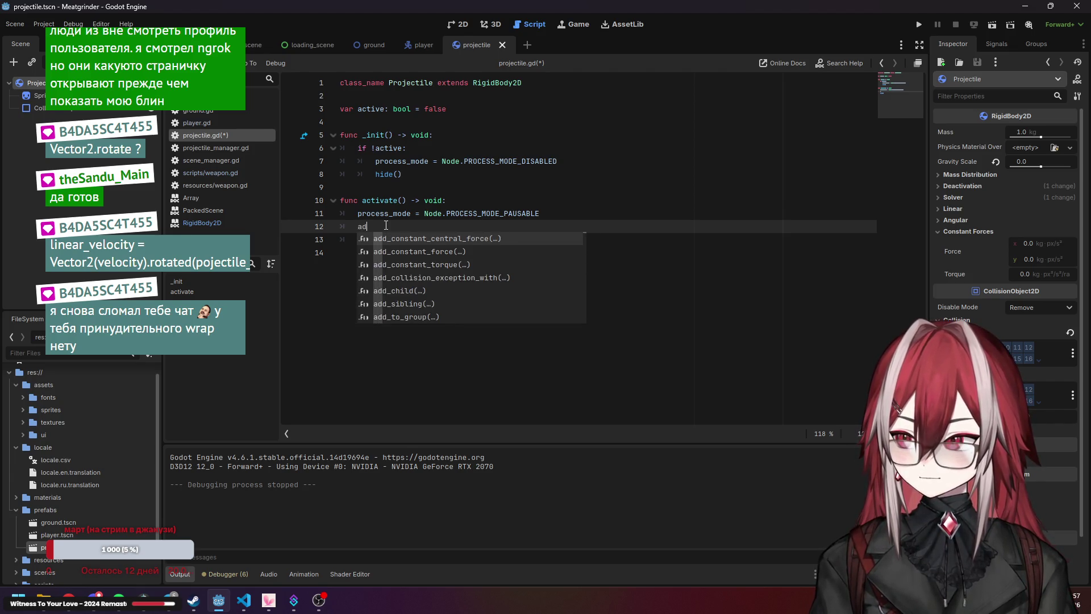
key(Escape)
key(BackSpace)
key(BackSpace)
key(BackSpace)
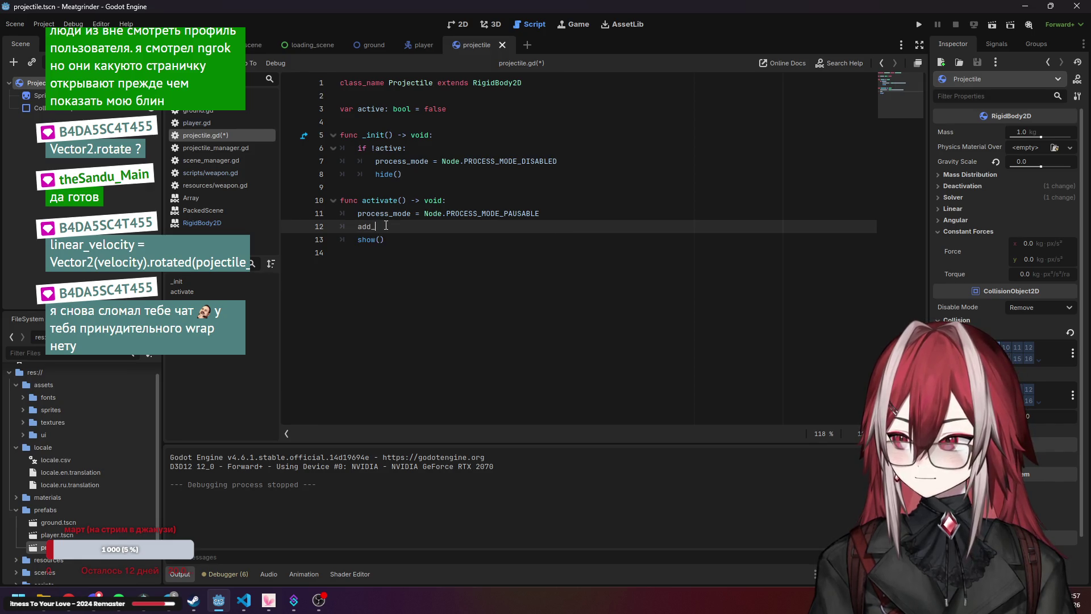
text(ve)
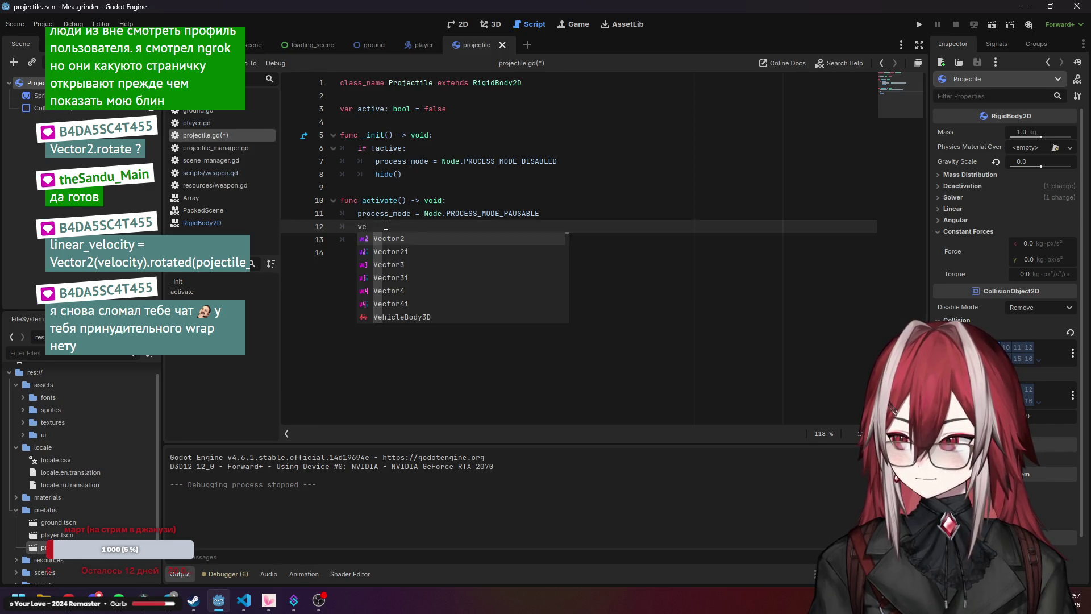
key(BackSpace)
key(BackSpace)
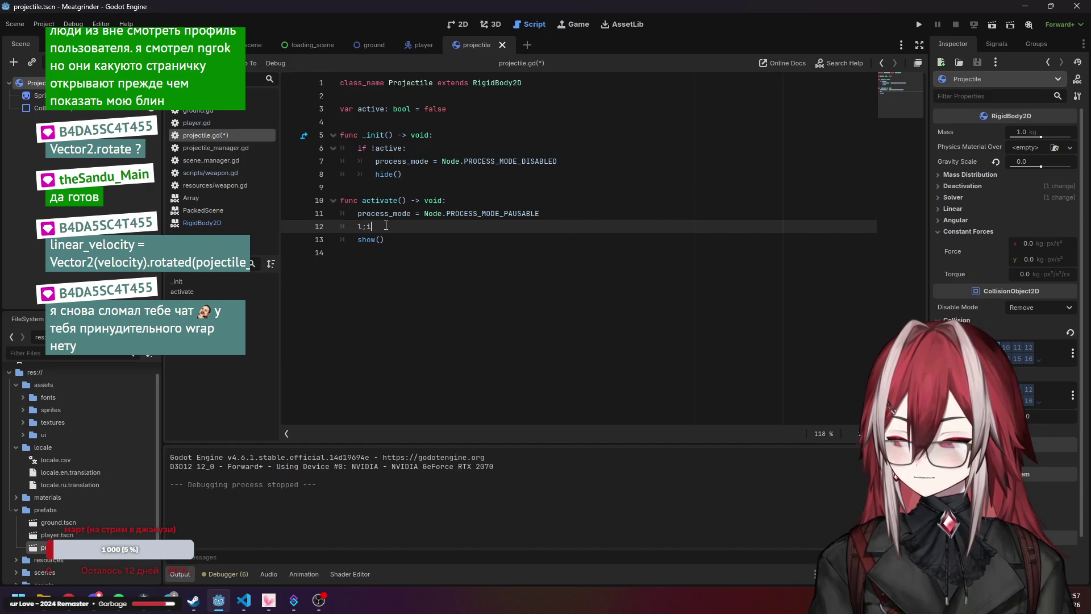
key(BackSpace)
key(BackSpace)
text(line)
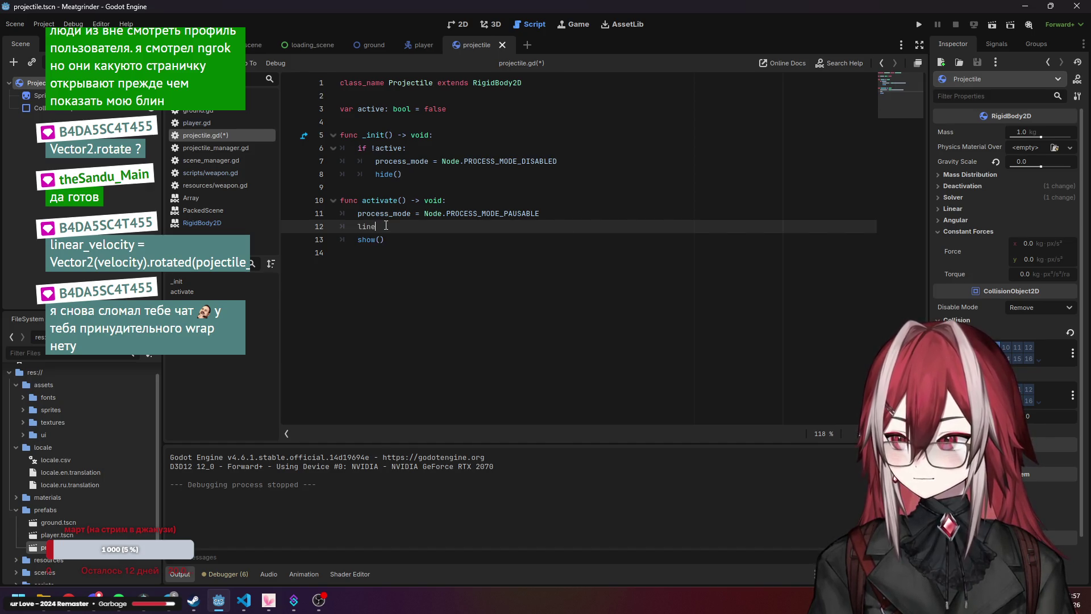
text(ar)
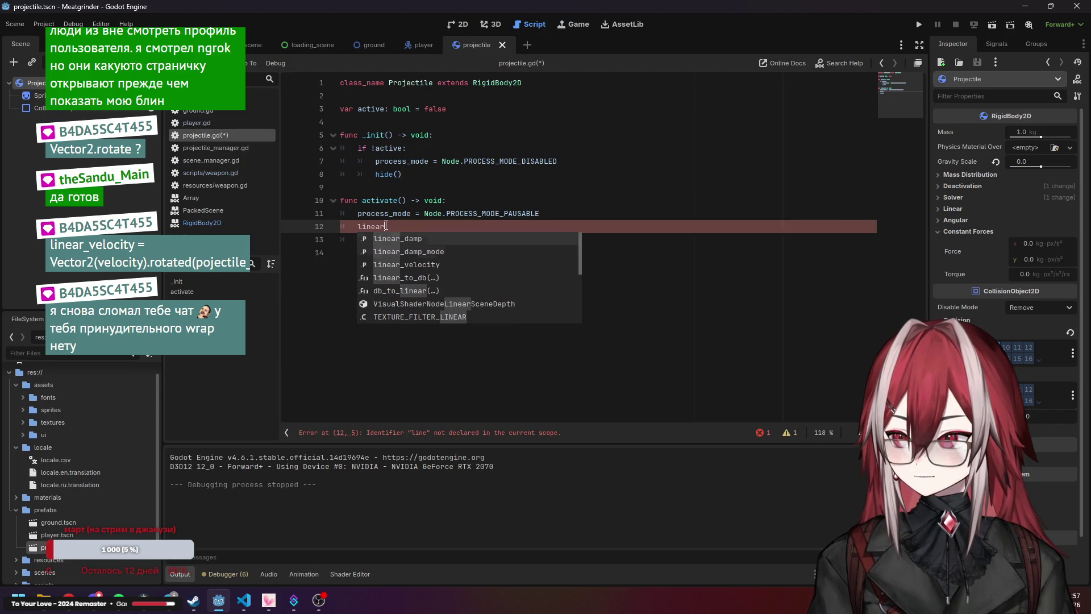
key(Down)
key(Down)
key(Return)
text(= )
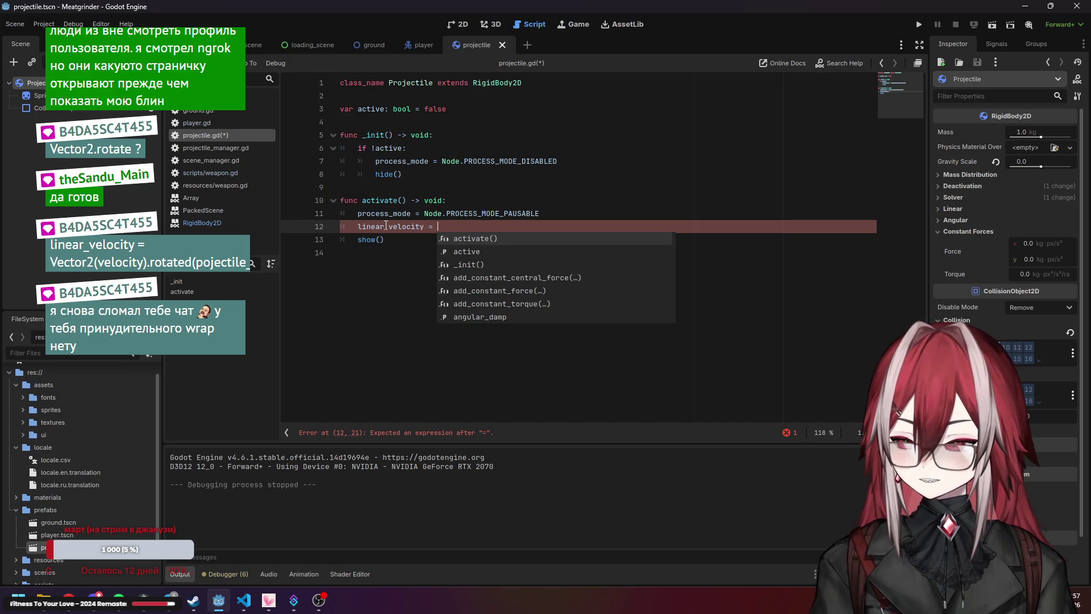
text(Vector2(5)
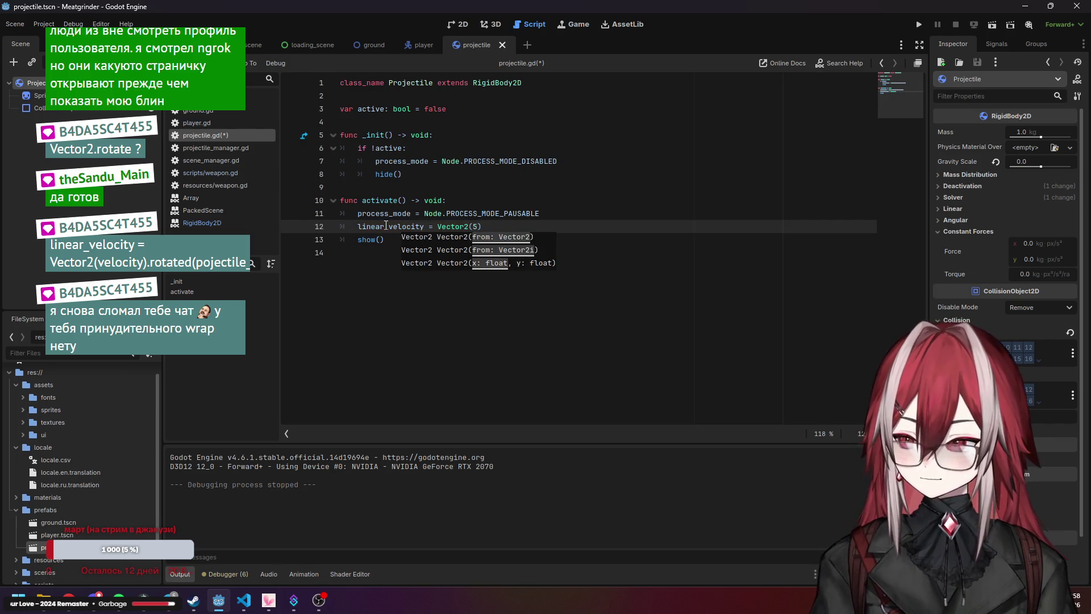
text(,0) )
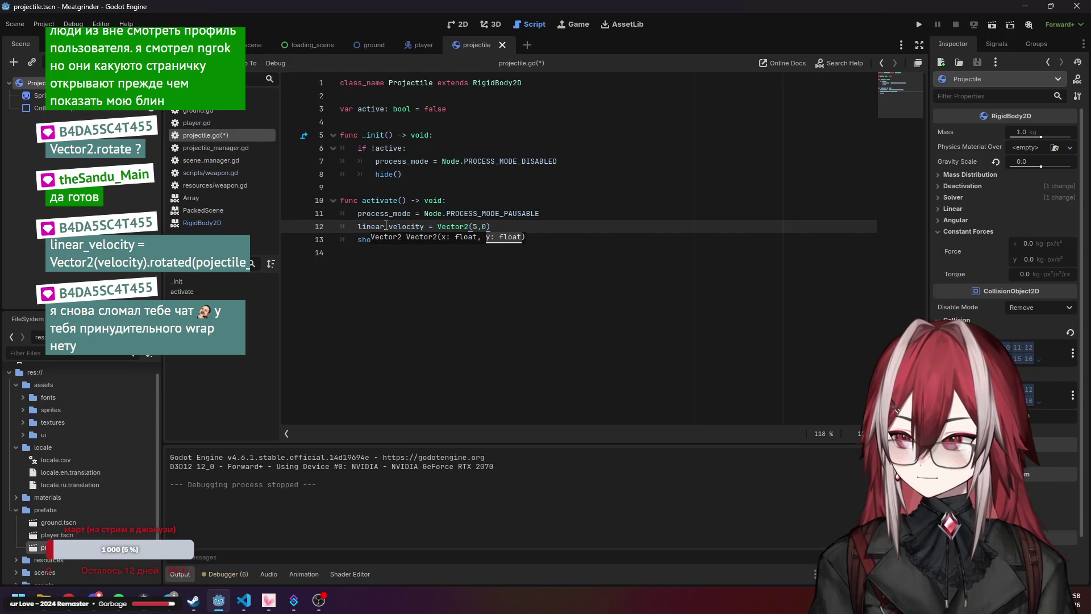
text(*)
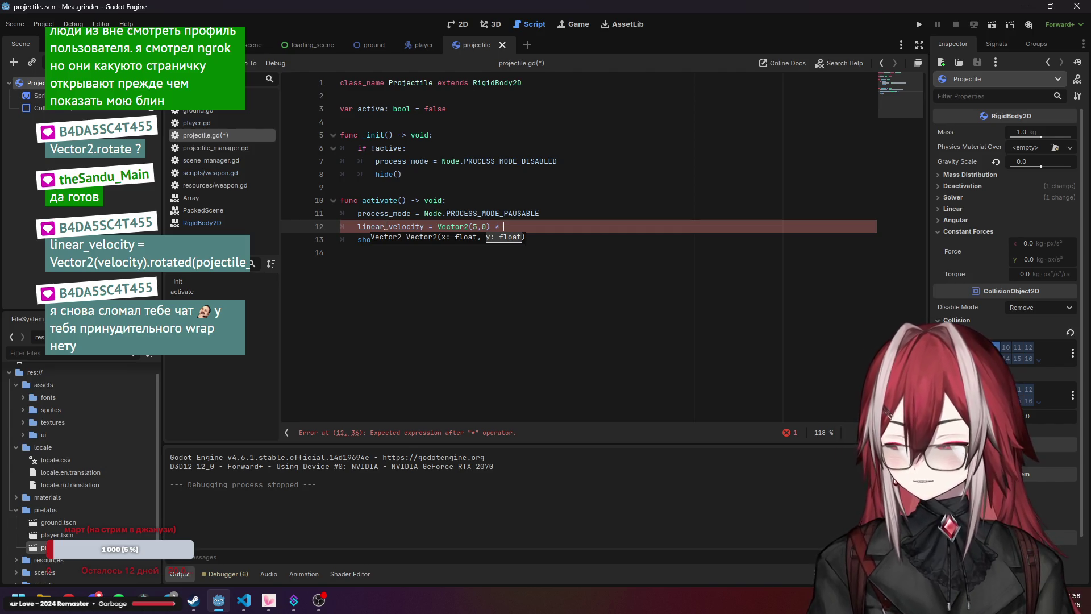
- Append transform.rotated_local to the velocity expression via autocomplete
text(t)
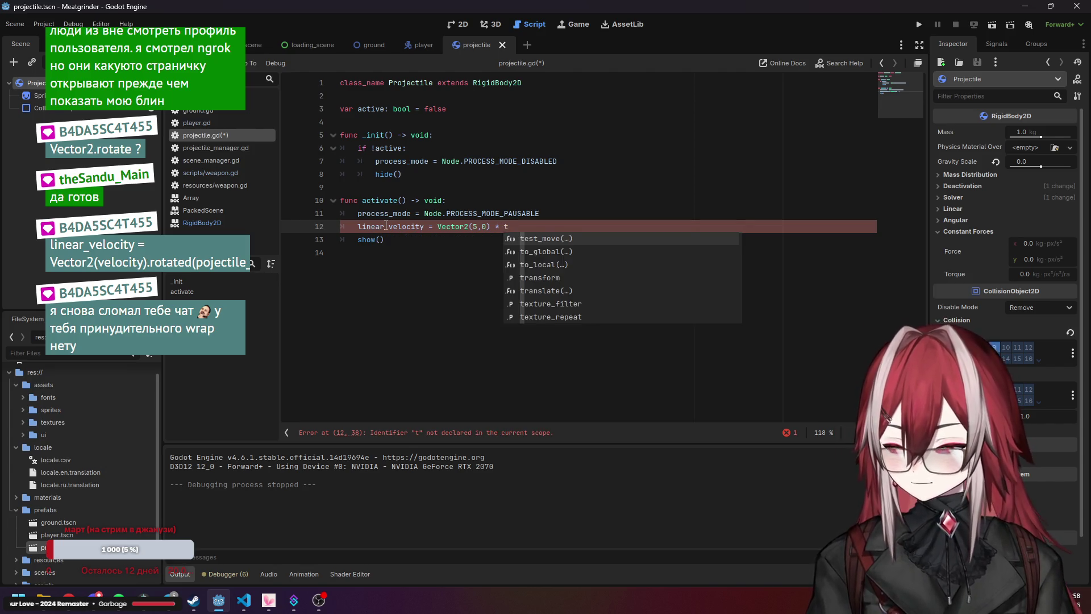
key(Down)
key(Down)
key(Down)
key(Return)
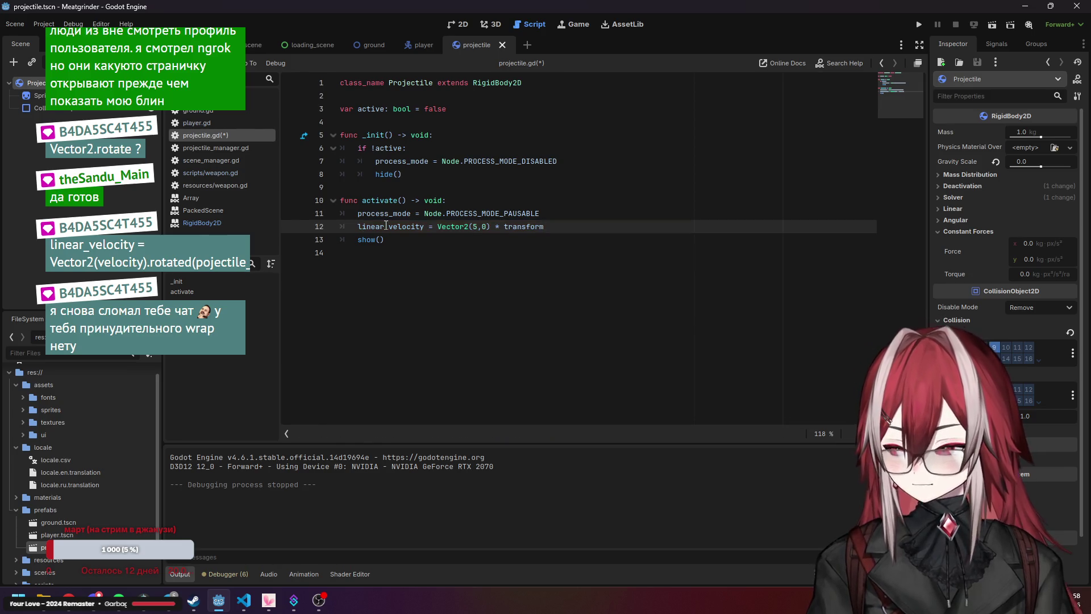
text(.)
key(Down)
key(Down)
key(Down)
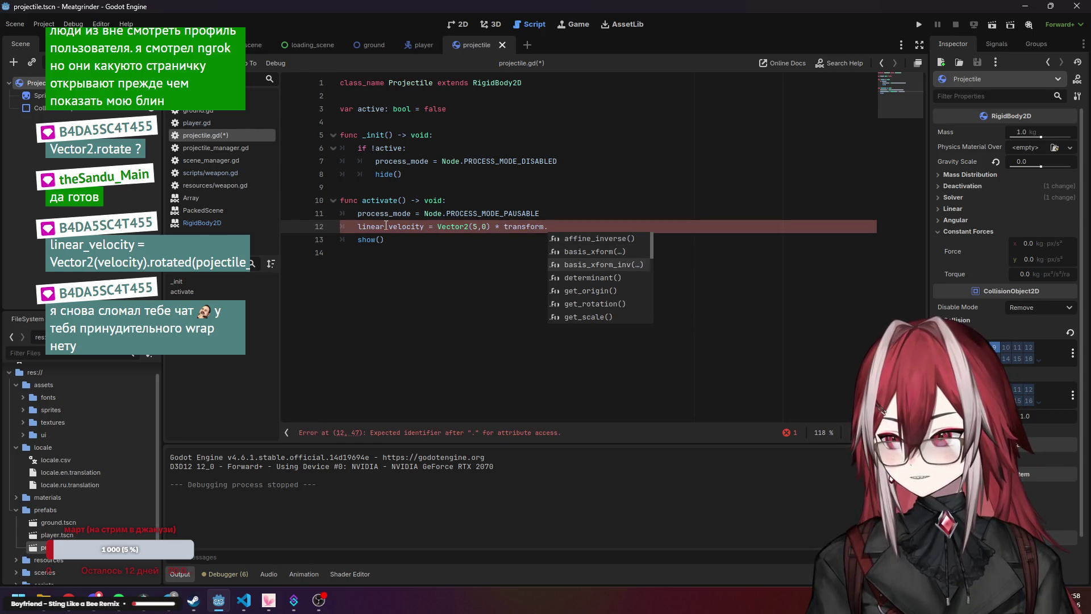
key(Down)
key(Down)
key(Down)
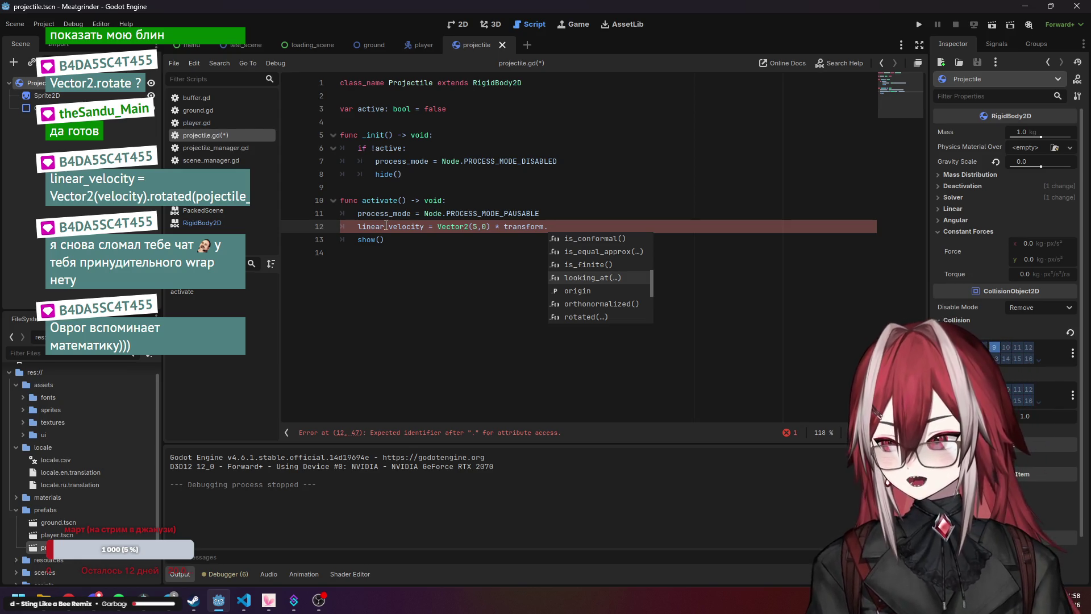
key(Down)
key(Down)
key(Down)
key(Down)
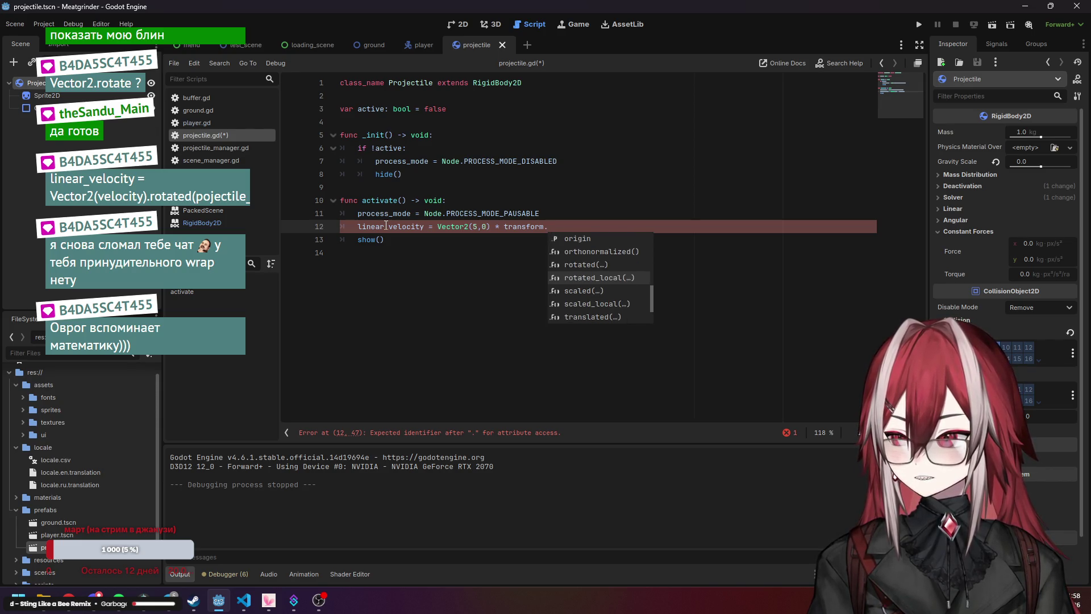
key(Return)
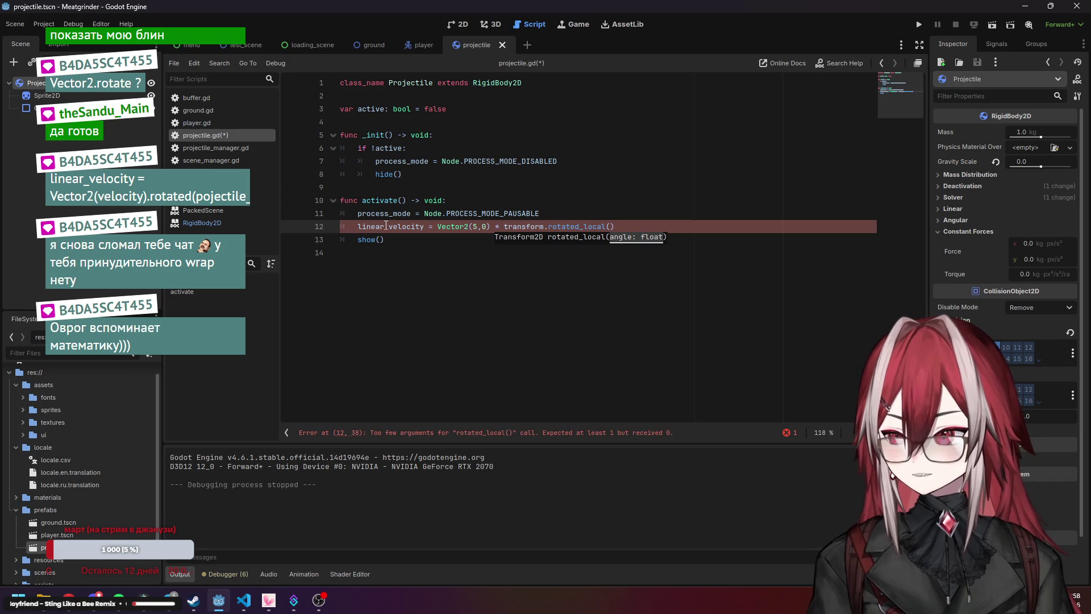
- Pass 0 to rotated_local, remove the stray dot, and save projectile.gd
click(562, 148)
mouse_move(562, 226)
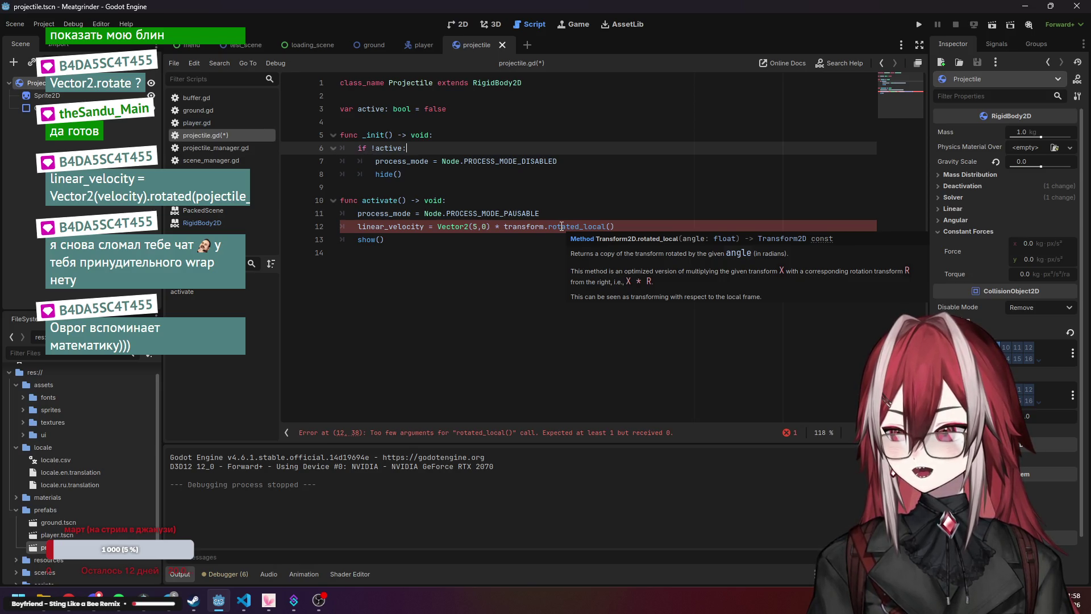
click(605, 224)
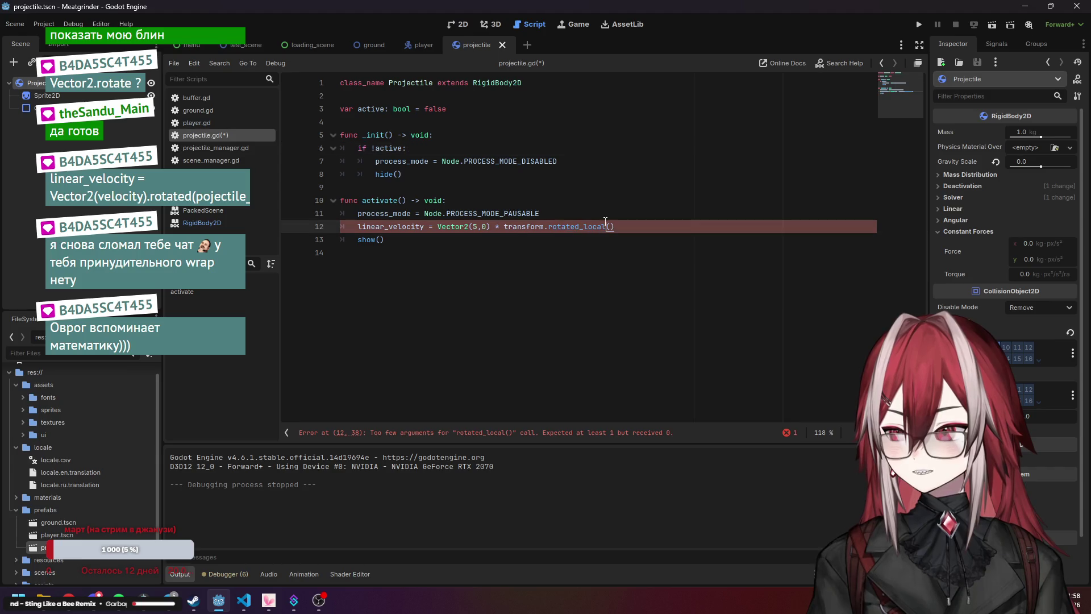
text(0)
key(Up)
mouse_move(595, 230)
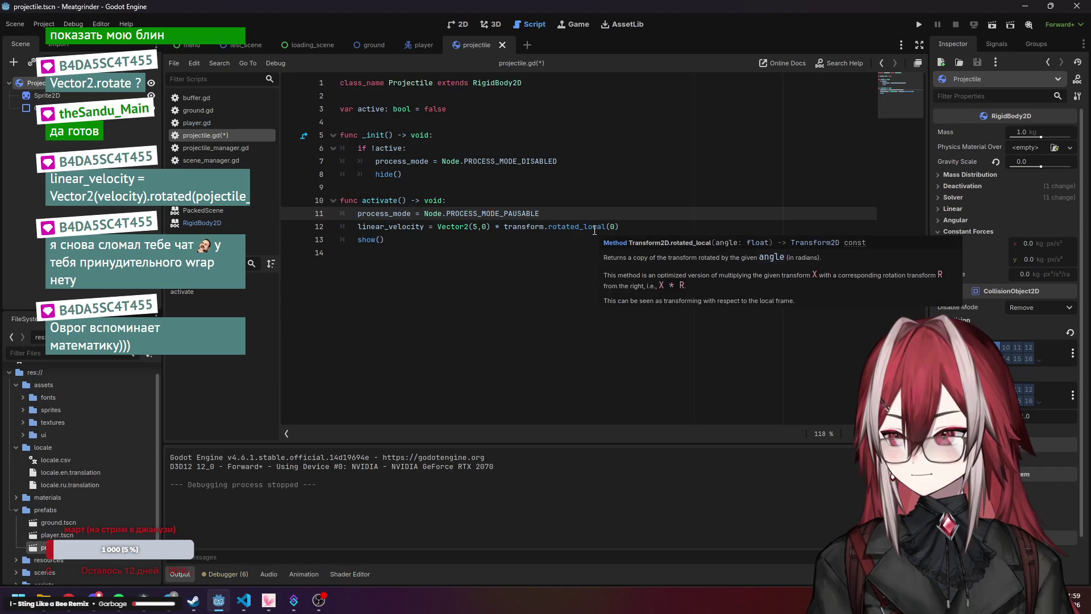
click(629, 226)
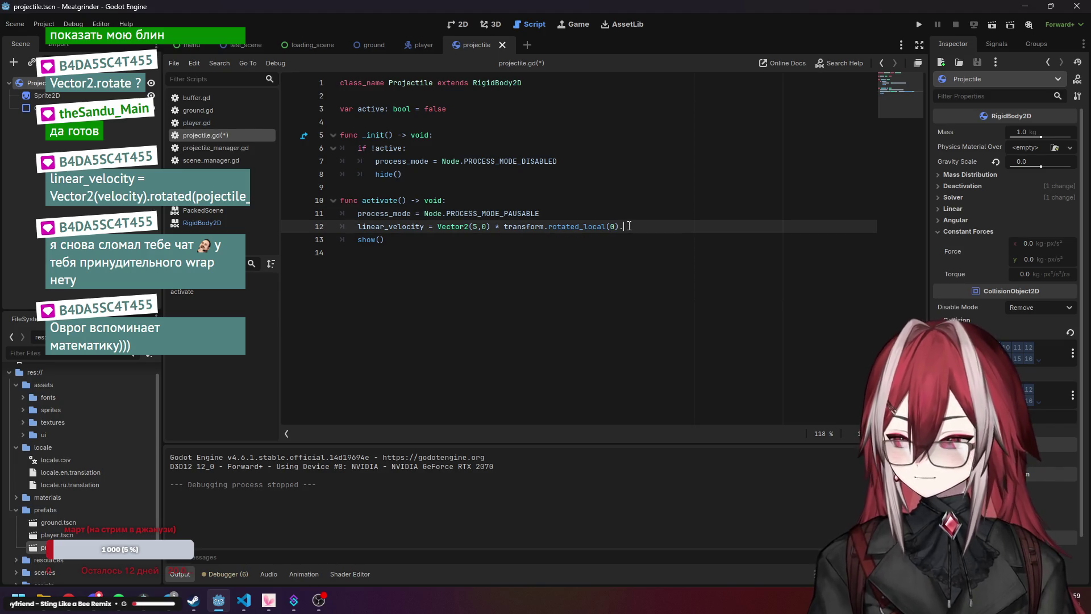
key(Up)
key(Up)
key(Up)
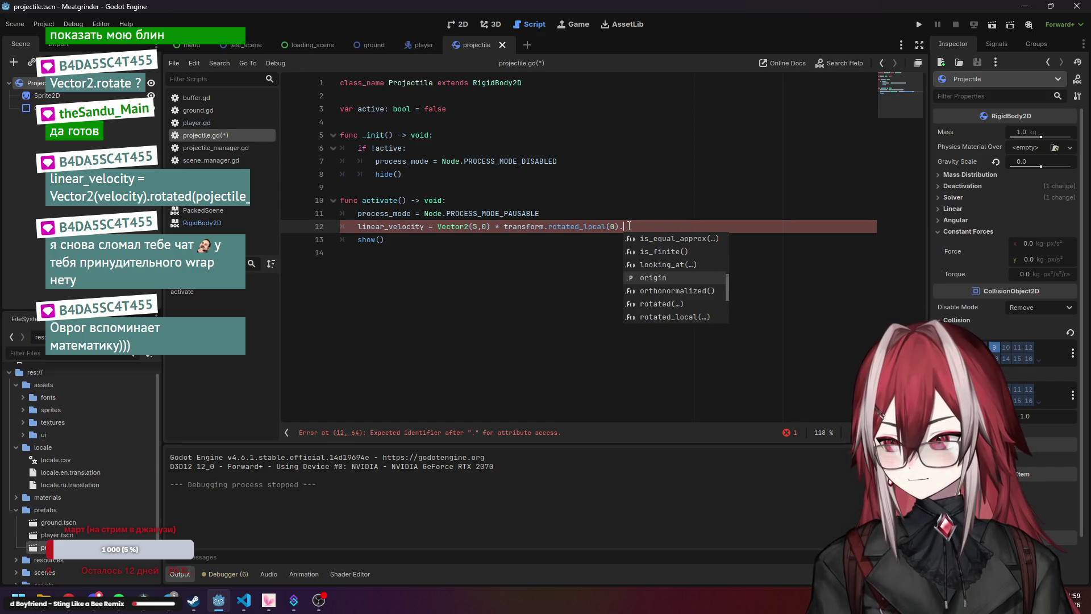
key(BackSpace)
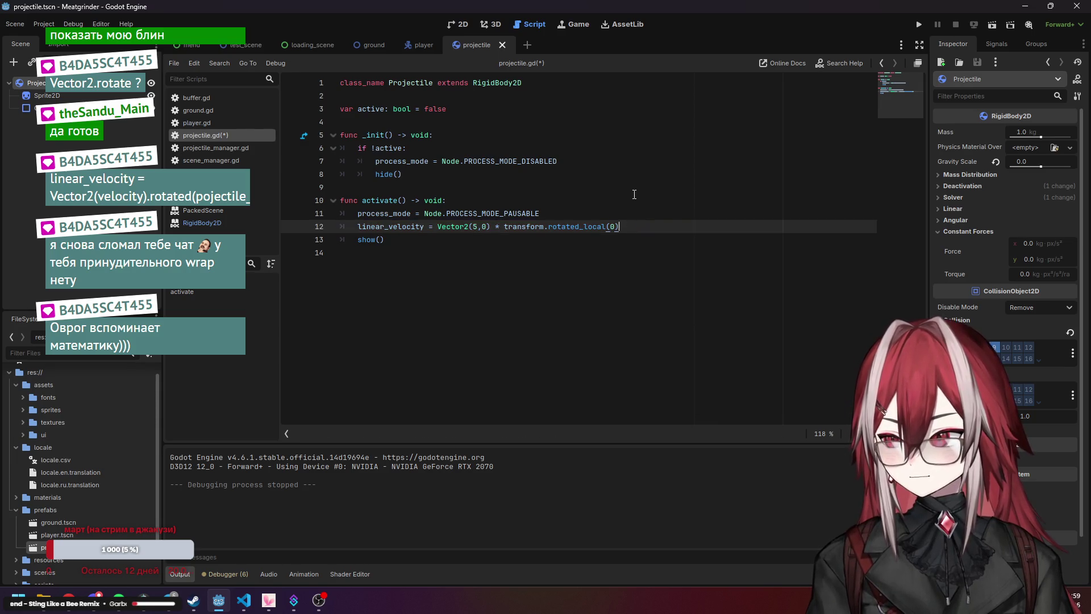
click(634, 195)
mouse_move(576, 225)
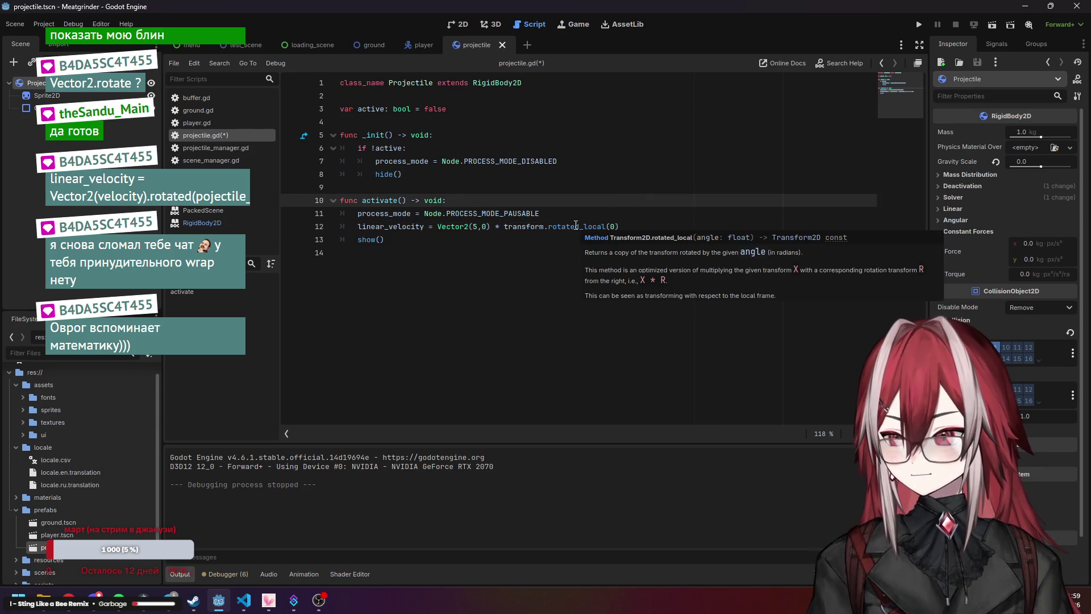
key(Down)
key(ctrl+s)
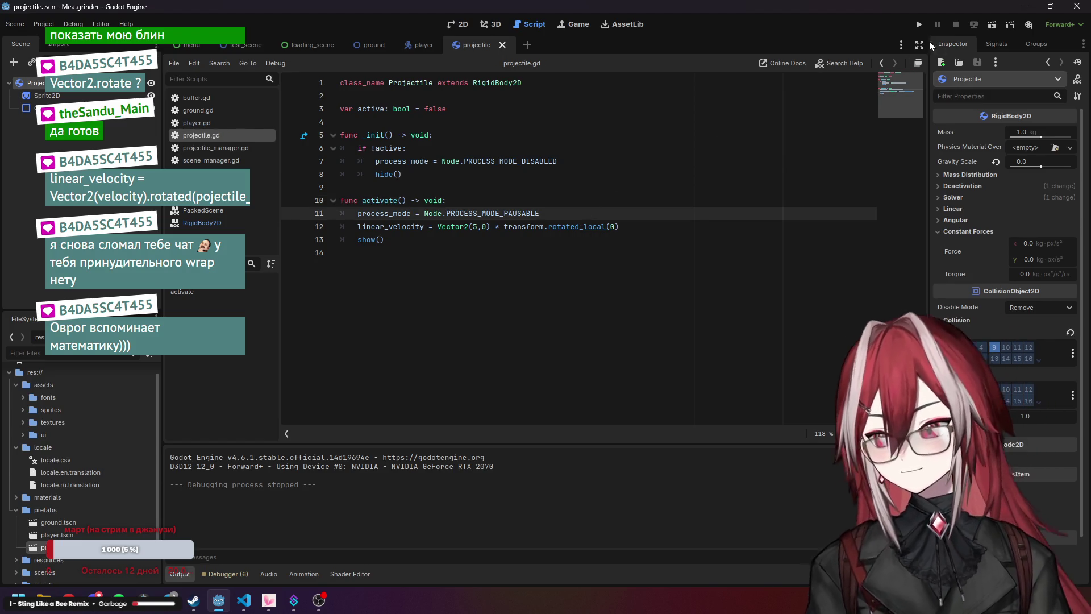
click(919, 28)
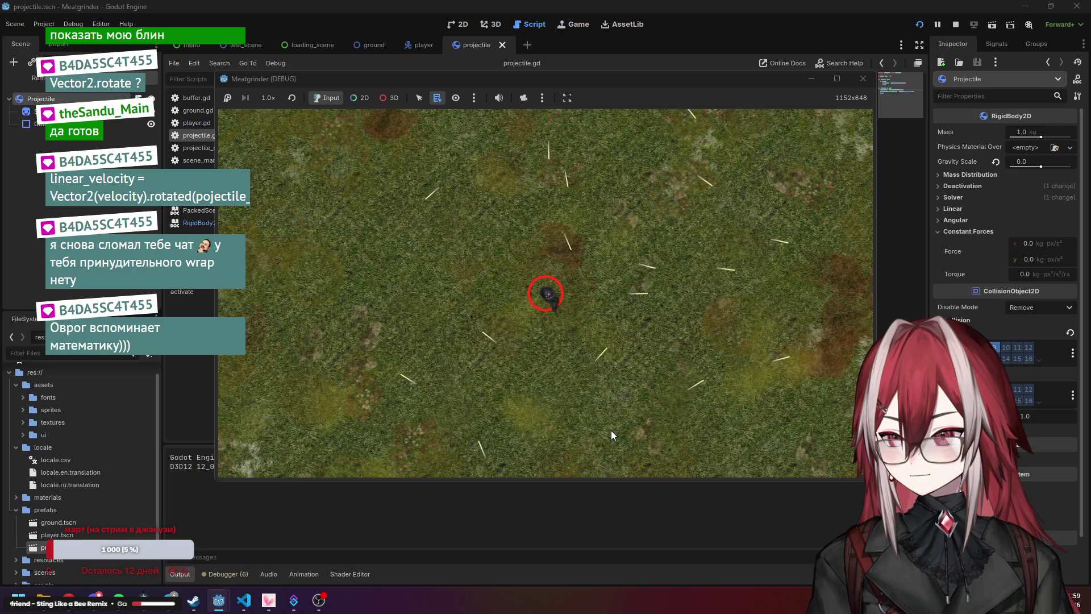
key(s)
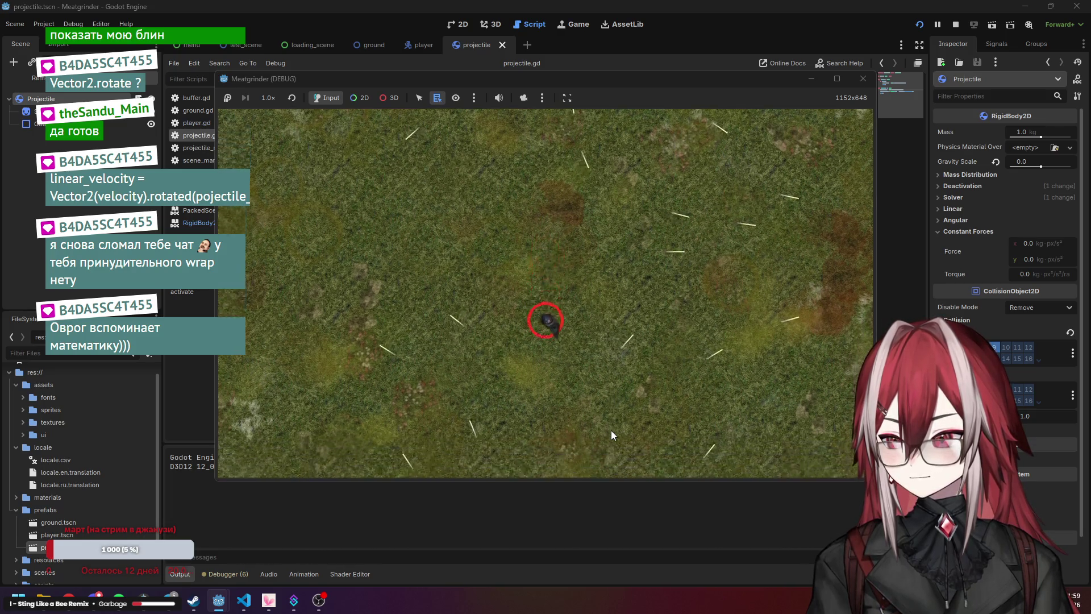
key(w)
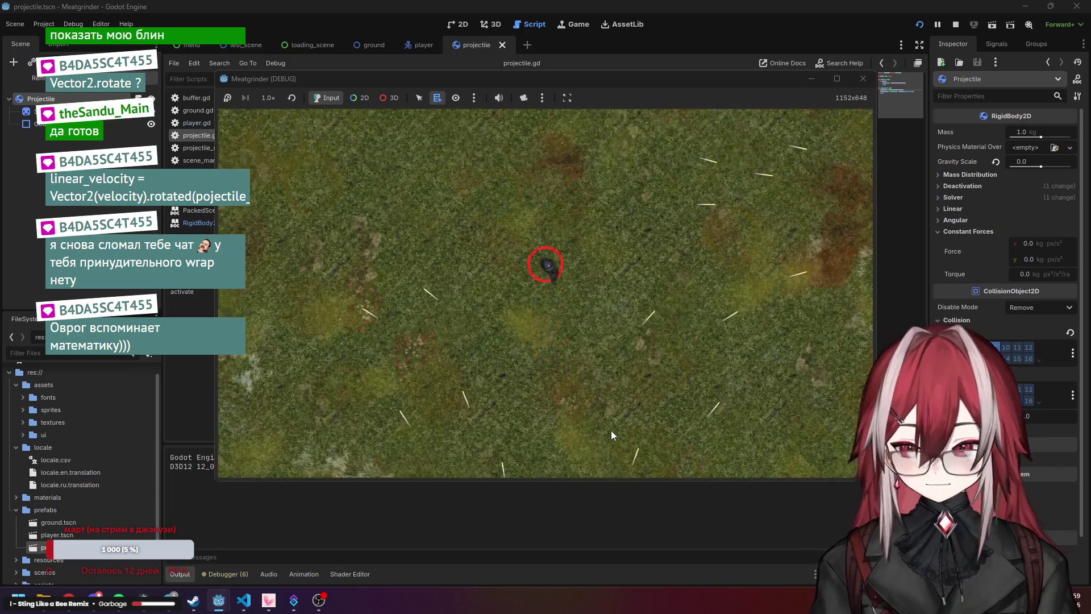
key(w)
key(s)
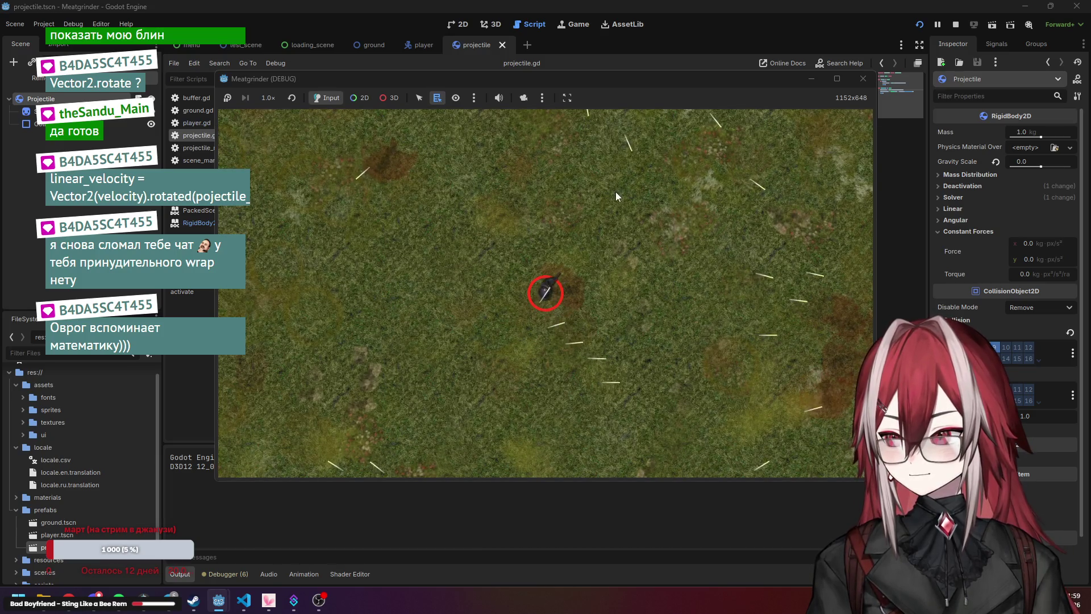
click(863, 78)
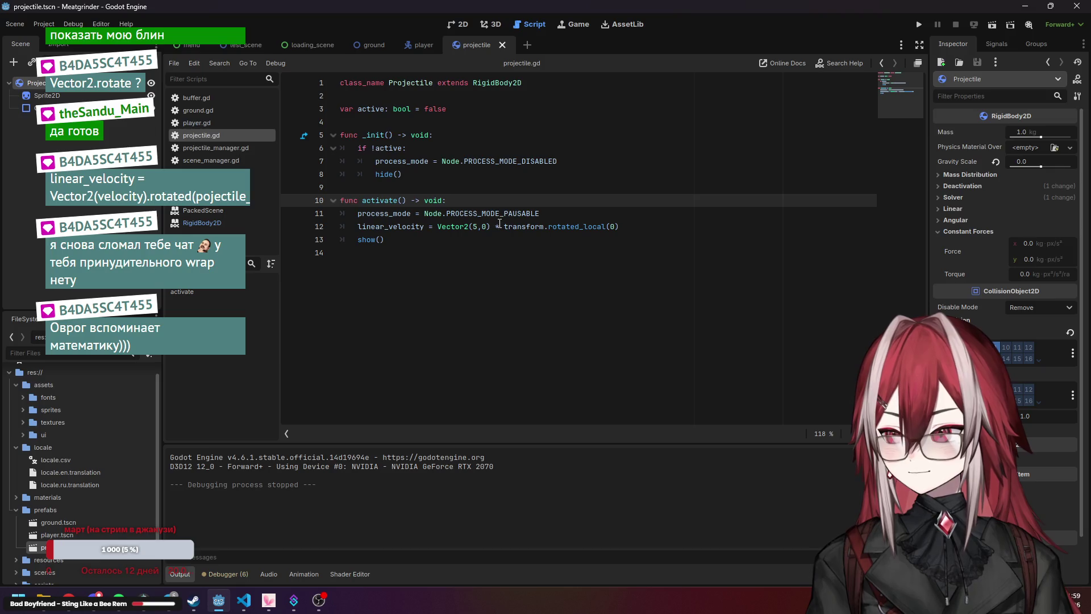
- Replace transform.rotated_local(0) with a transform.basis_xform attempt, then remove basis_xform
drag(496, 226, 627, 229)
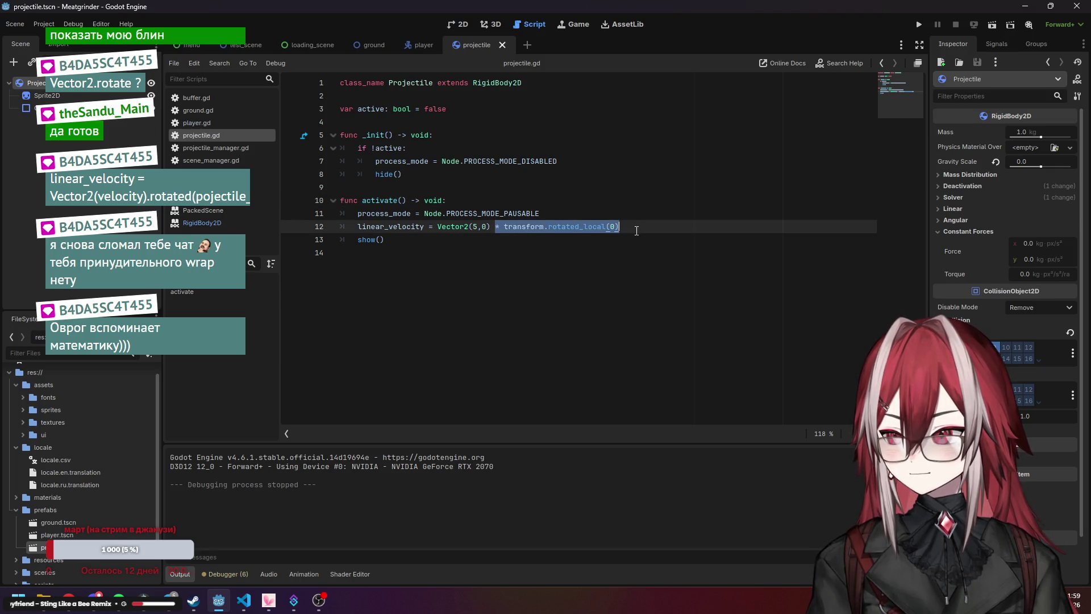
key(BackSpace)
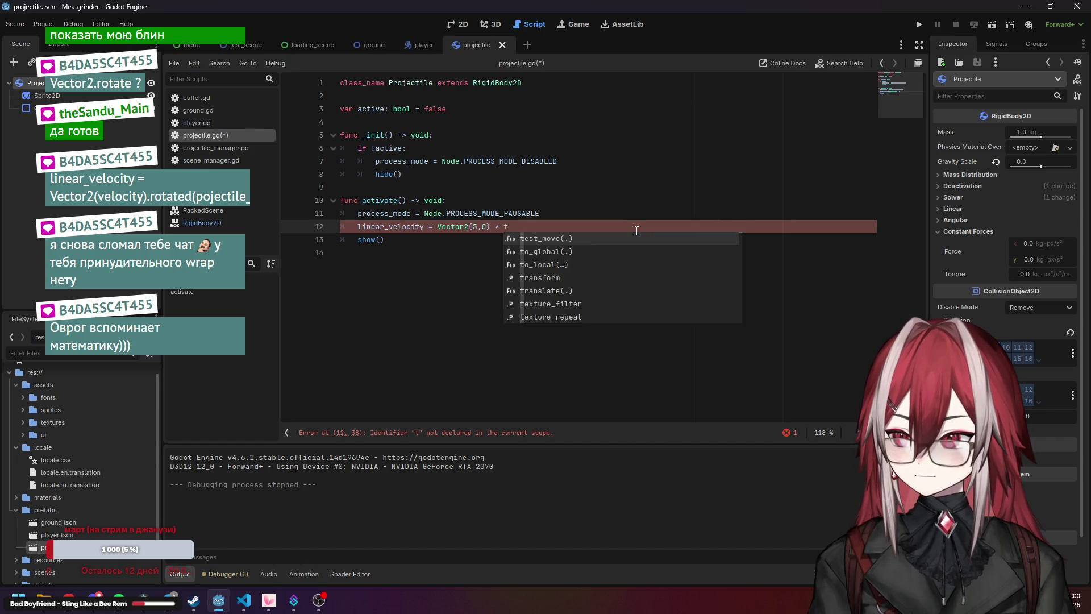
key(Down)
key(Down)
key(Down)
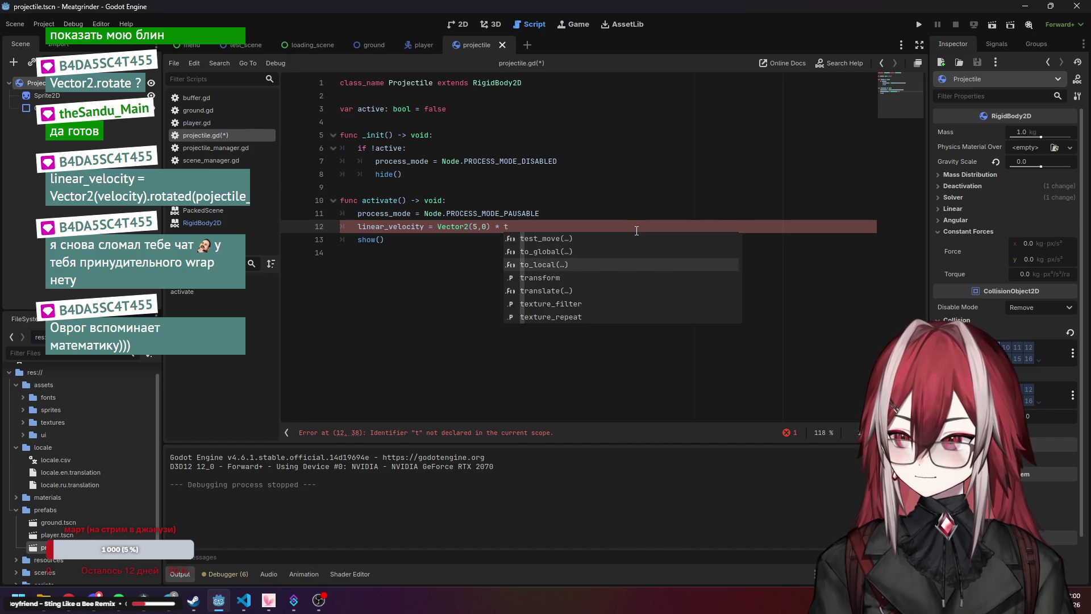
key(Return)
text(.)
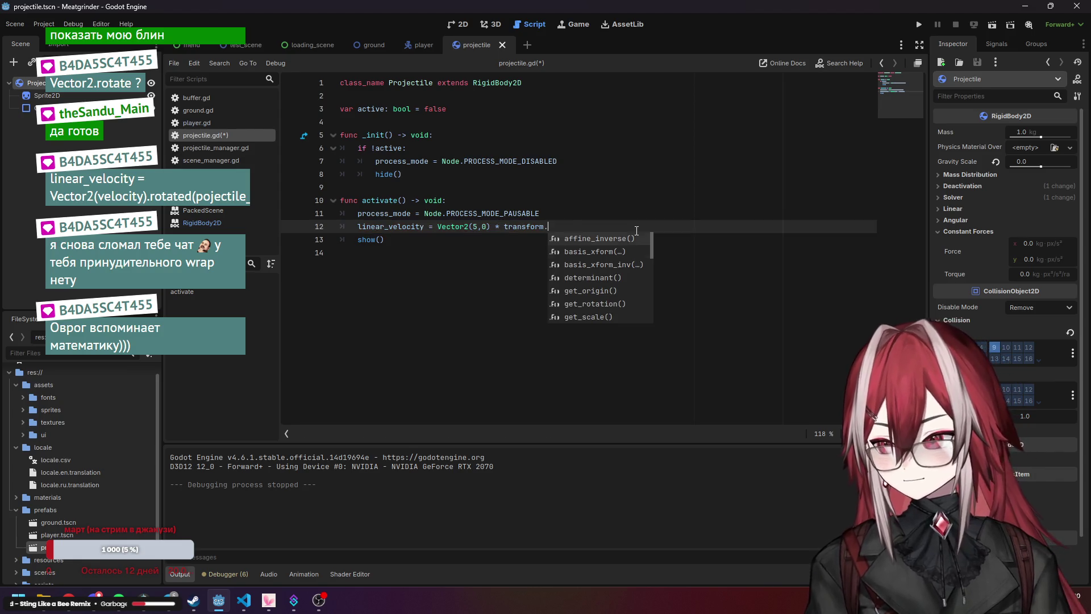
key(Down)
key(Return)
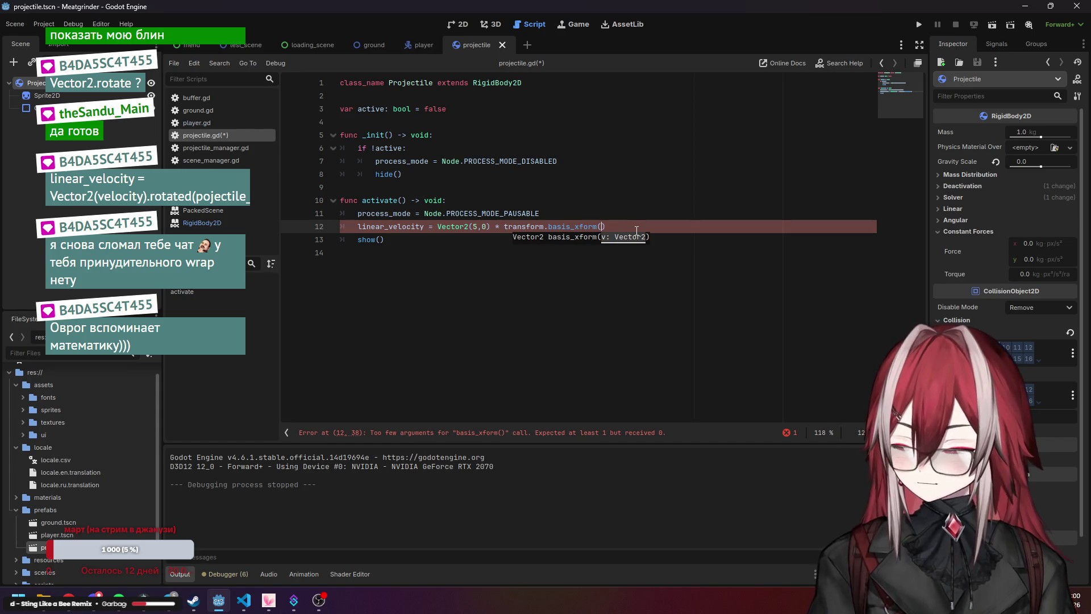
key(BackSpace)
key(BackSpace)
key(BackSpace)
key(BackSpace)
key(BackSpace)
key(BackSpace)
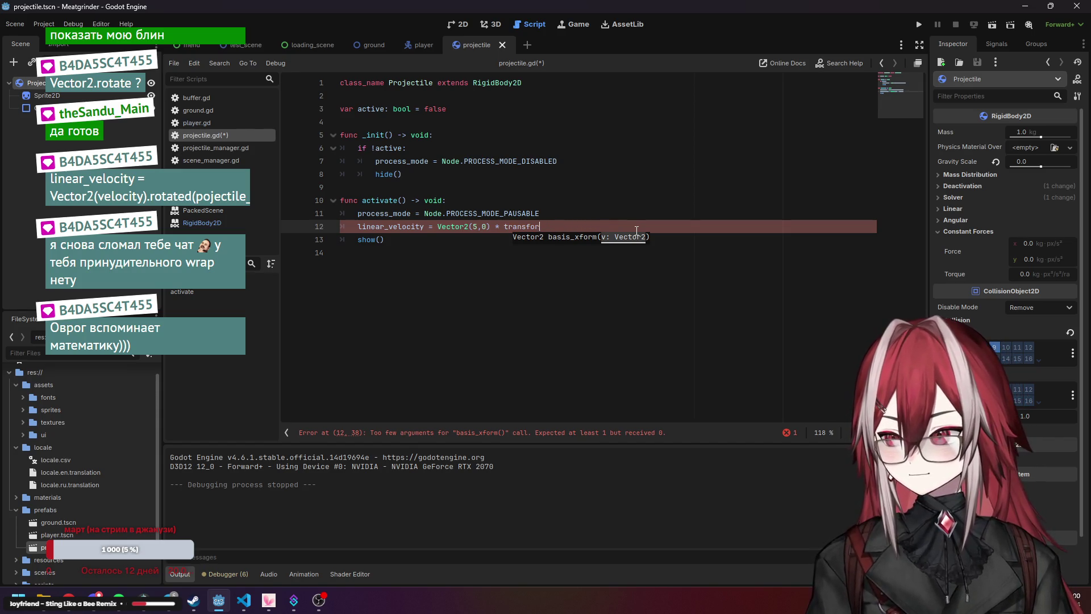
- Try transform.get_rotation() on line 12, then delete the get_rotation() call
text(m.)
key(Down)
key(Down)
key(Down)
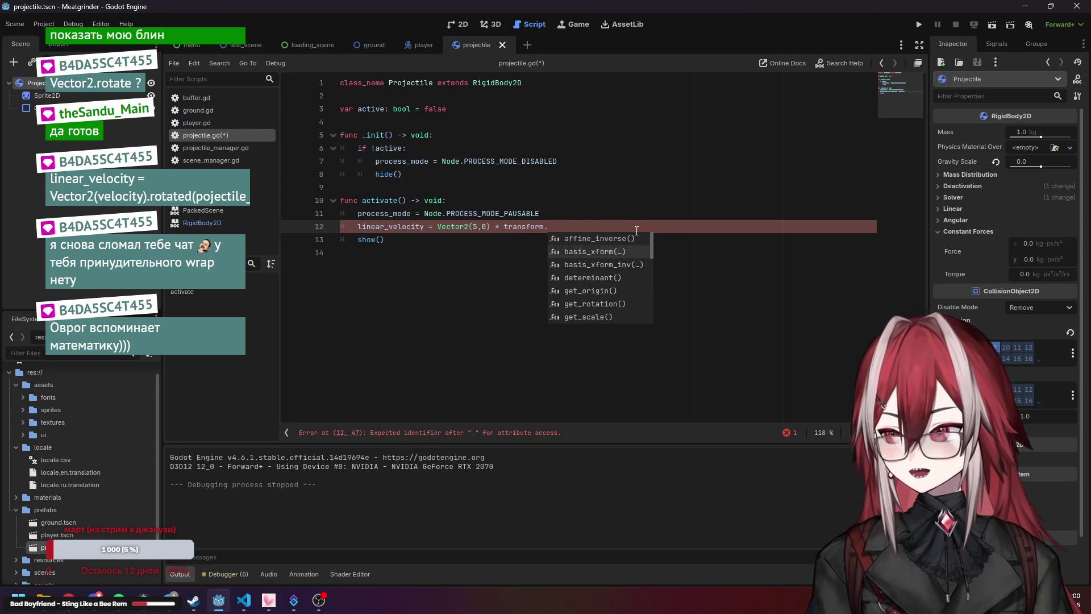
key(Down)
key(Down)
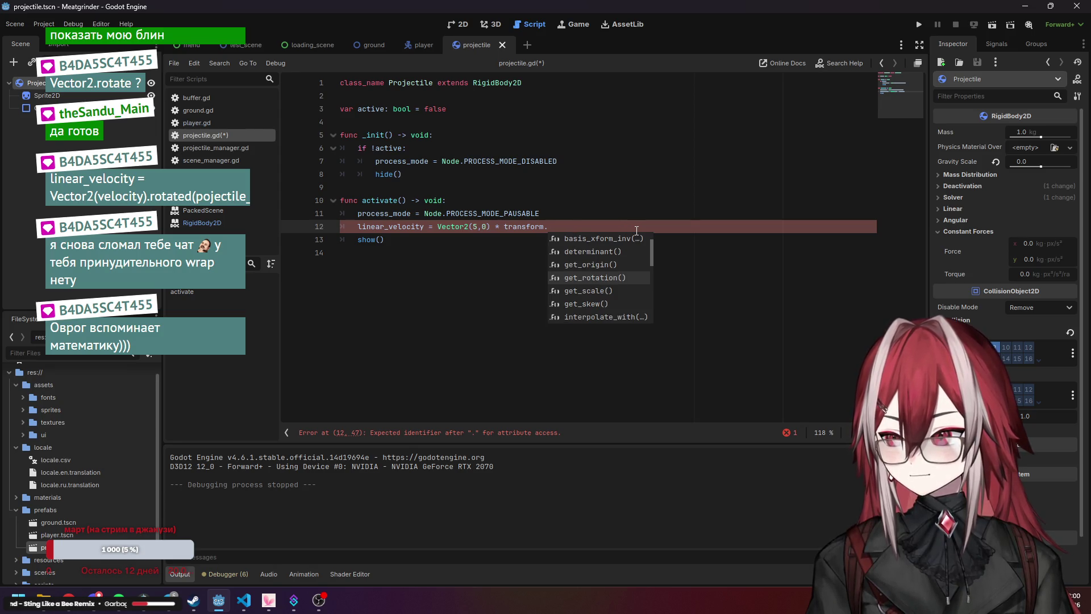
key(Return)
click(597, 213)
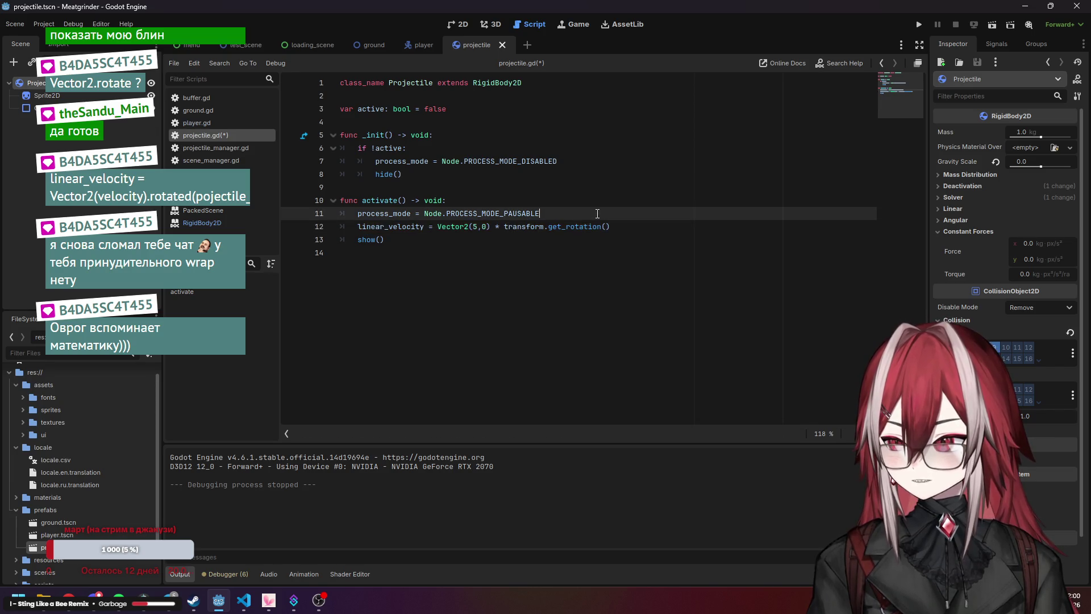
mouse_move(580, 227)
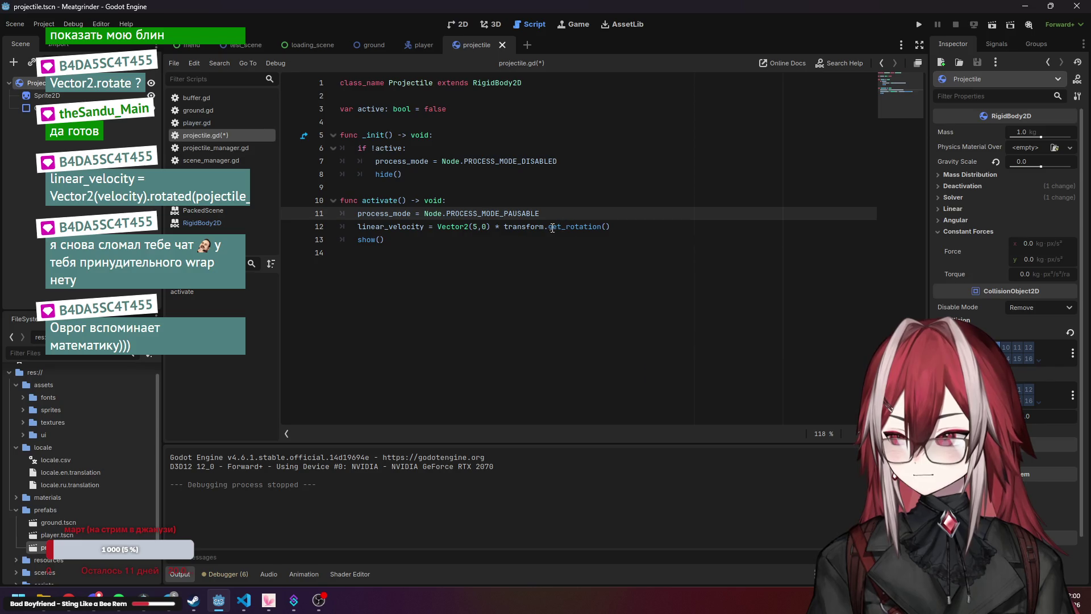
drag(549, 226, 666, 225)
key(BackSpace)
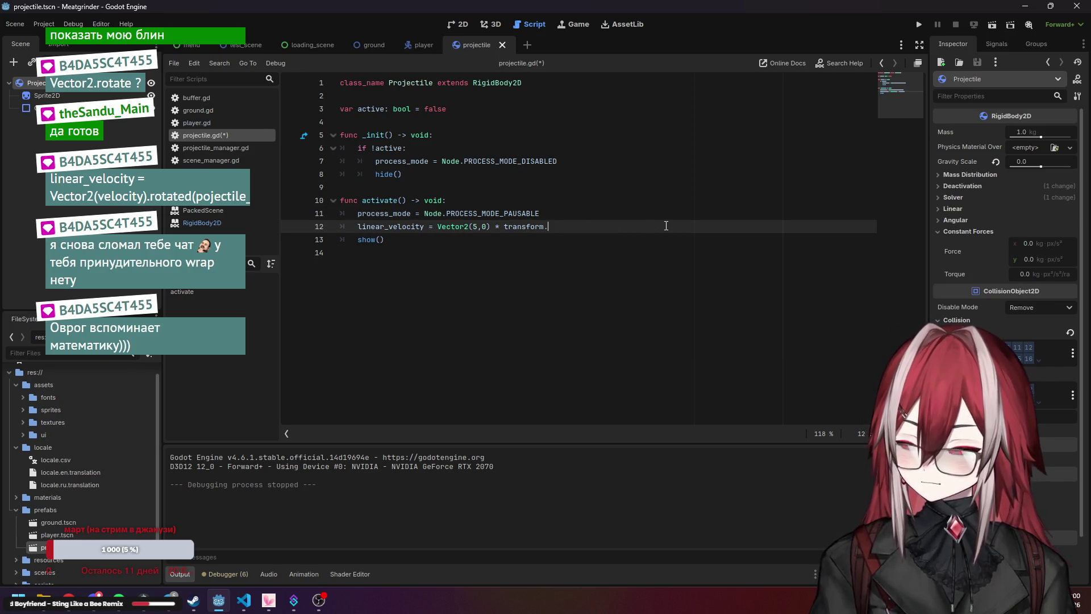
- Insert transform.origin from the member list, then delete it, leaving 'Vector2(5,0) *'
key(ctrl+space)
key(Down)
key(Down)
key(Down)
key(Down)
key(Down)
key(Down)
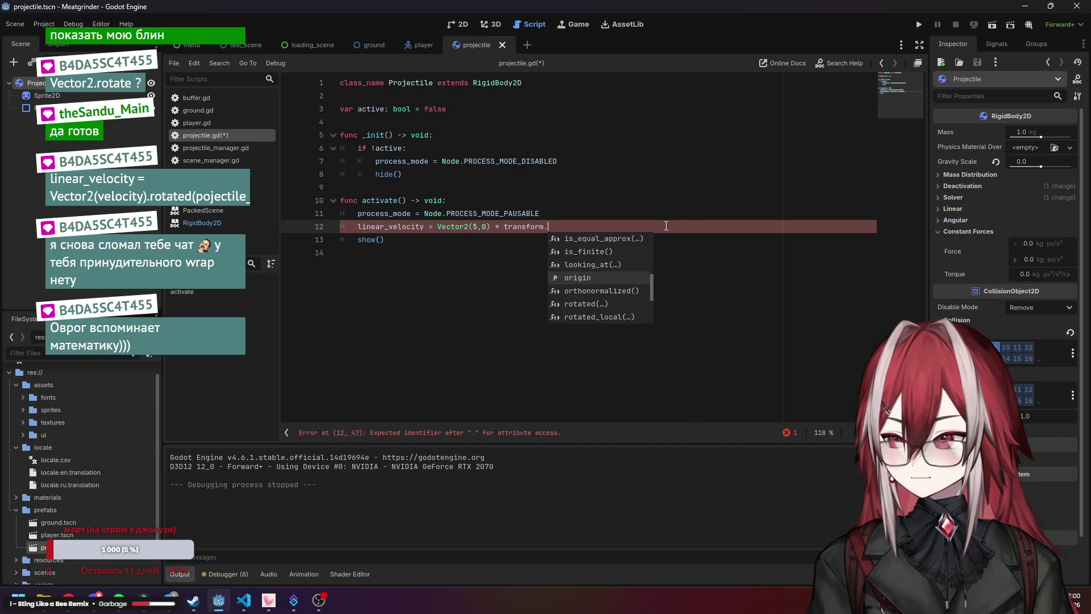
key(Down)
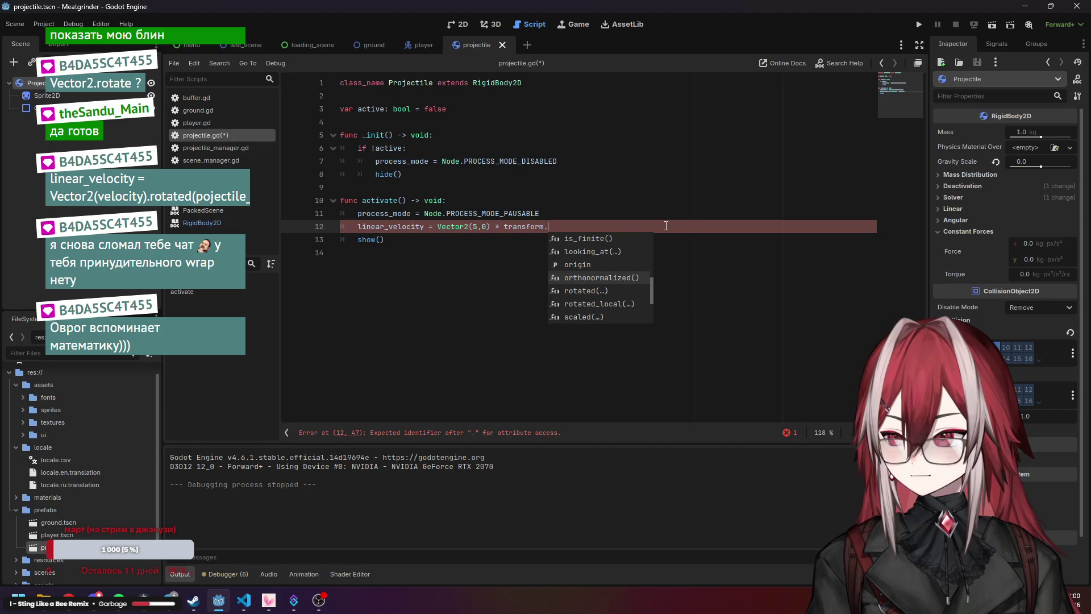
key(Down)
key(Down)
key(Down)
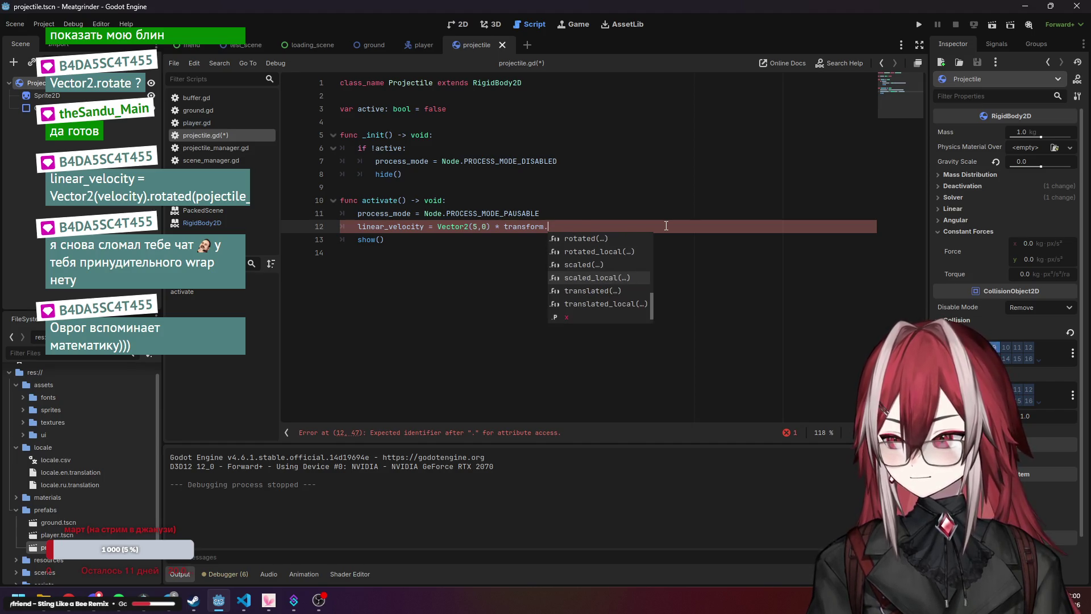
key(Down)
key(Up)
key(Up)
key(Up)
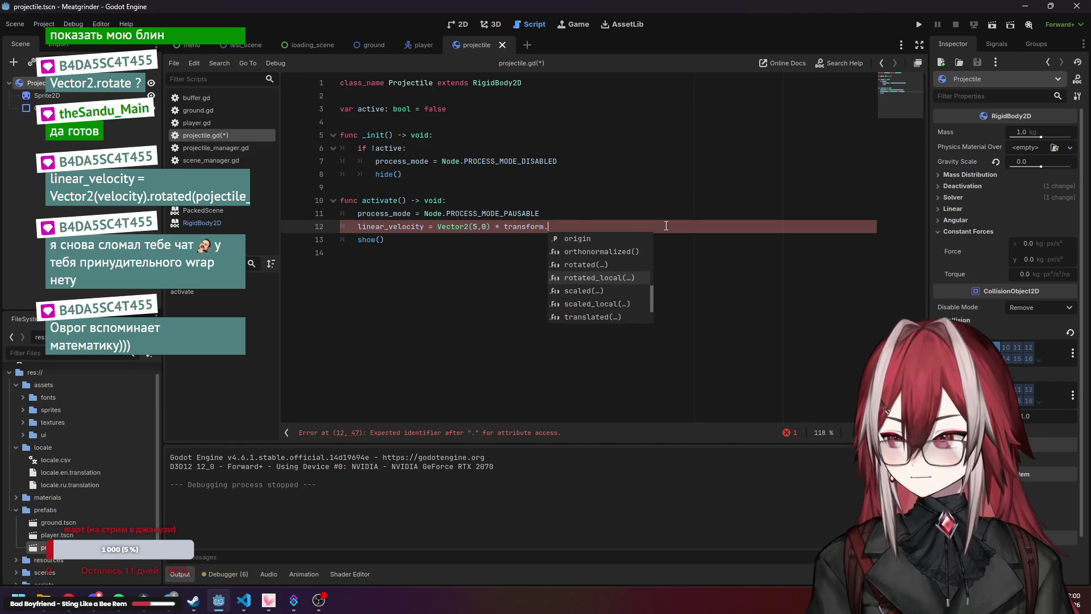
key(Up)
key(Return)
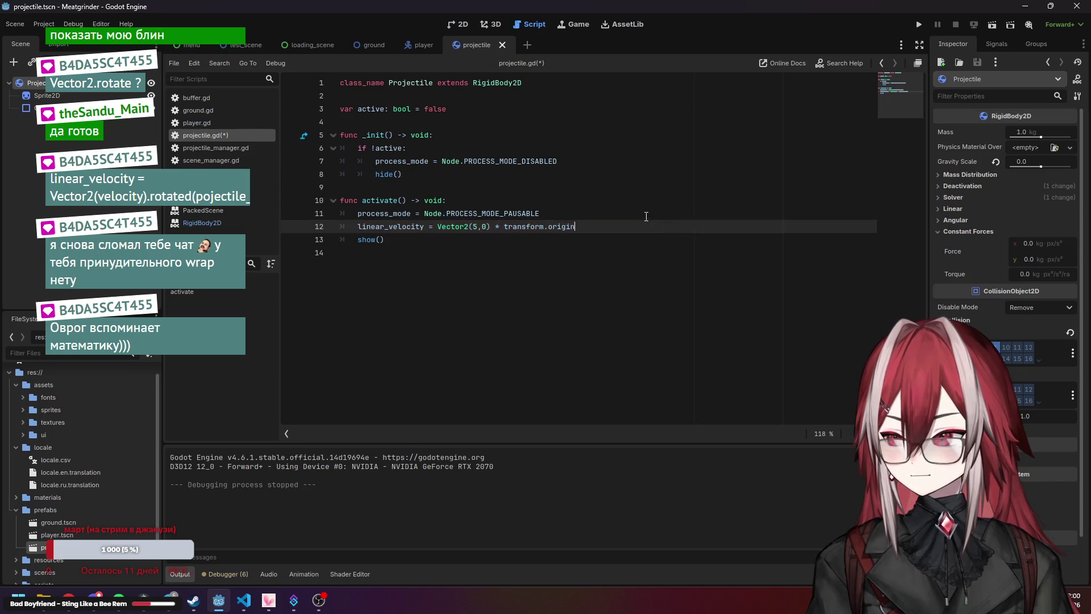
click(540, 208)
mouse_move(566, 228)
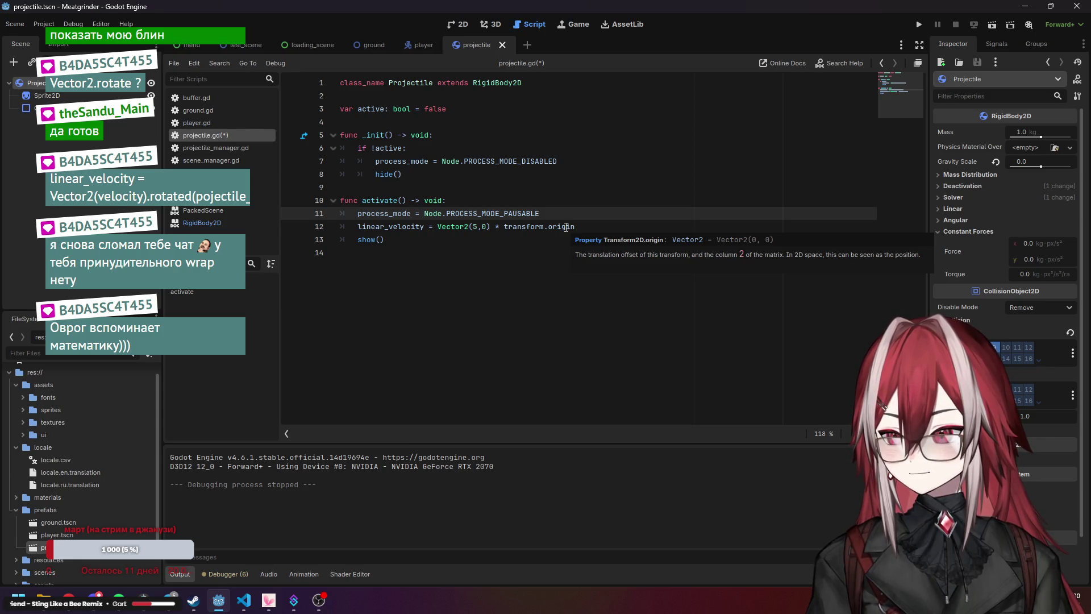
drag(574, 227, 506, 226)
key(BackSpace)
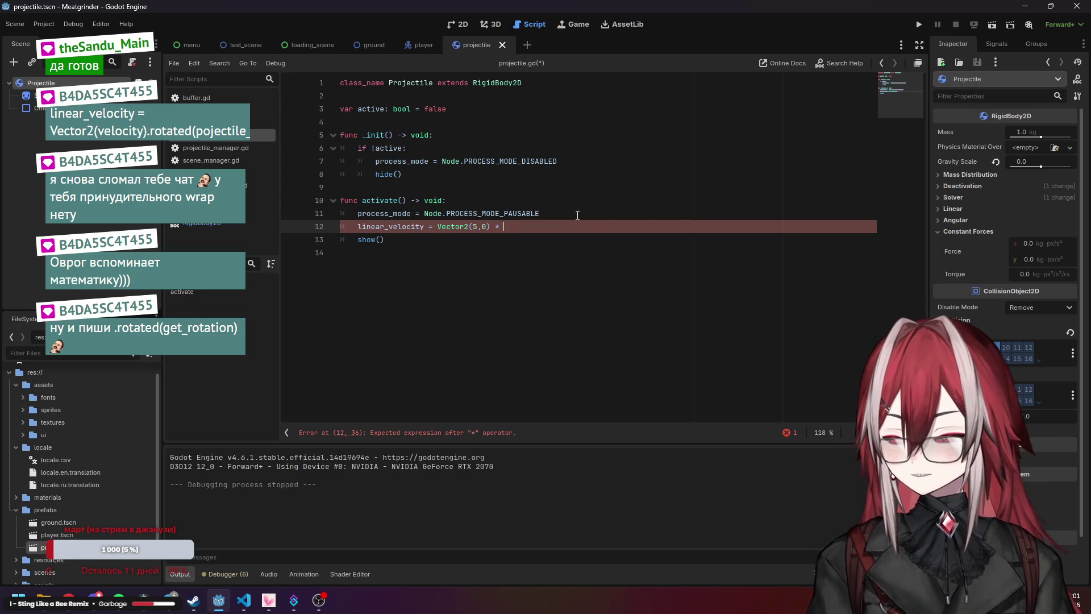
- Extend line 12 to Vector2(5,0) * transform.rotated() using autocomplete
text(th)
key(BackSpace)
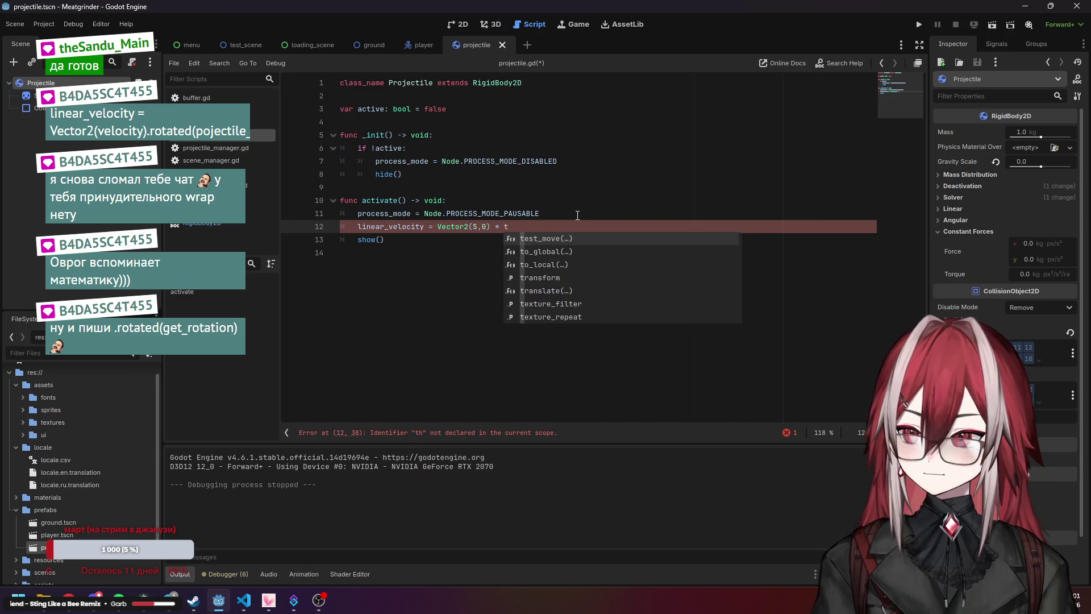
text(ra)
key(Return)
text(.g)
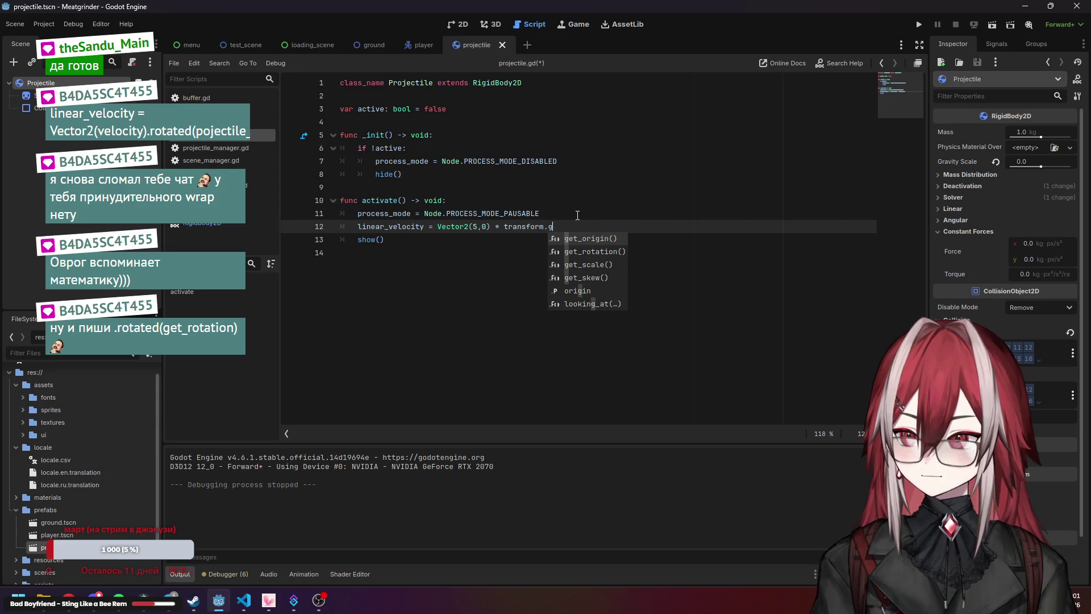
key(BackSpace)
text(r)
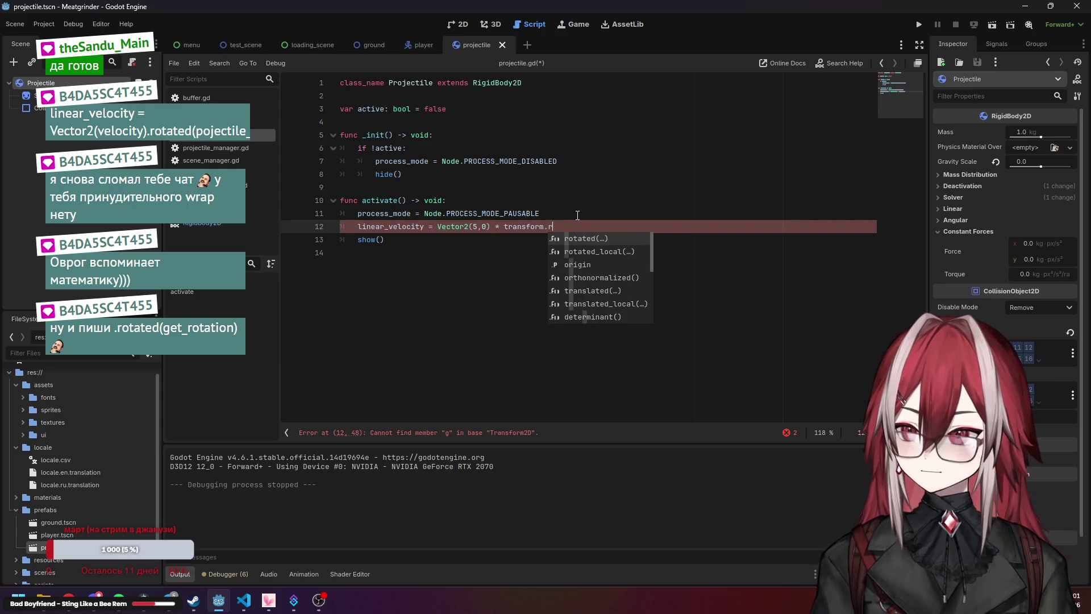
key(Return)
key(Up)
key(Up)
key(Up)
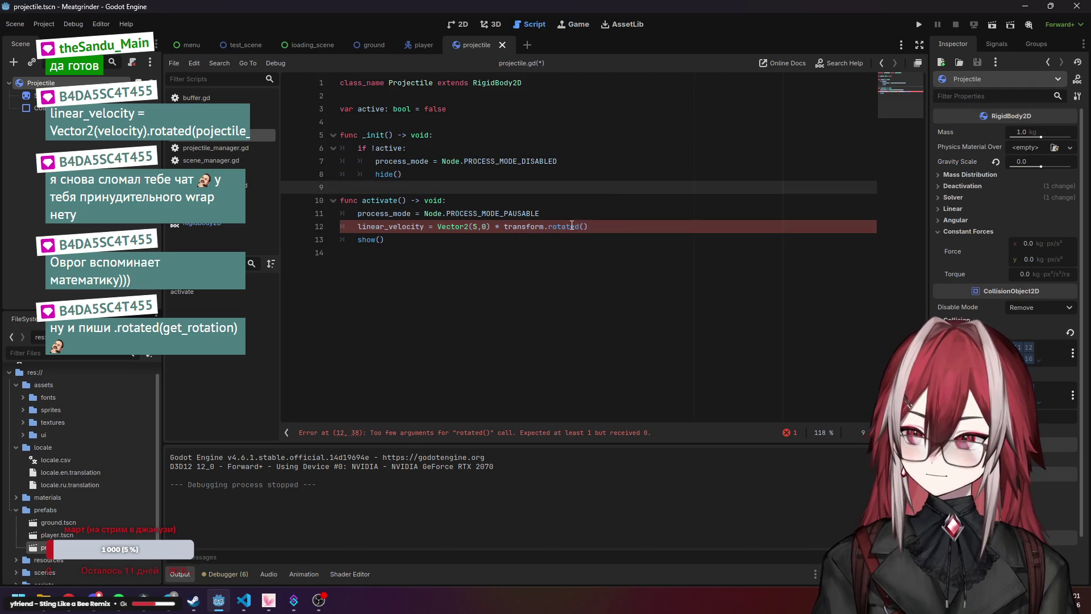
- Pass rotation as the rotated() argument, then save and run the game
mouse_move(570, 227)
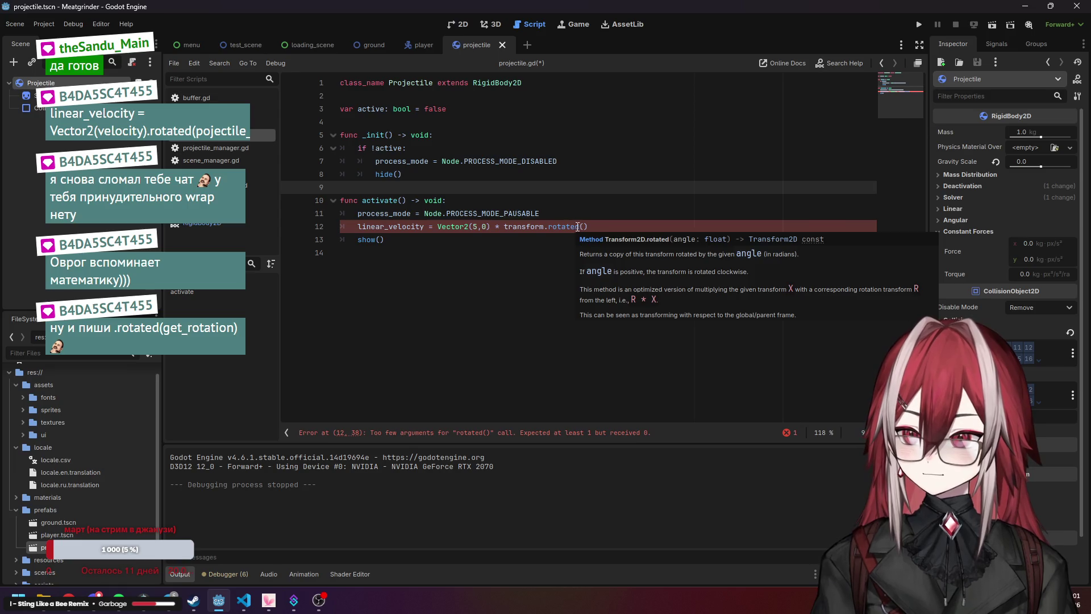
click(584, 227)
text(g)
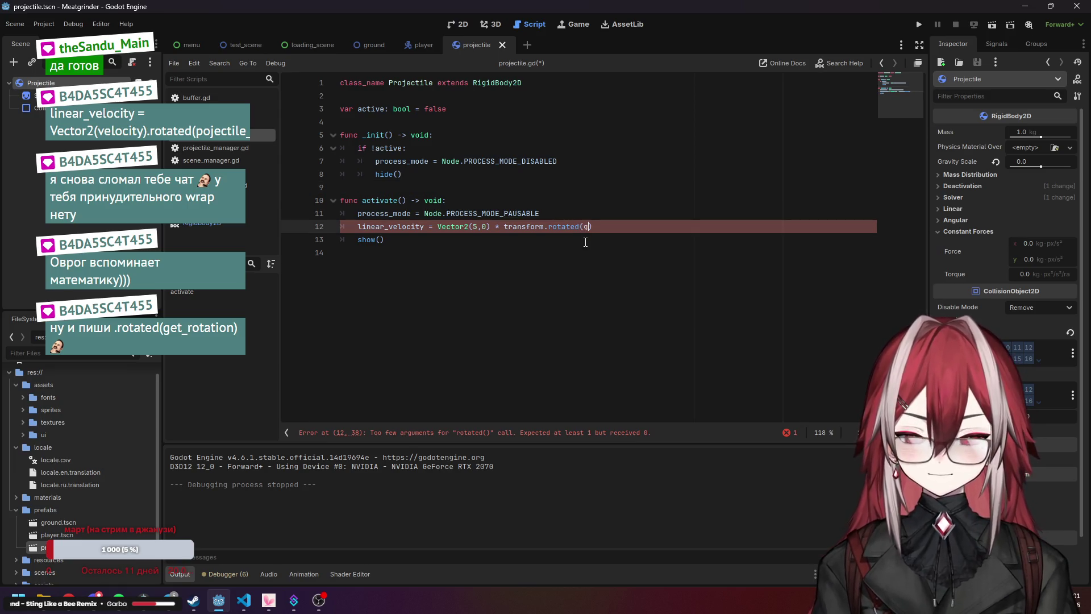
text(et)
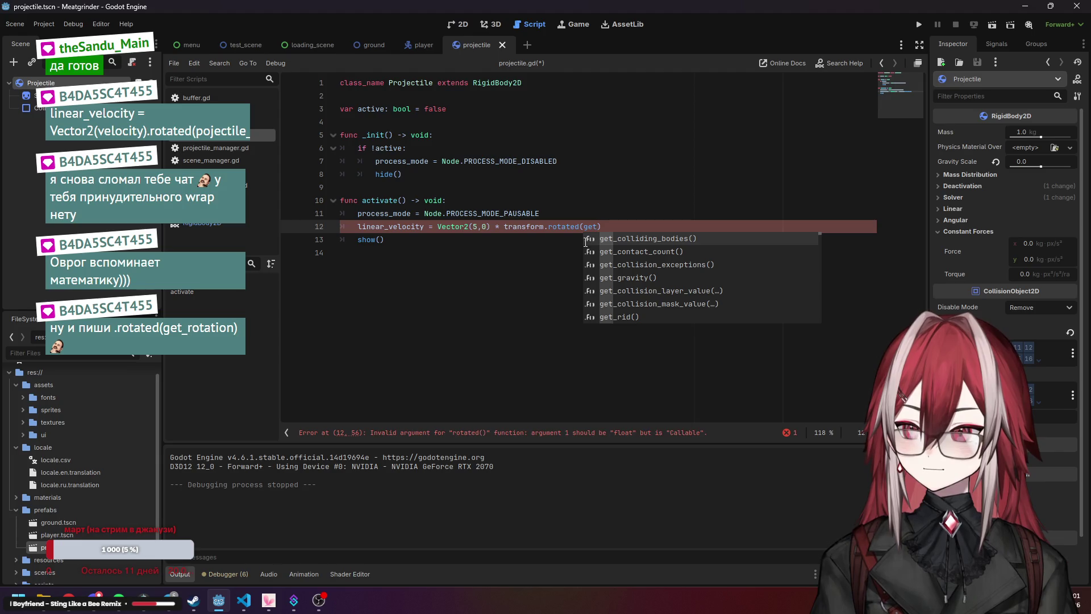
text(_ro)
key(BackSpace)
key(BackSpace)
key(BackSpace)
key(BackSpace)
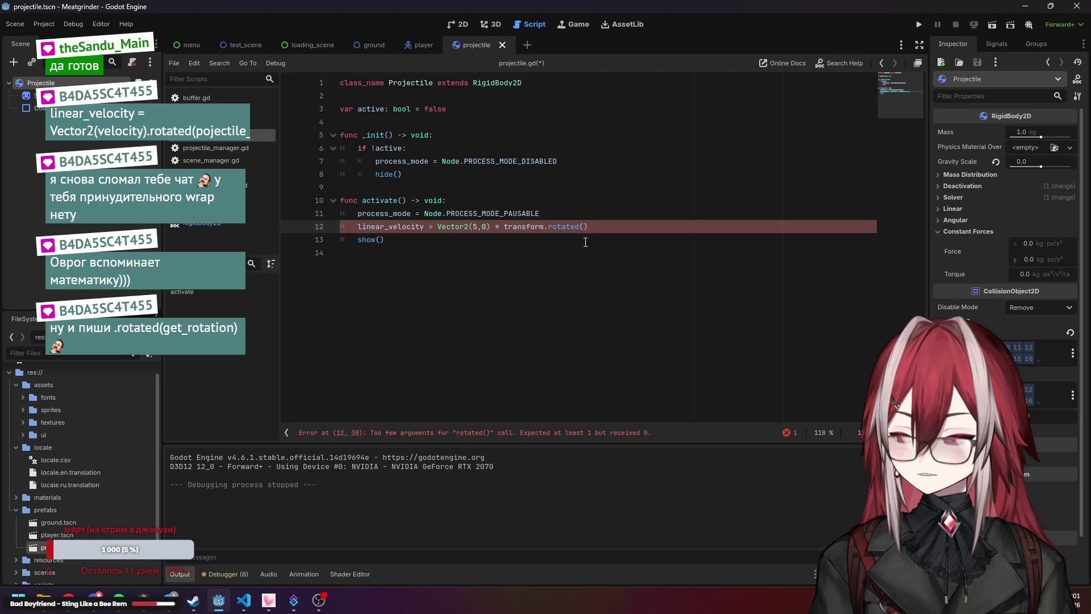
text(t)
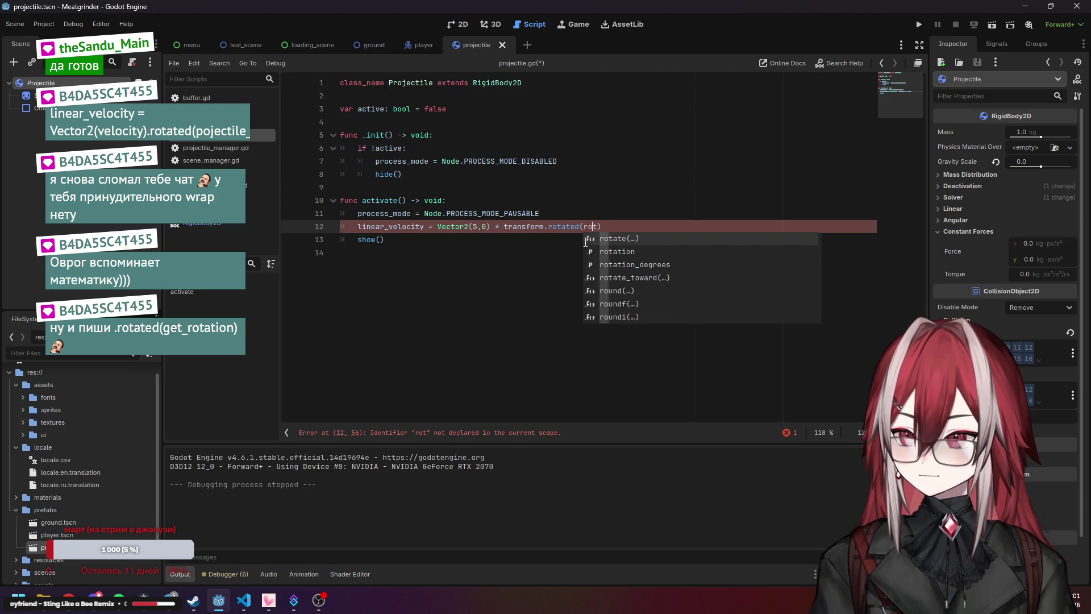
key(Down)
key(Return)
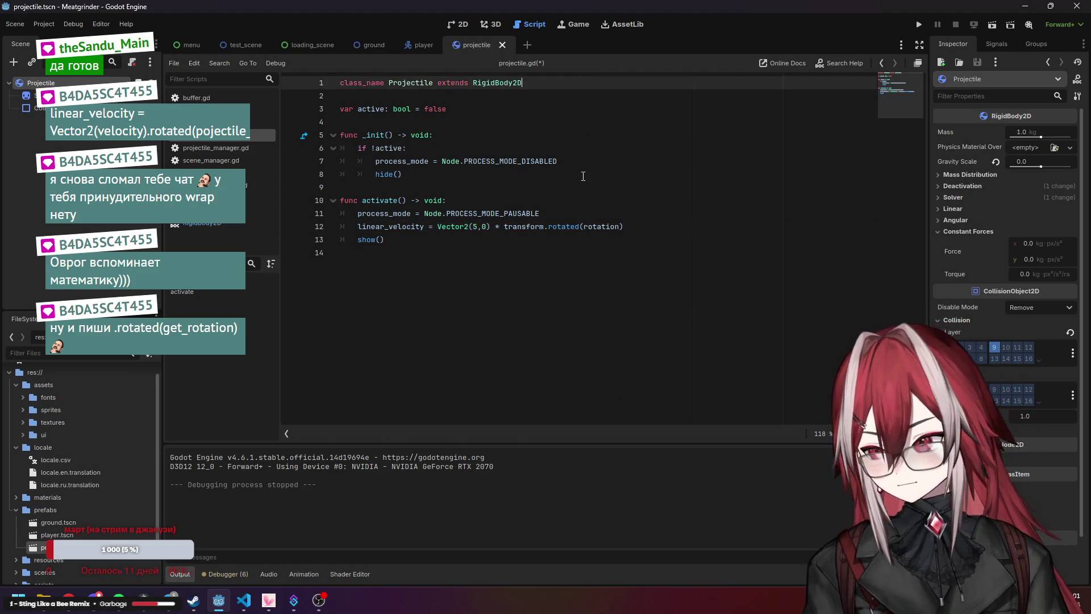
mouse_move(563, 228)
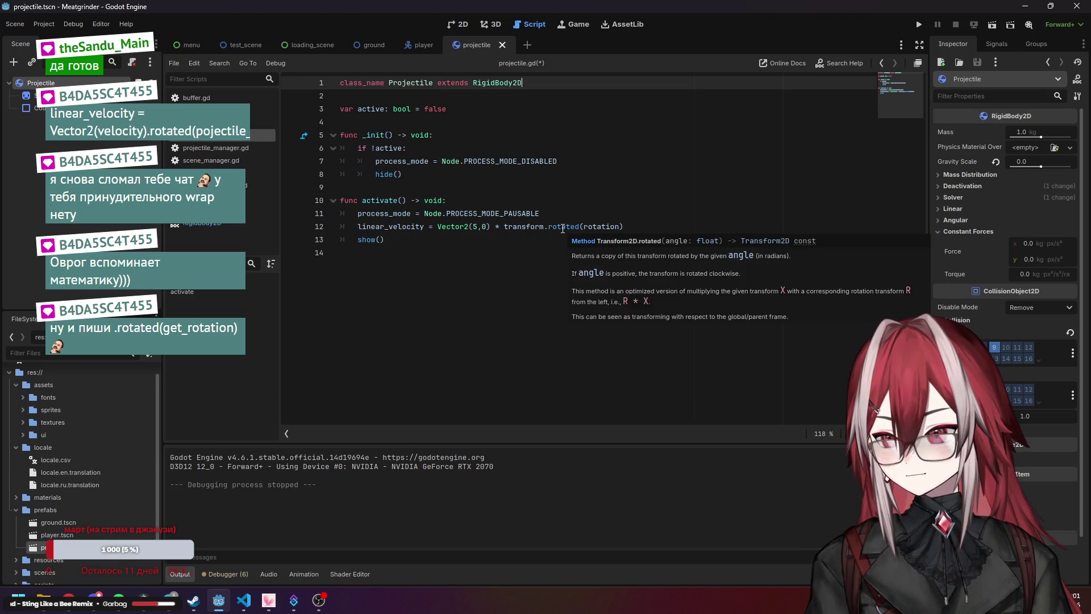
mouse_move(610, 227)
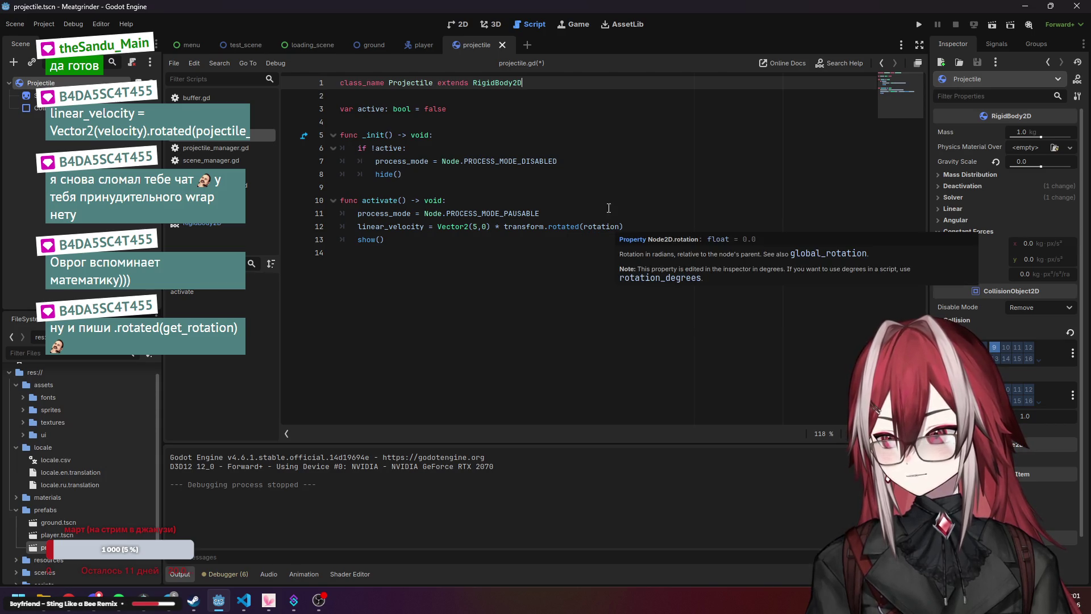
click(919, 25)
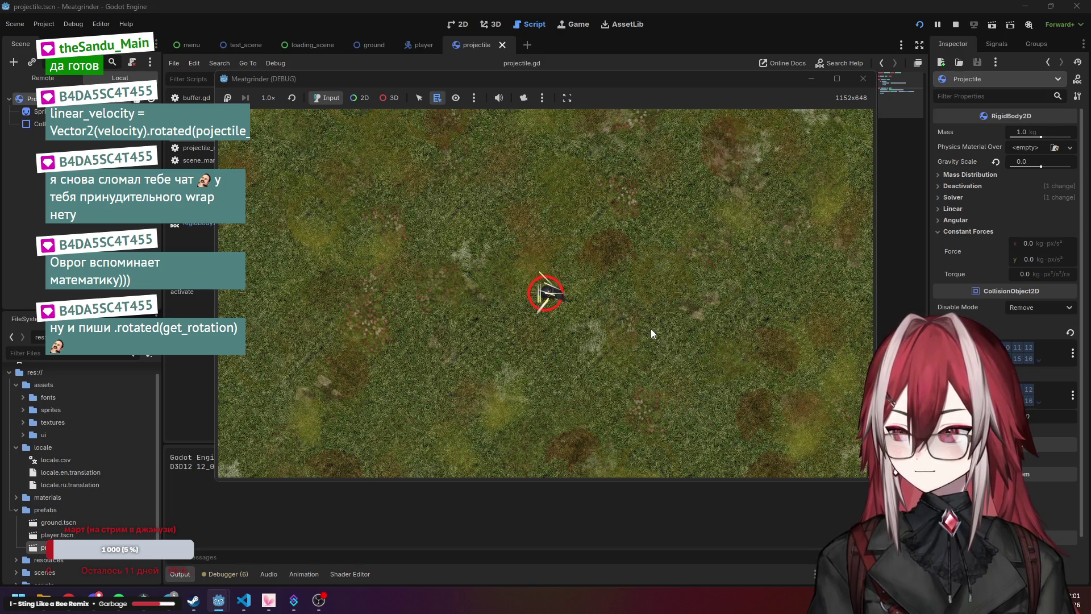
- Stop the game and rewrite line 12 as transform.rotated(rotation) * 5
click(864, 79)
click(633, 226)
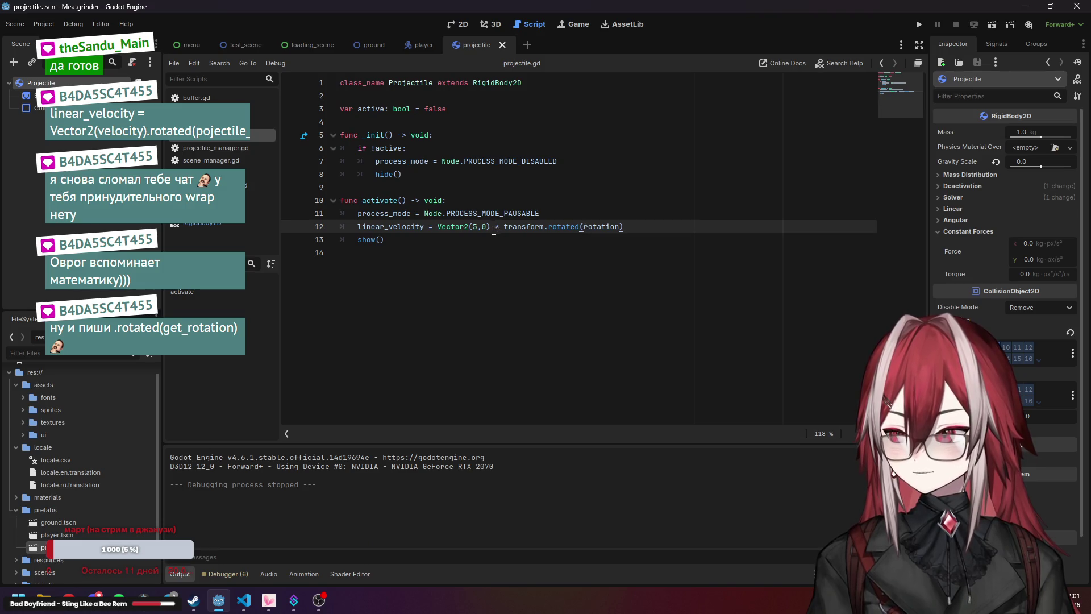
drag(501, 226, 444, 232)
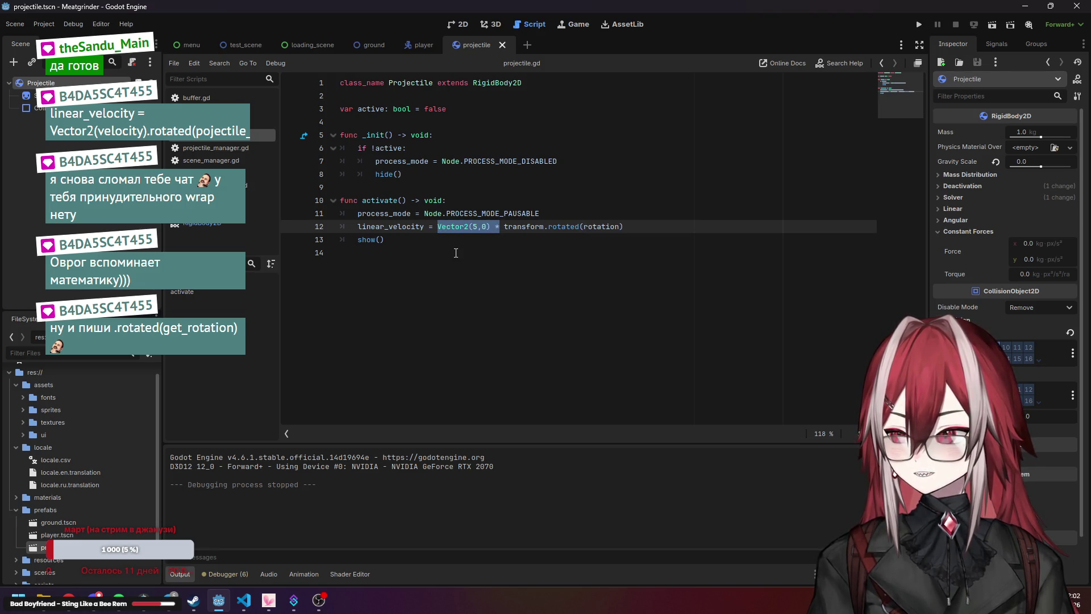
key(BackSpace)
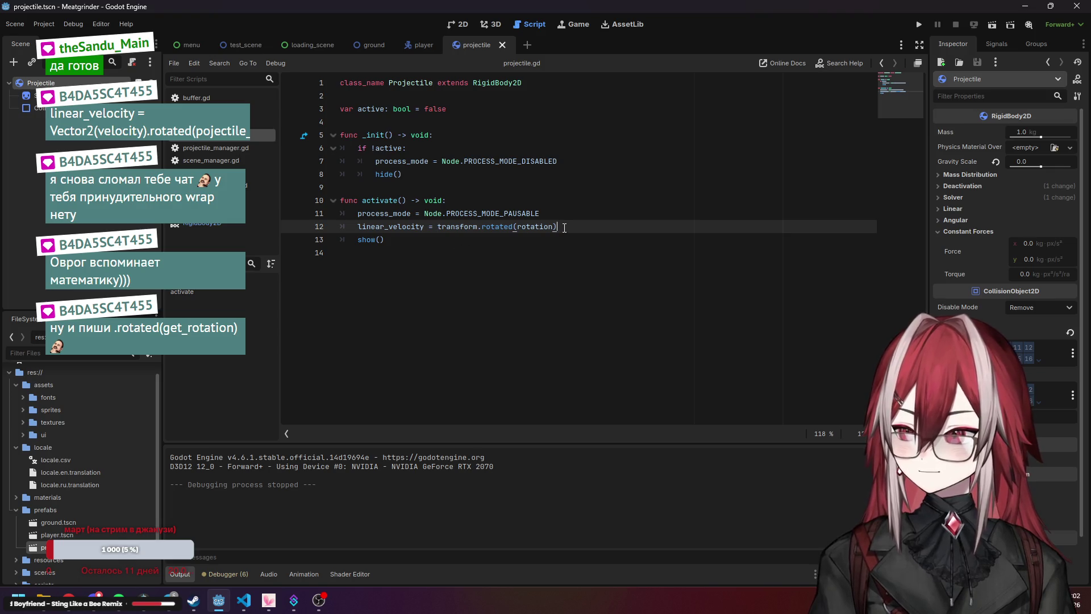
text(5)
click(628, 200)
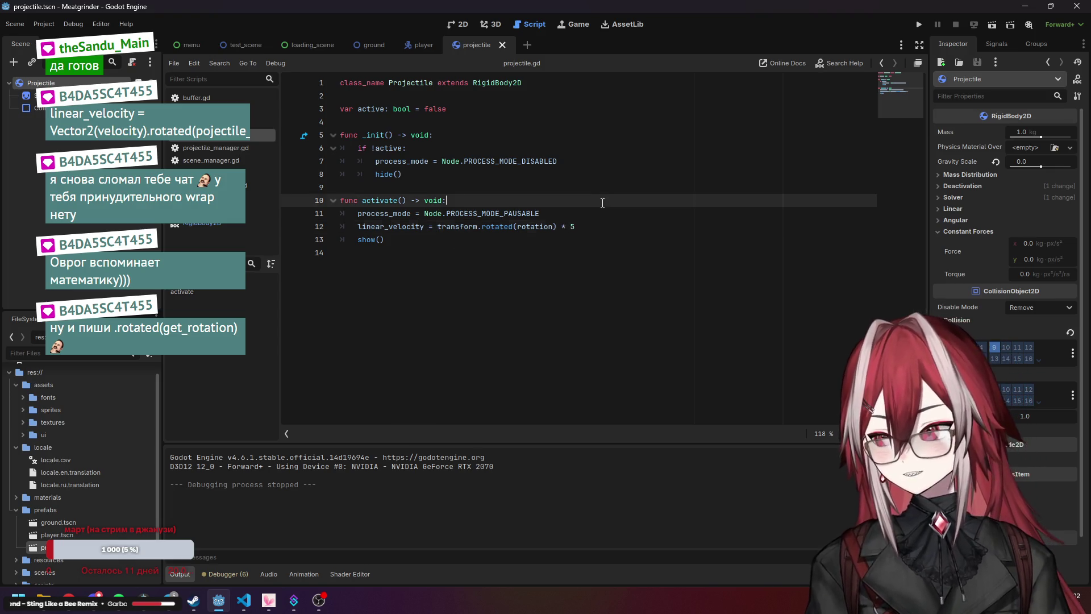
- Run the game, fire two projectiles, then stop the debug session
click(920, 27)
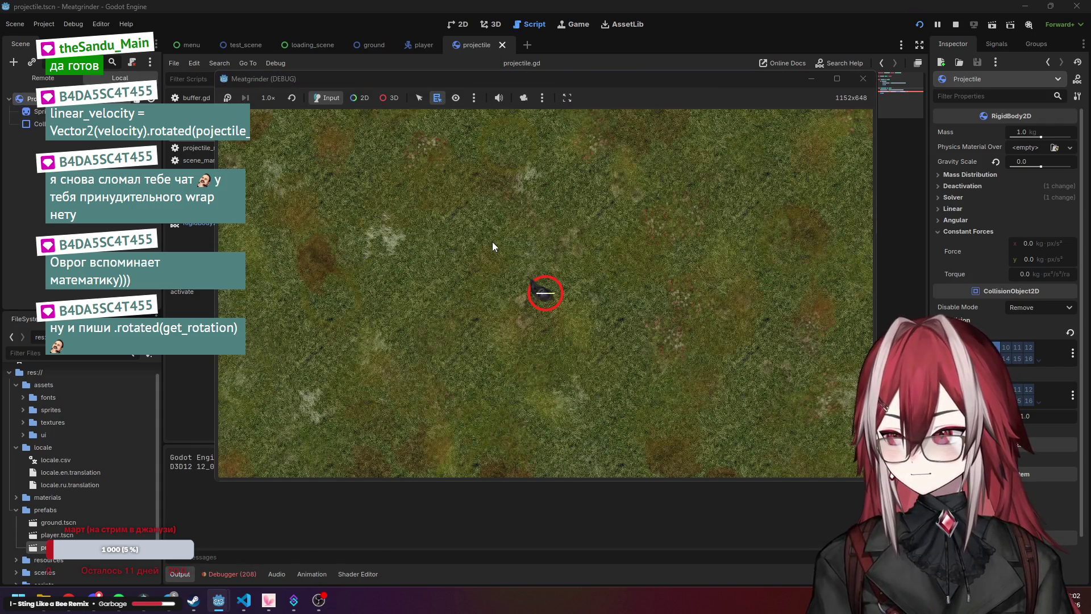
click(493, 241)
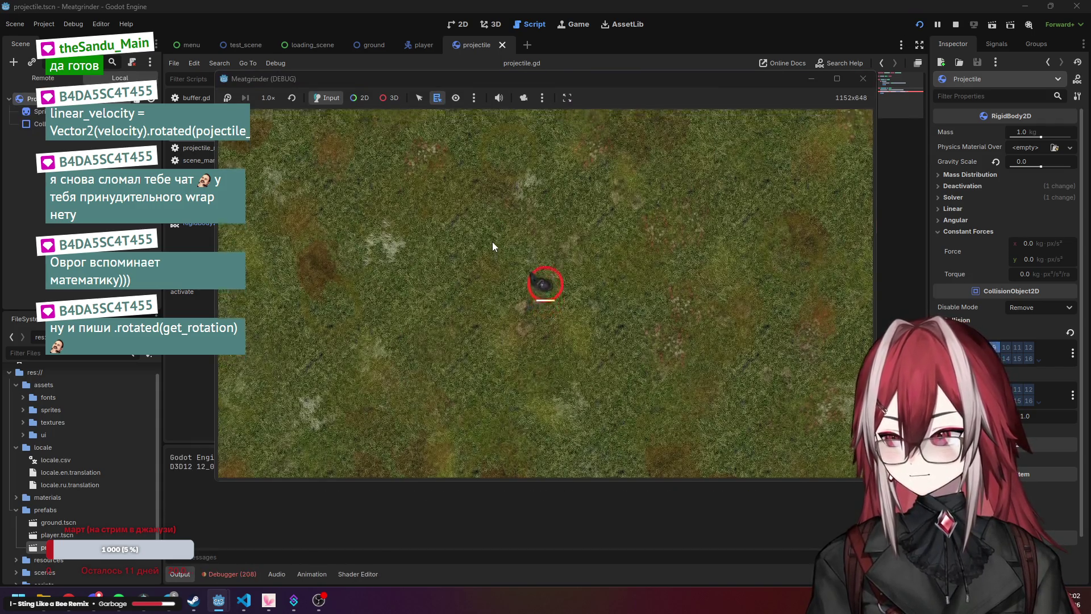
click(557, 244)
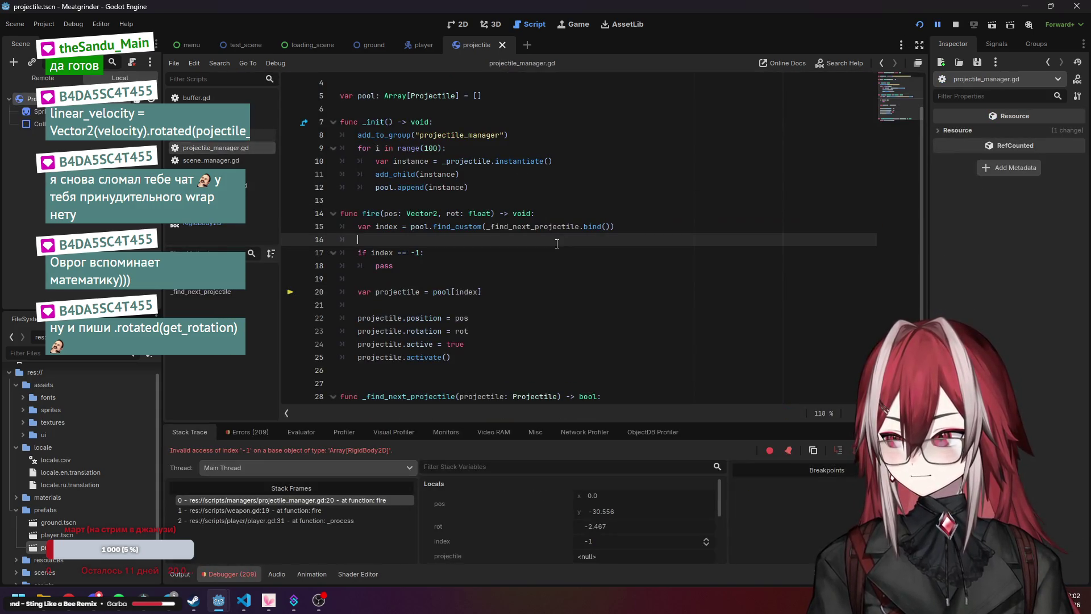
click(955, 24)
- Look over the fire function in projectile_manager.gd, then return to projectile.gd
click(632, 231)
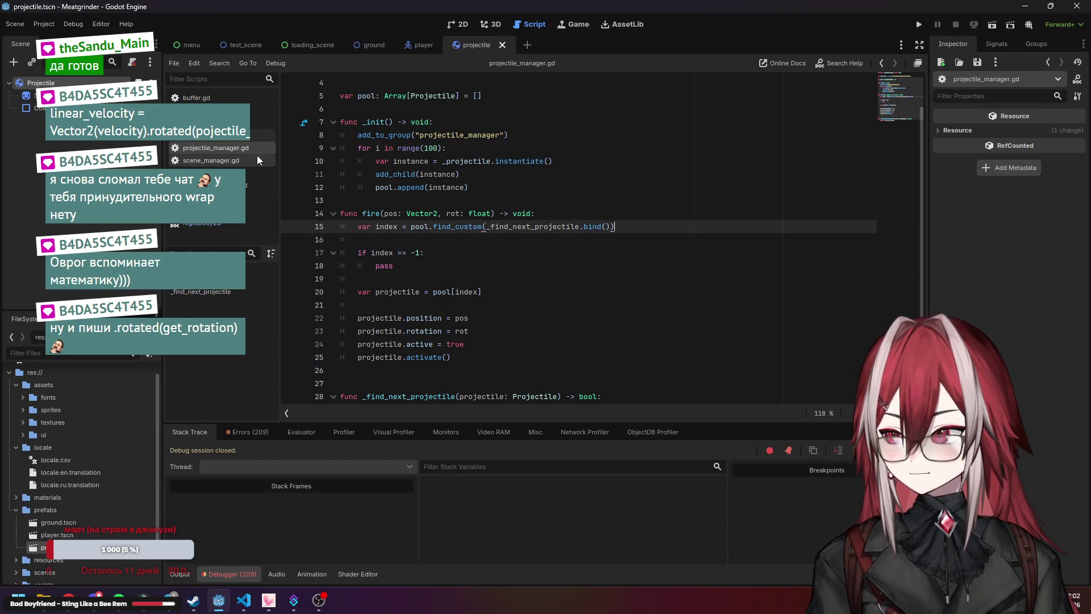
click(534, 213)
scroll(534, 199, down, 1)
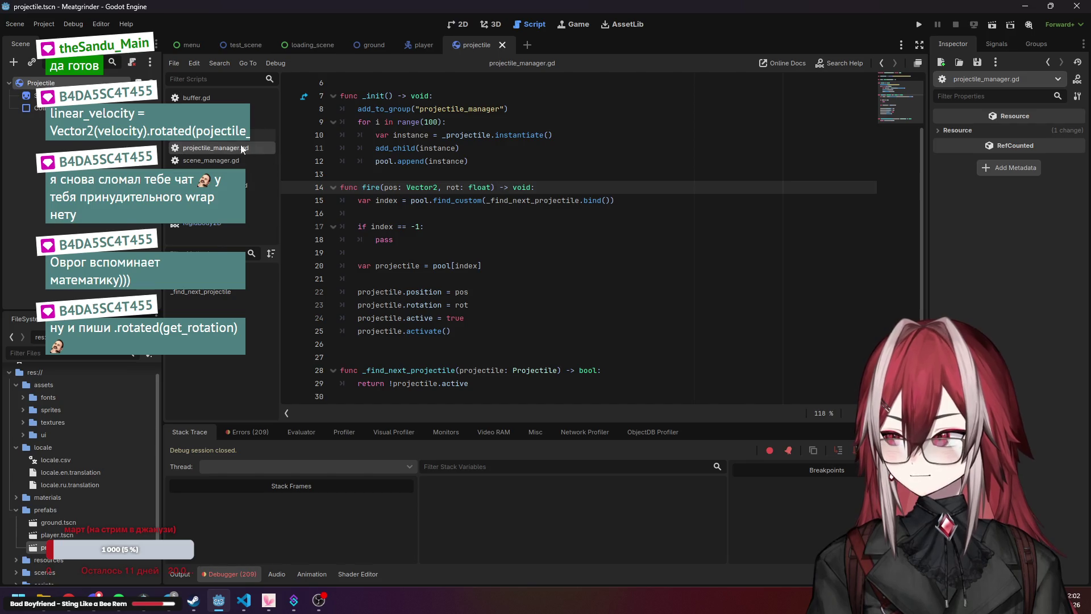
click(256, 135)
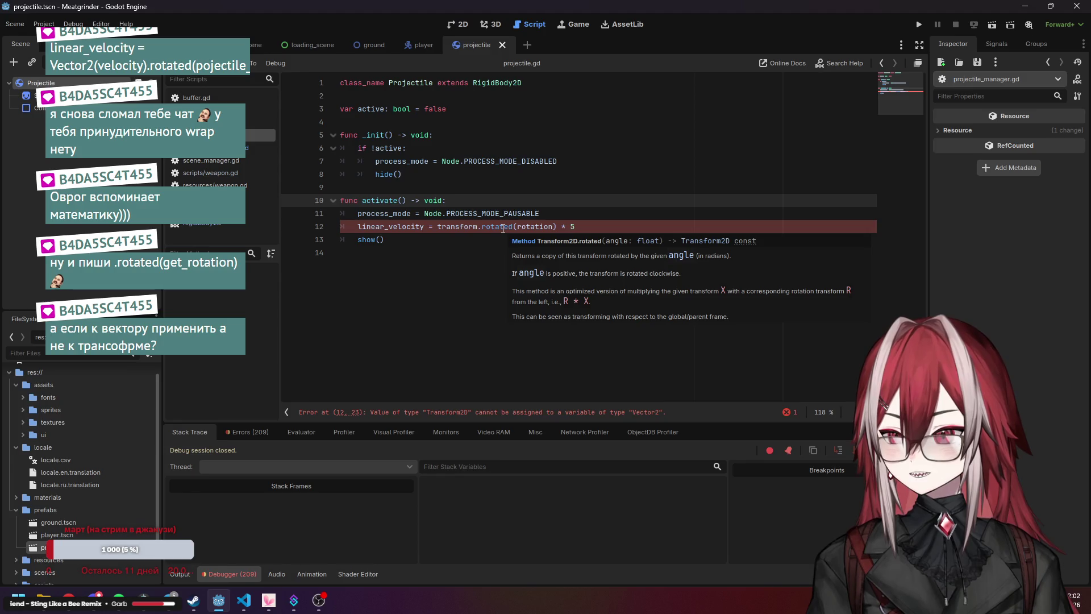
- Try appending .get_rotation() after rotated(rotation) on line 12, then remove it
click(502, 229)
key(Right)
text(.)
scroll(561, 248, down, 14)
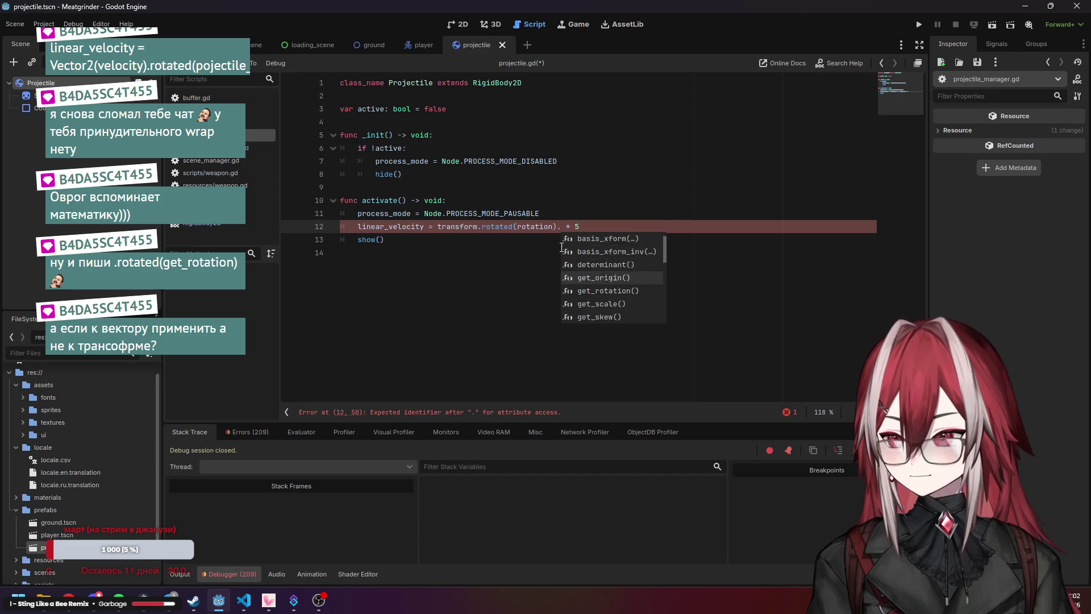
scroll(562, 247, down, 7)
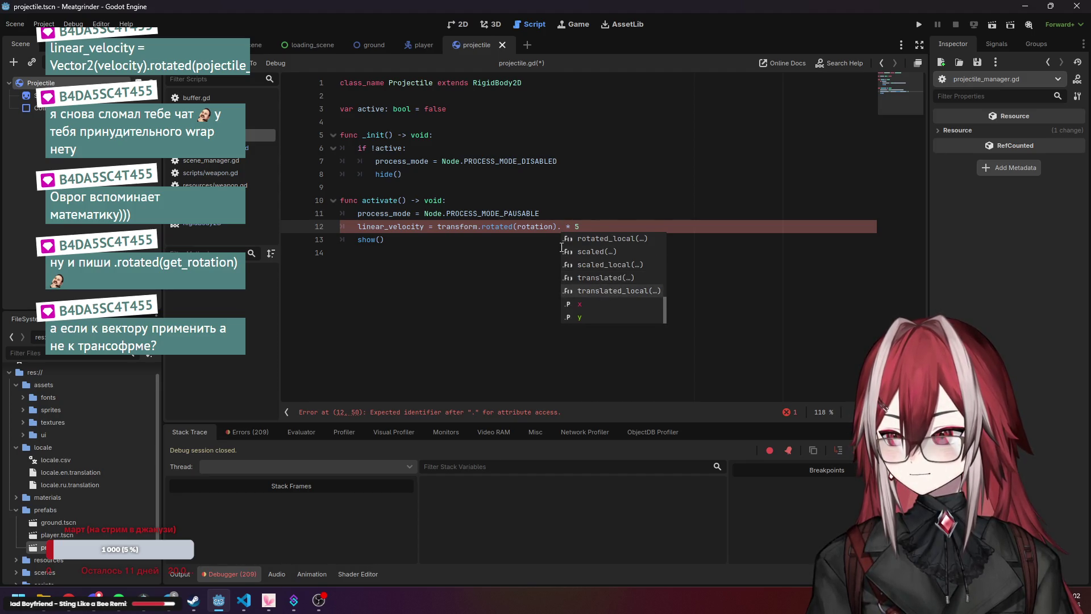
scroll(562, 247, down, 1)
scroll(561, 247, up, 2)
scroll(561, 247, up, 8)
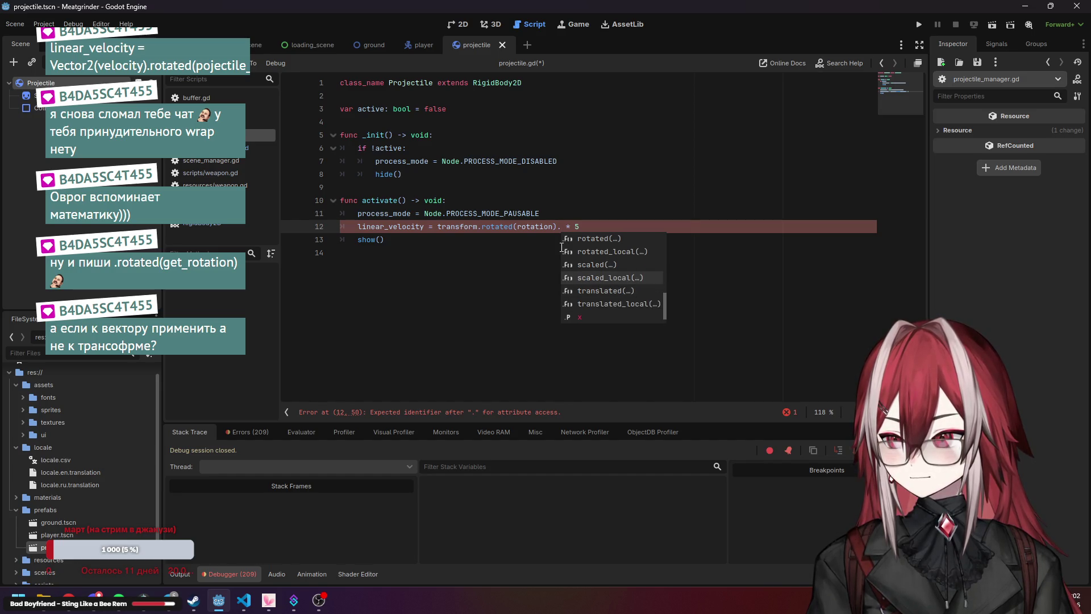
scroll(561, 248, up, 7)
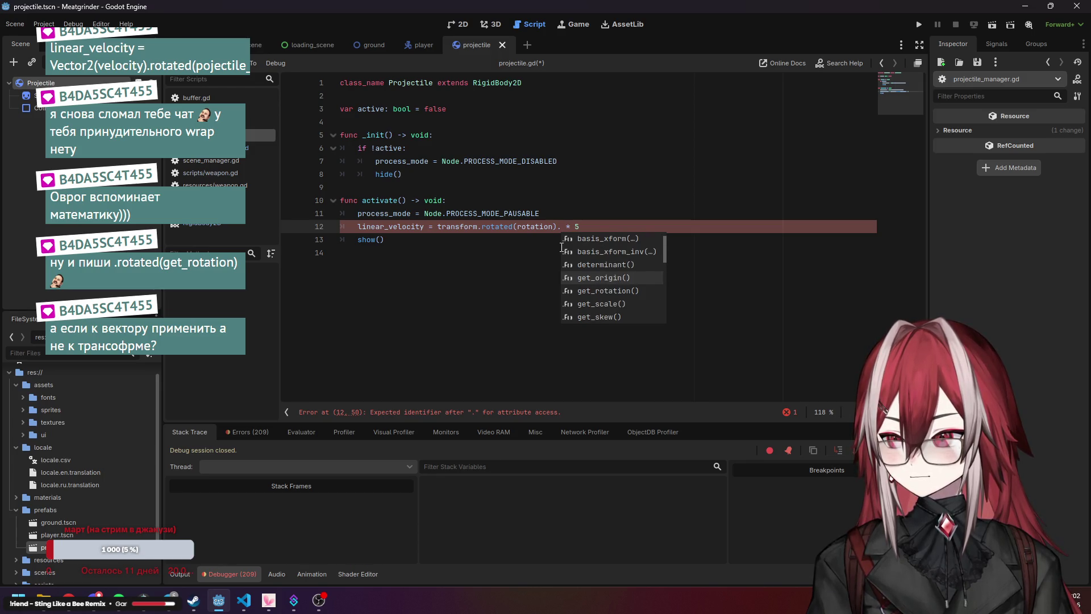
key(Down)
key(Return)
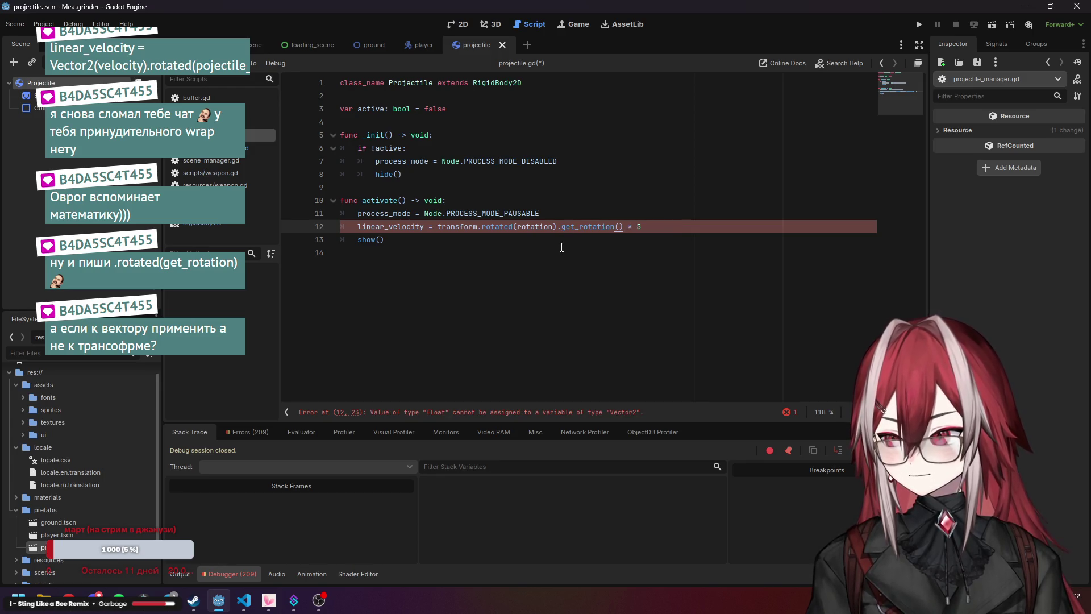
click(595, 209)
mouse_move(595, 226)
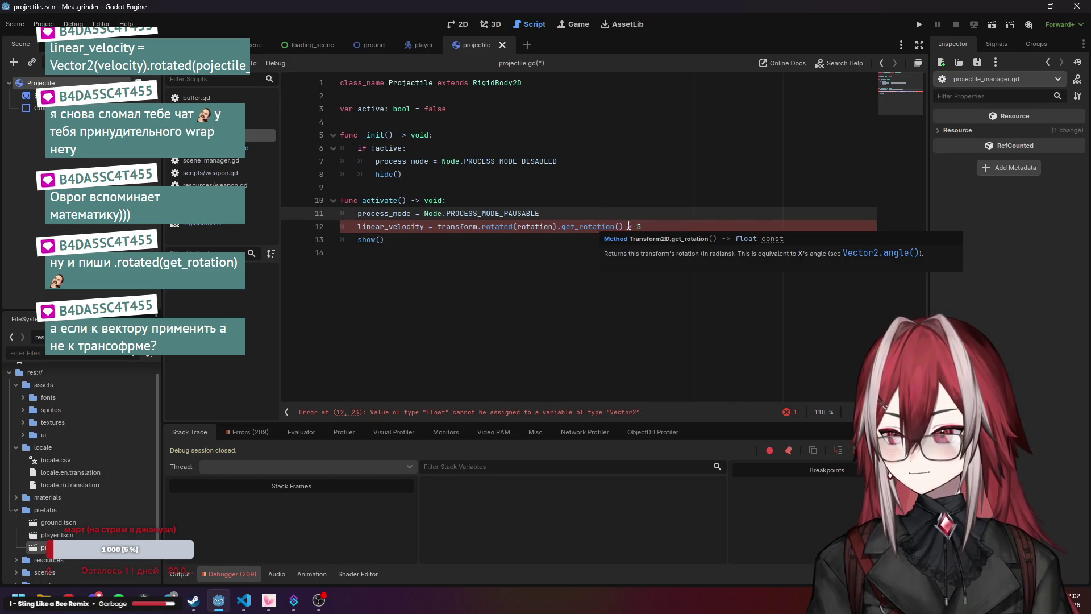
drag(625, 226, 562, 226)
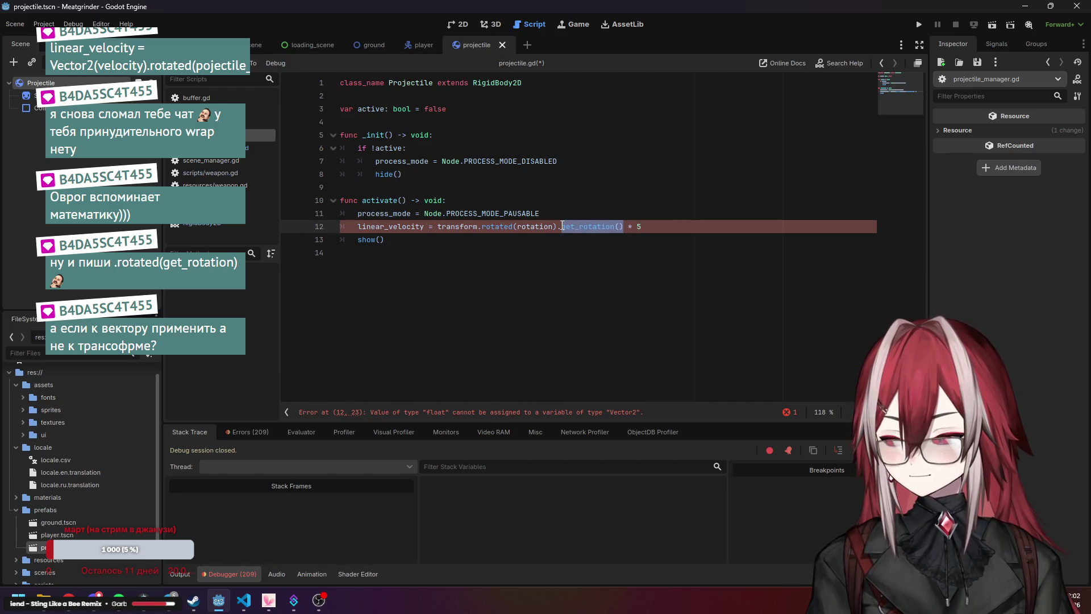
key(BackSpace)
- Experiment with an .x member access, then erase the old transform-based expression
text(.)
key(Up)
key(Up)
key(Up)
key(Down)
key(Down)
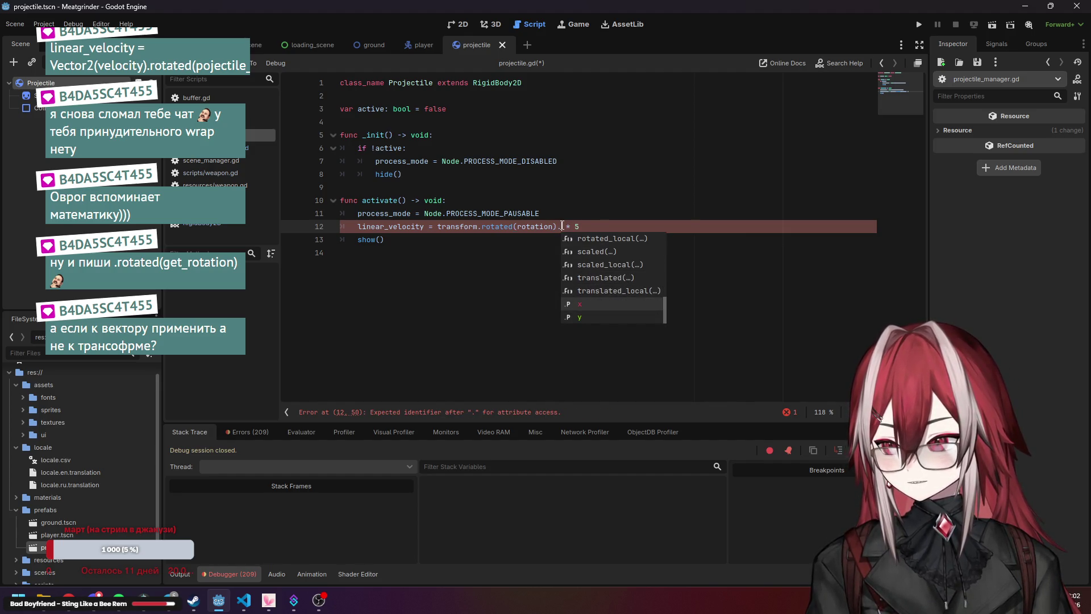
text(x)
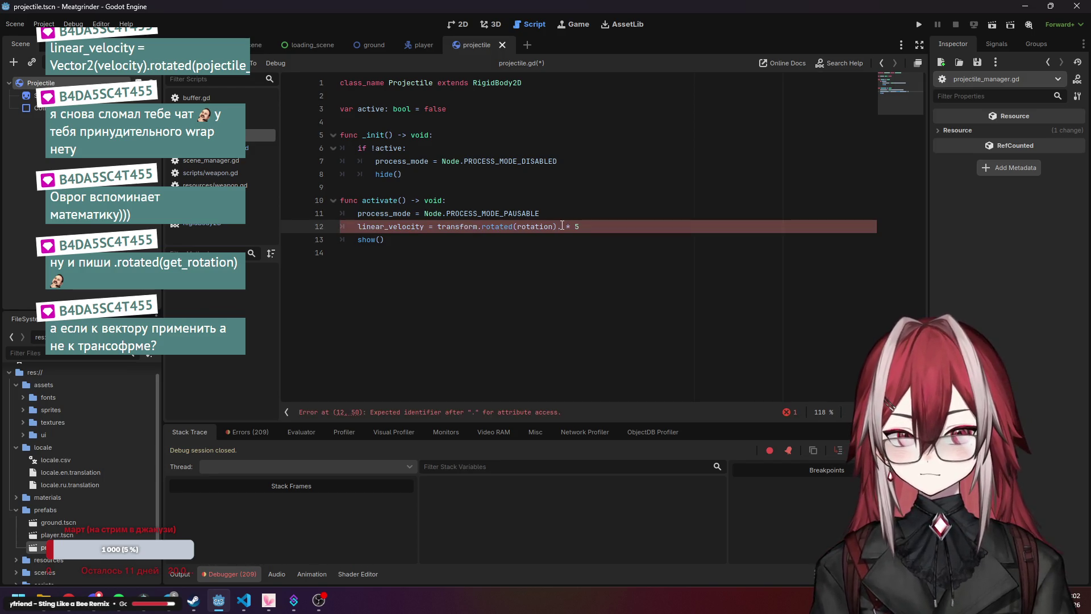
key(BackSpace)
key(BackSpace)
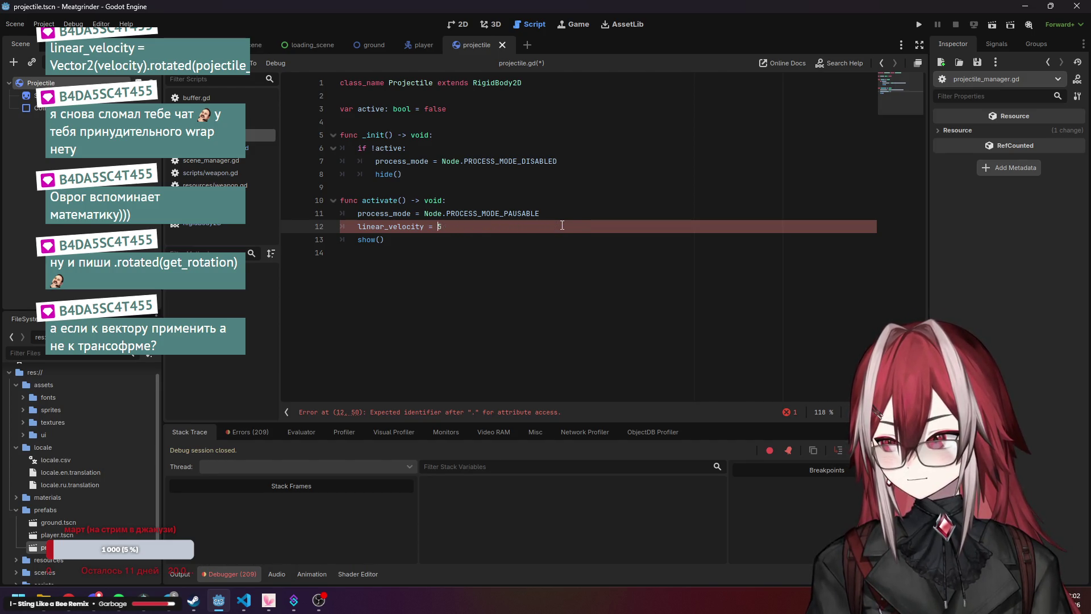
text(elocit)
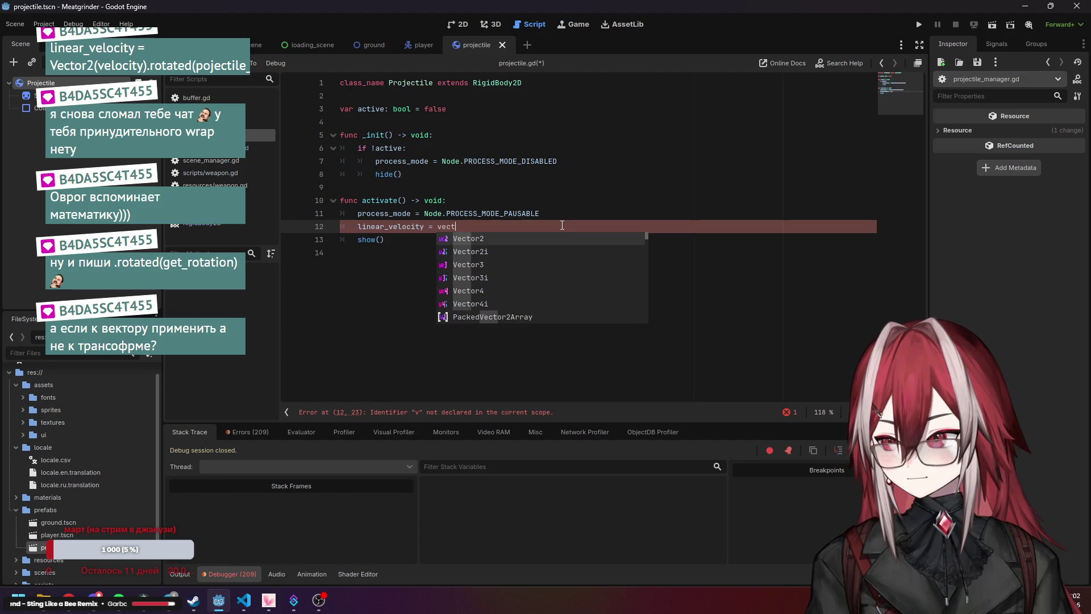
key(BackSpace)
key(BackSpace)
key(BackSpace)
key(BackSpace)
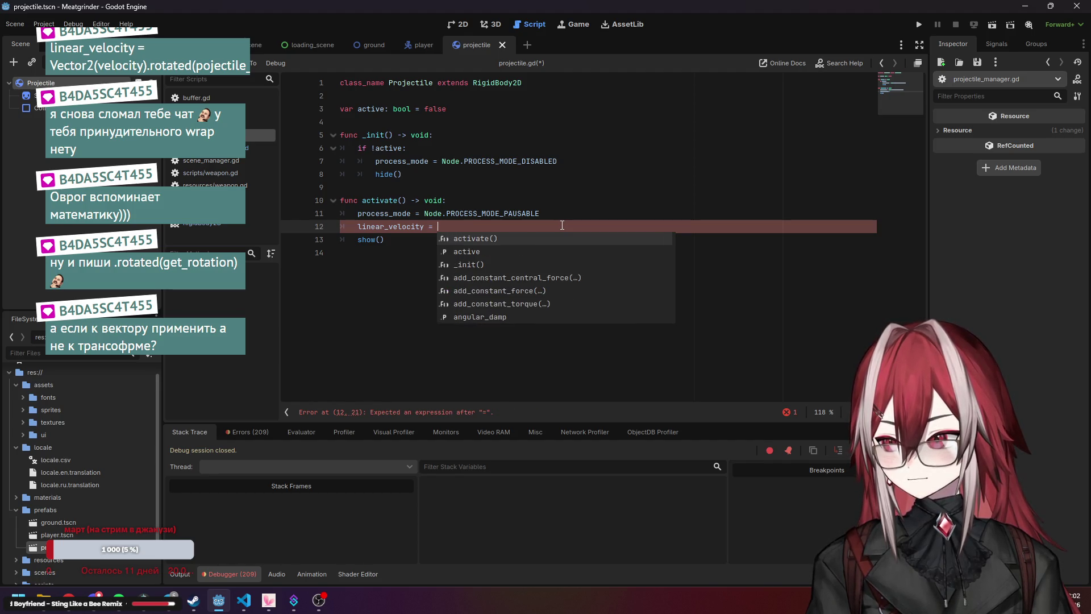
- Write Vector2(5,0).rotated(rotation) as the velocity and save projectile.gd
text(Vector2(5,)
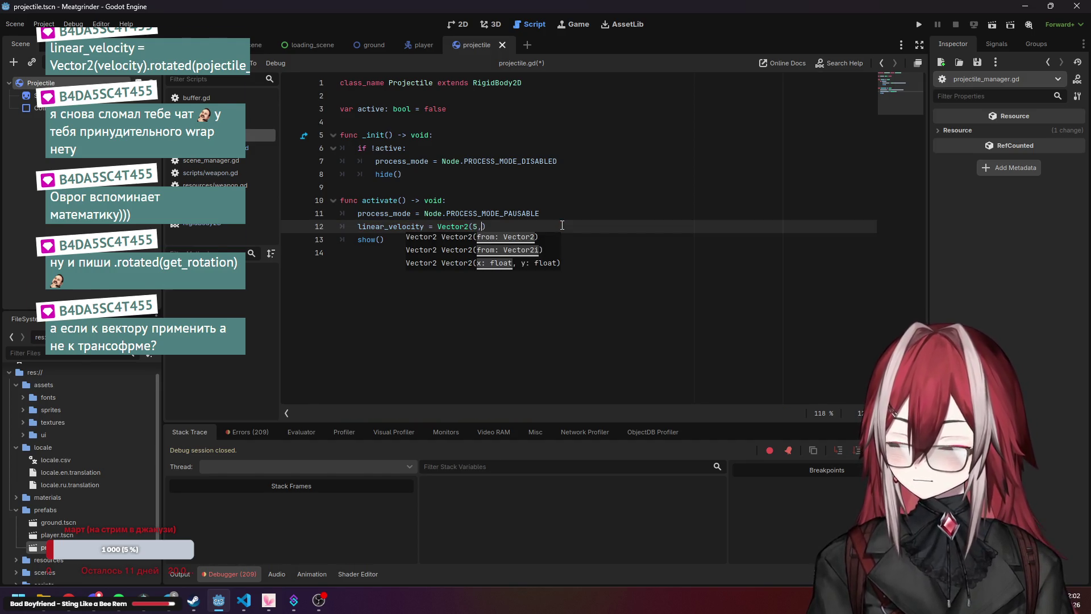
text(0).)
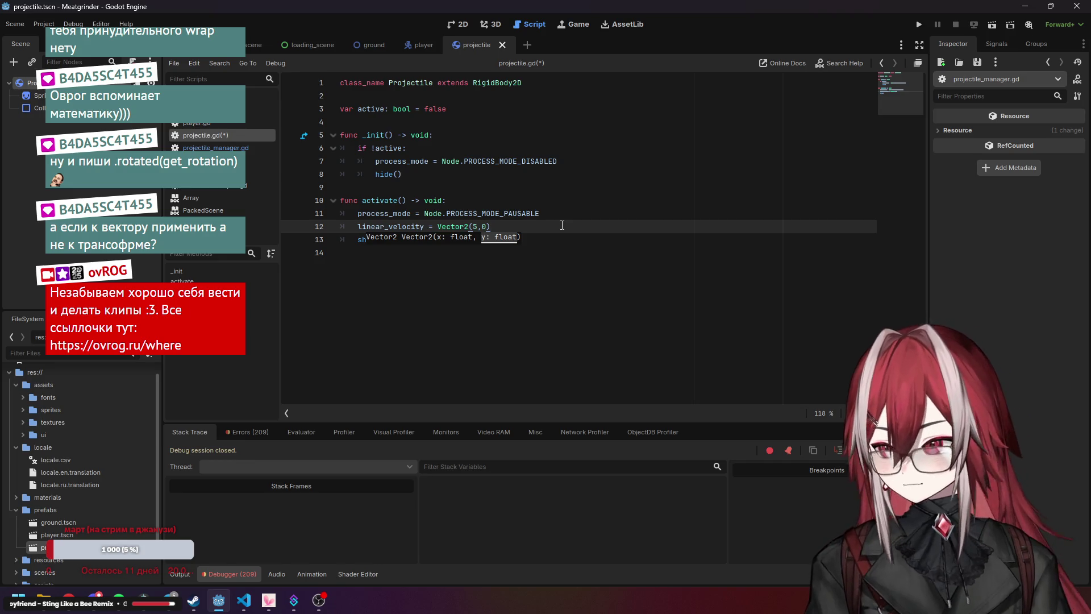
text(r)
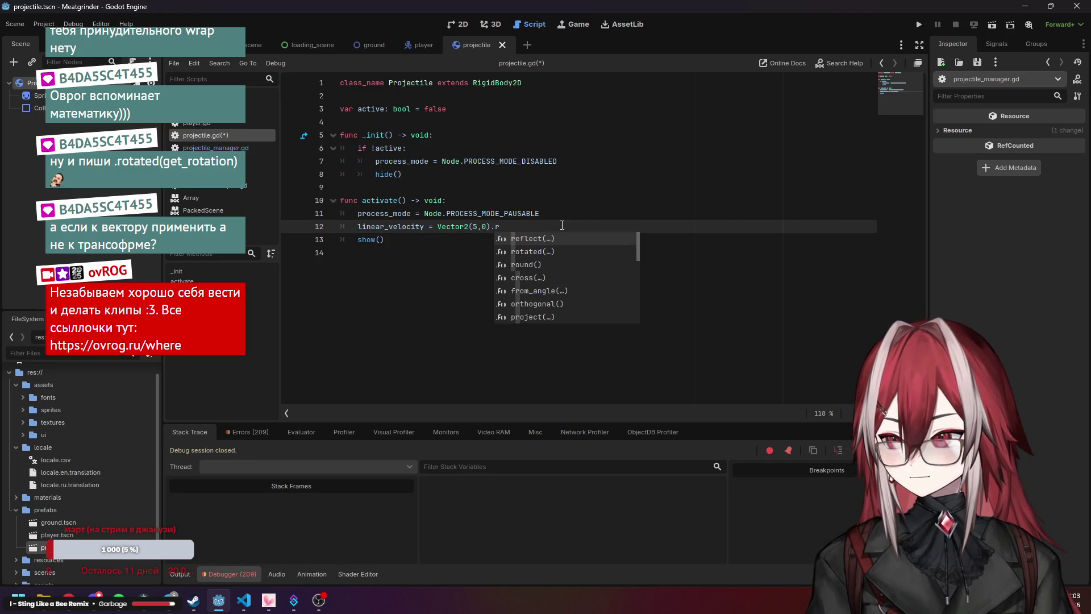
key(Down)
key(Return)
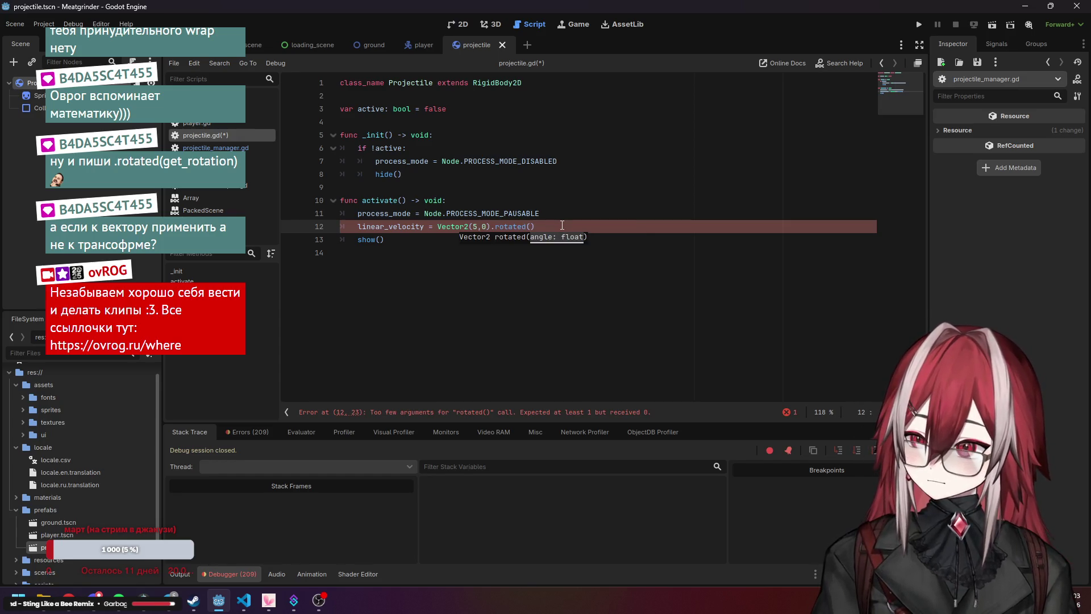
key(BackSpace)
text(r)
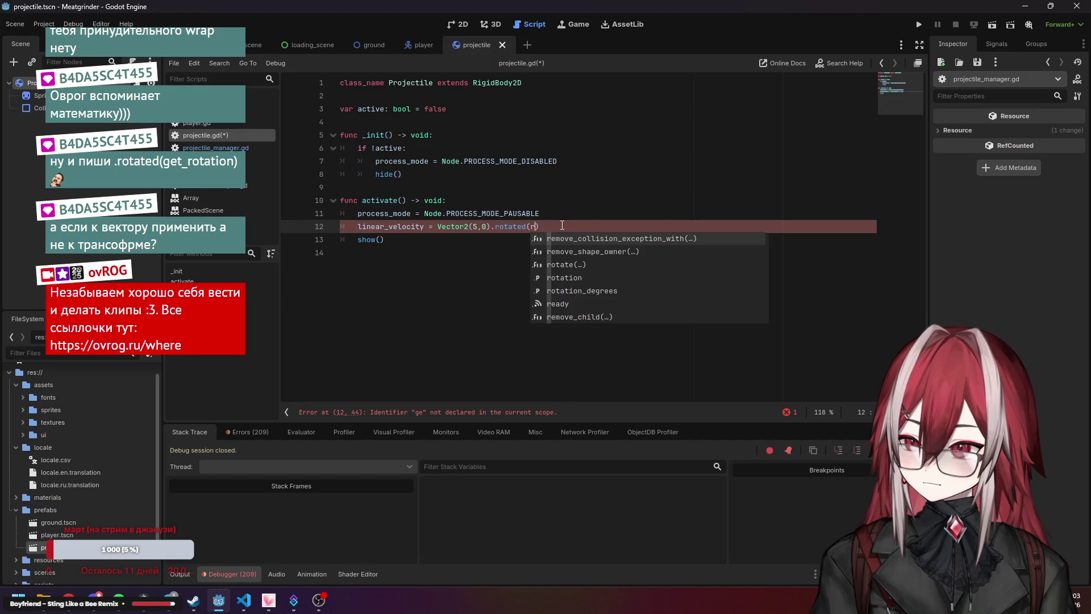
key(Down)
key(Down)
key(Return)
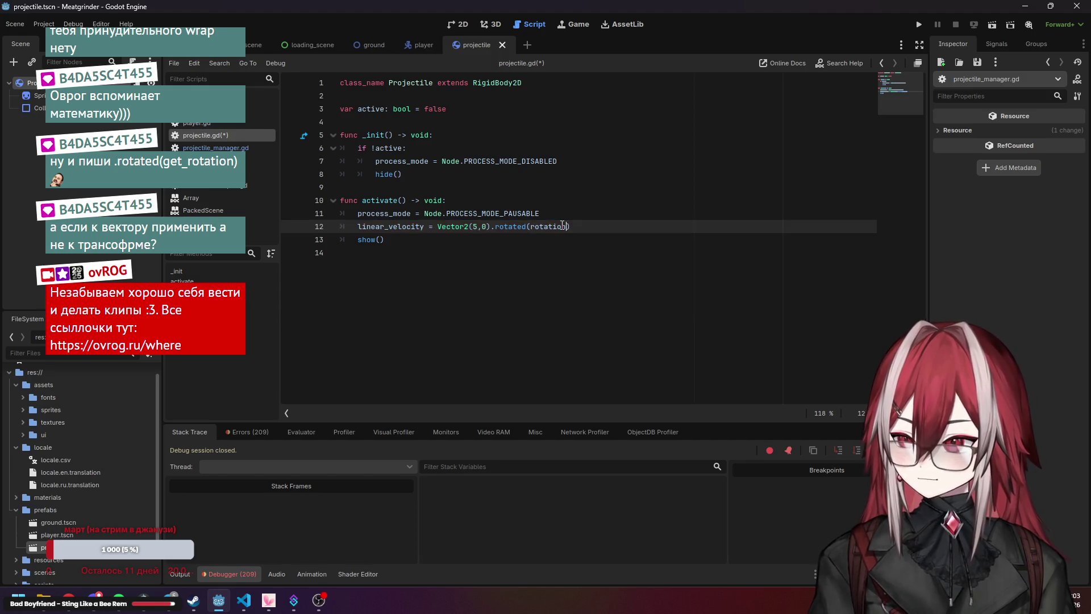
click(582, 199)
key(ctrl+s)
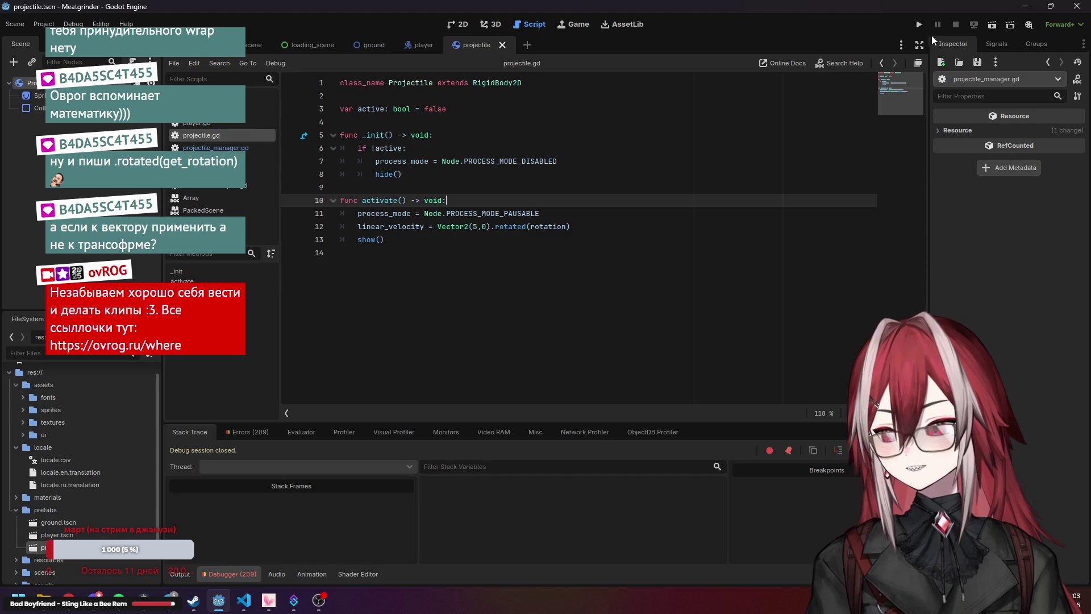
- Run the game, press Start, move the player with A/S/D while projectiles fire, then stop it
click(918, 25)
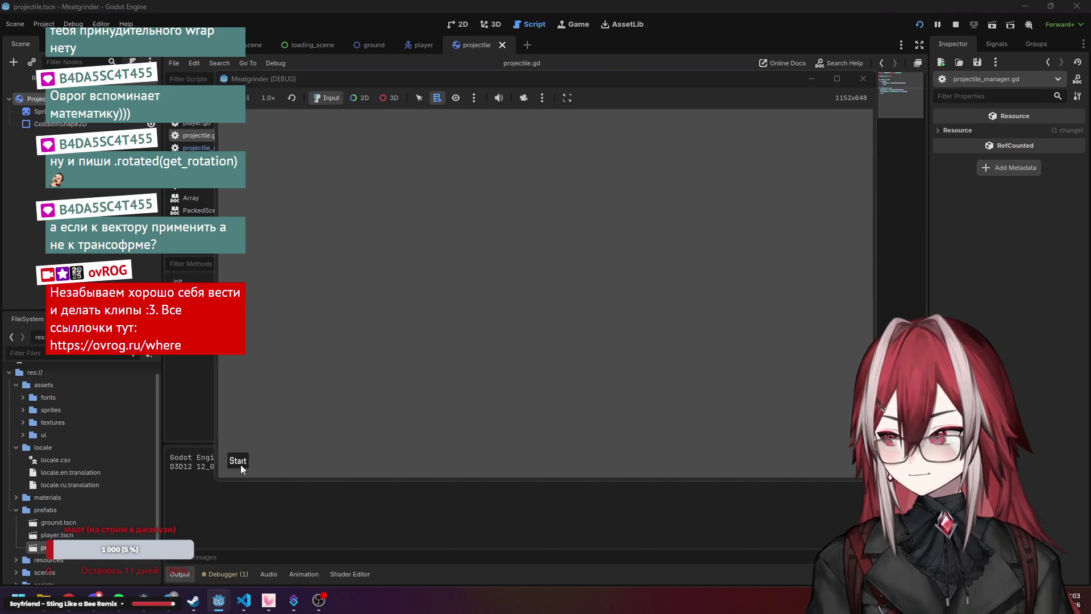
click(241, 465)
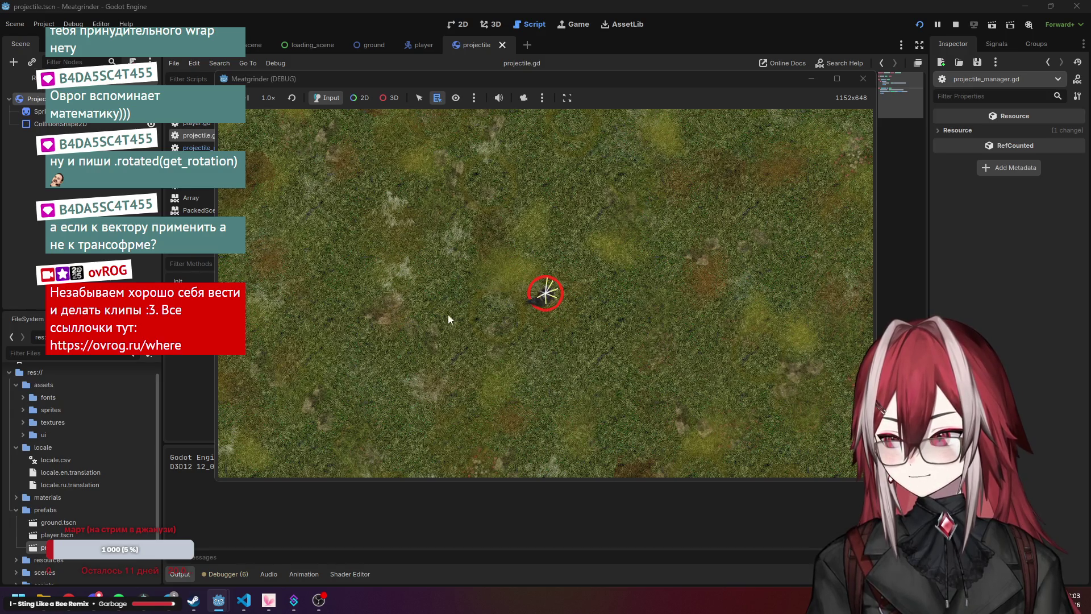
key(a)
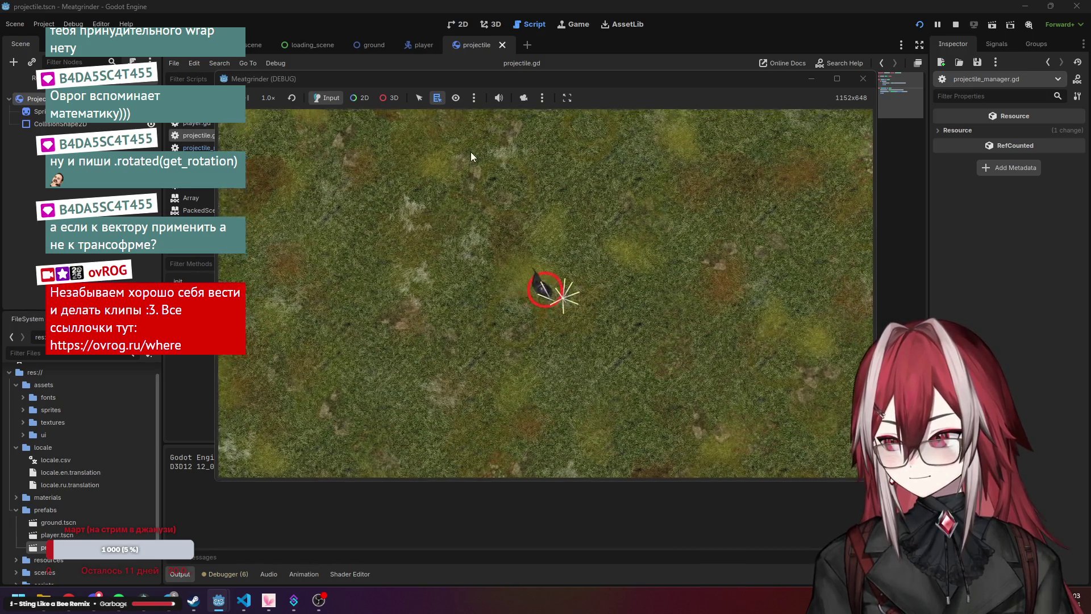
key(s)
key(d)
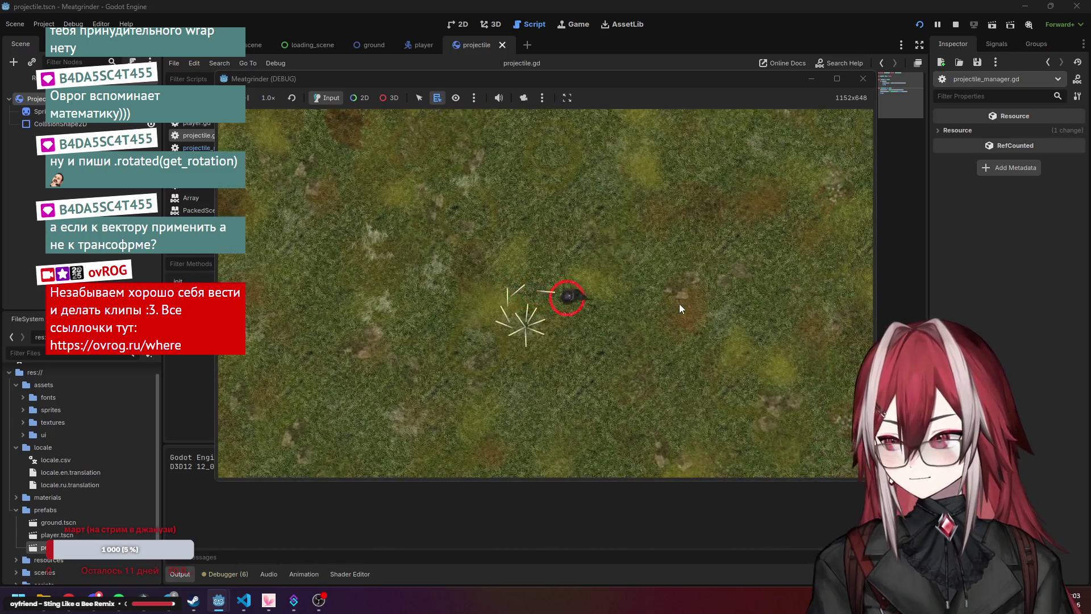
key(a)
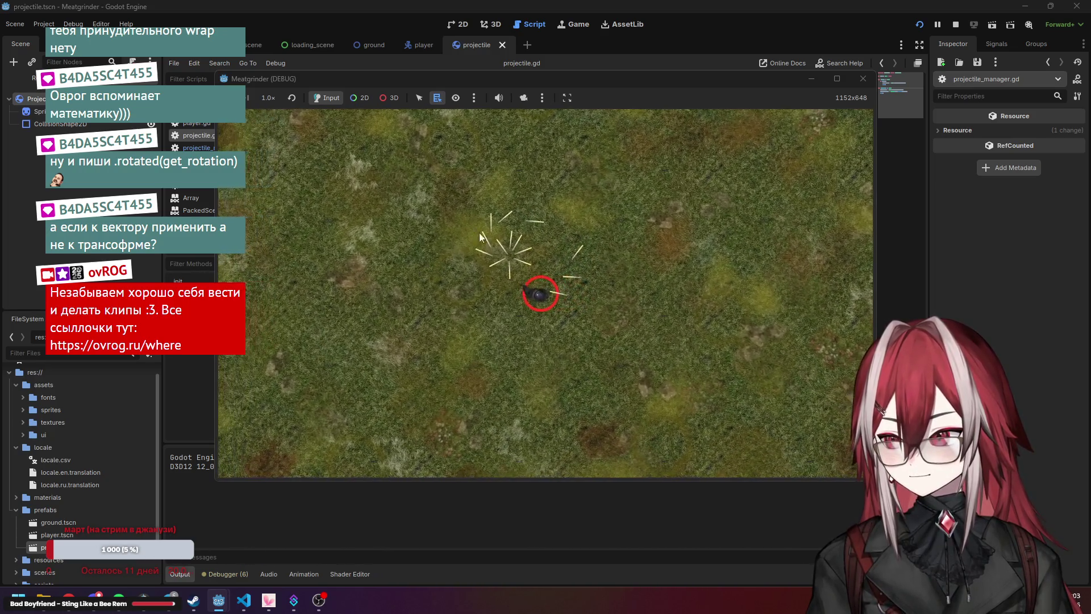
click(863, 79)
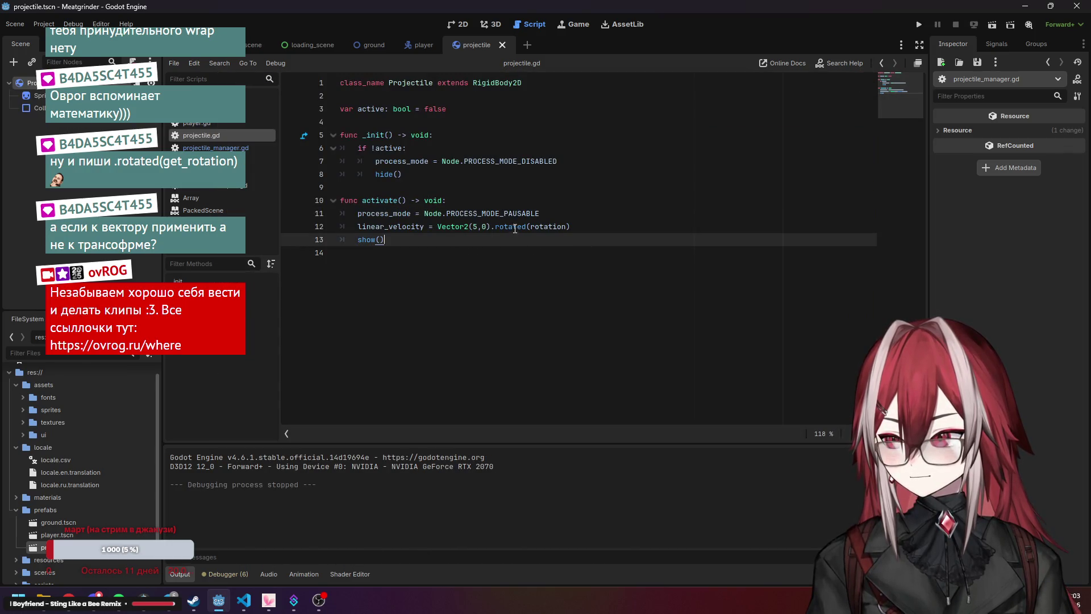
- Append .normalized() to the end of the velocity line
mouse_move(515, 226)
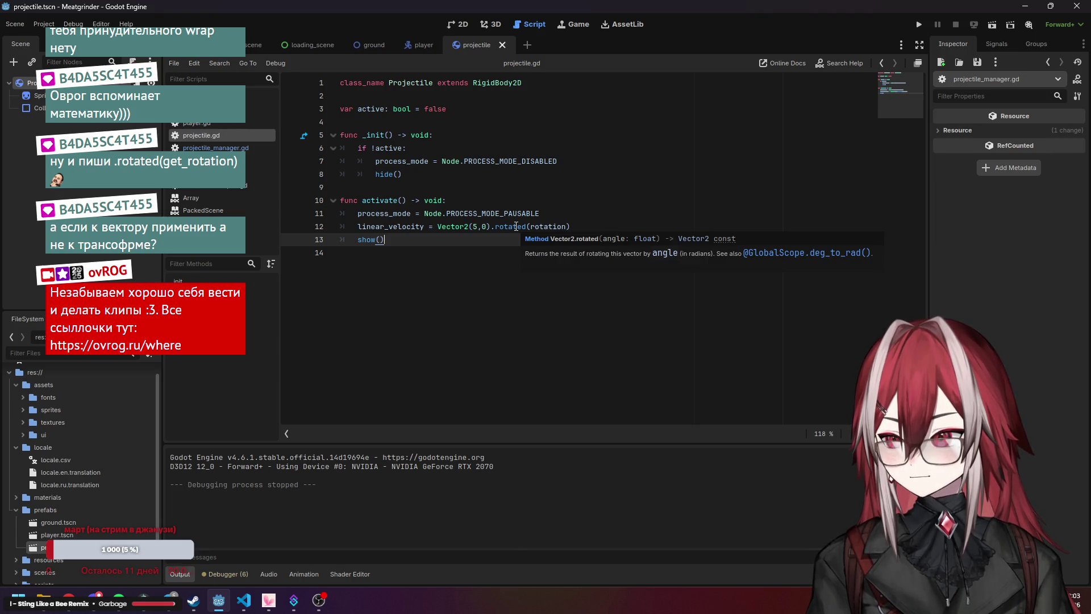
click(588, 222)
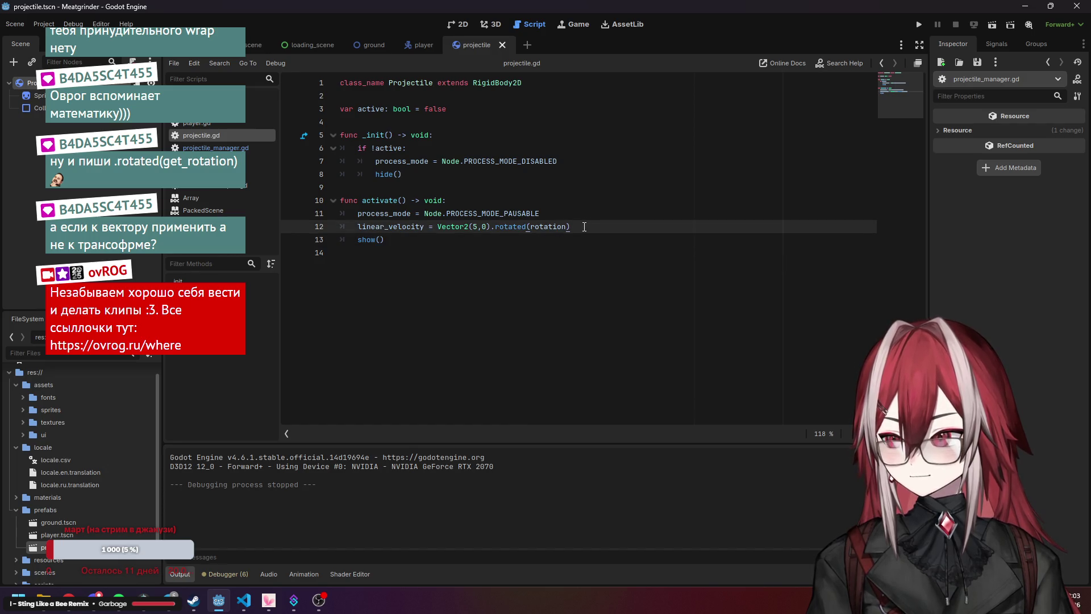
text(.)
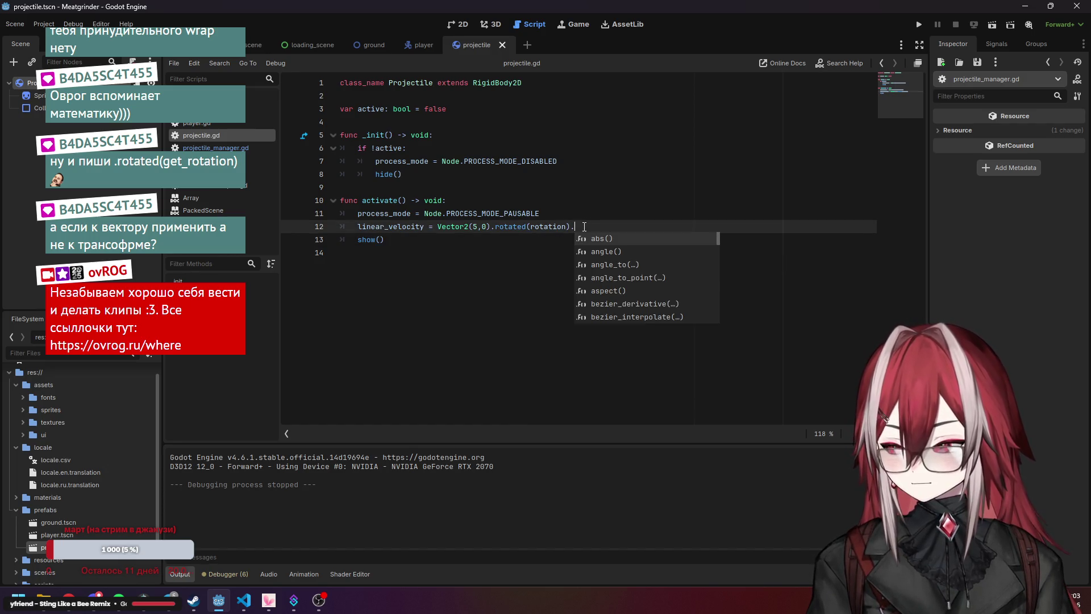
text(norm)
key(Return)
- Replace Vector2(5,0) with the Vector2.RIGHT constant via autocomplete
drag(486, 230, 473, 232)
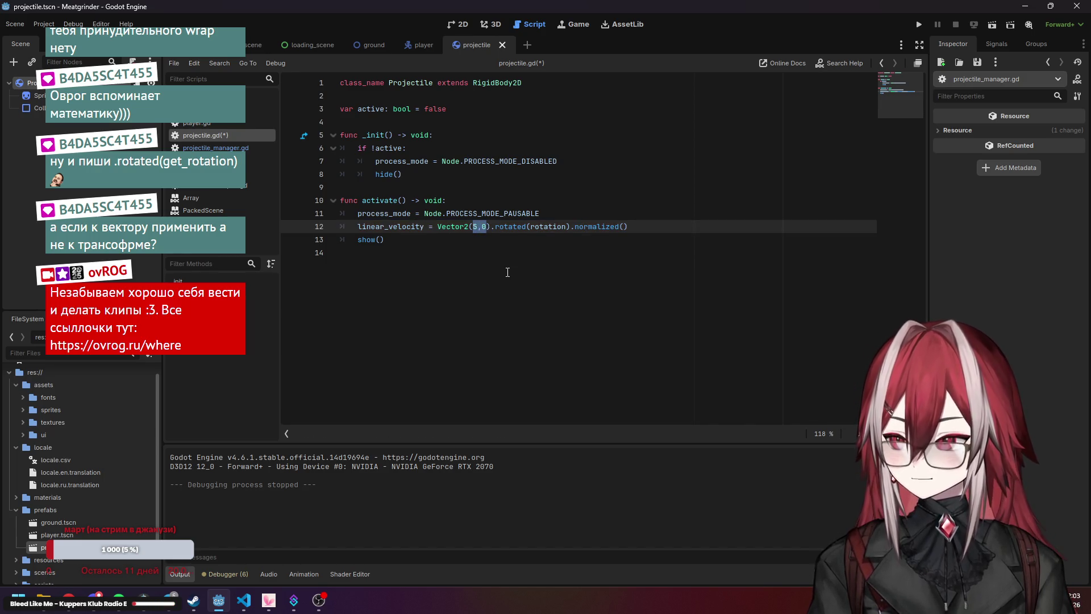
key(BackSpace)
key(BackSpace)
key(Delete)
text(.)
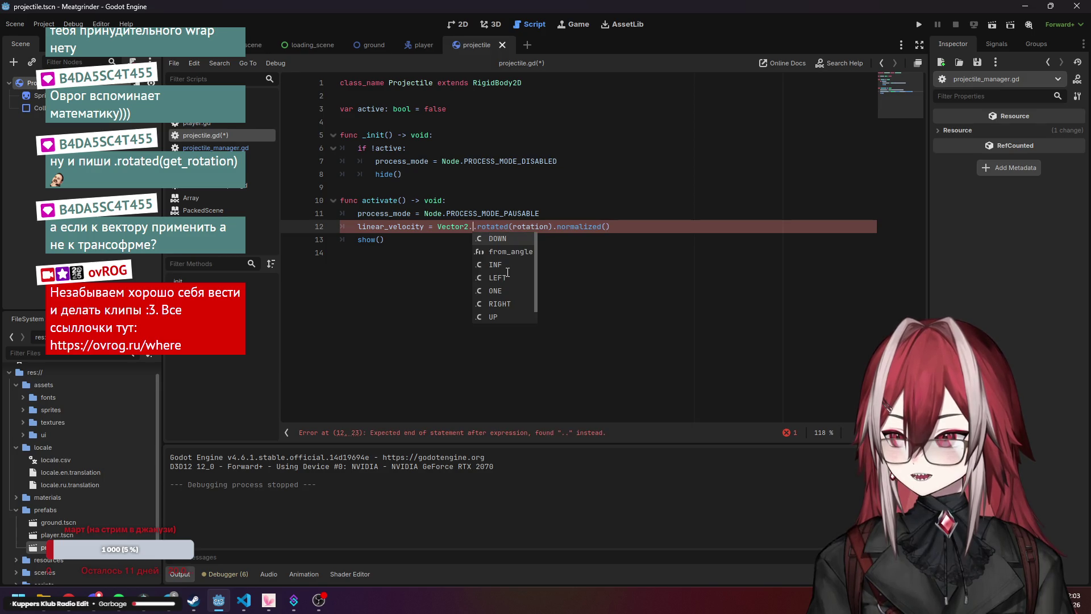
key(Down)
key(Down)
key(Down)
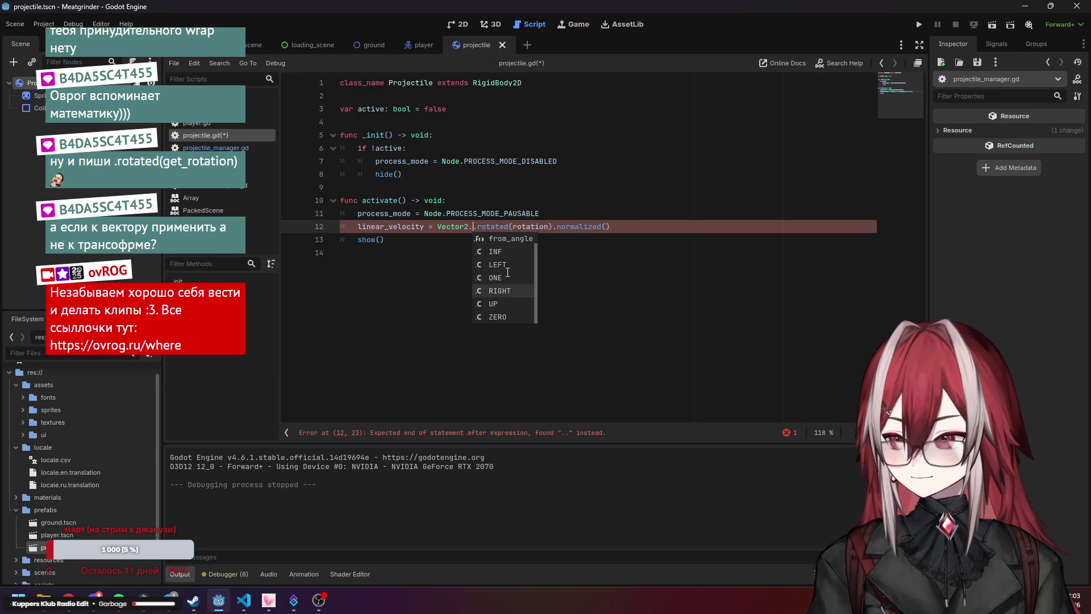
key(Return)
- Multiply the expression by 5, save the script, and launch the game
click(569, 227)
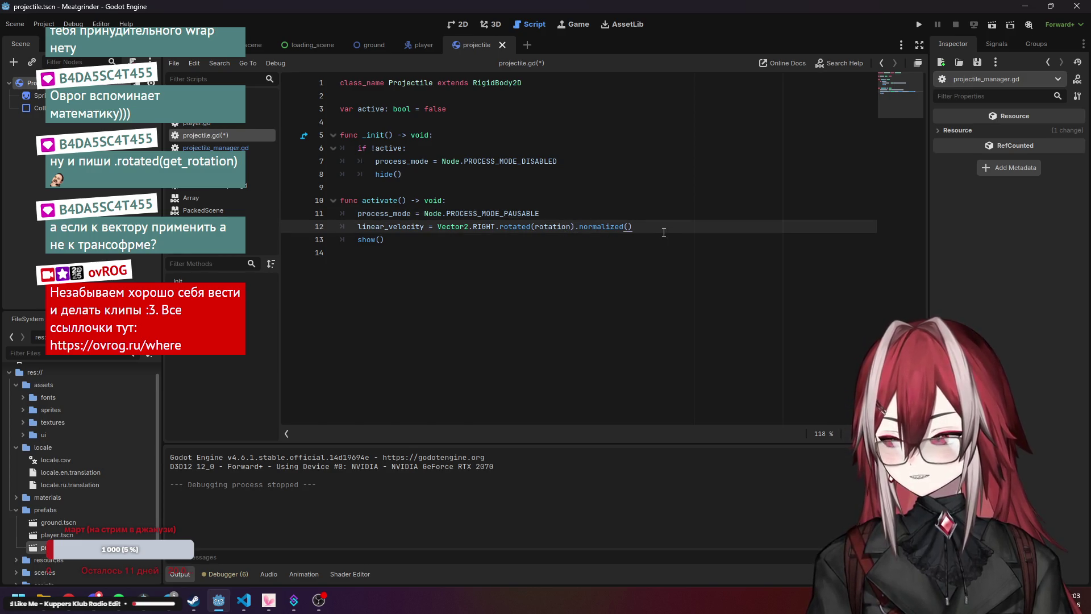
text(5)
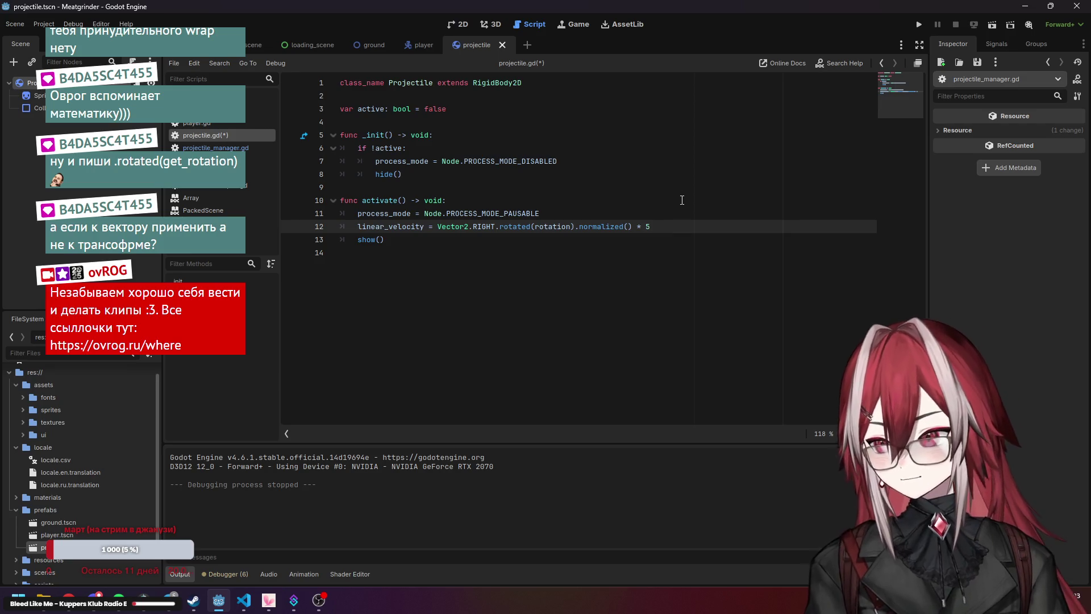
key(Up)
key(Up)
key(ctrl+s)
click(913, 24)
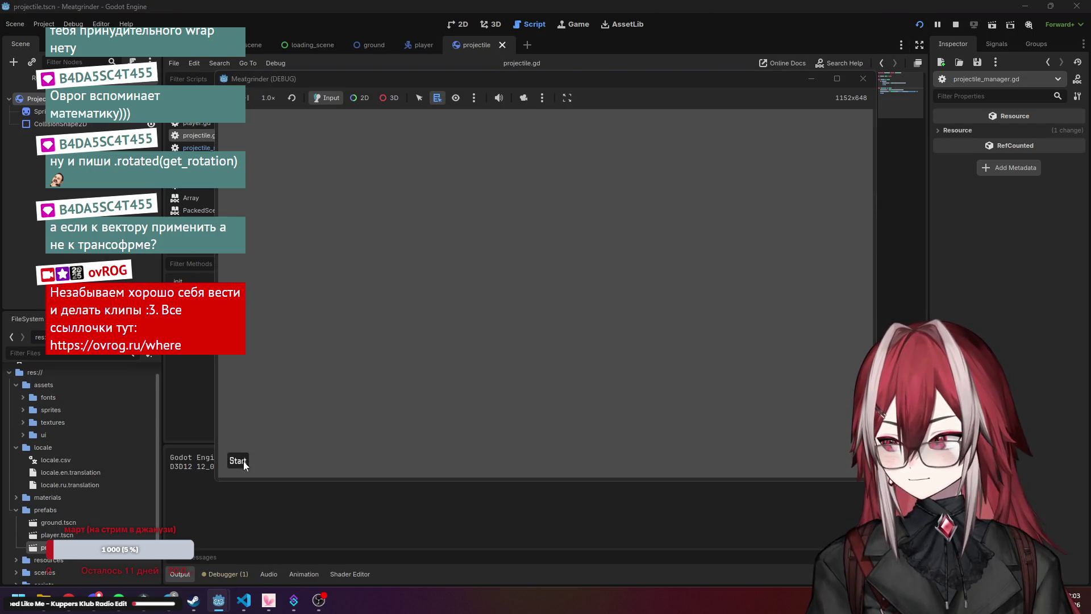
- Start and stop a test run, then restore (5,0) after Vector2 on line 12
click(239, 460)
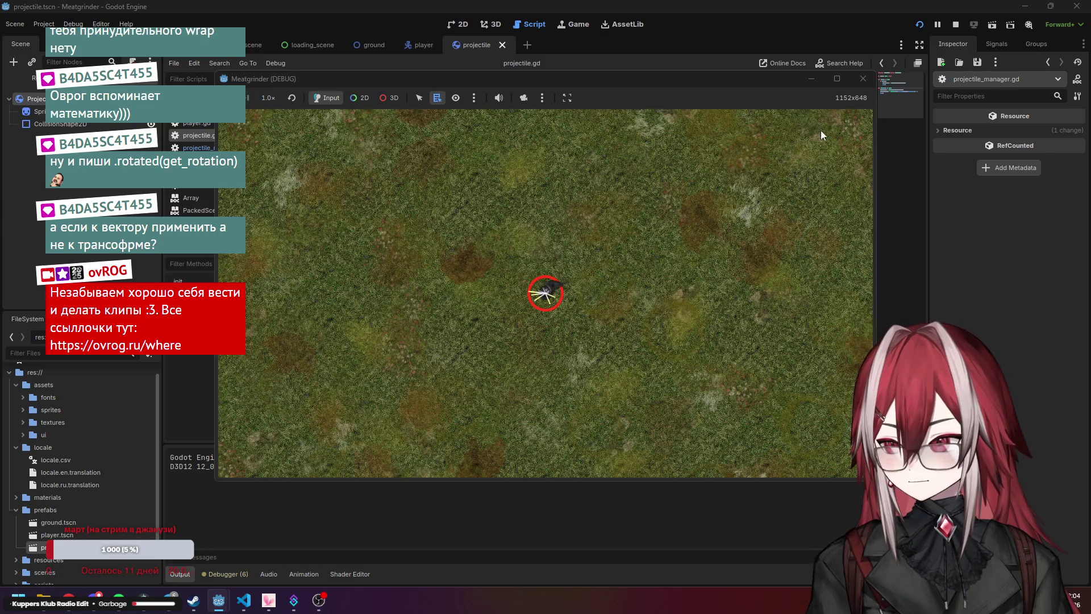
click(863, 78)
text((5,0).rotated(rotation).normalized()
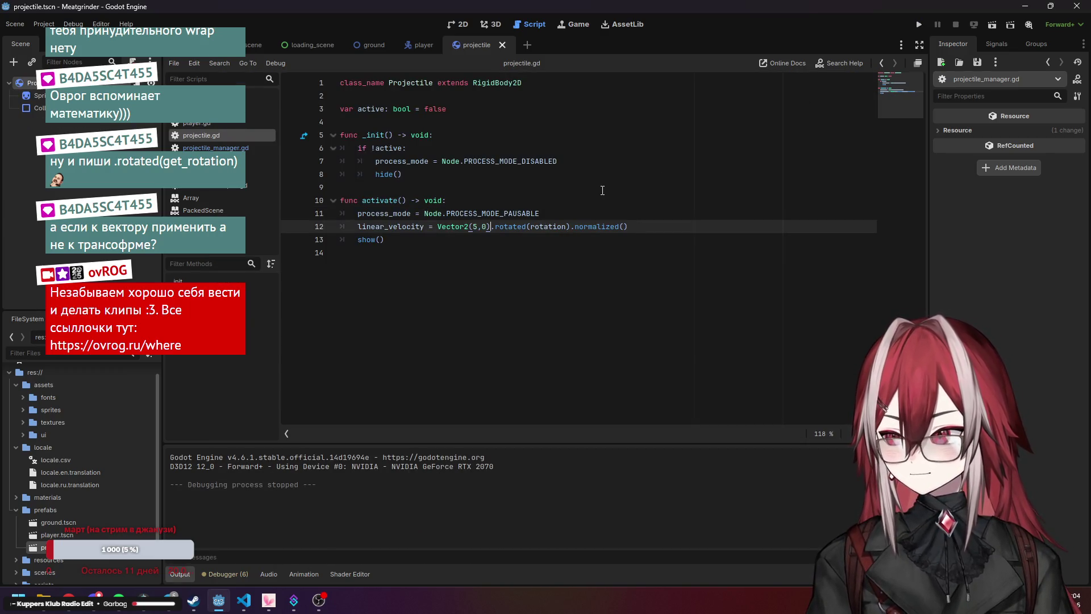
click(602, 174)
click(603, 226)
click(653, 213)
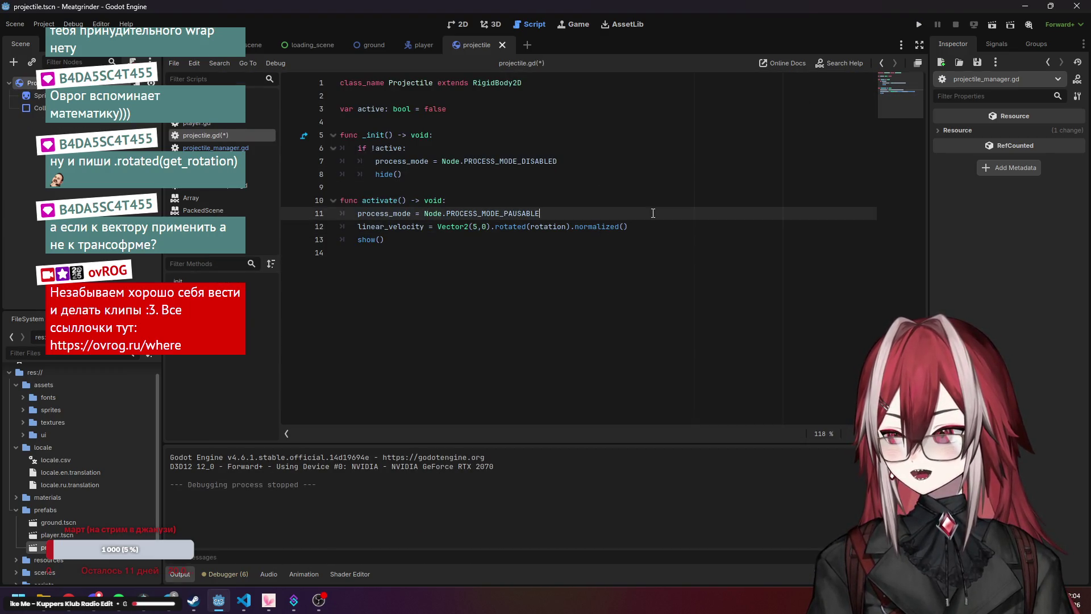
- Delete and undo linear_velocity on line 12, then save the script
double_click(426, 229)
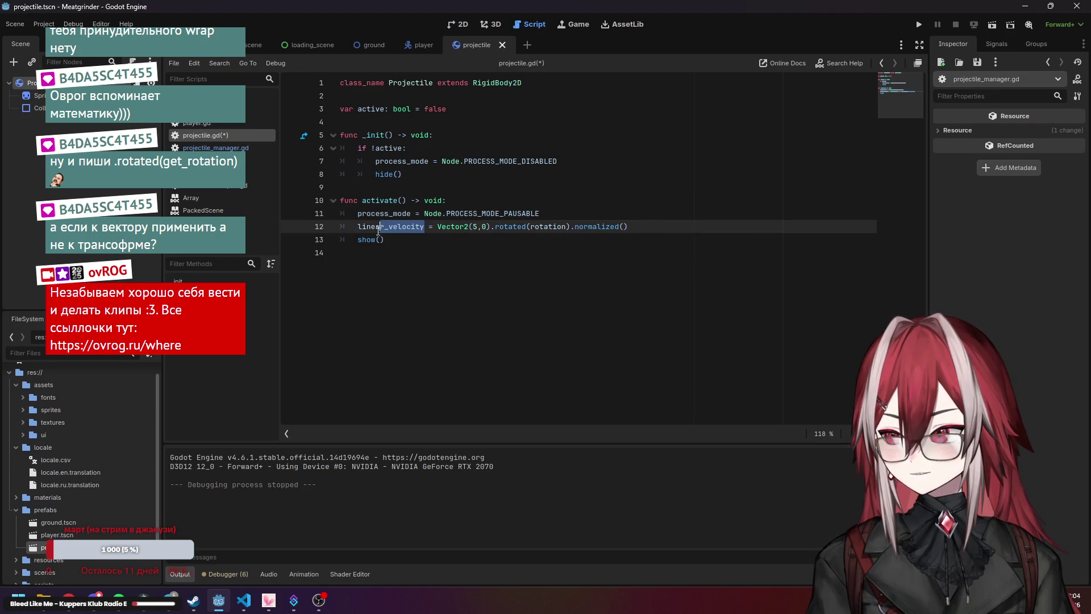
key(BackSpace)
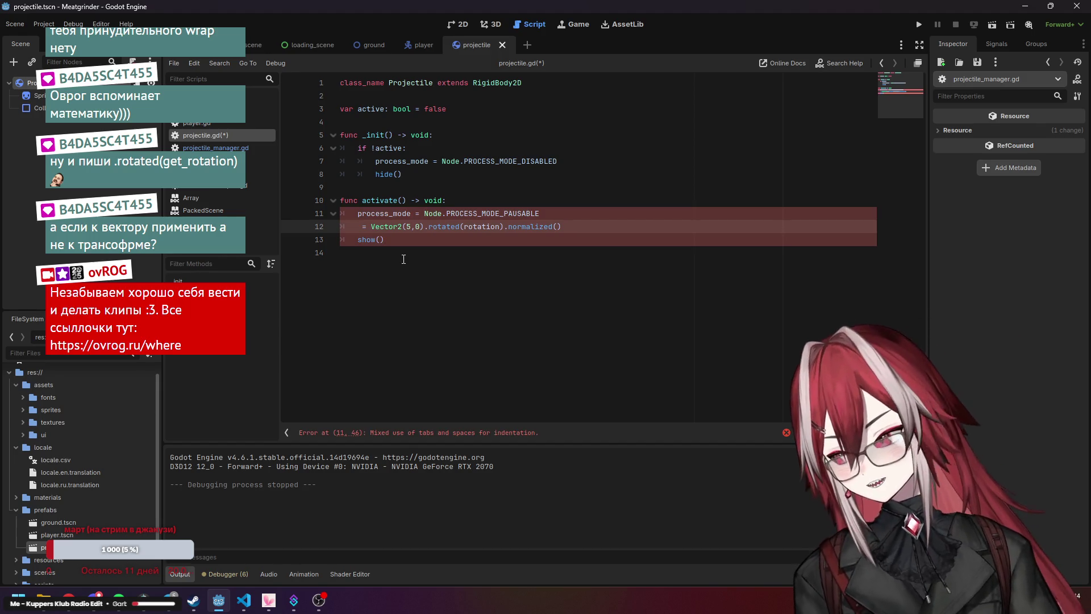
key(ctrl+z)
key(ctrl+s)
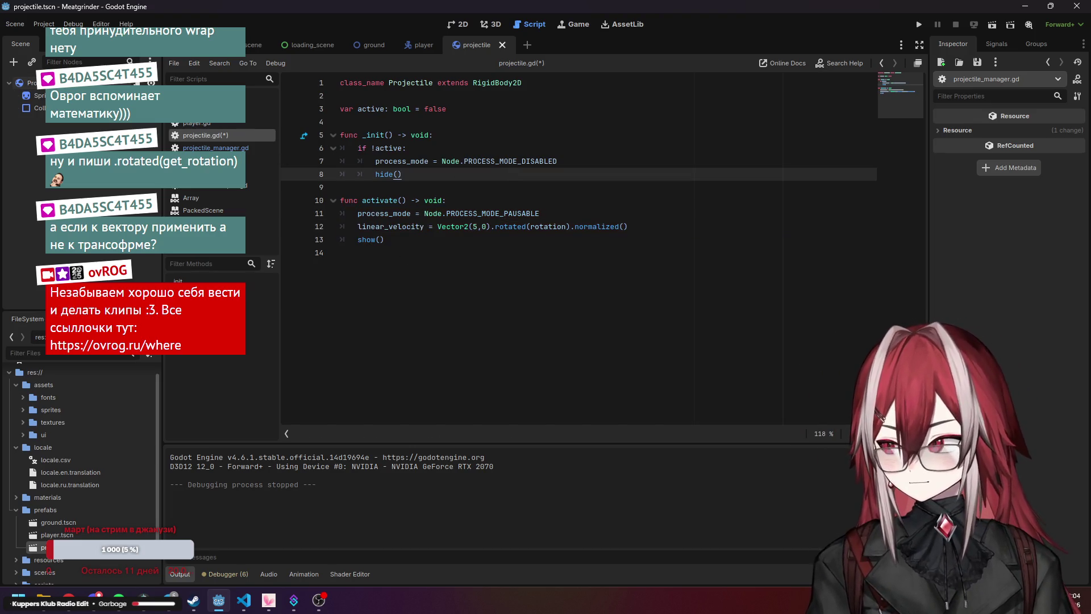
click(484, 196)
click(28, 83)
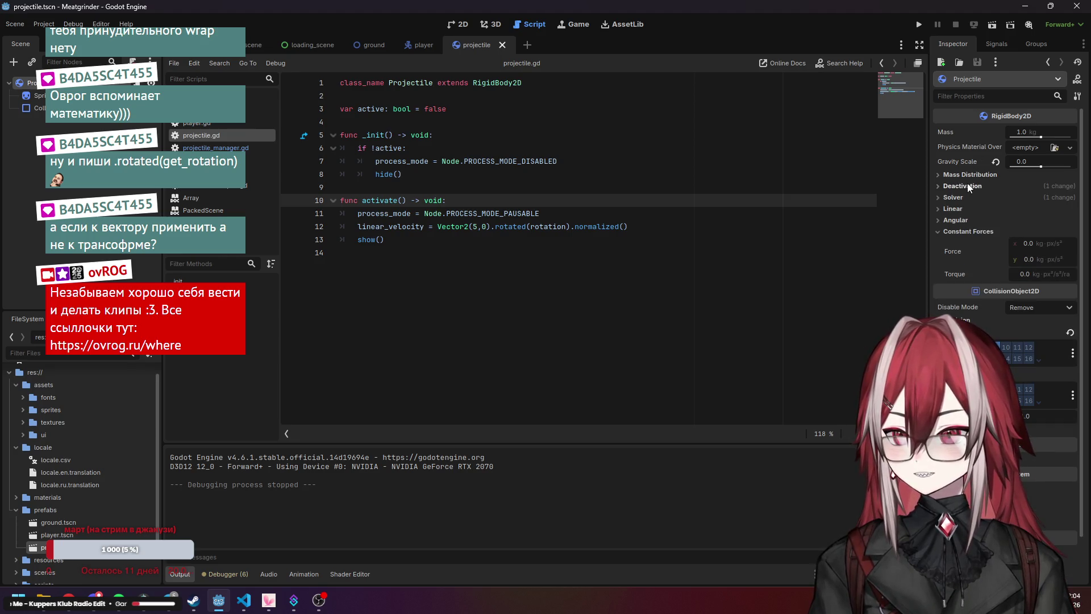
- Expand and collapse the Deactivation, Constant Forces, Linear and Angular property groups
click(983, 184)
click(983, 184)
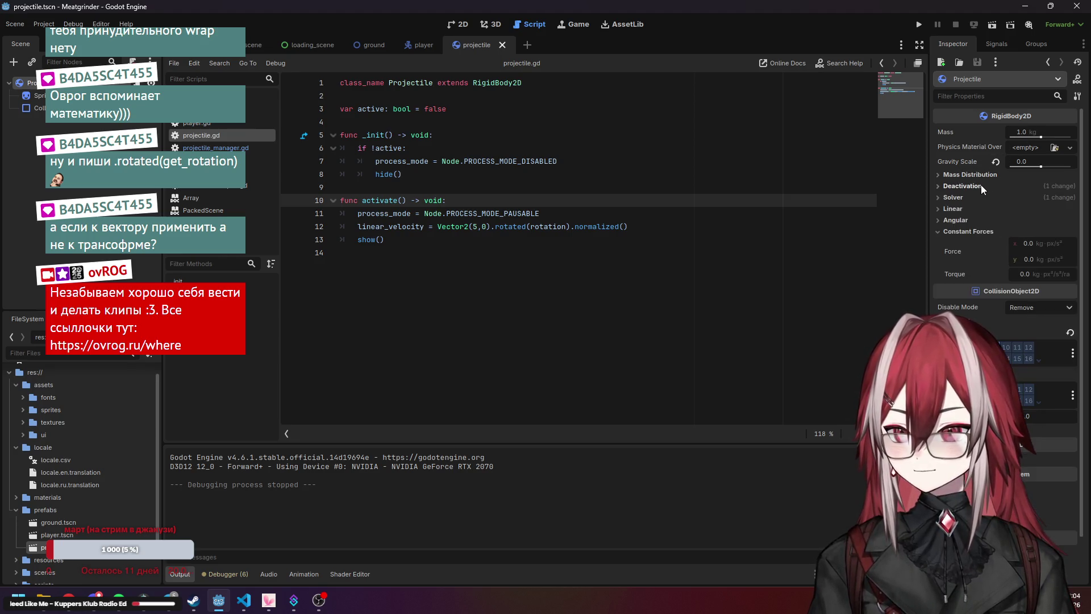
click(970, 234)
click(963, 222)
click(963, 221)
click(960, 209)
click(960, 209)
click(962, 221)
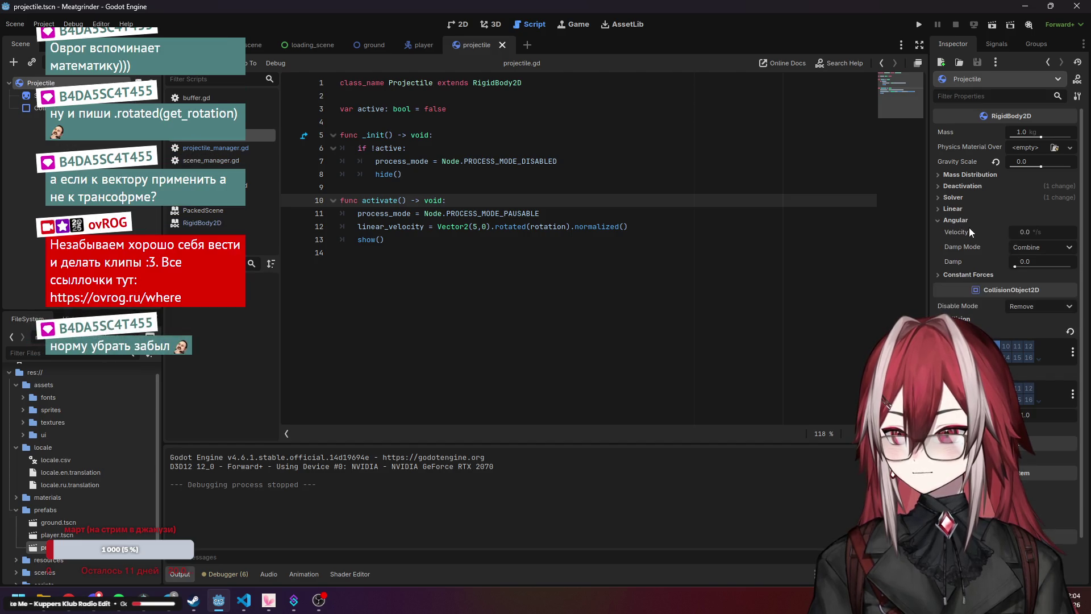
click(969, 221)
click(960, 208)
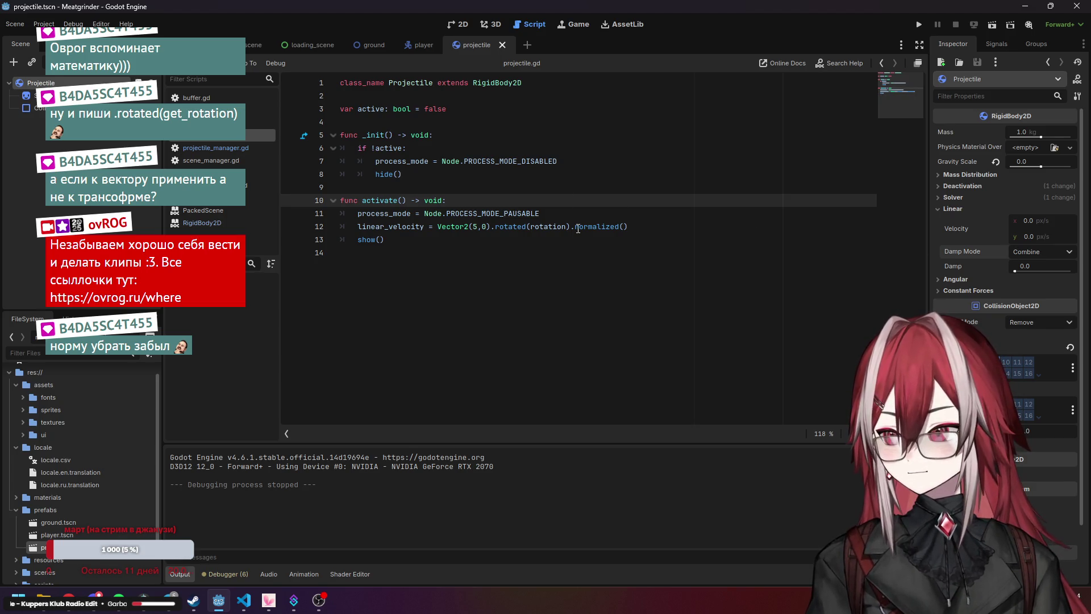
- Delete .normalized() from line 12's velocity expression
drag(631, 226, 570, 226)
key(BackSpace)
click(663, 176)
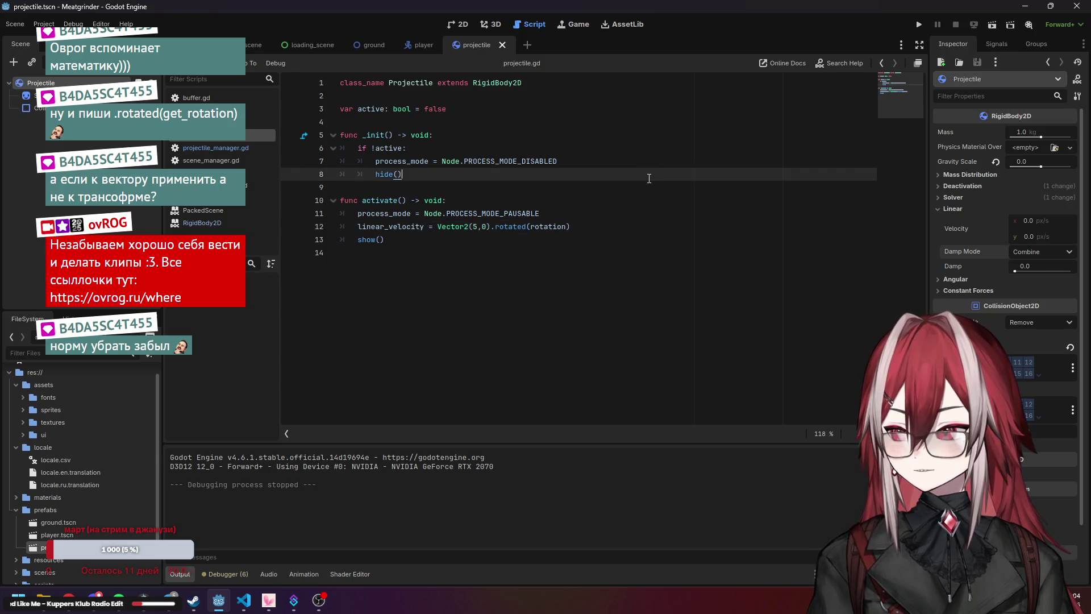
- Review the Solver, Deactivation and Mass Distribution groups, keeping Center of Mass Mode at Auto
click(961, 209)
click(956, 196)
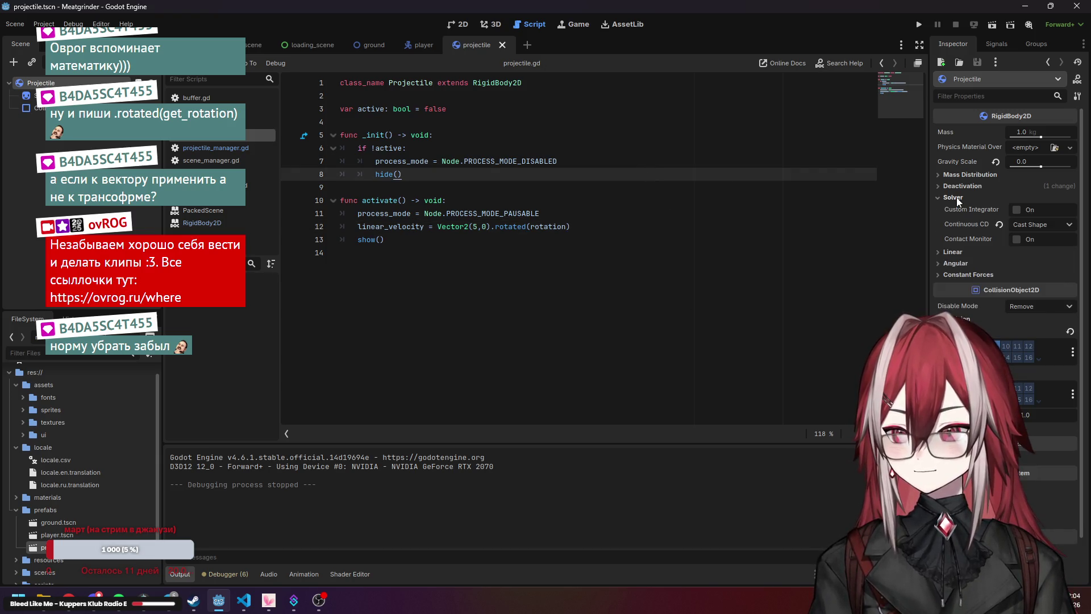
click(956, 197)
click(959, 188)
click(959, 188)
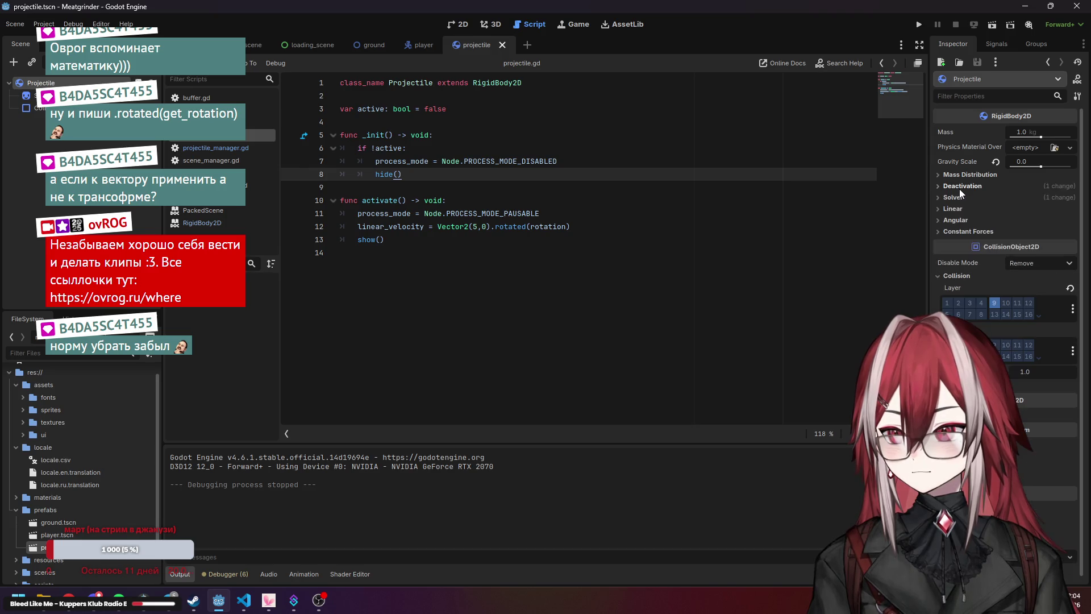
click(967, 175)
click(967, 175)
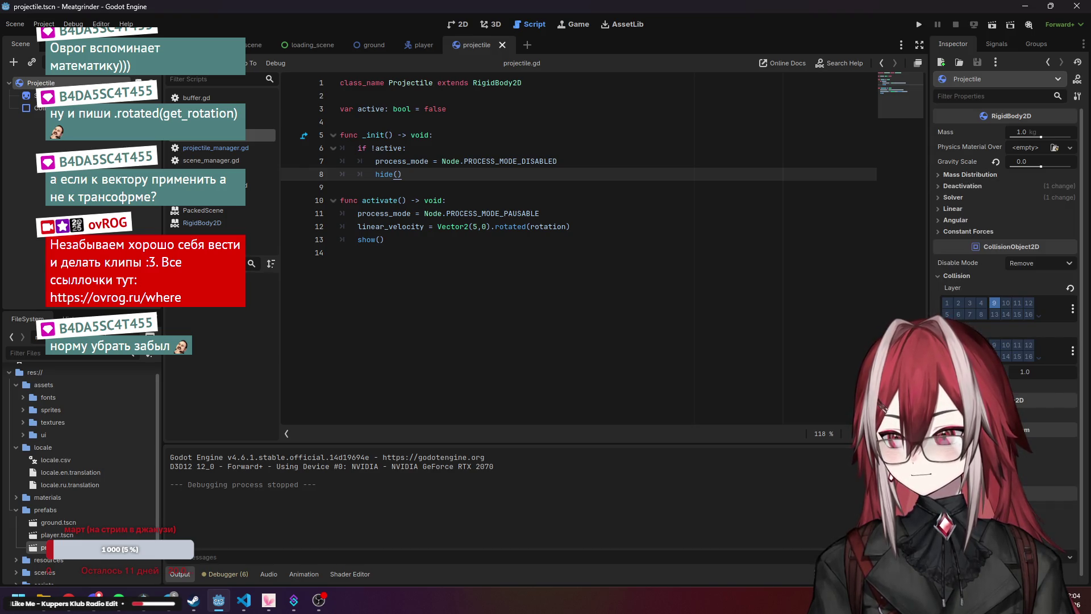
click(965, 173)
click(966, 175)
click(966, 175)
click(1028, 186)
click(1027, 186)
click(957, 176)
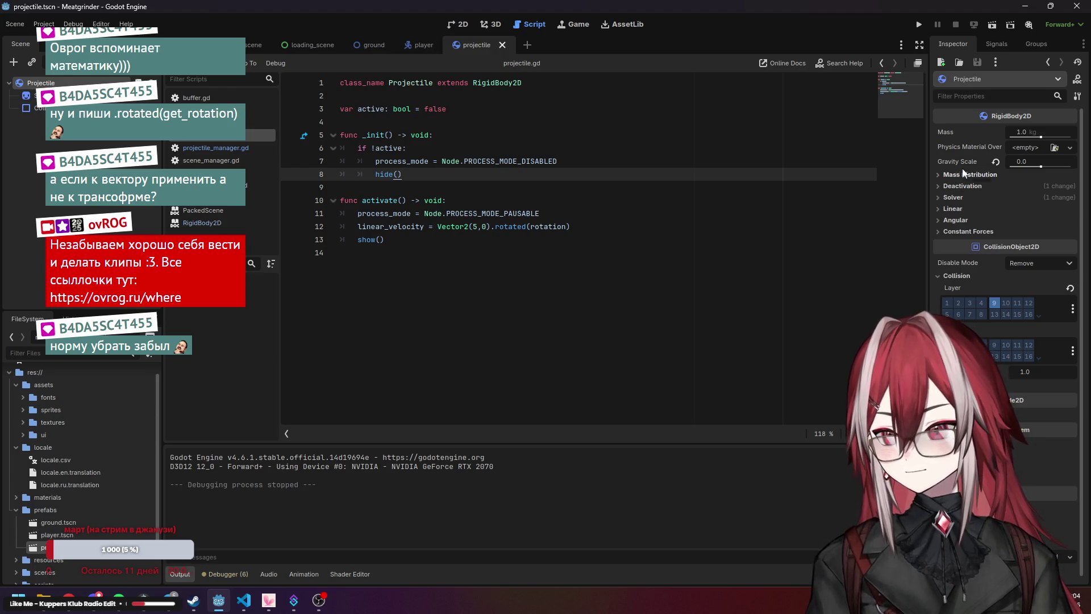
- Try a Mass of 0.001, undo it back to 1.0, and expand Constant Forces
click(1025, 132)
text(0.001)
key(Return)
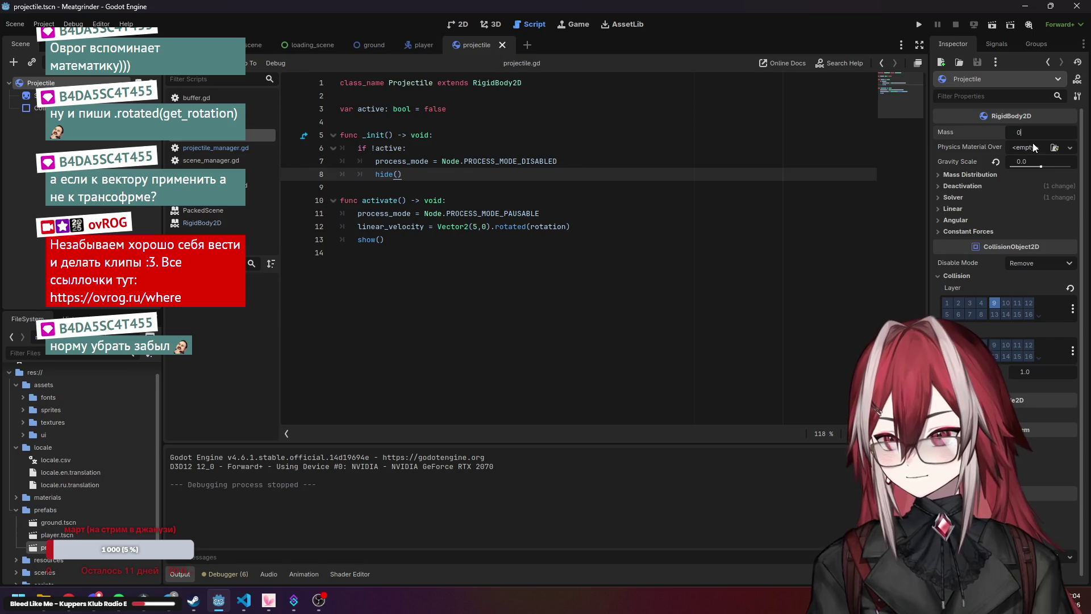
click(1005, 177)
key(ctrl+z)
click(974, 175)
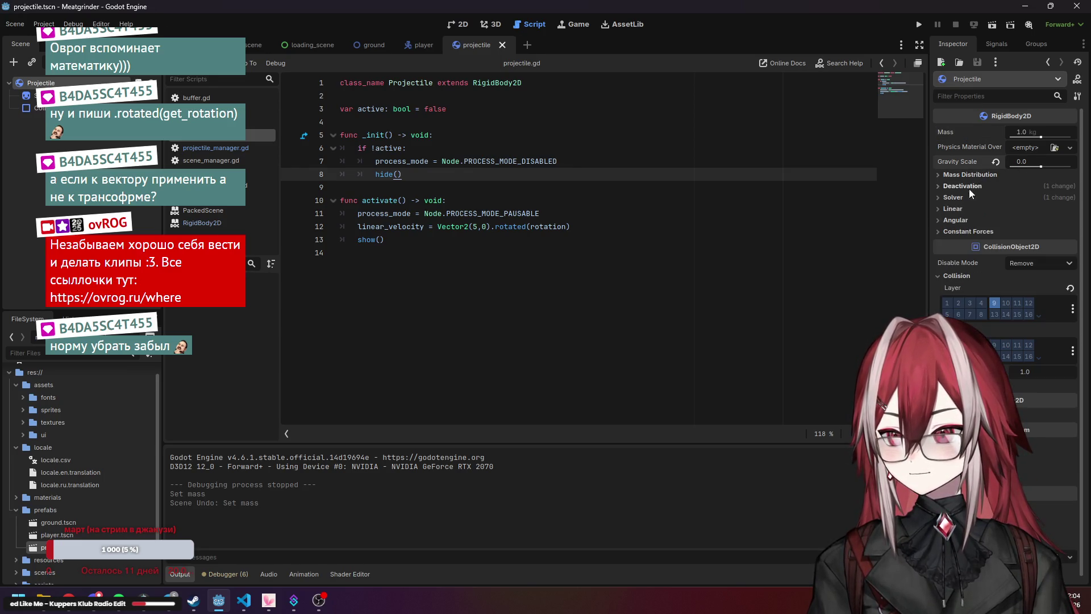
click(957, 230)
click(548, 215)
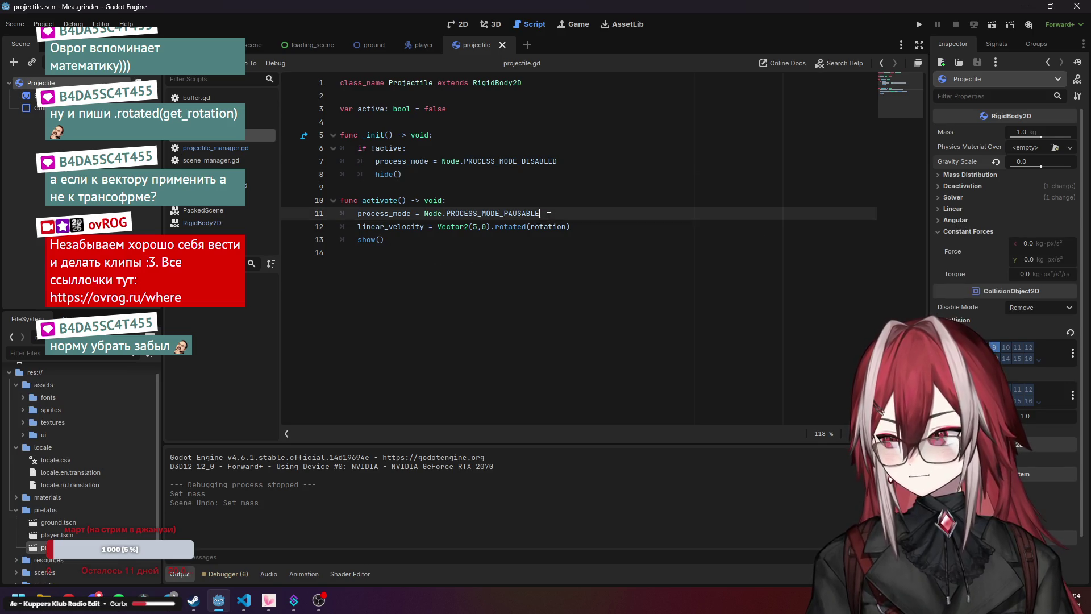
- Add constant_force = Vector2(5,0).rotated(rotation) on line 12, comment out linear_velocity, and save
key(Return)
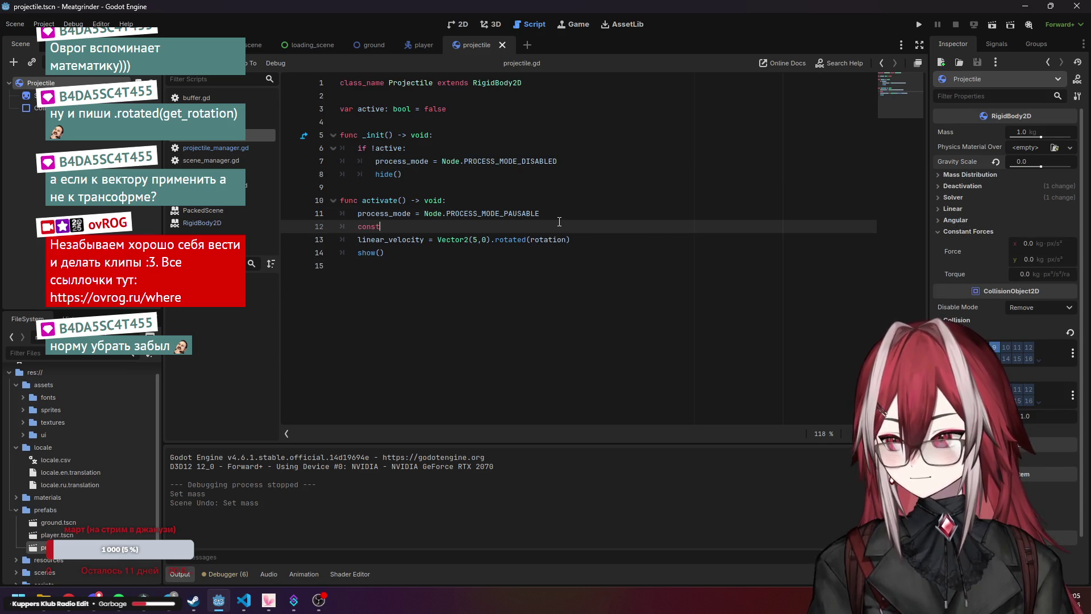
text(a)
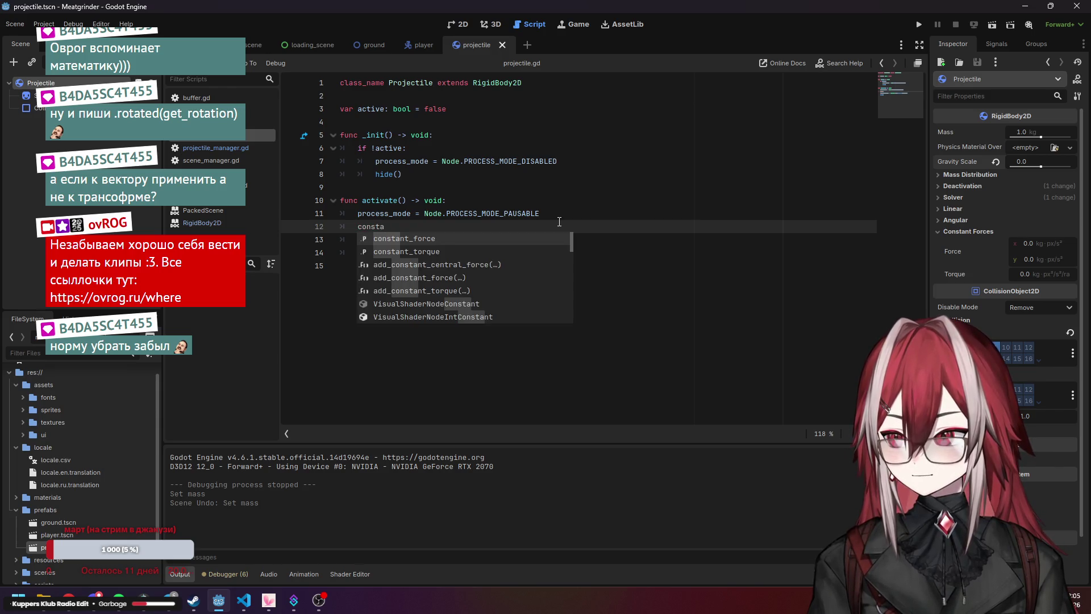
key(Return)
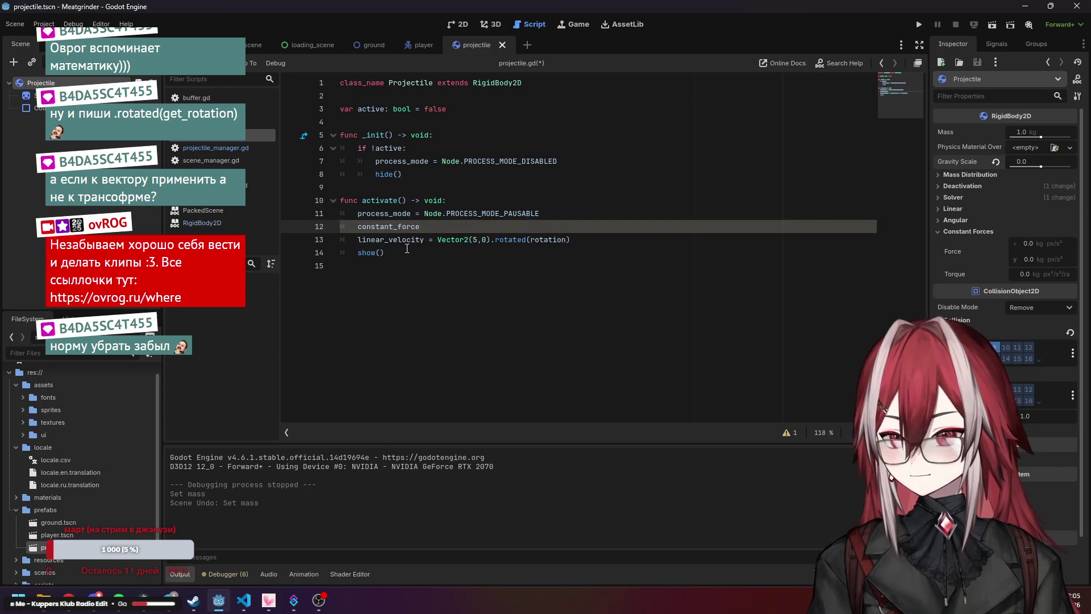
drag(429, 245, 606, 246)
key(ctrl+c)
click(483, 225)
key(ctrl+v)
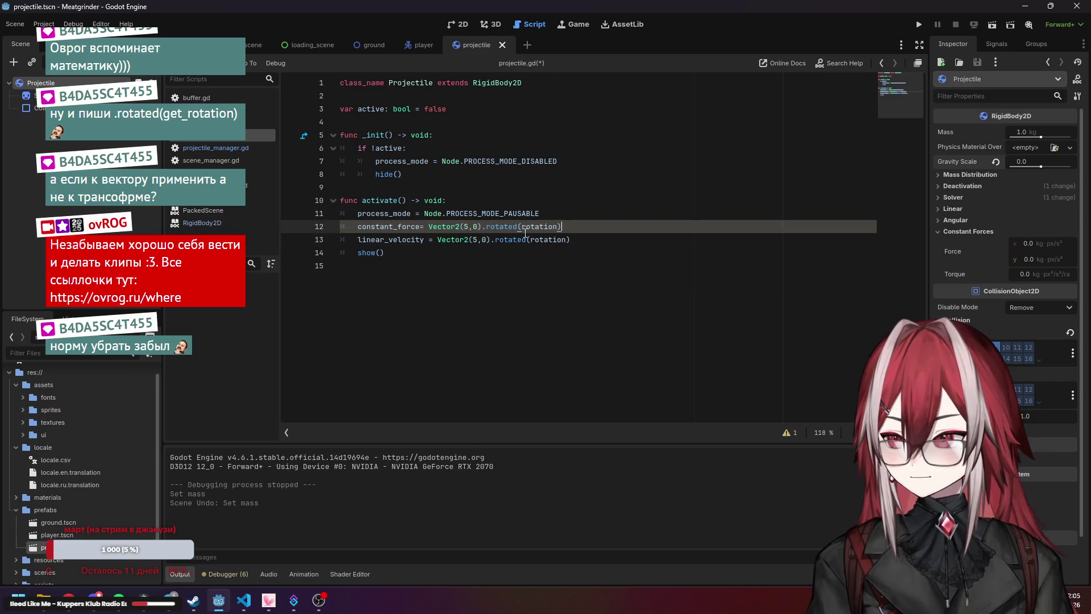
text(=)
click(581, 238)
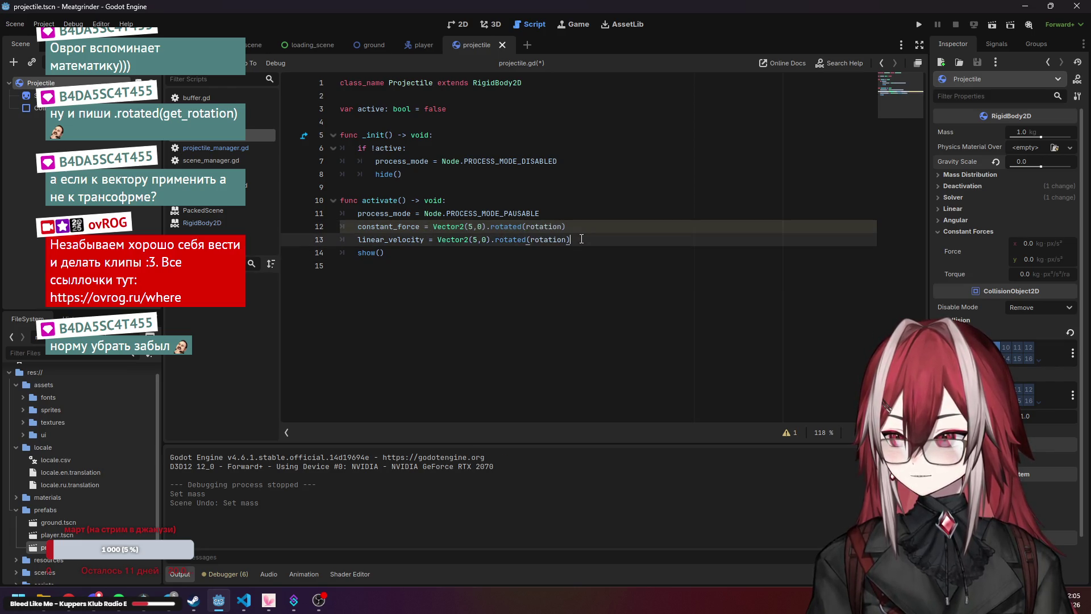
click(350, 242)
text(#)
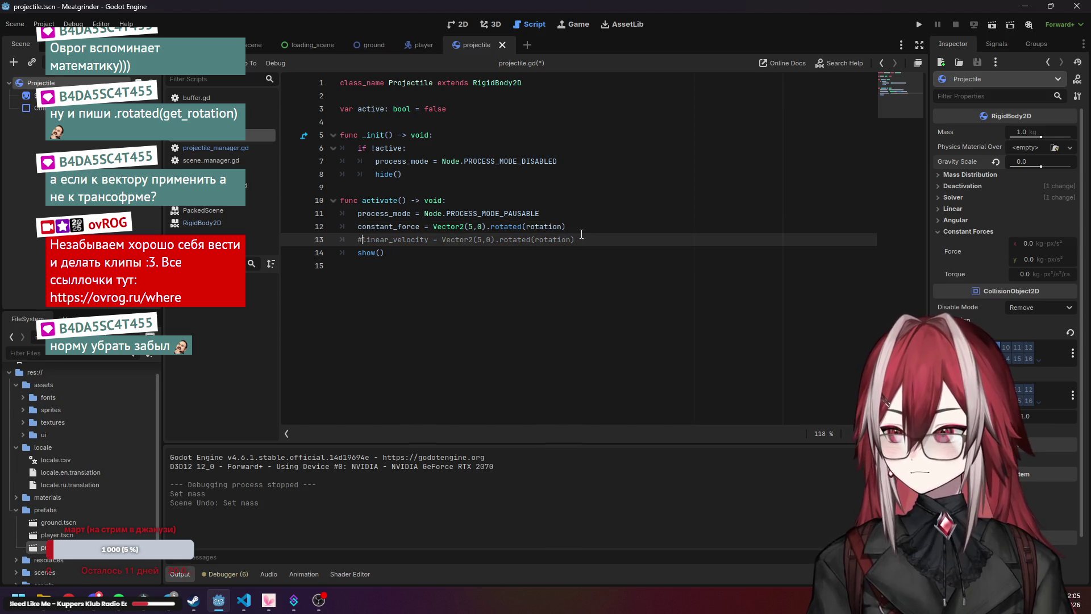
key(ctrl+s)
- Test-run the game with the constant force pushing the projectile, then stop it
click(921, 21)
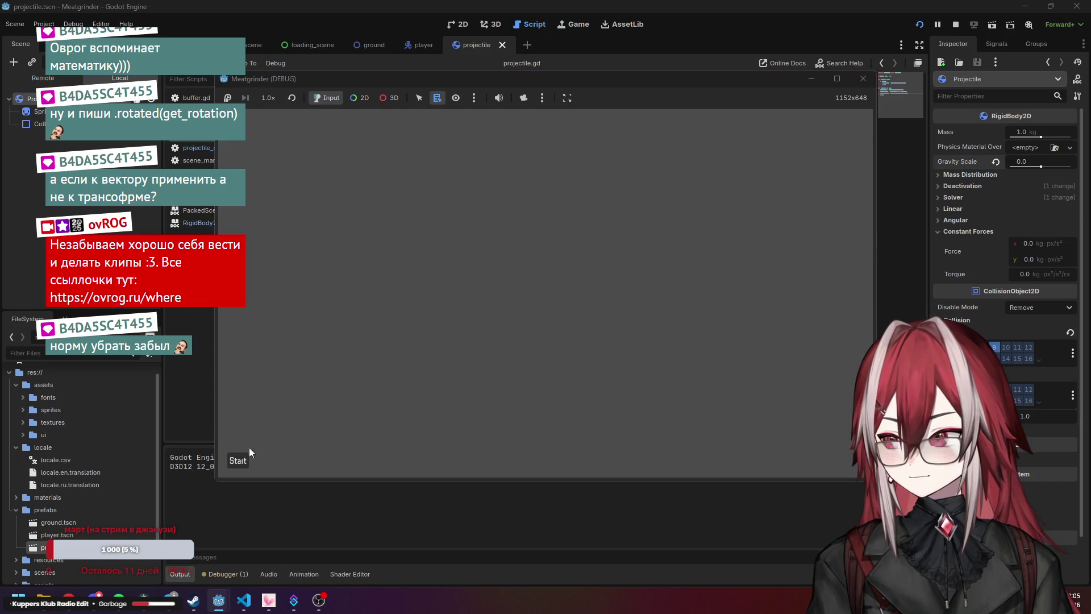
click(247, 455)
key(w)
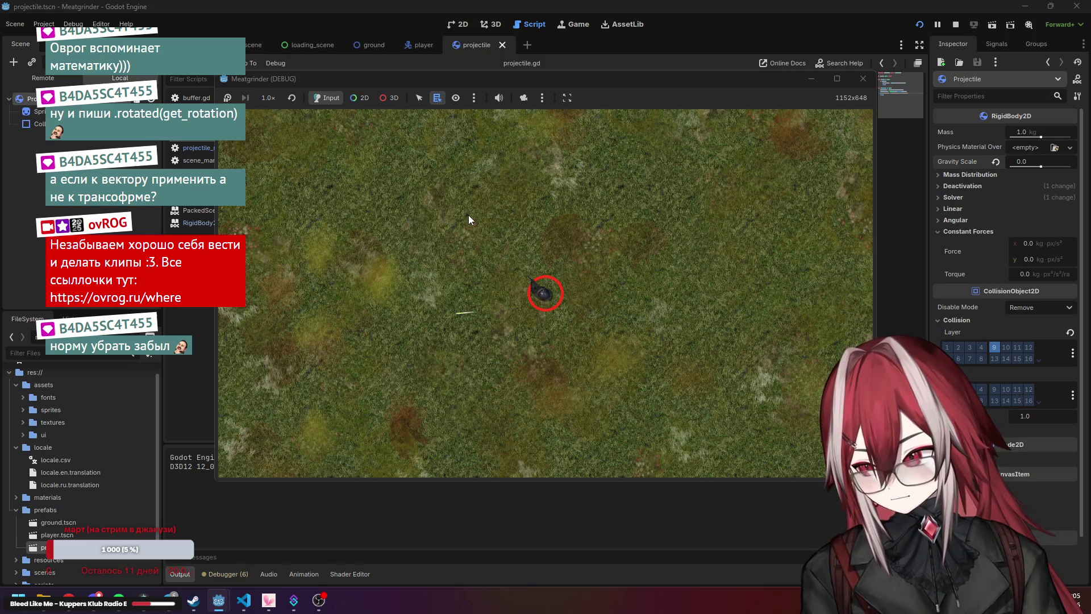
click(854, 77)
click(596, 222)
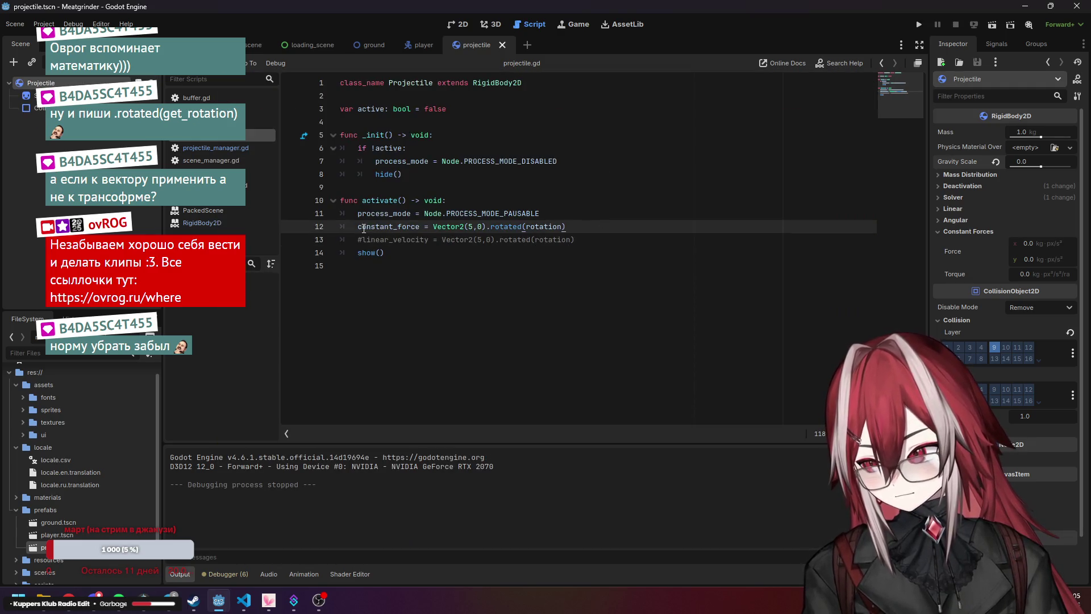
- Comment out the constant_force line, reactivate the linear_velocity line, and save the script
key(ctrl+k)
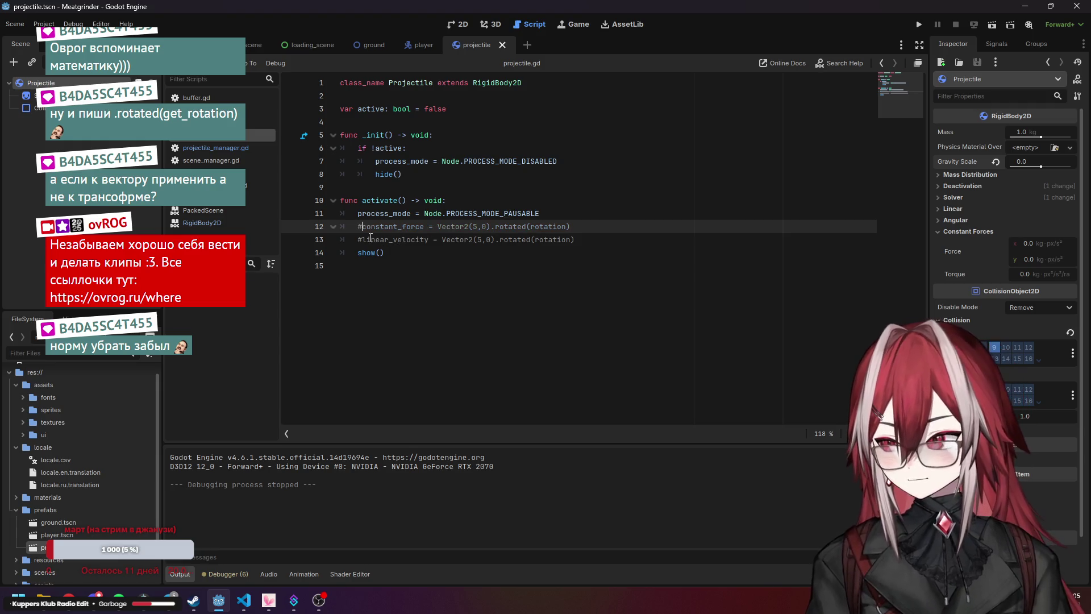
key(Down)
key(ctrl+k)
key(Up)
key(ctrl+s)
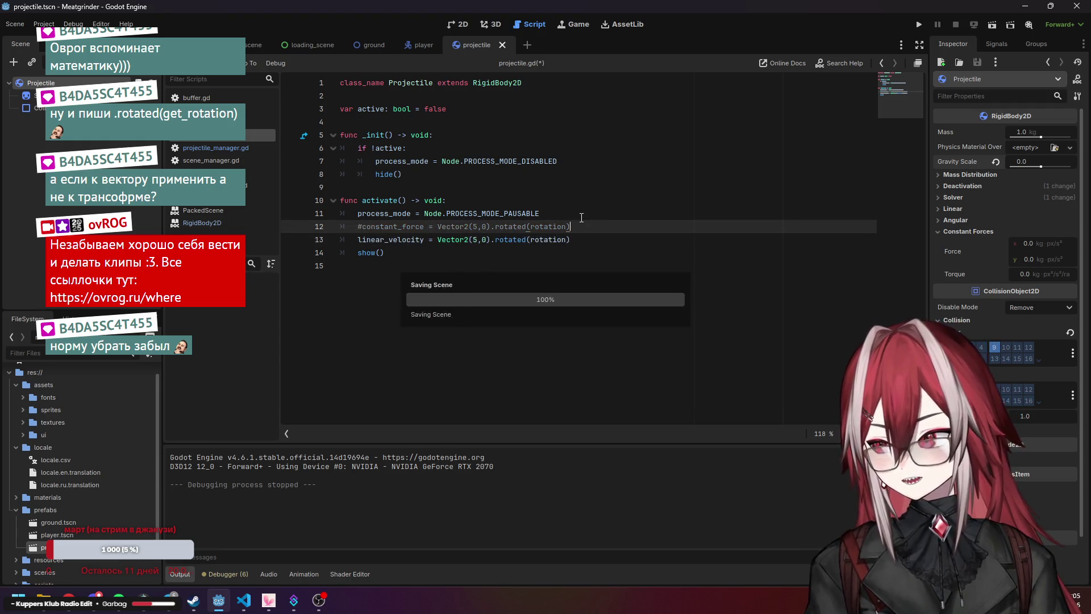
- Play-test the grass level with the restored linear velocity, then stop the game
click(917, 24)
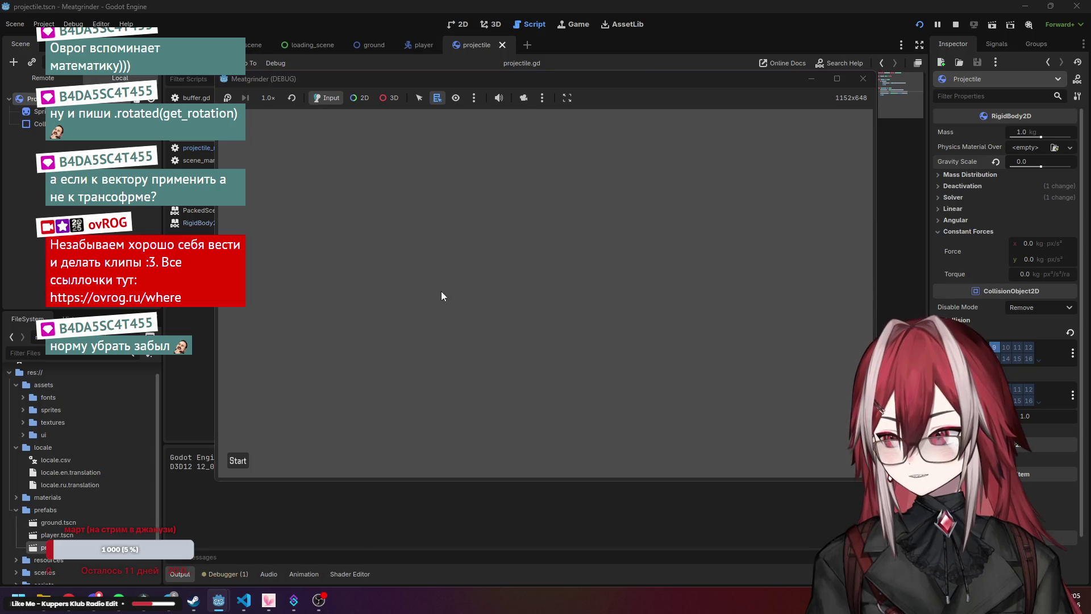
click(234, 461)
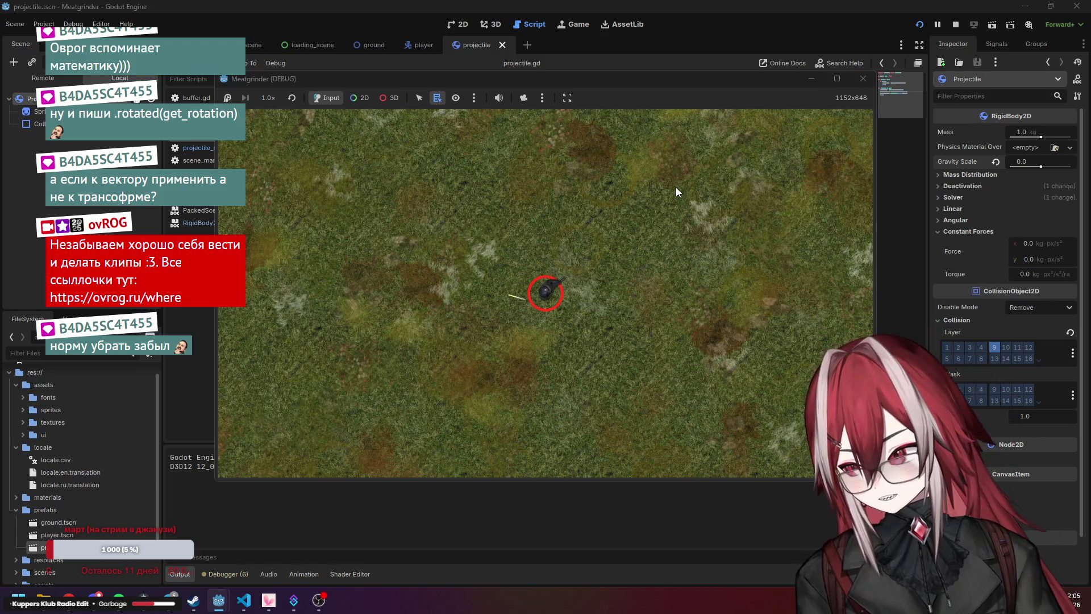
click(863, 78)
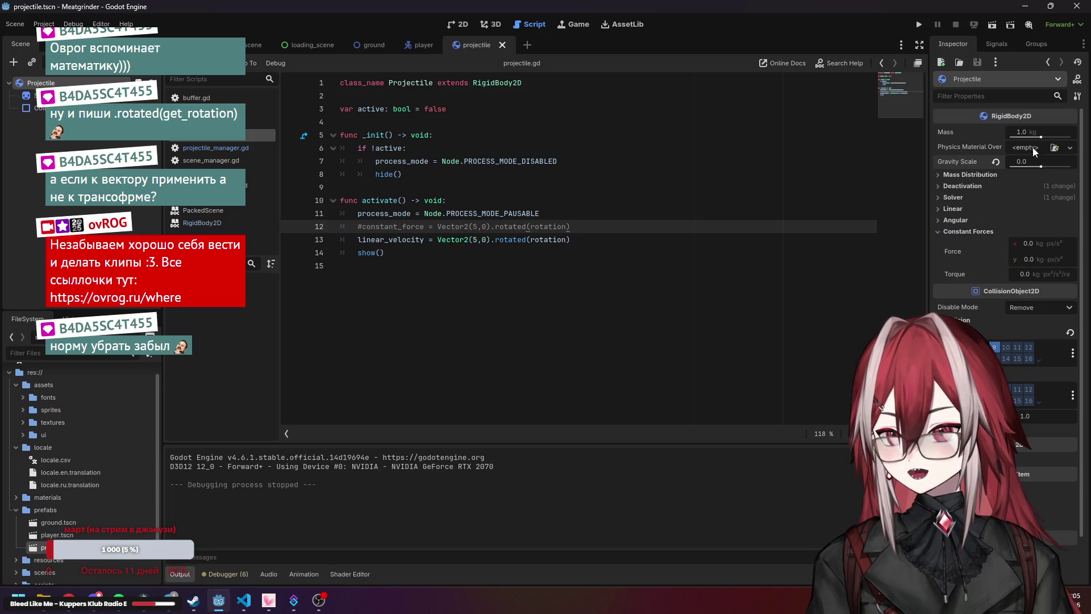
- Give the Projectile a new PhysicsMaterial override with Friction 0.0
click(1068, 148)
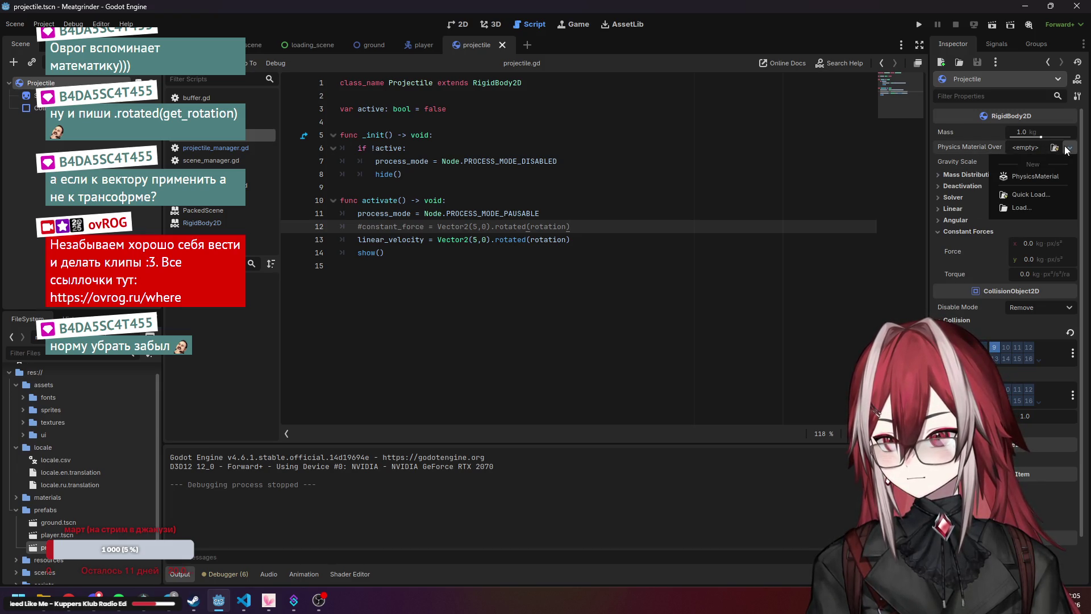
click(1042, 177)
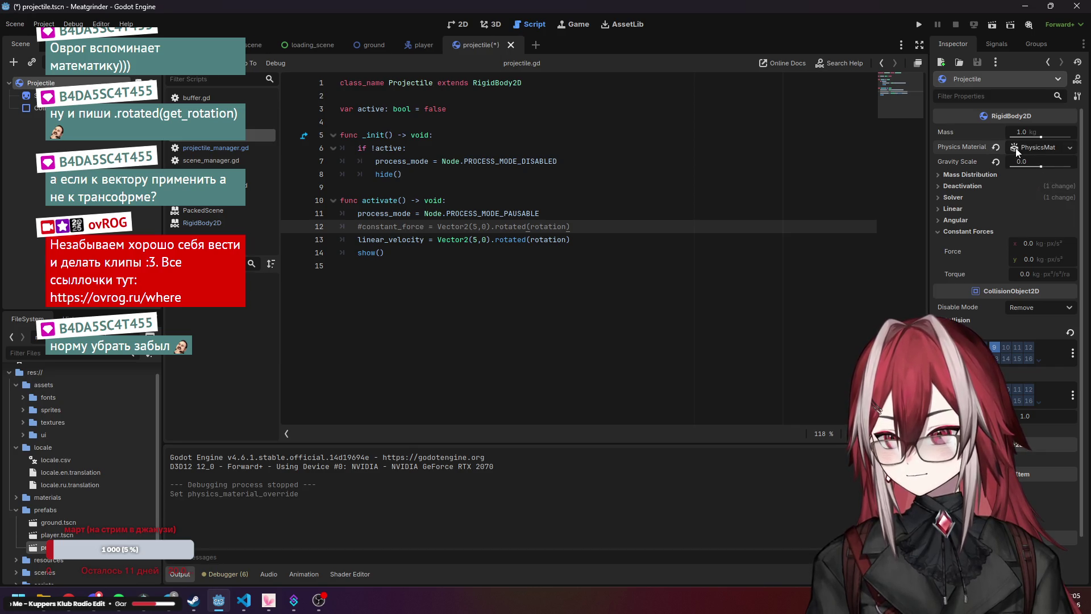
click(1015, 148)
drag(1024, 162, 988, 163)
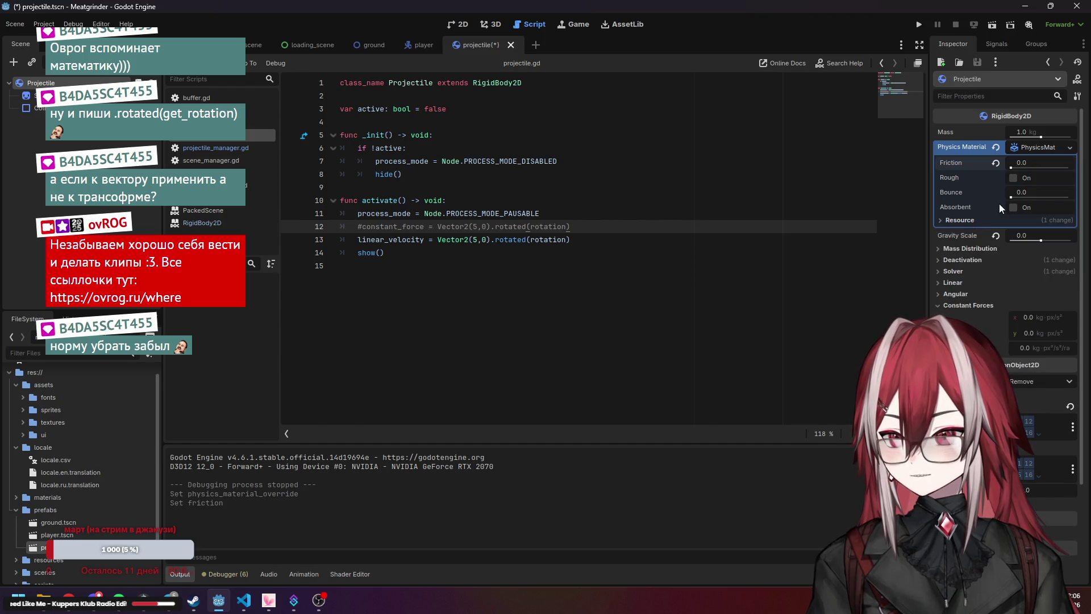
- Run the project, move the player around, then stop the game with F8
click(714, 301)
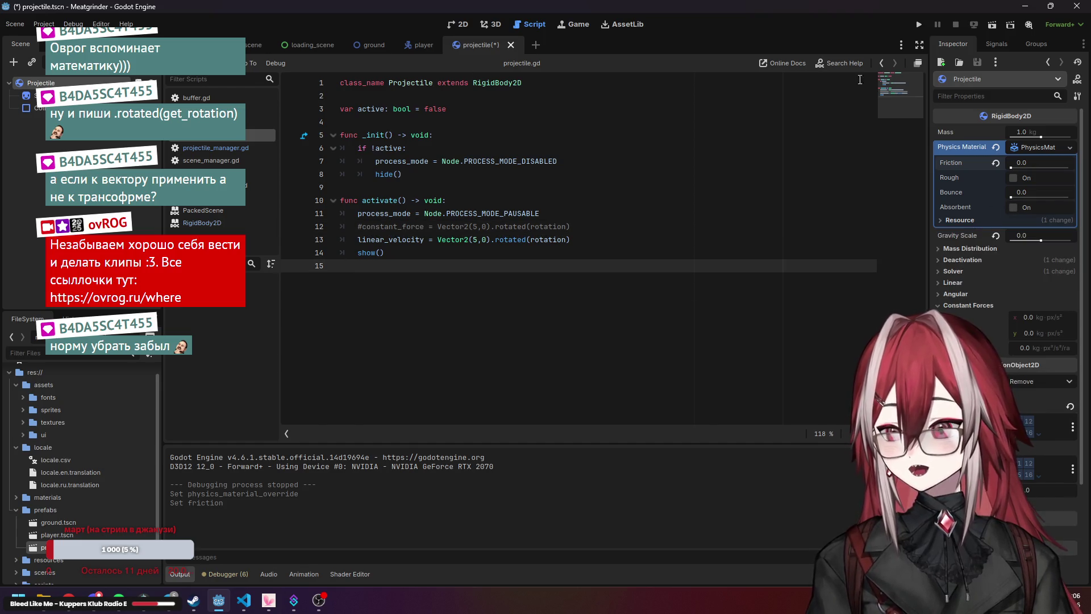
click(919, 25)
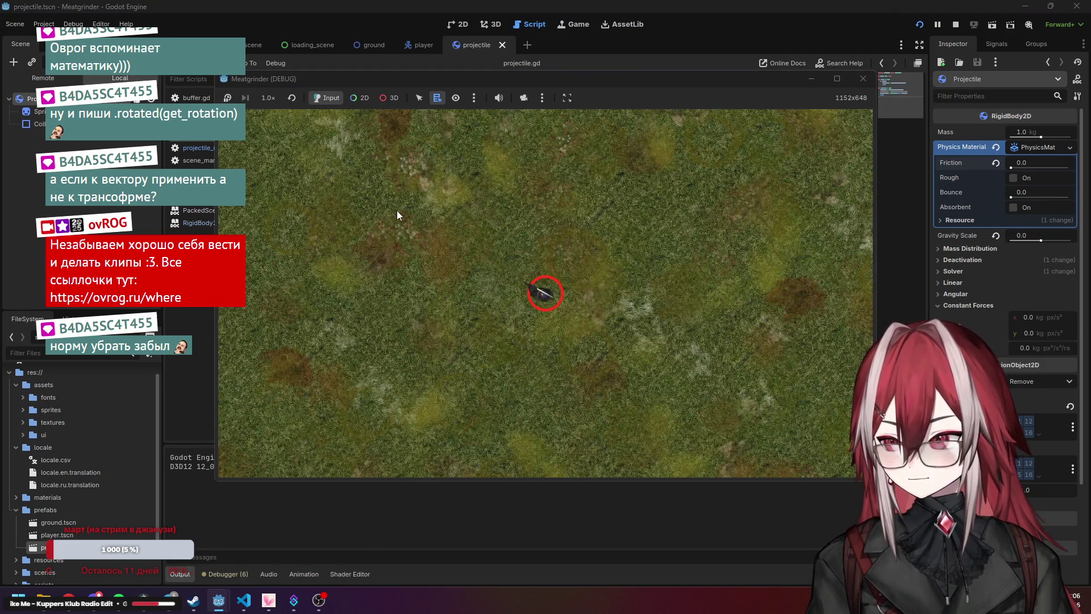
key(d)
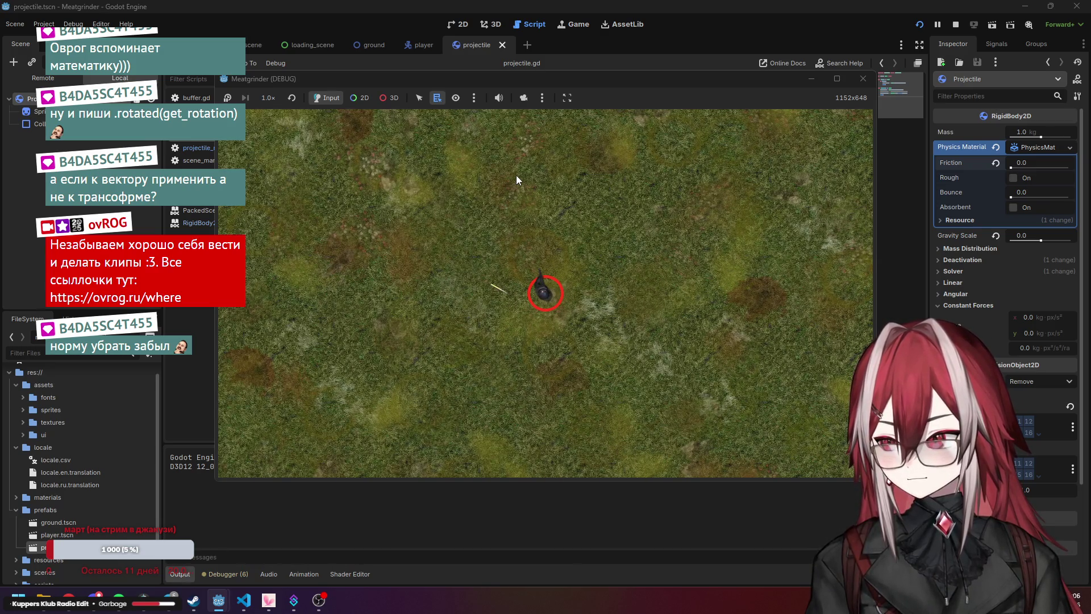
key(F8)
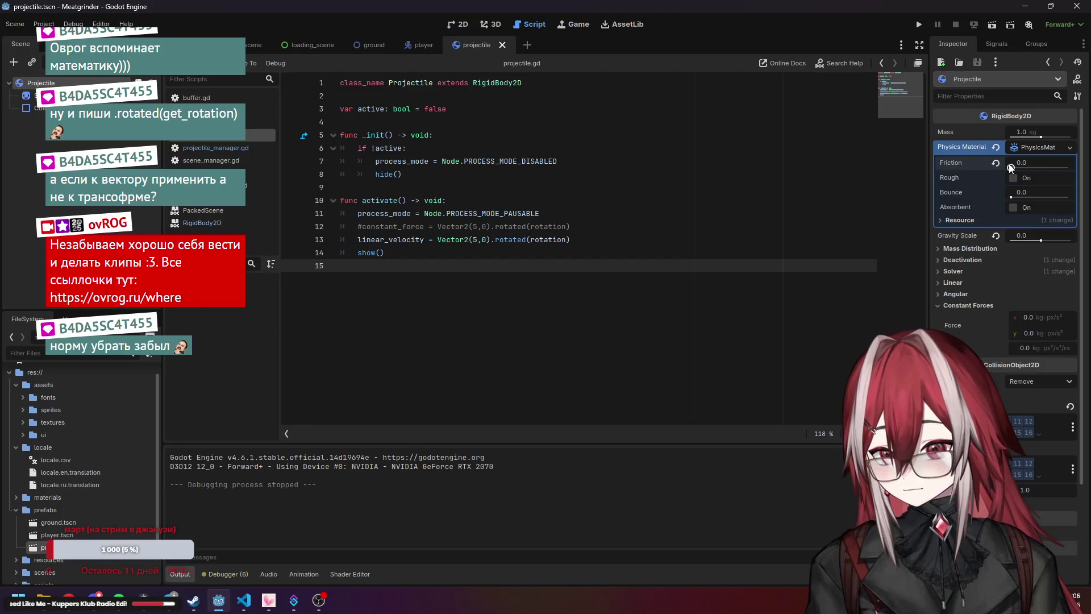
click(693, 181)
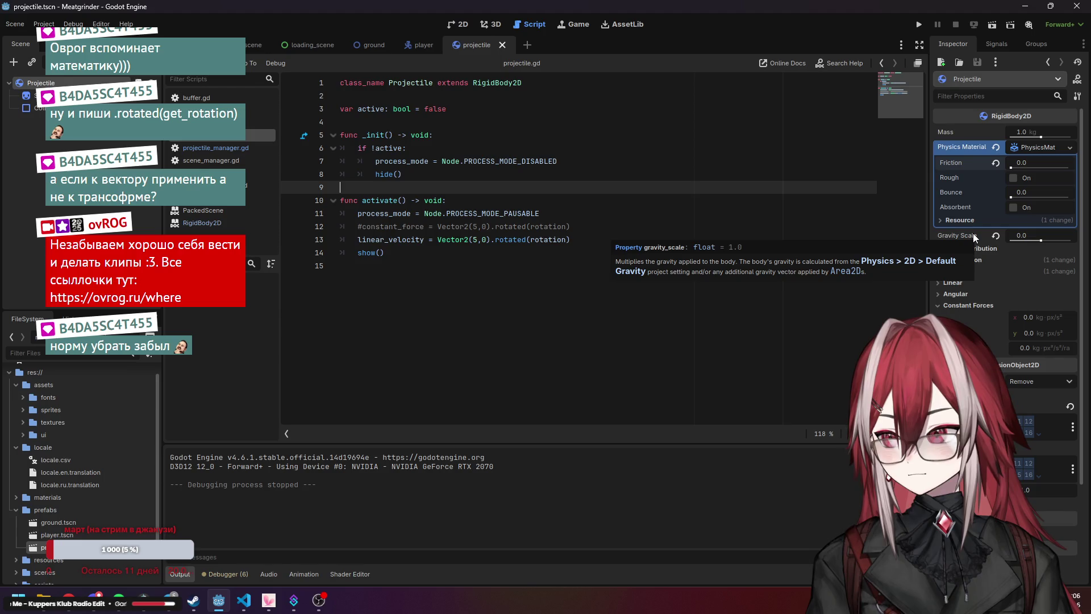
click(977, 248)
click(977, 248)
click(961, 259)
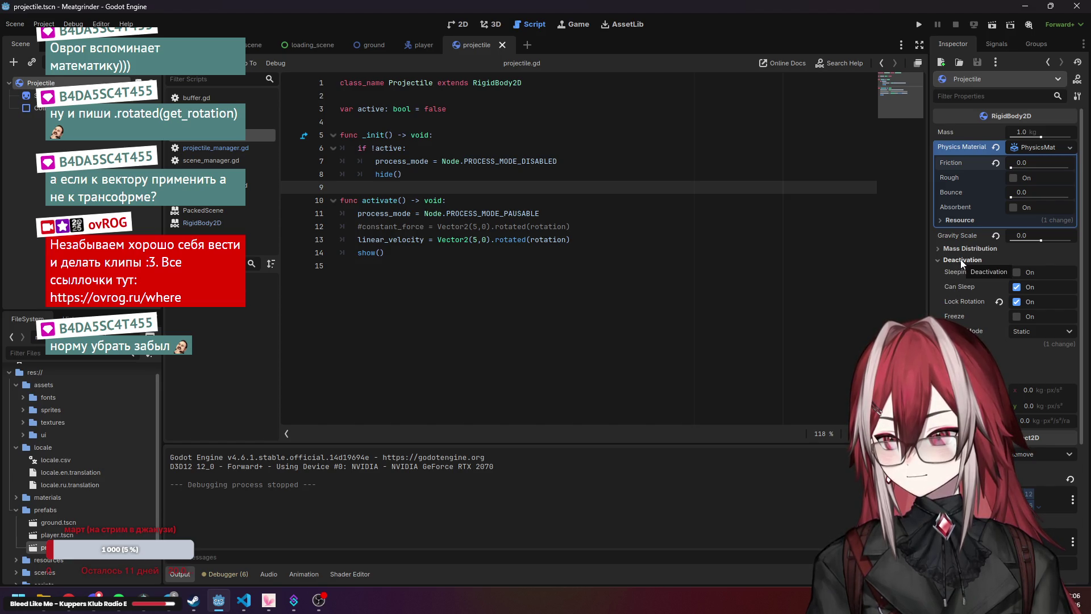
click(960, 259)
click(959, 272)
click(959, 272)
click(961, 284)
click(960, 284)
click(958, 294)
click(958, 295)
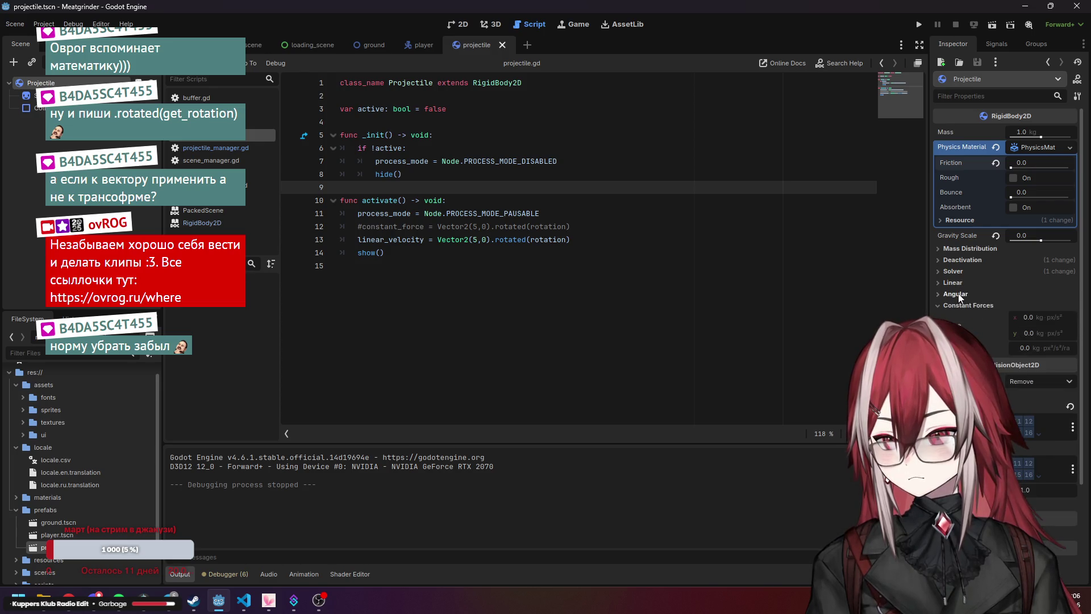
click(956, 306)
click(727, 267)
click(917, 24)
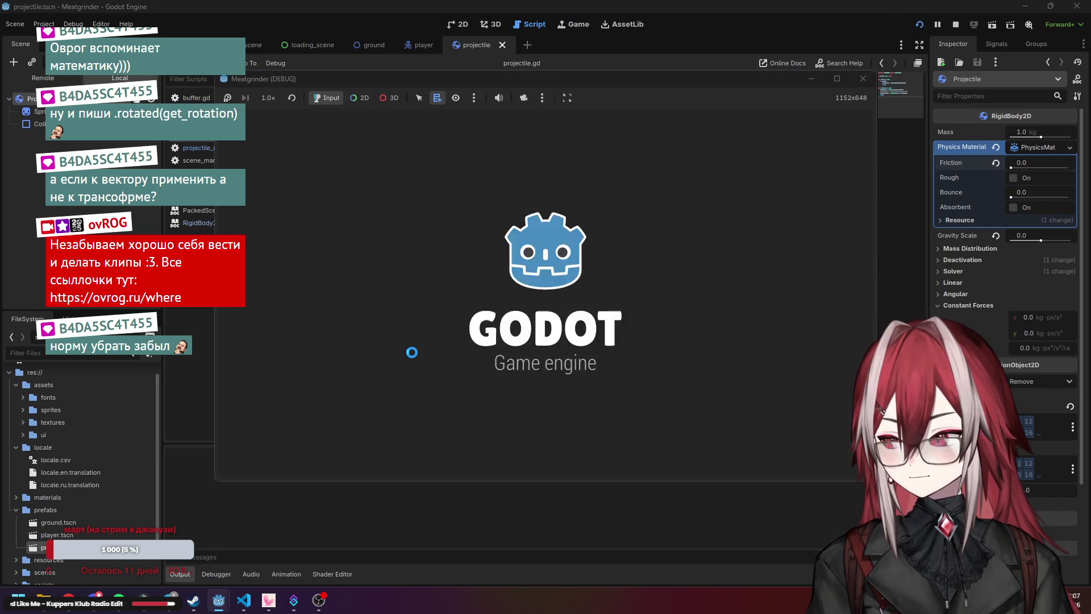
key(w)
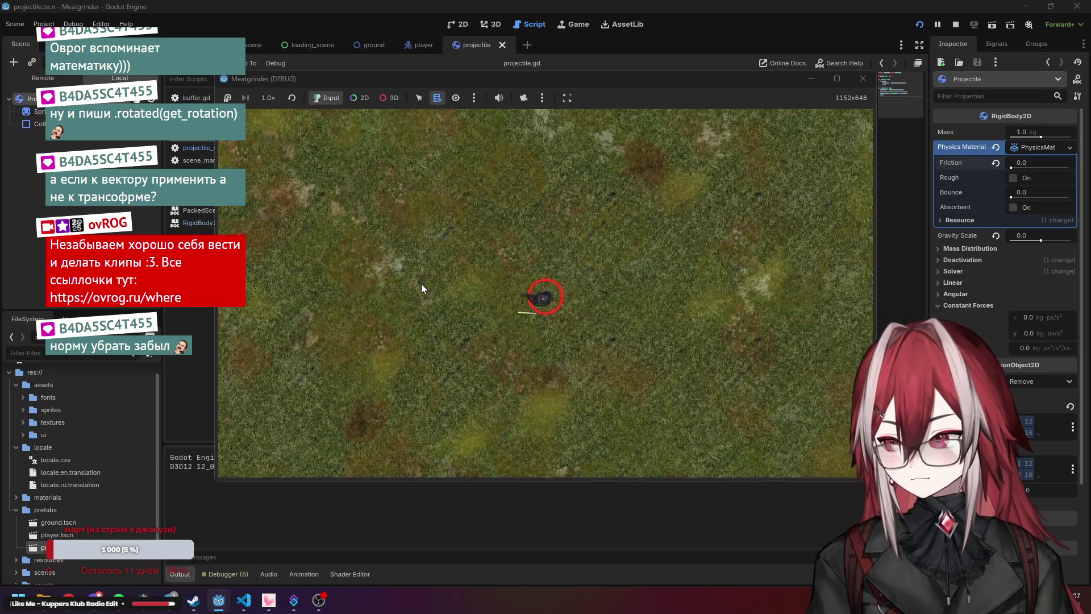
key(a)
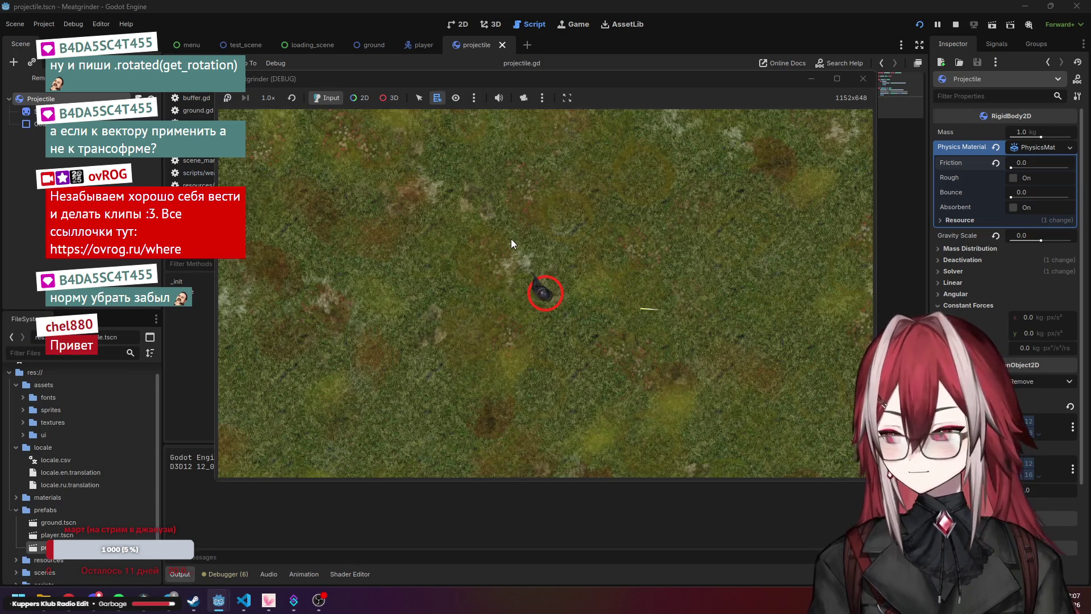
key(s)
key(d)
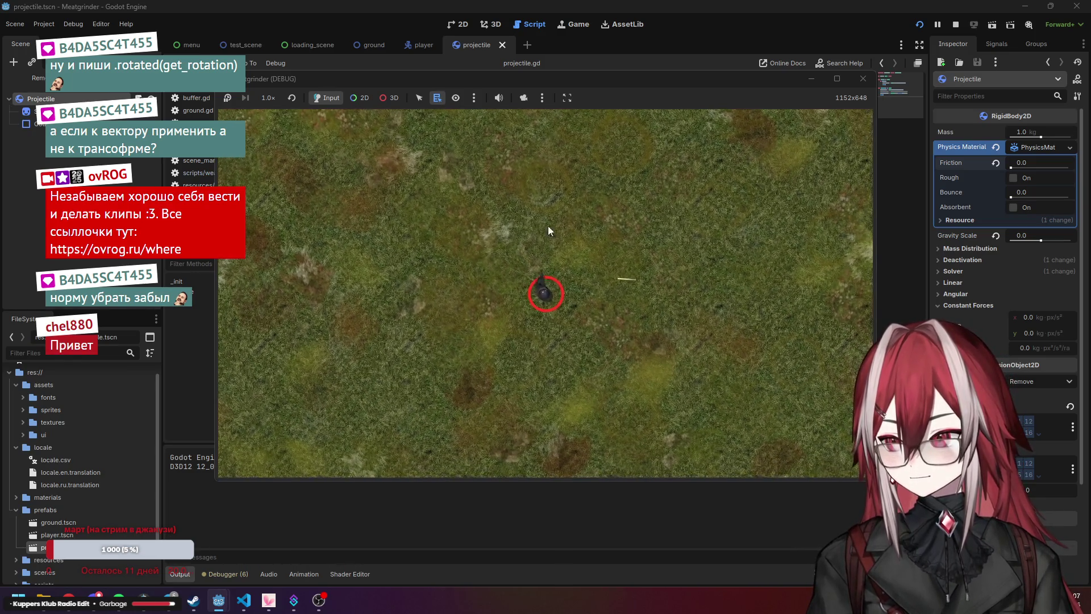
click(863, 78)
click(613, 175)
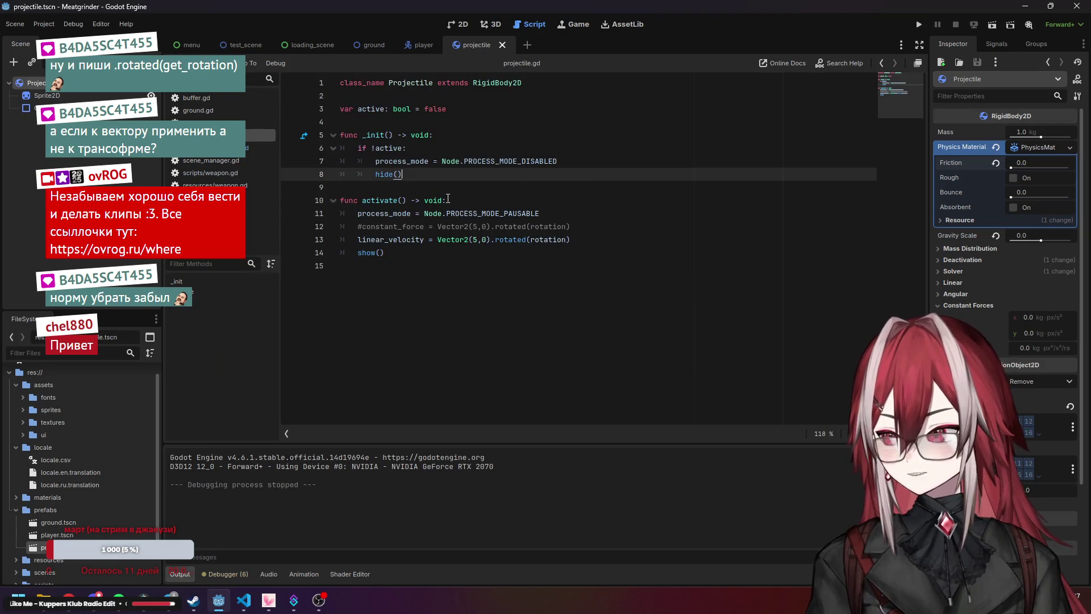
- Change Vector2(5,0) to Vector2(500,0) on line 13 and save
click(546, 200)
click(477, 241)
text(00)
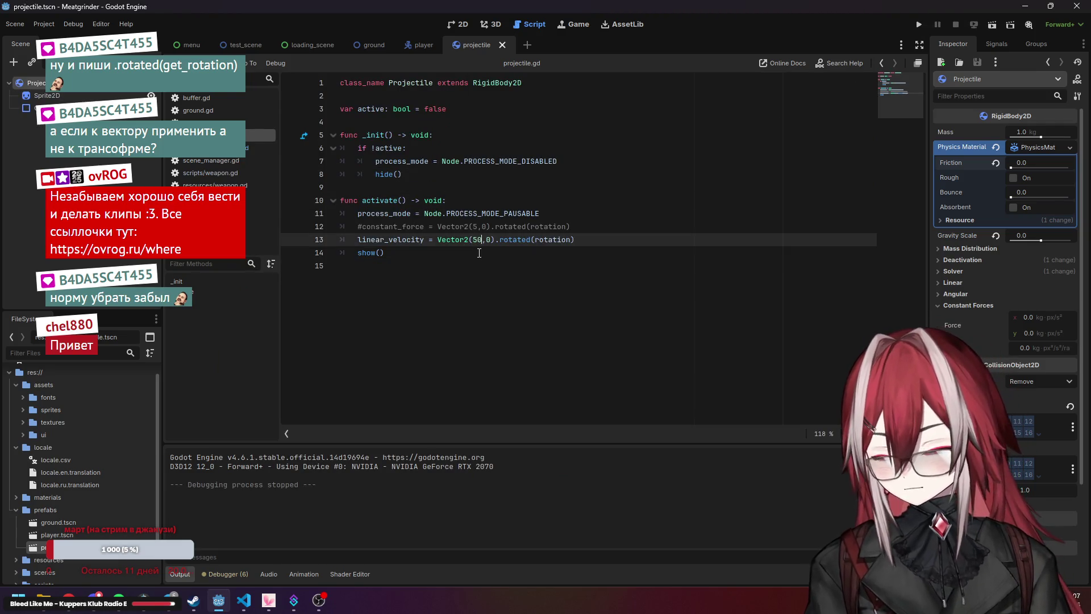
click(607, 209)
key(ctrl+s)
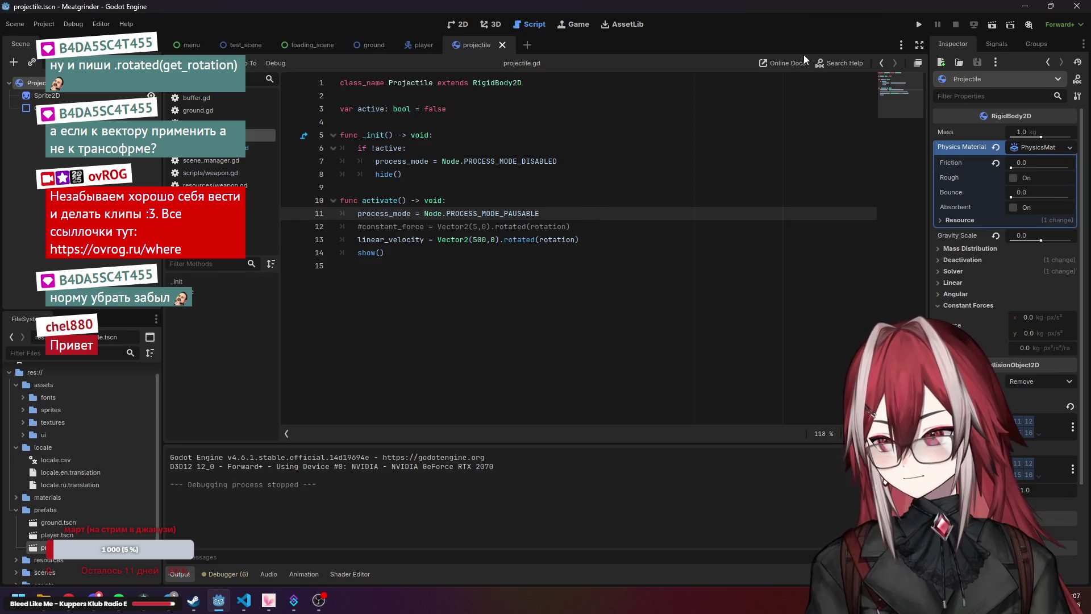
- Run the game, start the level, fire a projectile and move around, then stop it
click(919, 24)
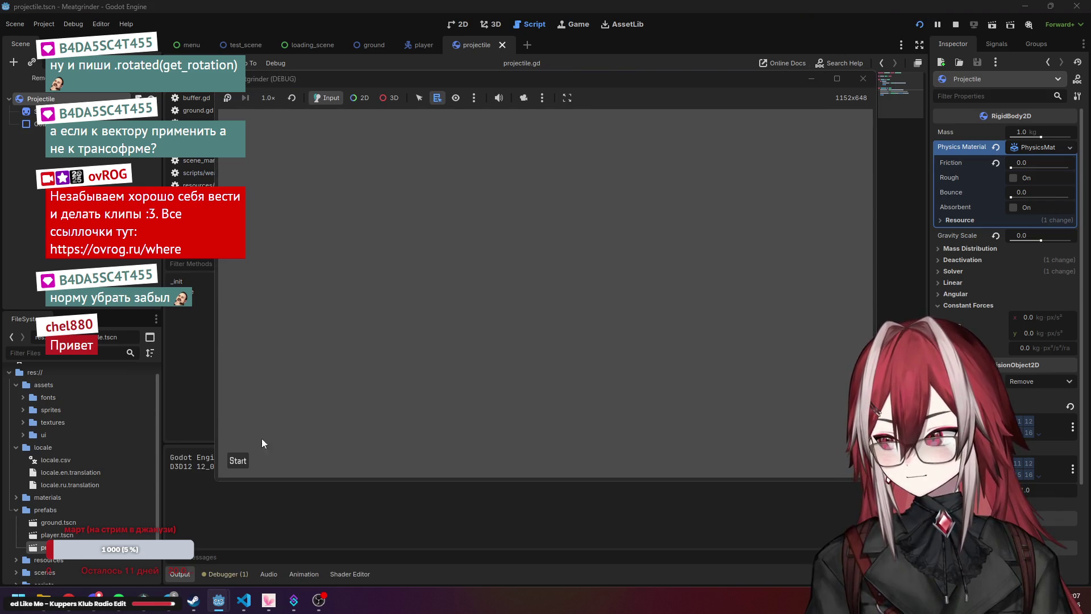
click(237, 460)
click(407, 269)
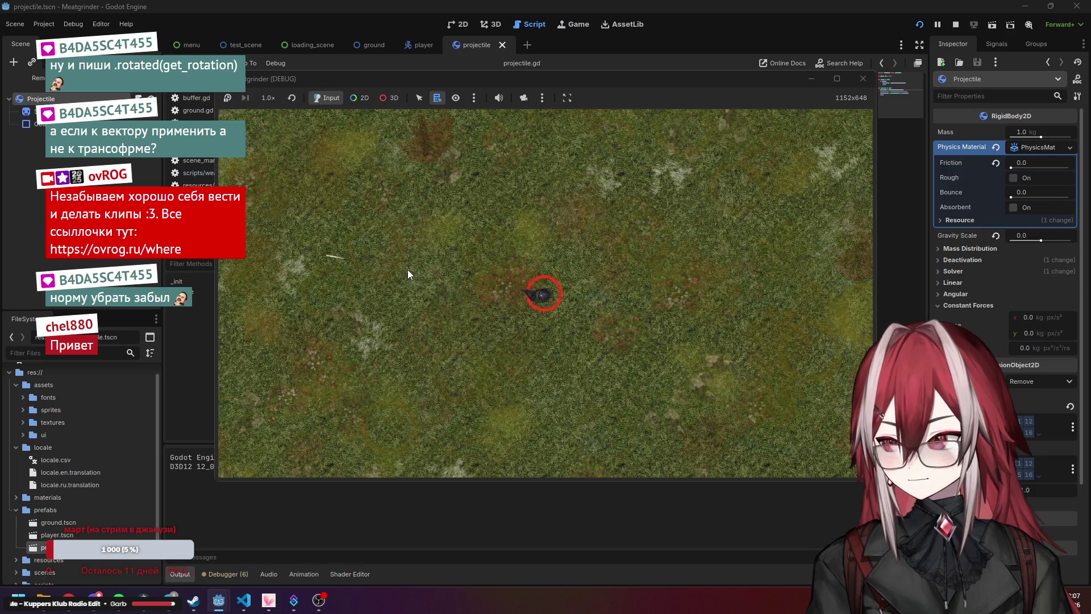
key(a)
key(w)
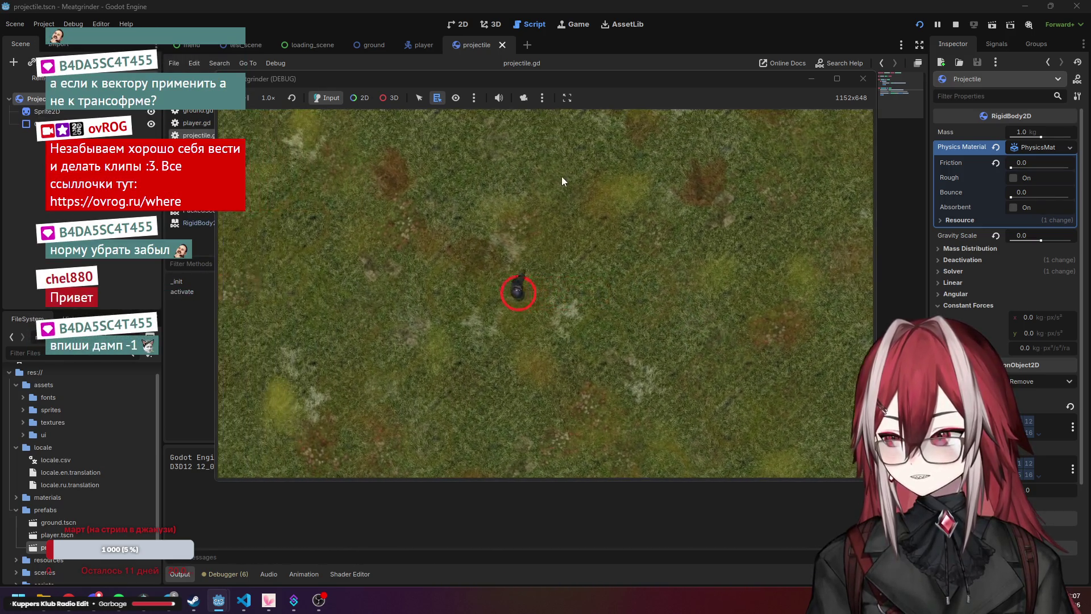
key(w)
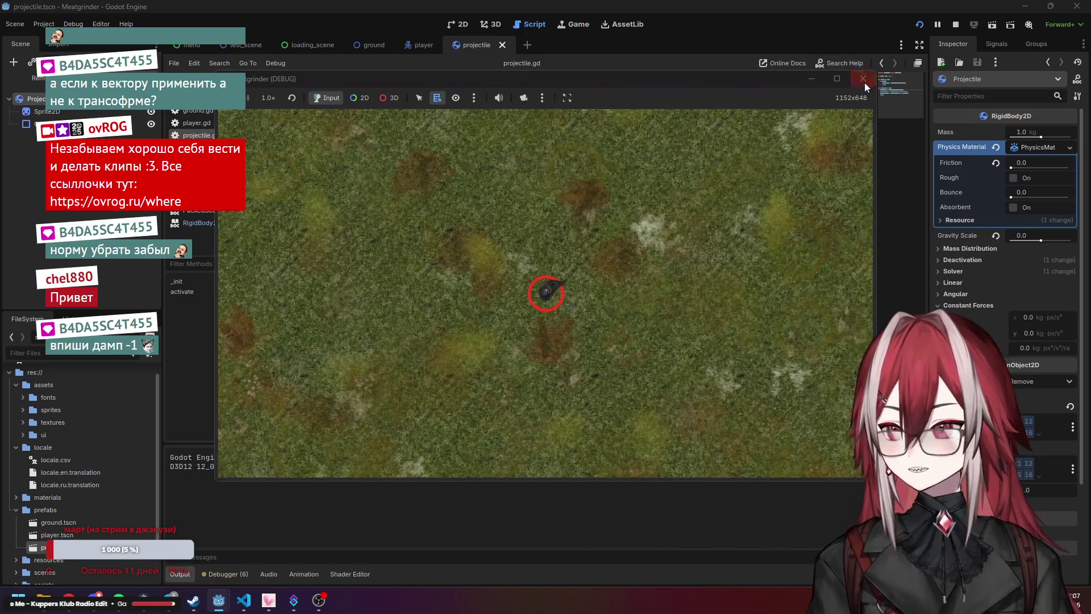
click(863, 79)
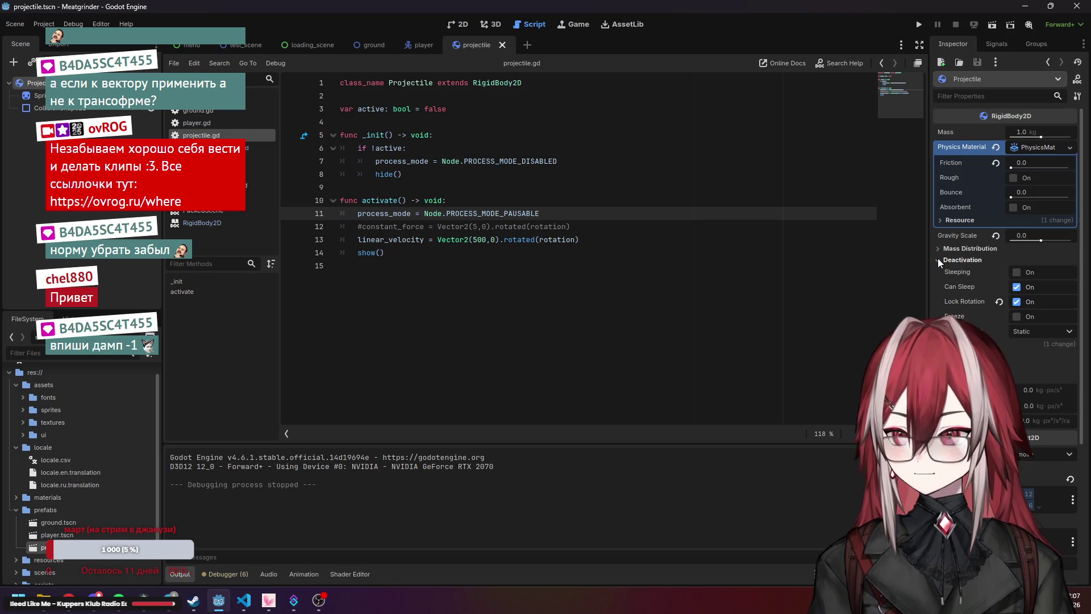
- Try Linear Damp values of -1 and 2 in the Inspector, then undo both edits
click(935, 271)
click(936, 272)
click(937, 283)
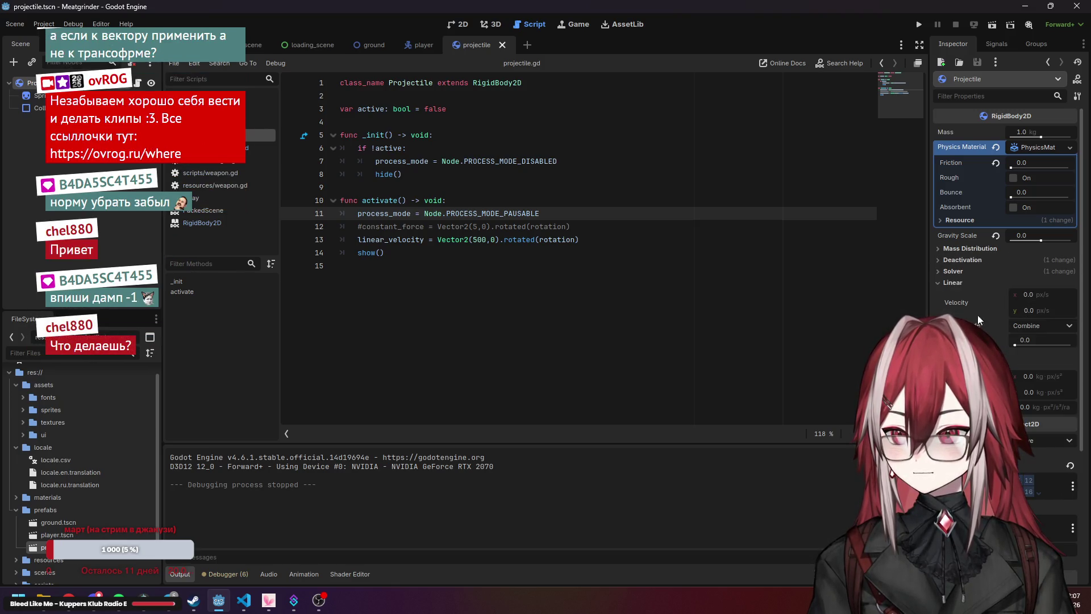
drag(1027, 343, 1029, 347)
click(1025, 339)
text(-1)
key(Return)
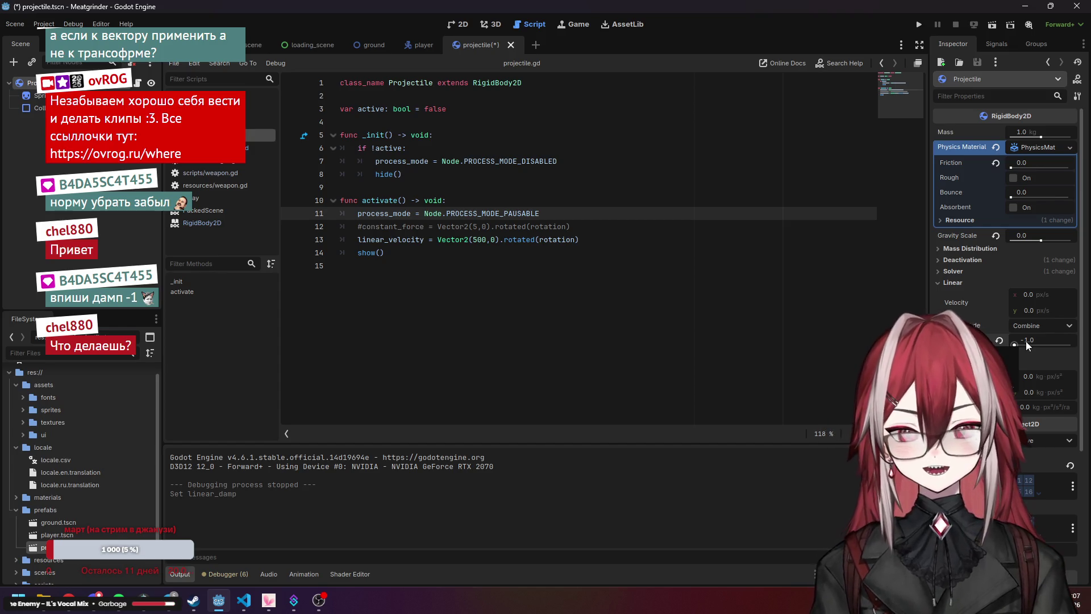
click(1025, 340)
text(2)
key(Return)
key(ctrl+z)
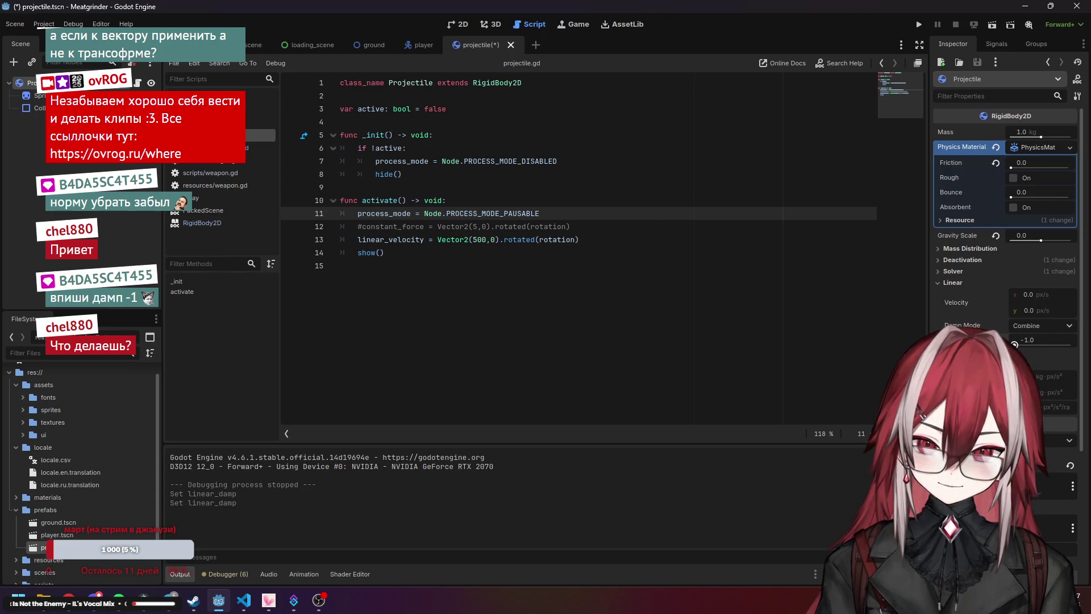
key(ctrl+z)
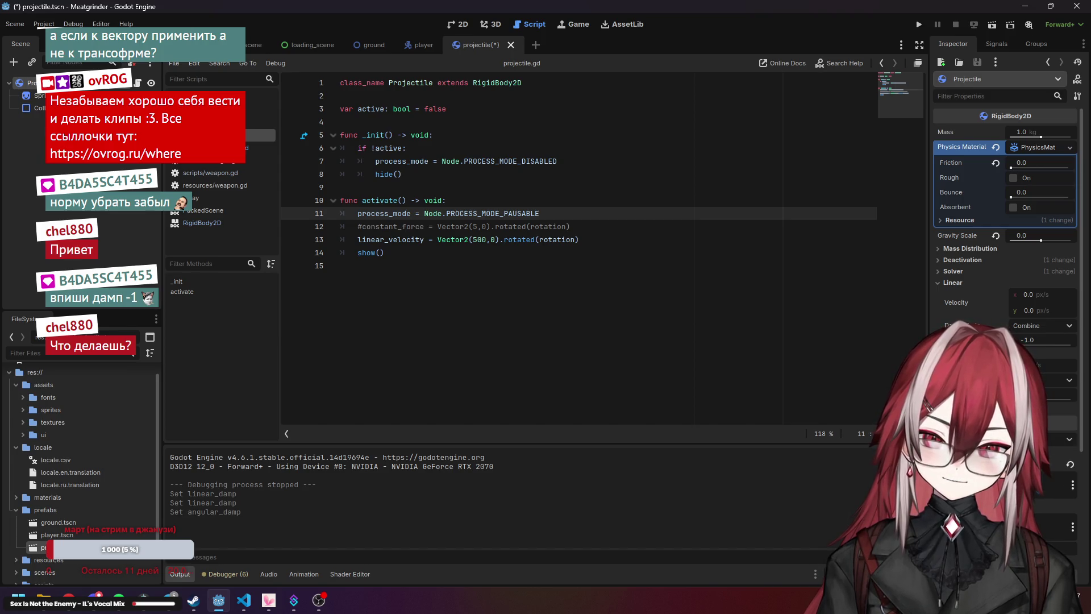
- Save and run the project with F5, then stop the game
click(749, 286)
key(F5)
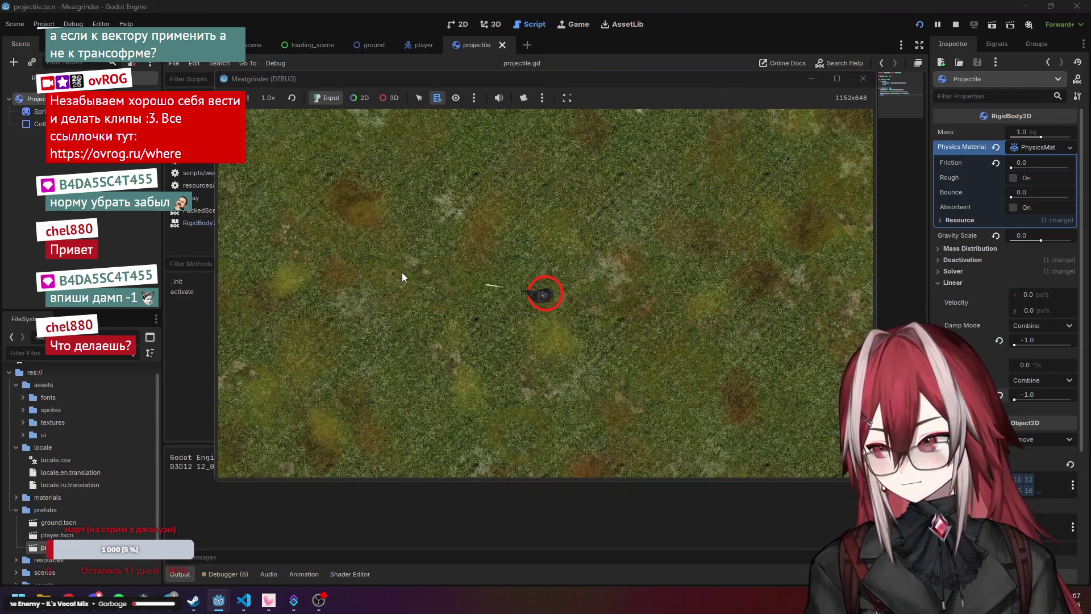
click(863, 78)
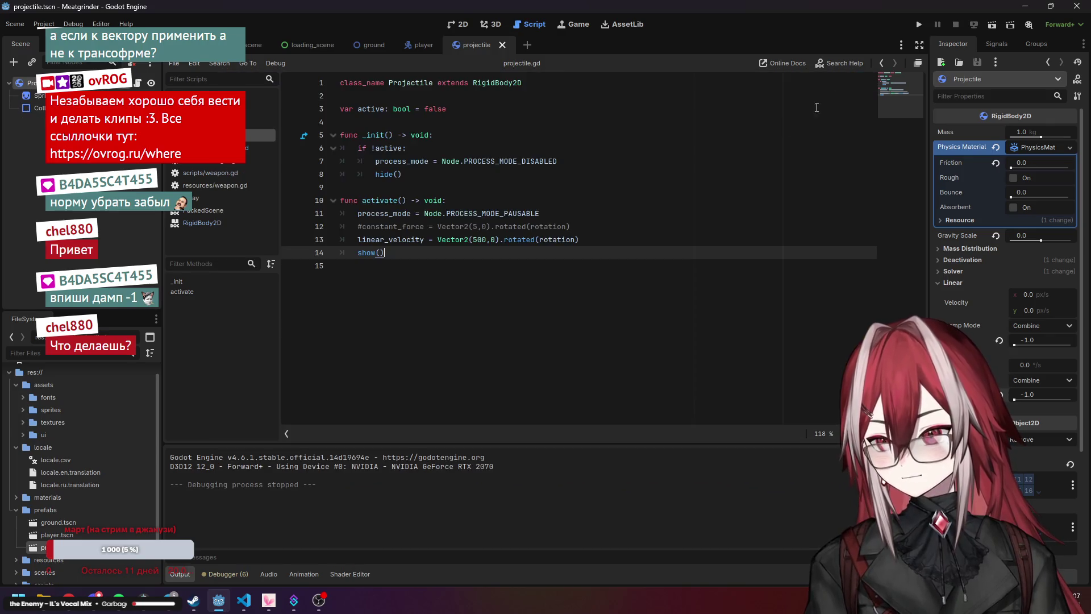
- Delete the zeros so line 13 reads Vector2(5,0), then play-test the level and stop
click(486, 239)
key(BackSpace)
key(BackSpace)
click(616, 200)
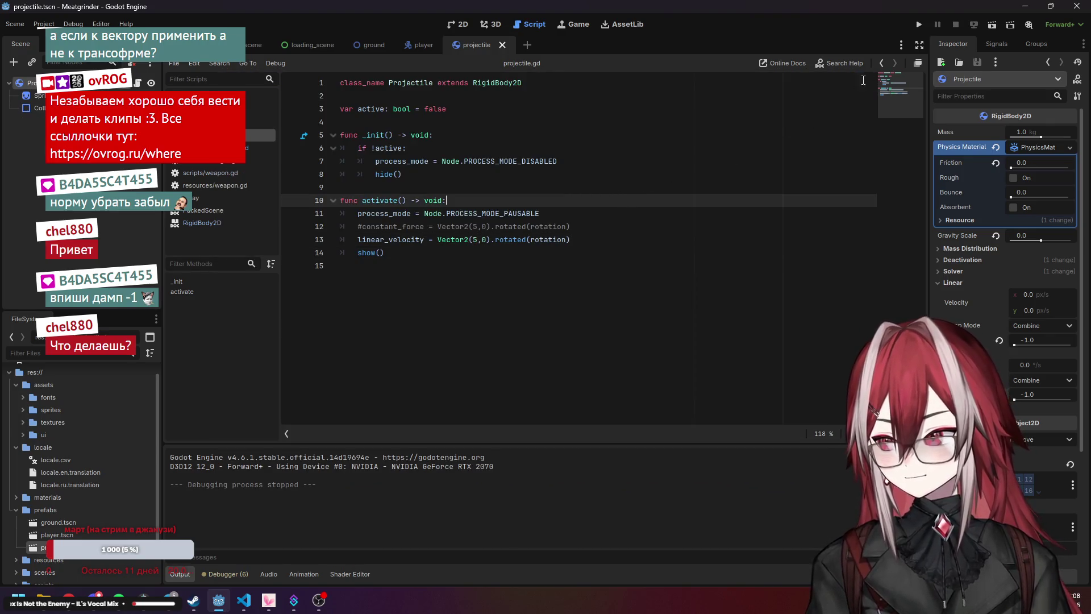
click(920, 27)
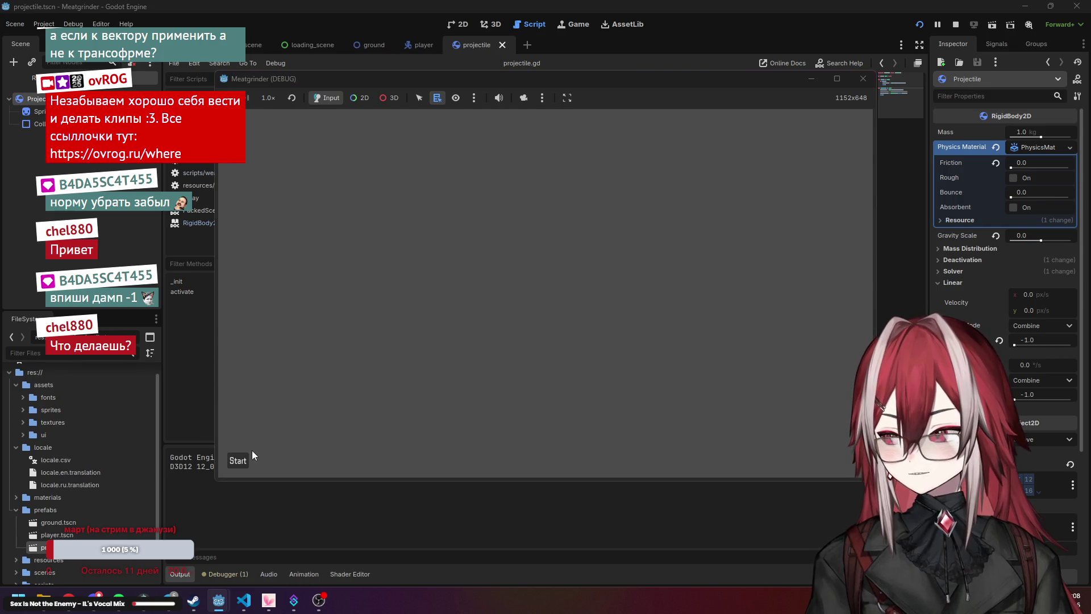
click(243, 462)
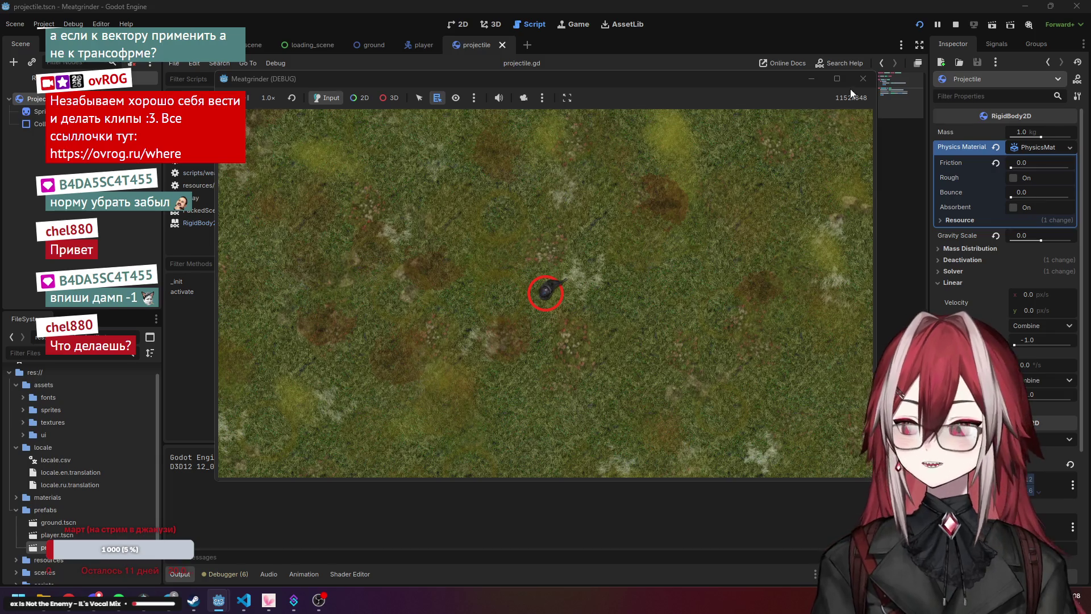
click(863, 78)
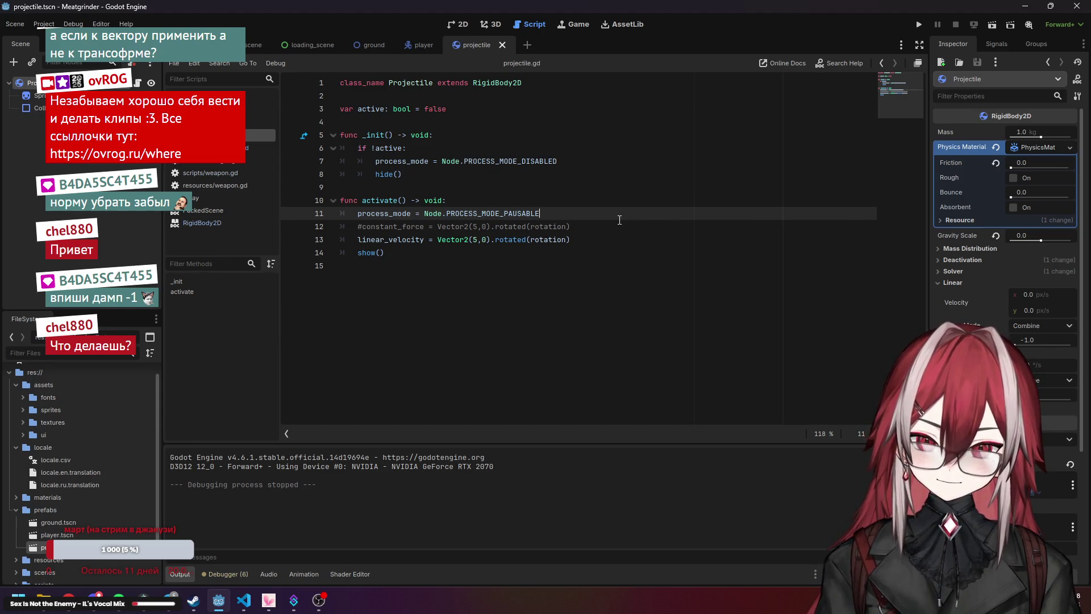
- Set Linear and Angular Damp Mode to Replace, each with a damp of 0.0
click(1052, 328)
click(1049, 357)
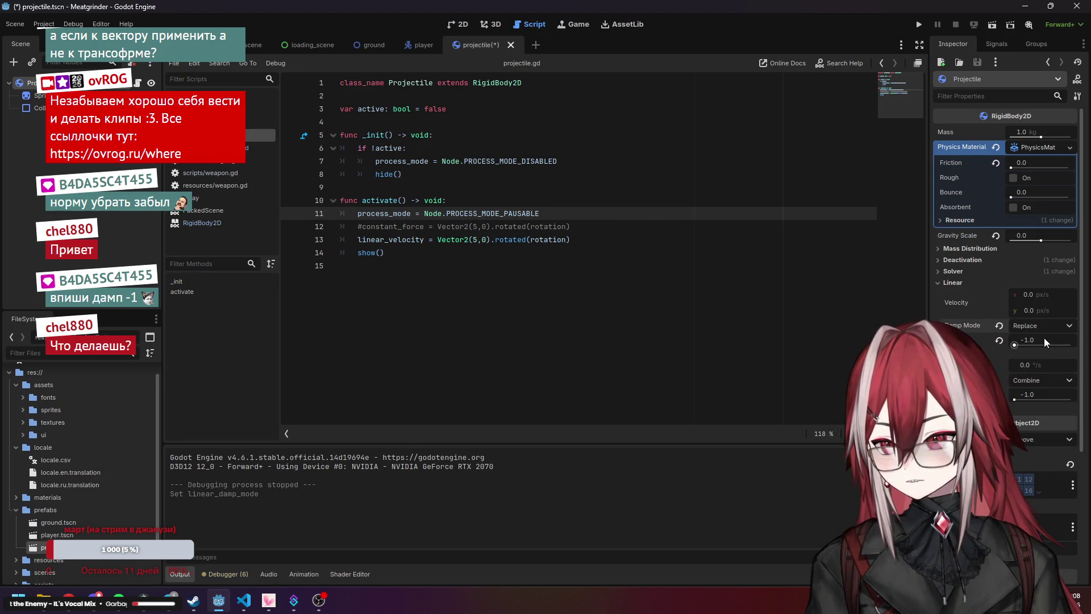
click(1042, 380)
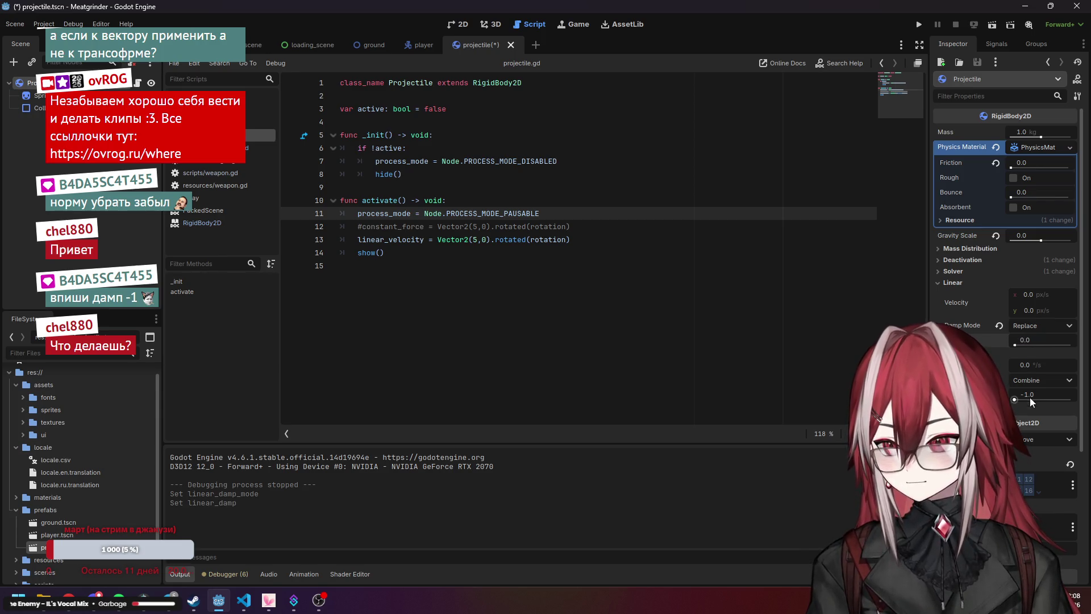
click(1037, 407)
click(1034, 395)
text(0)
key(Return)
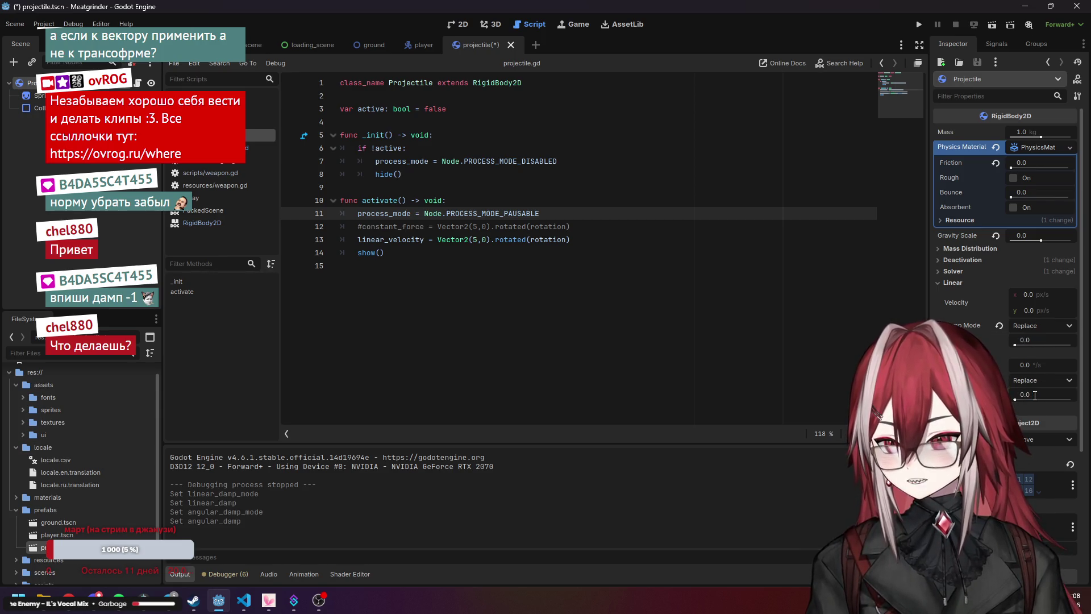
- Run the game, fire a projectile to test the damping, then stop it
click(917, 25)
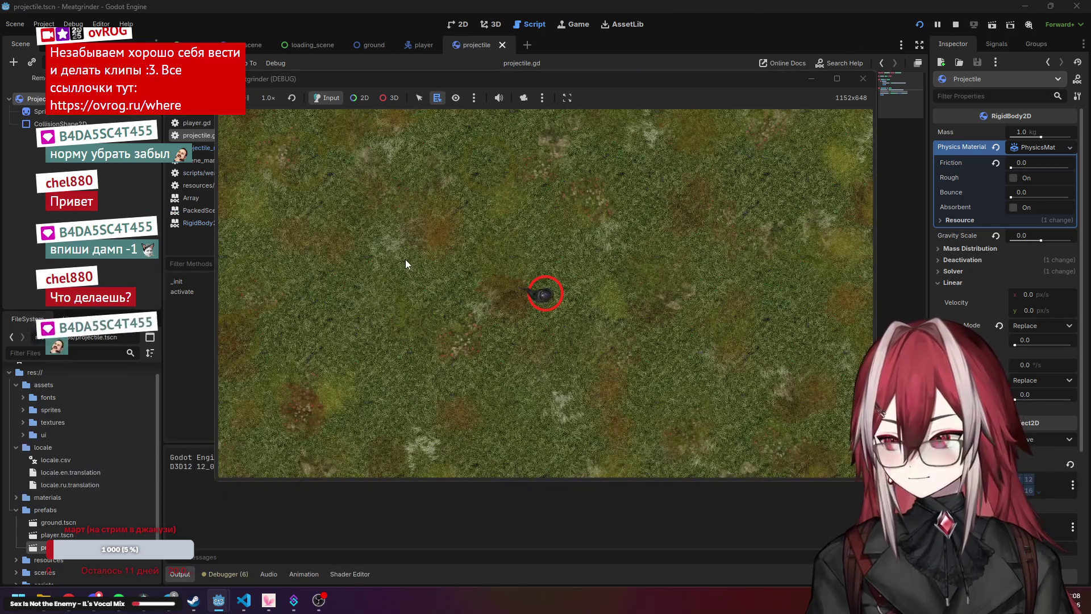
click(571, 199)
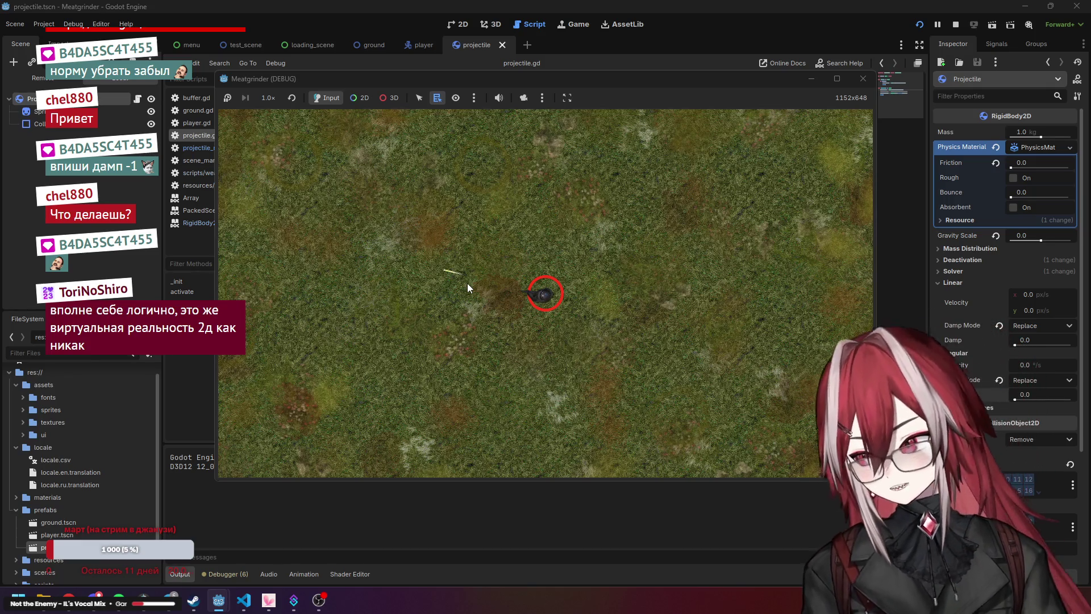
click(862, 79)
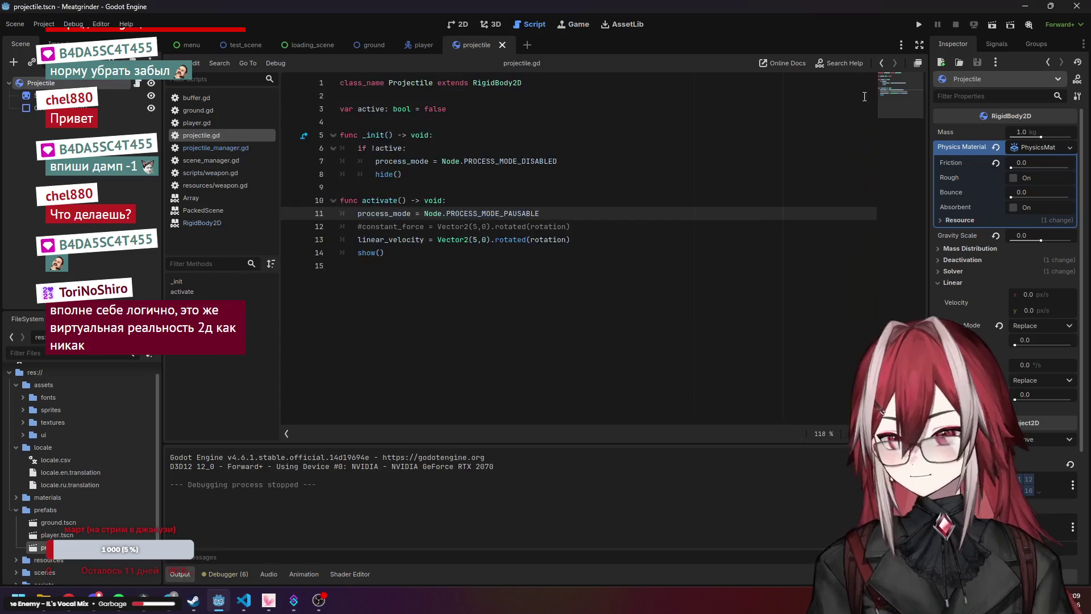
mouse_move(959, 325)
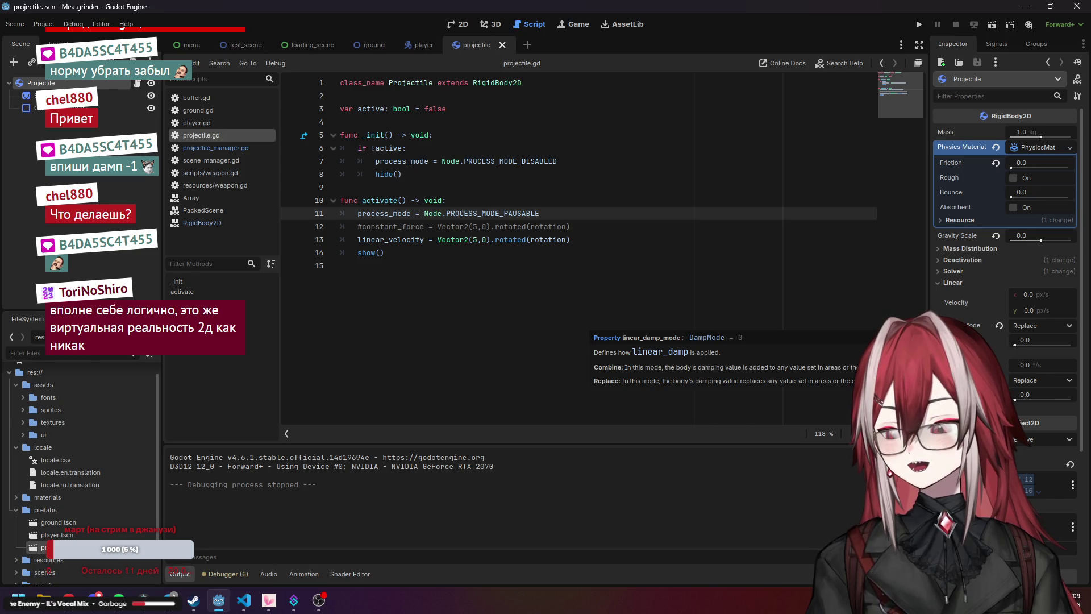
scroll(957, 319, down, 5)
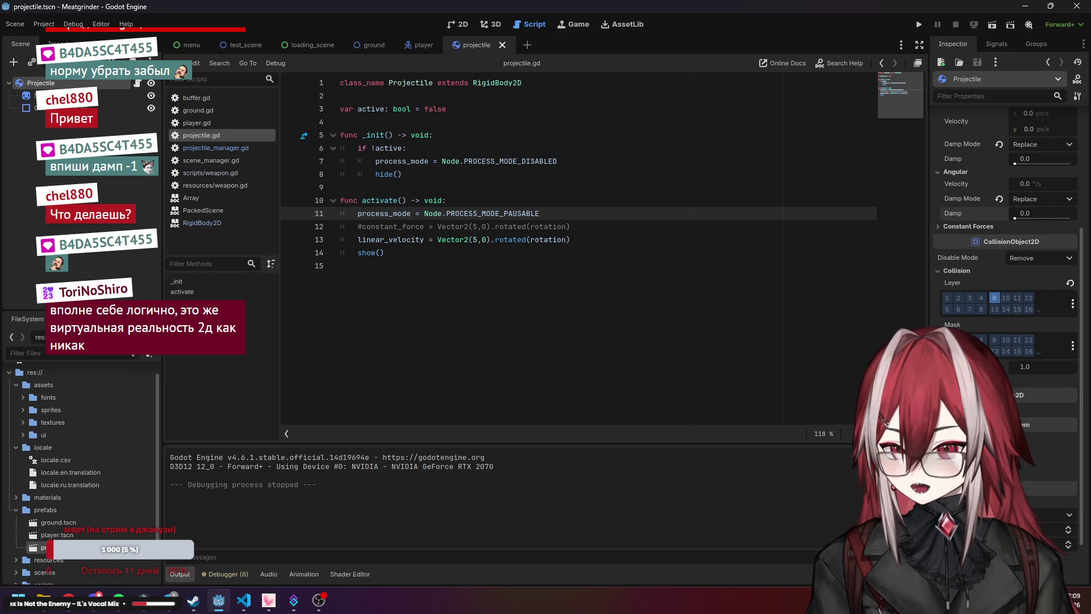
scroll(1066, 525, up, 5)
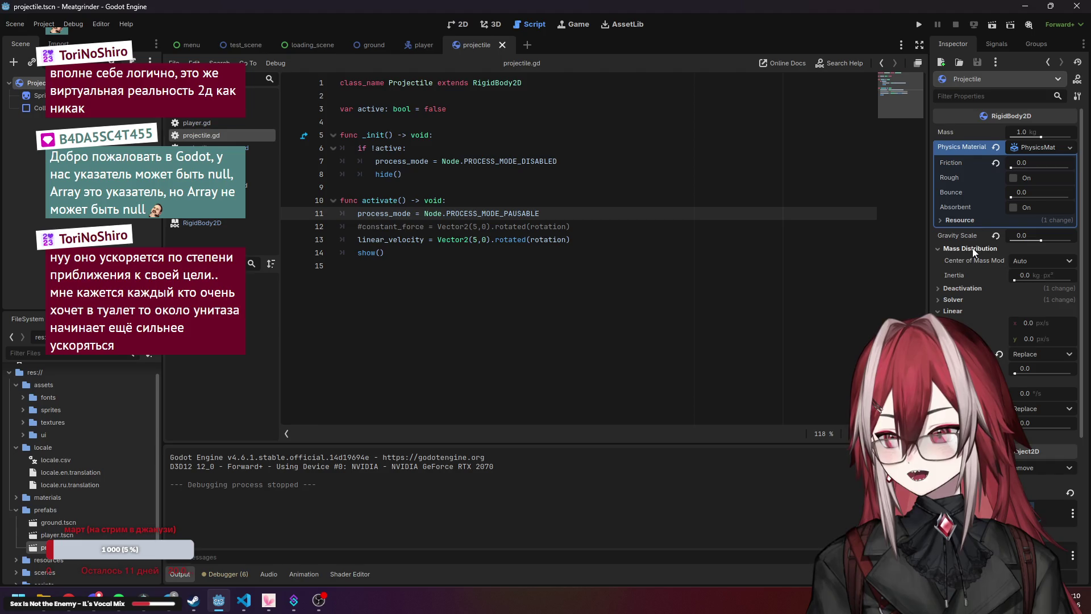
click(967, 259)
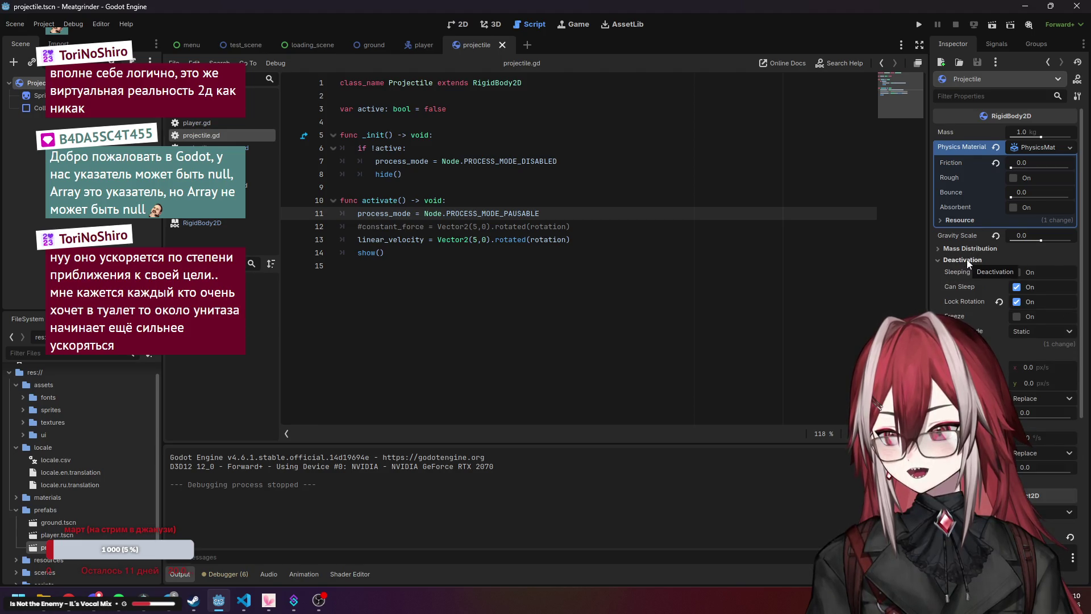
click(966, 259)
click(819, 267)
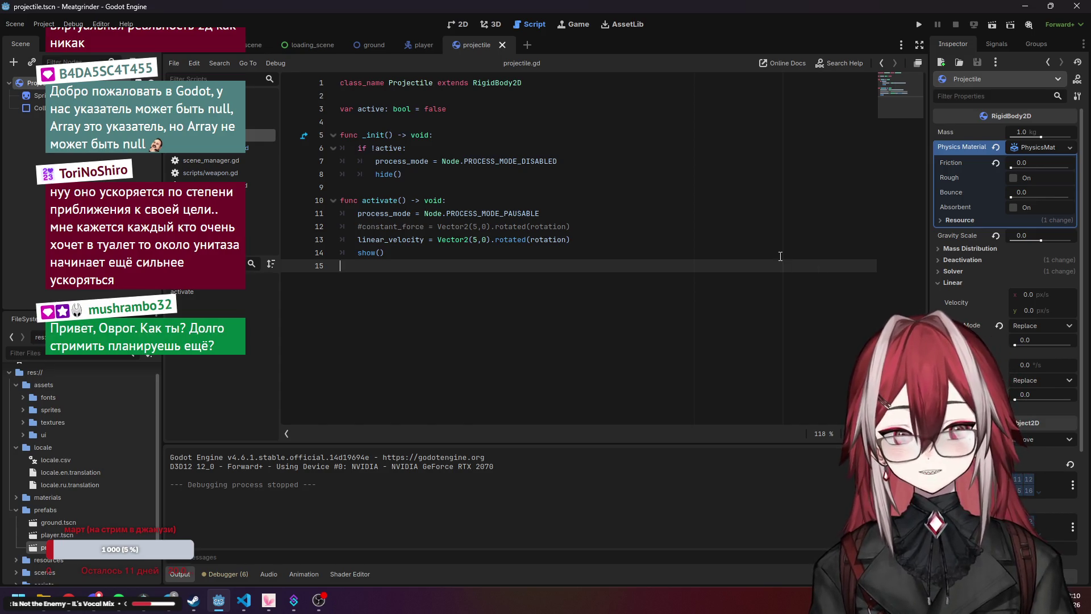
click(682, 240)
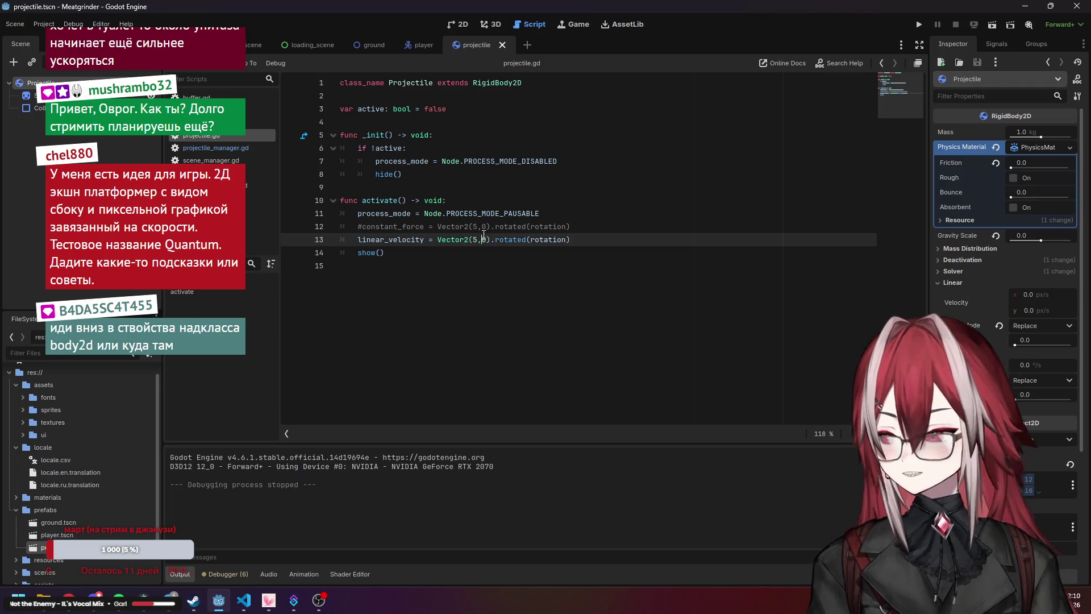
- Delete the commented-out constant_force line so the code closes up
mouse_move(571, 227)
mouse_down()
mouse_move(449, 214)
mouse_move(342, 226)
mouse_up()
key(BackSpace)
key(ctrl+shift+k)
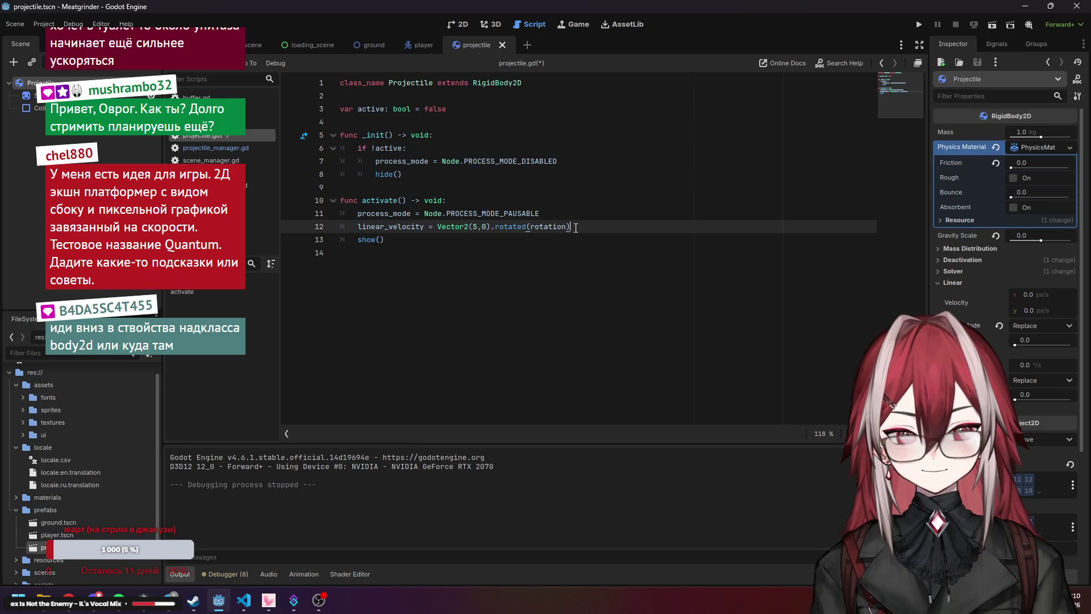
- Scroll through the RigidBody2D Inspector, reading the class header tooltips
mouse_move(1003, 121)
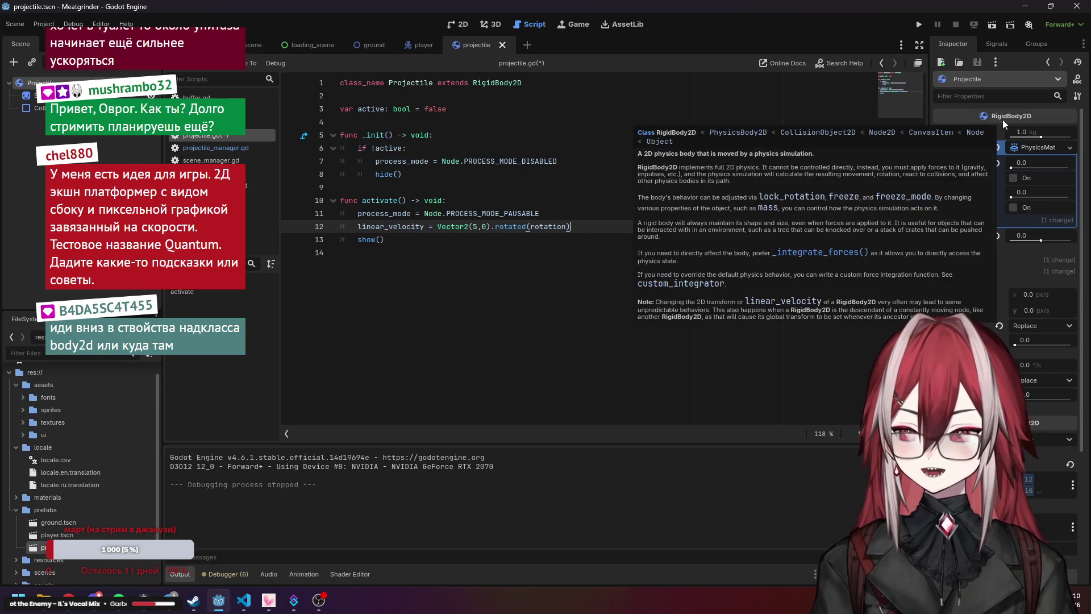
scroll(1008, 326, down, 5)
mouse_move(1010, 308)
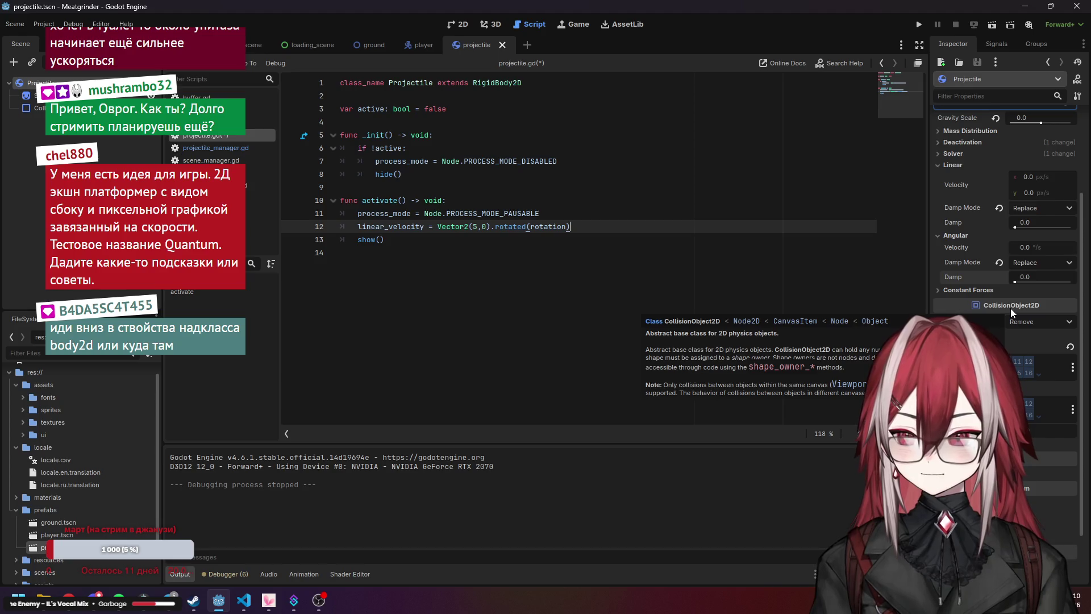
scroll(1011, 308, down, 2)
mouse_move(1008, 424)
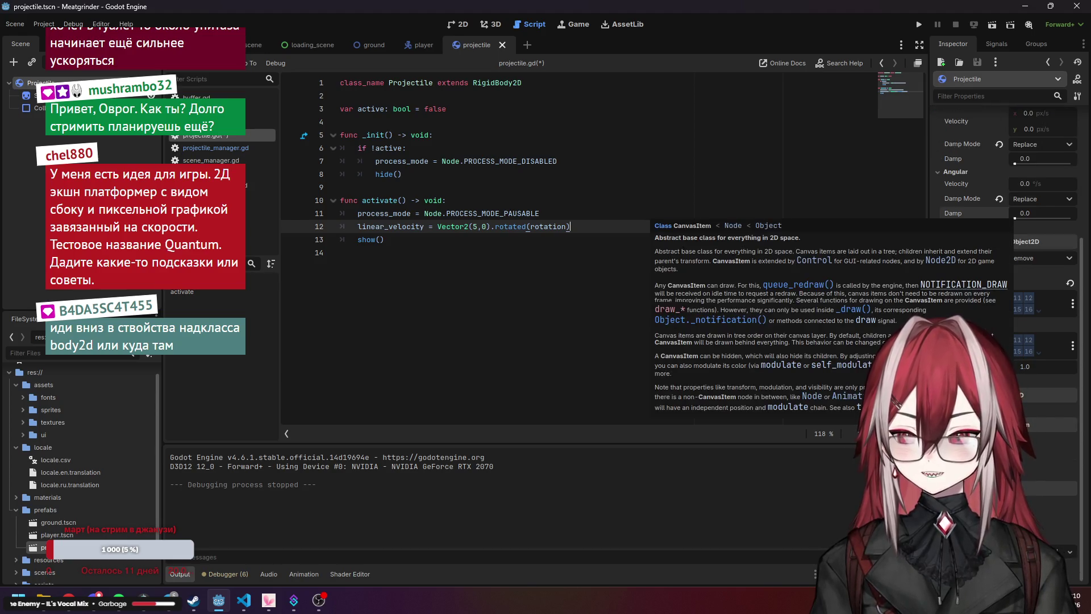
scroll(985, 311, up, 6)
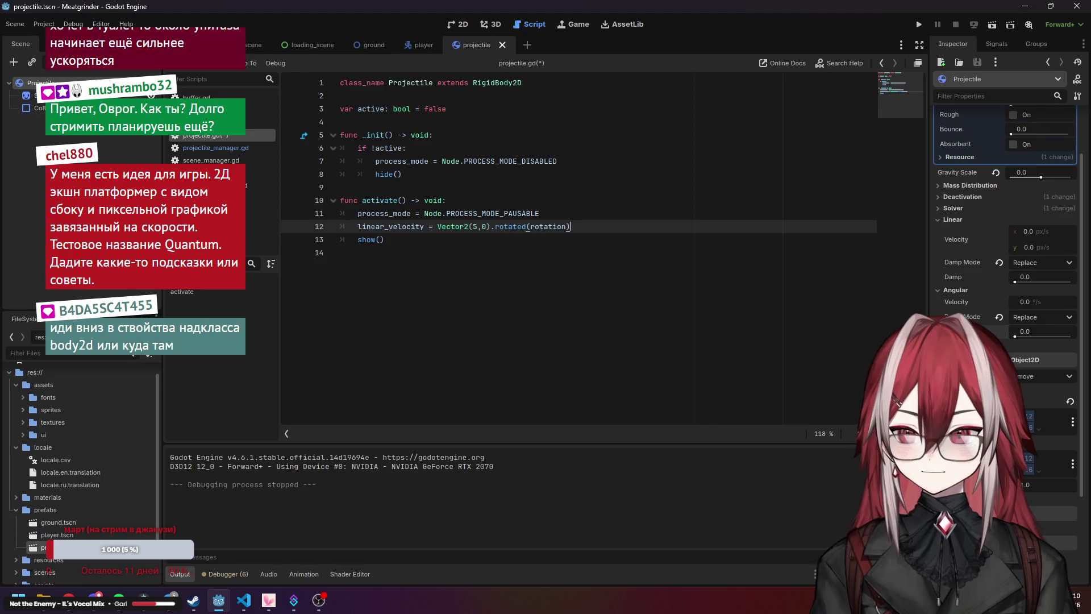
scroll(995, 323, down, 4)
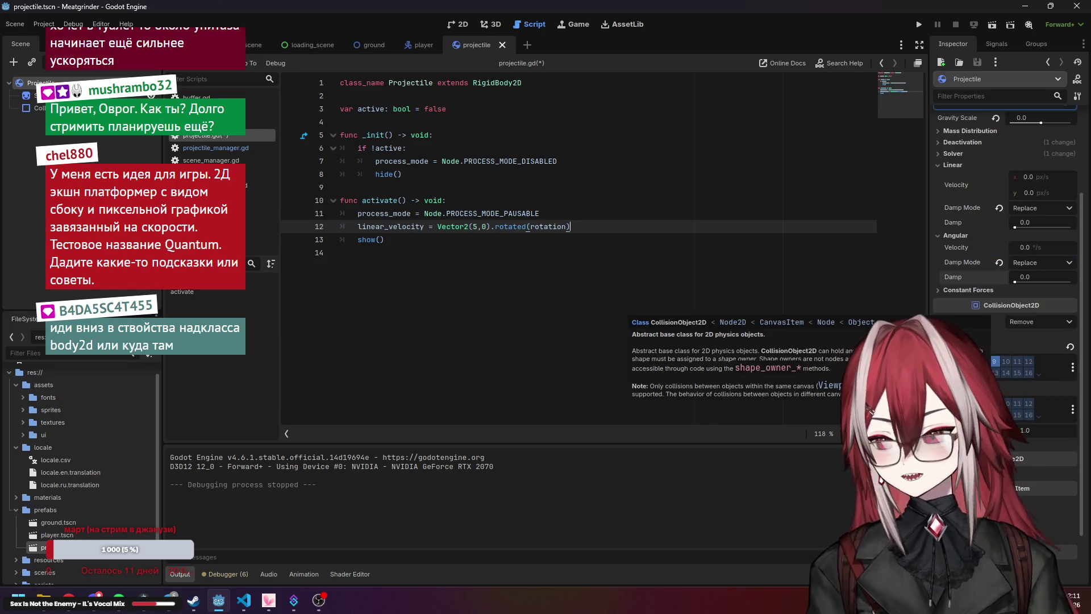
scroll(1000, 318, down, 2)
mouse_move(1000, 489)
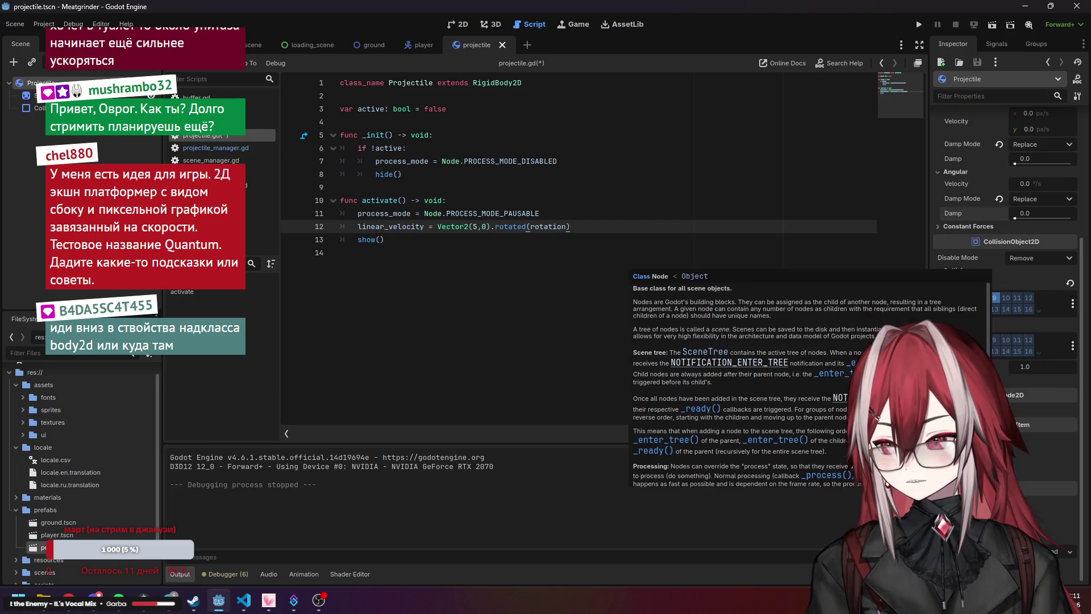
scroll(1010, 170, up, 6)
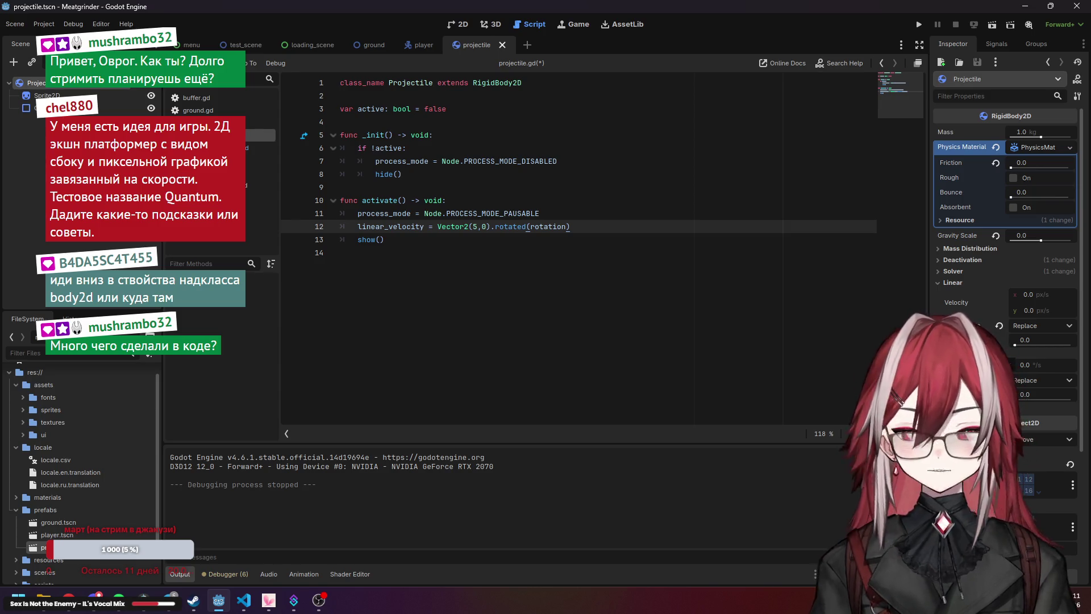
click(706, 212)
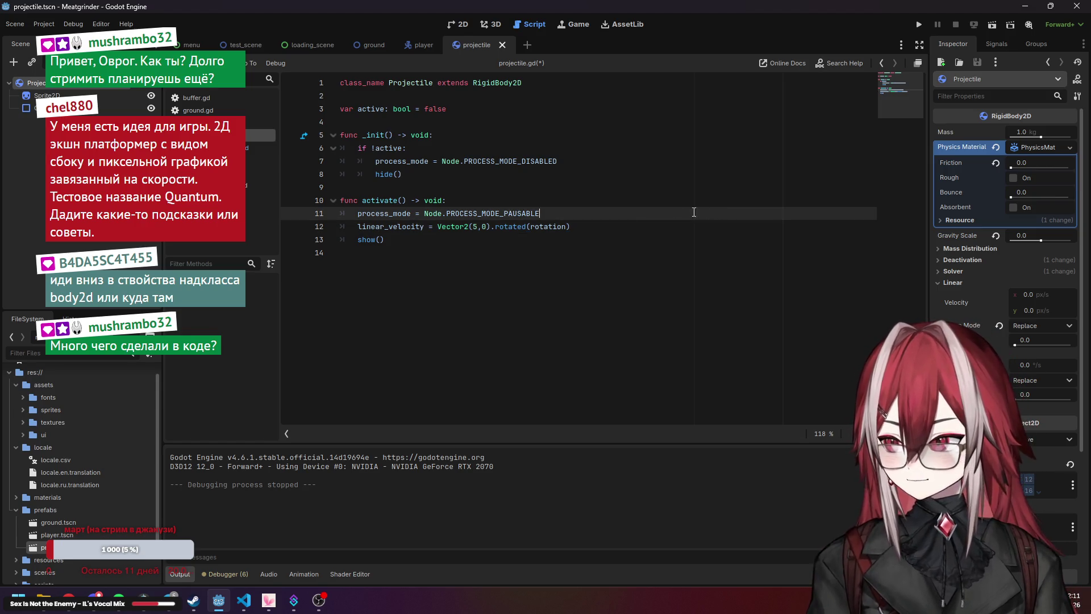
click(477, 226)
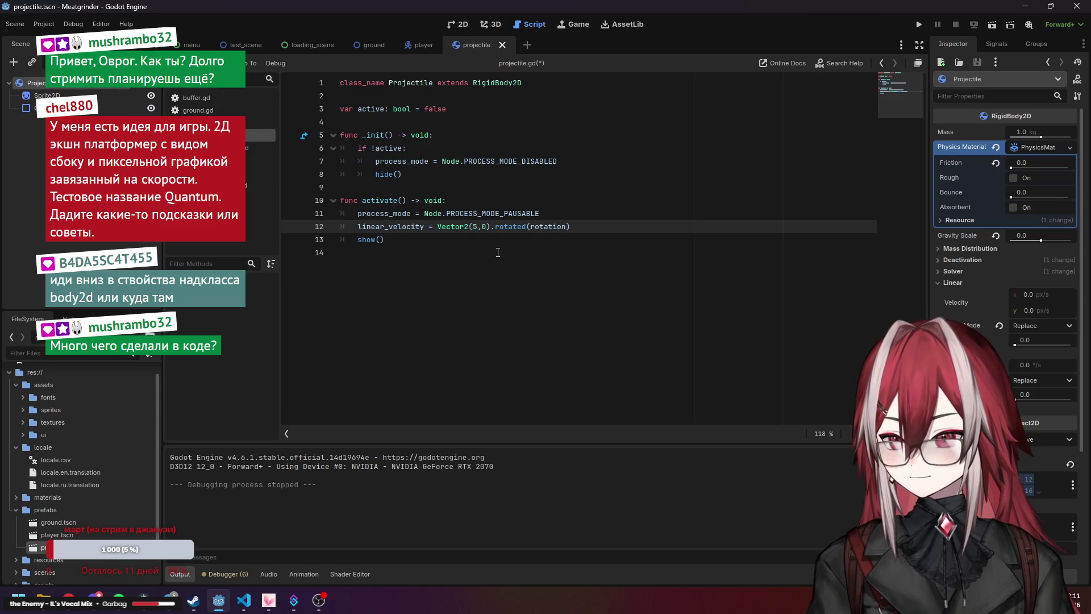
- Toggle the Linear, Constant Forces, Deactivation, Mass Distribution and physics material sections in the Inspector
click(950, 282)
click(964, 305)
click(963, 305)
click(966, 260)
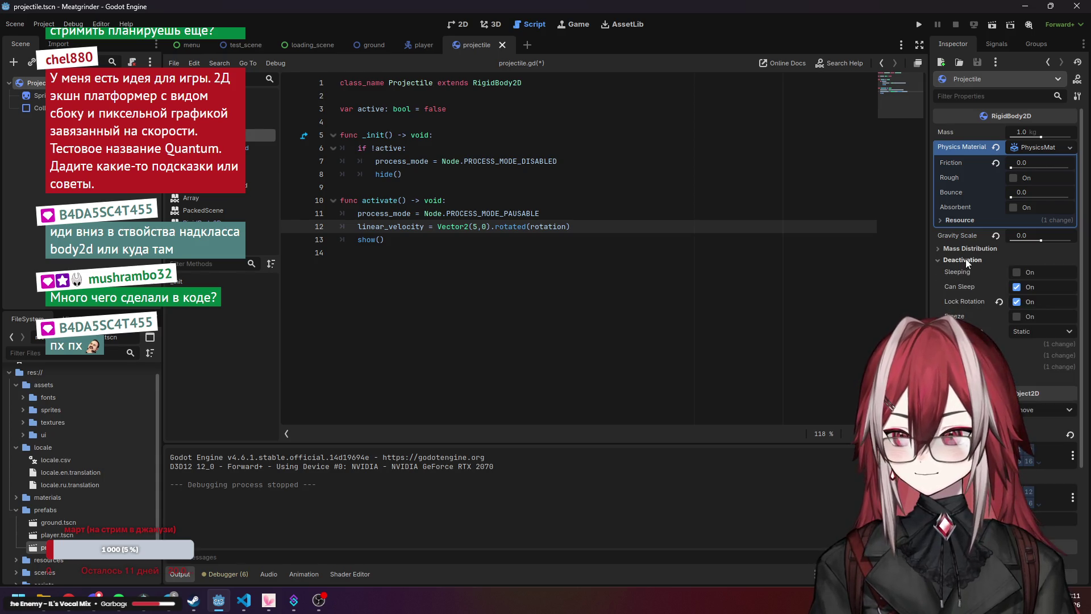
click(966, 260)
click(973, 247)
click(973, 247)
click(625, 233)
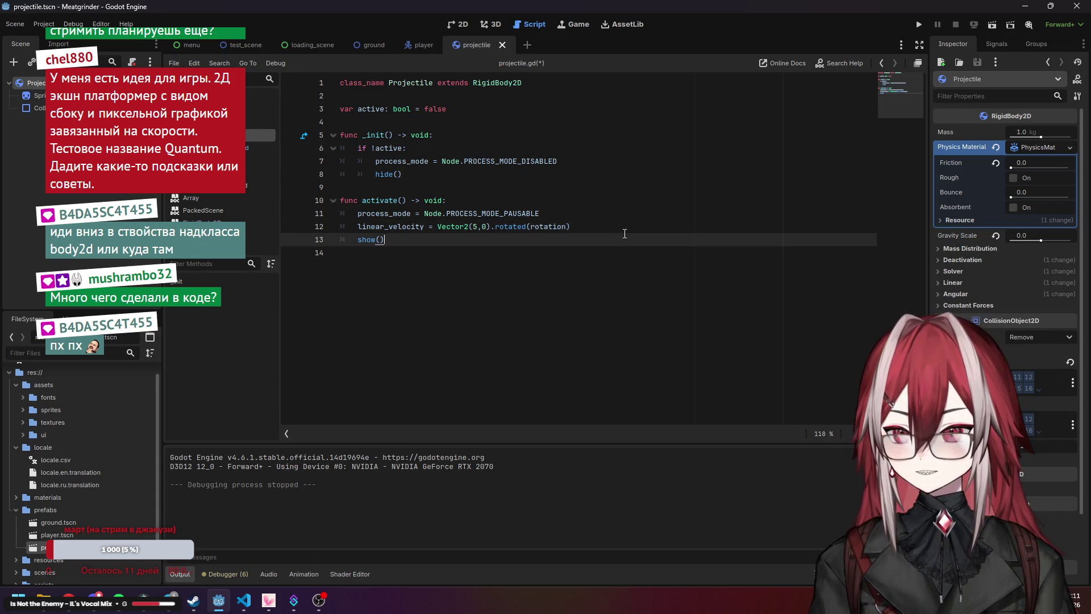
click(960, 221)
click(960, 220)
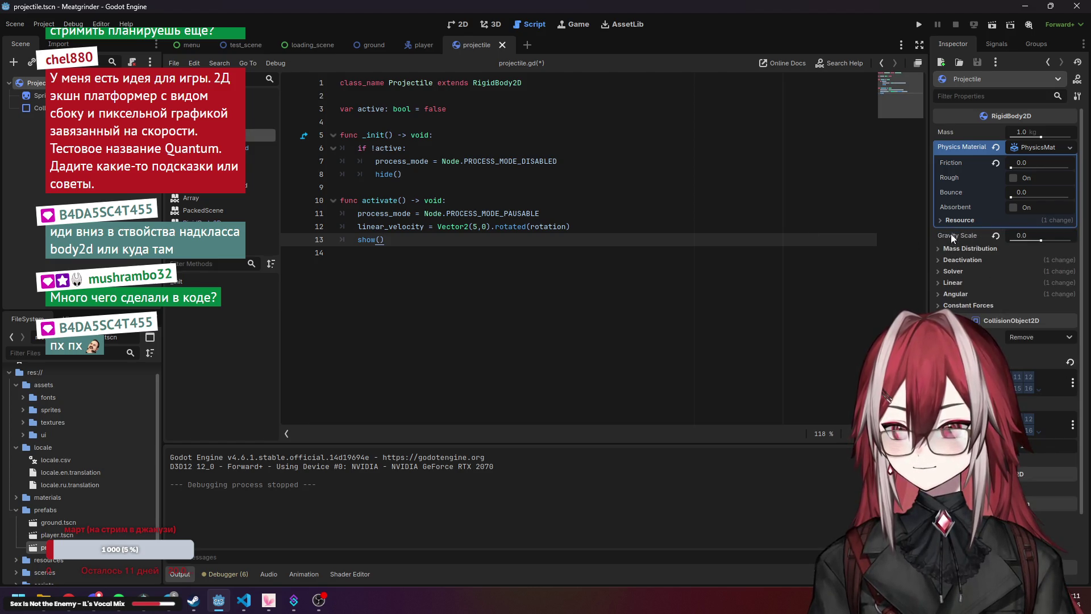
click(479, 226)
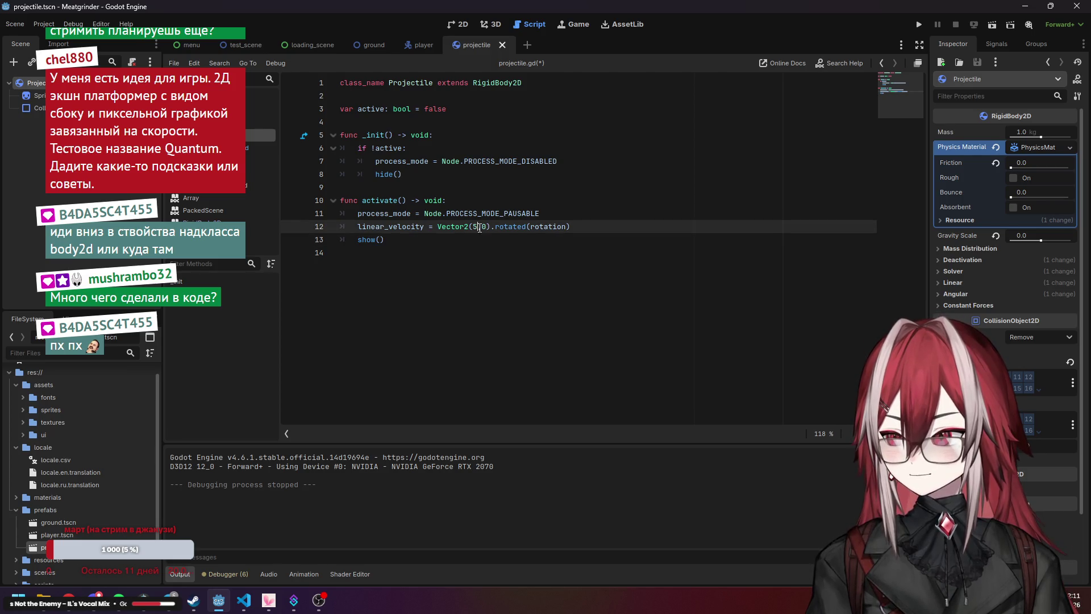
- Change line 12's launch vector to Vector2(500,0) and save the script
text(0)
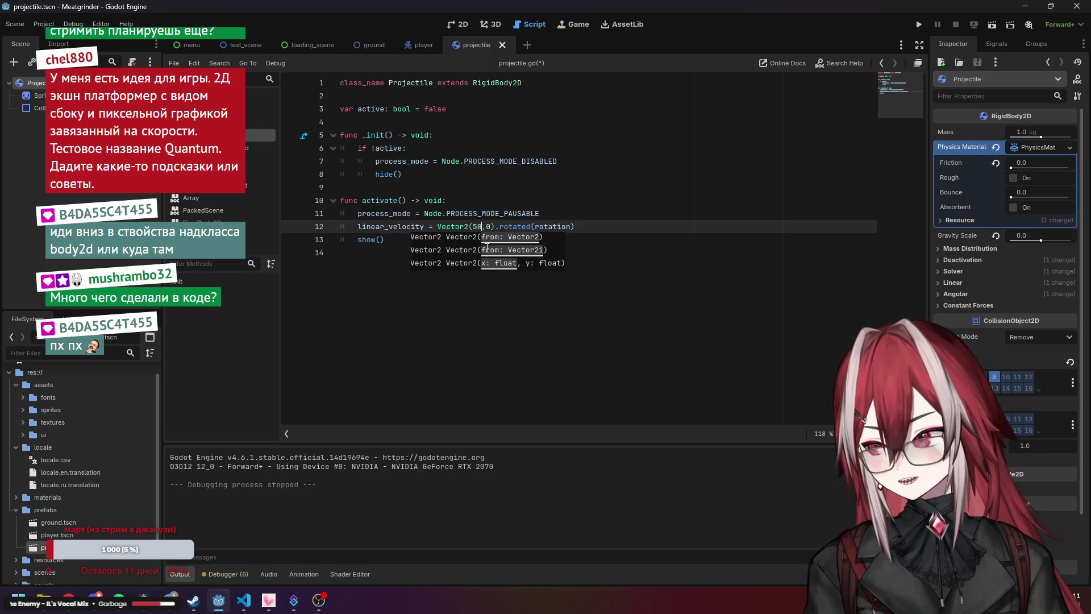
text(0)
click(568, 187)
key(ctrl+s)
- Play-test the game, moving the player with W, A and S, then stop it
click(920, 25)
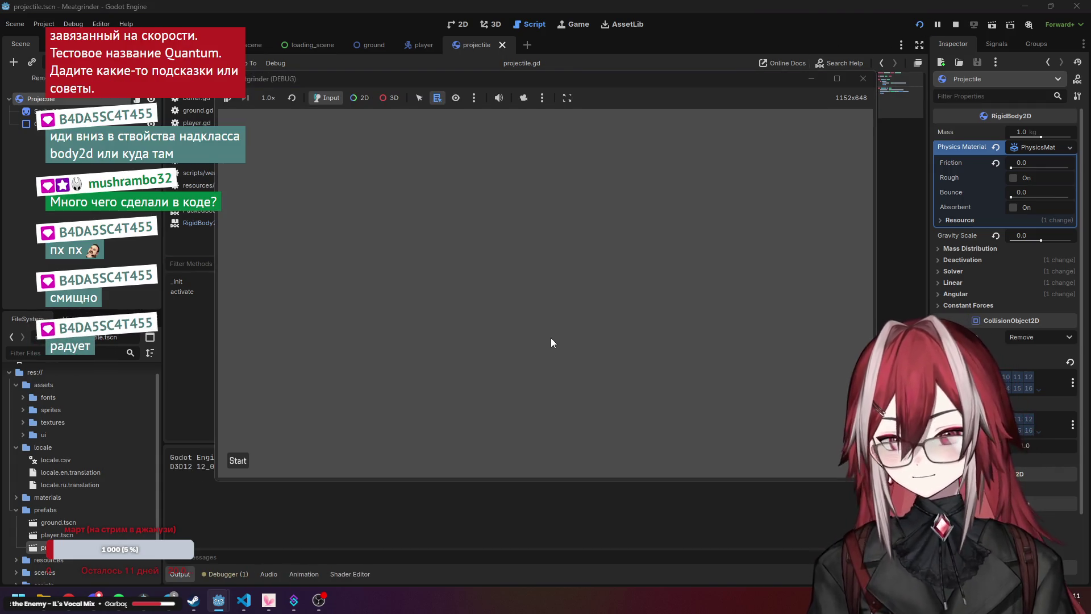
click(235, 460)
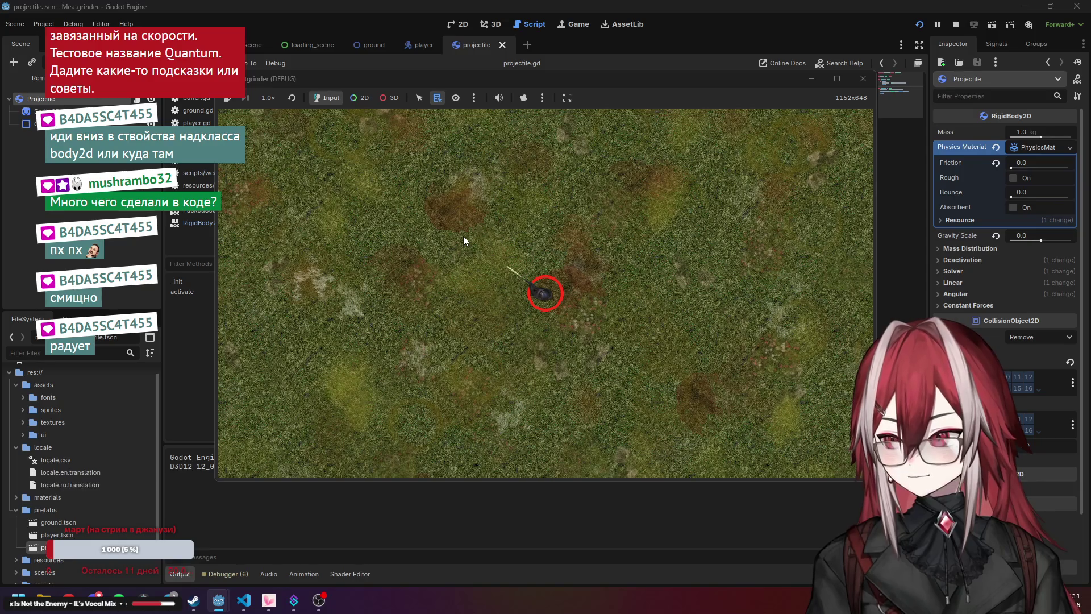
key(w)
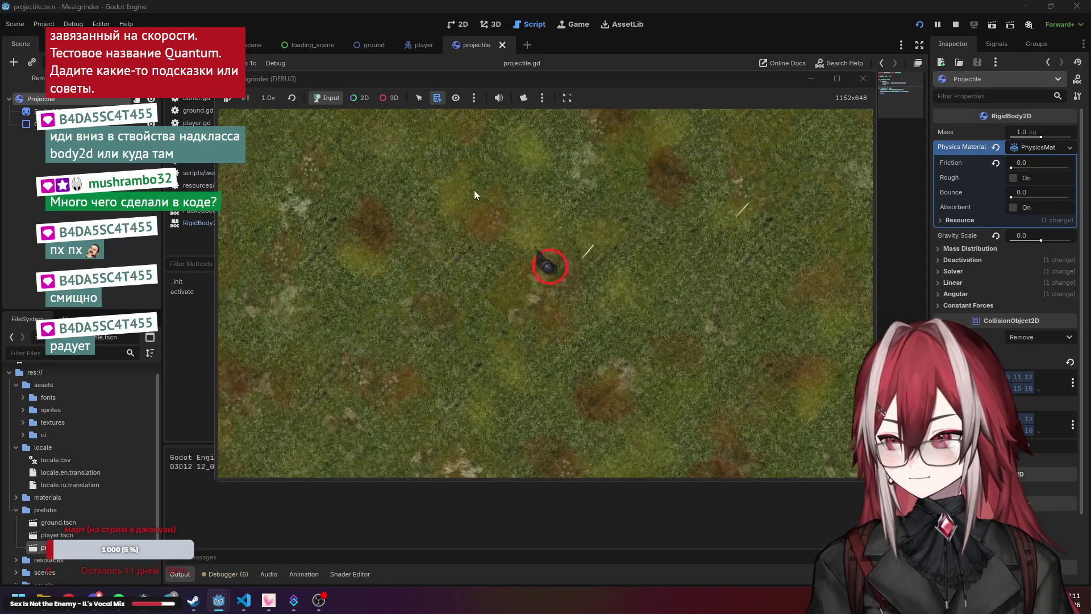
key(a)
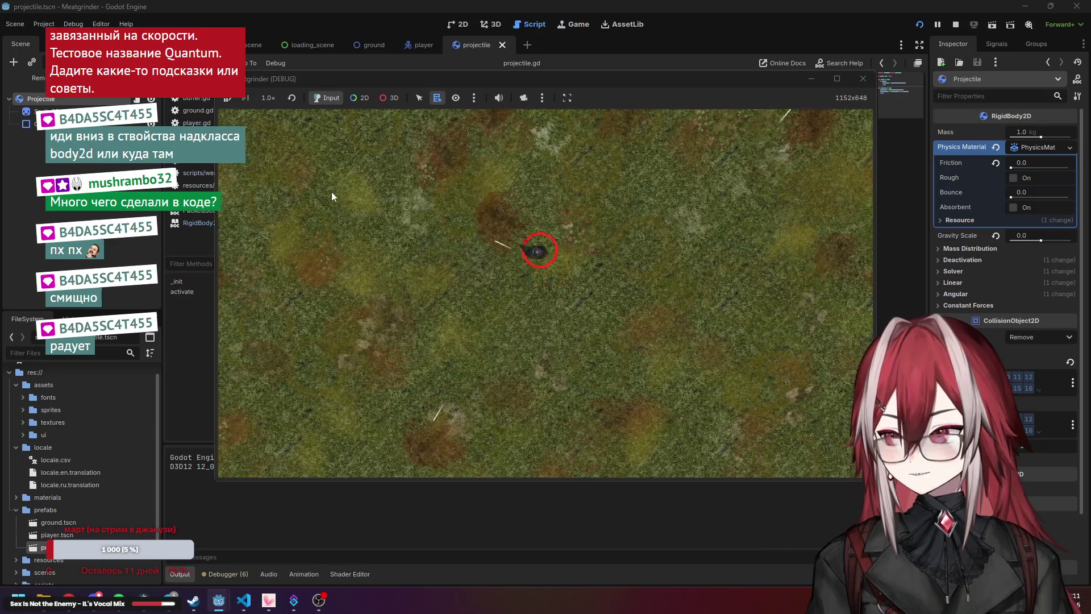
key(a)
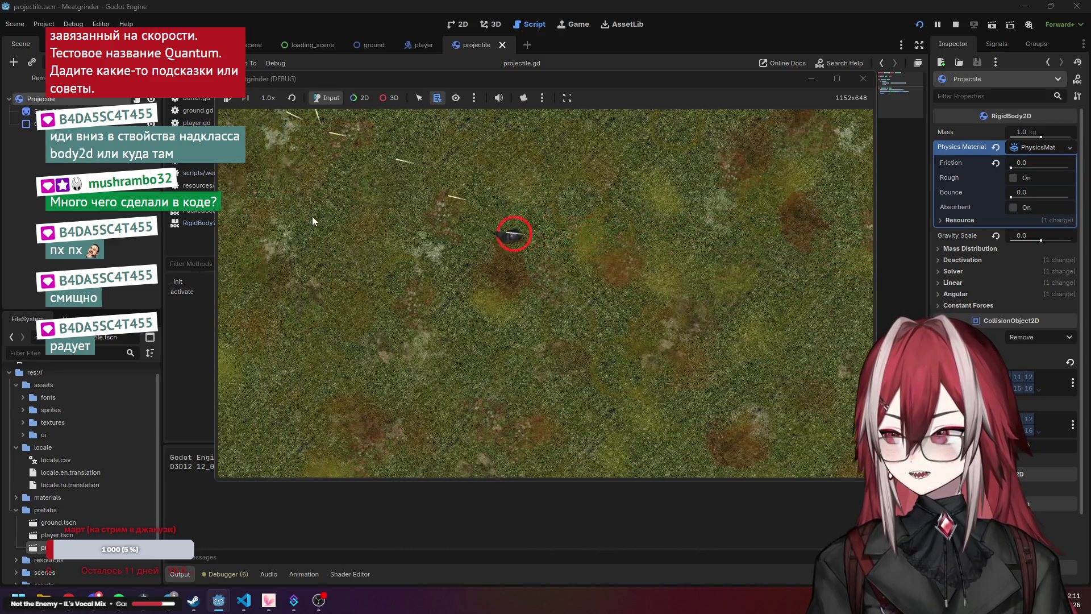
key(w)
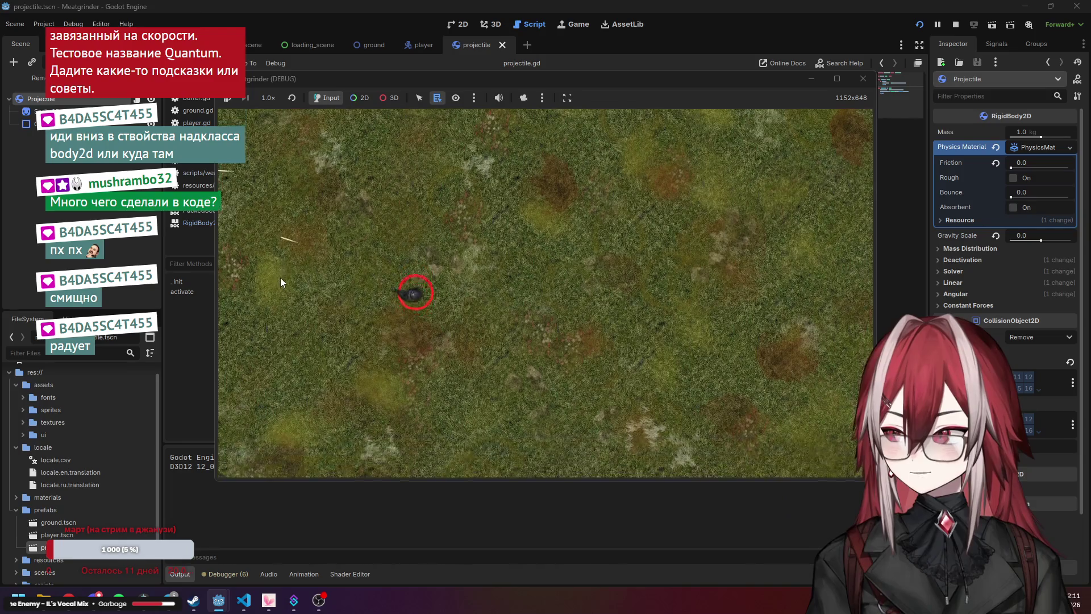
key(w)
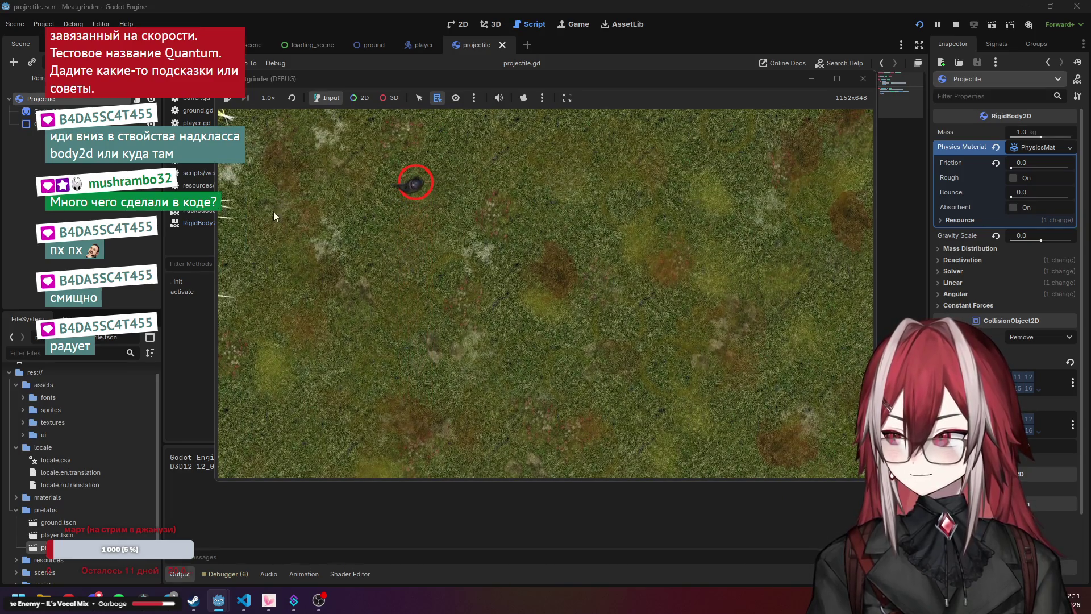
key(s)
key(s)
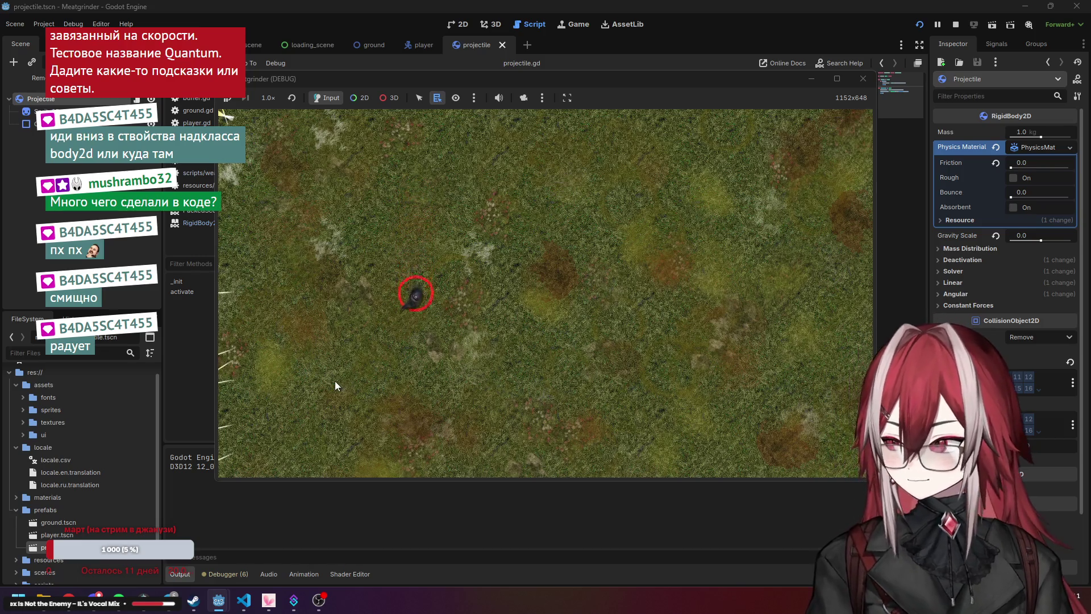
key(s)
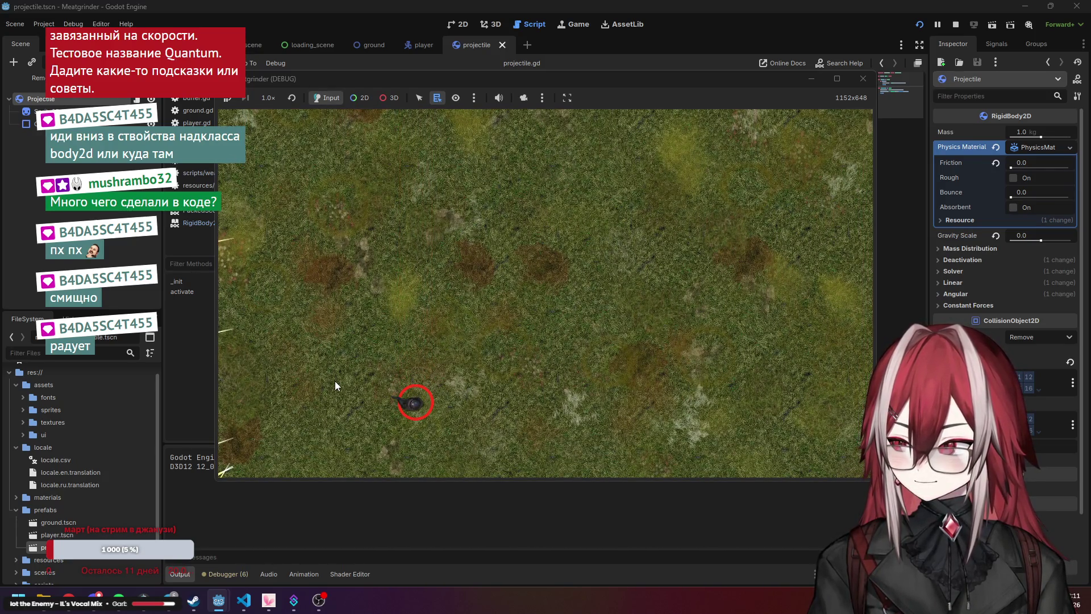
click(863, 79)
click(615, 236)
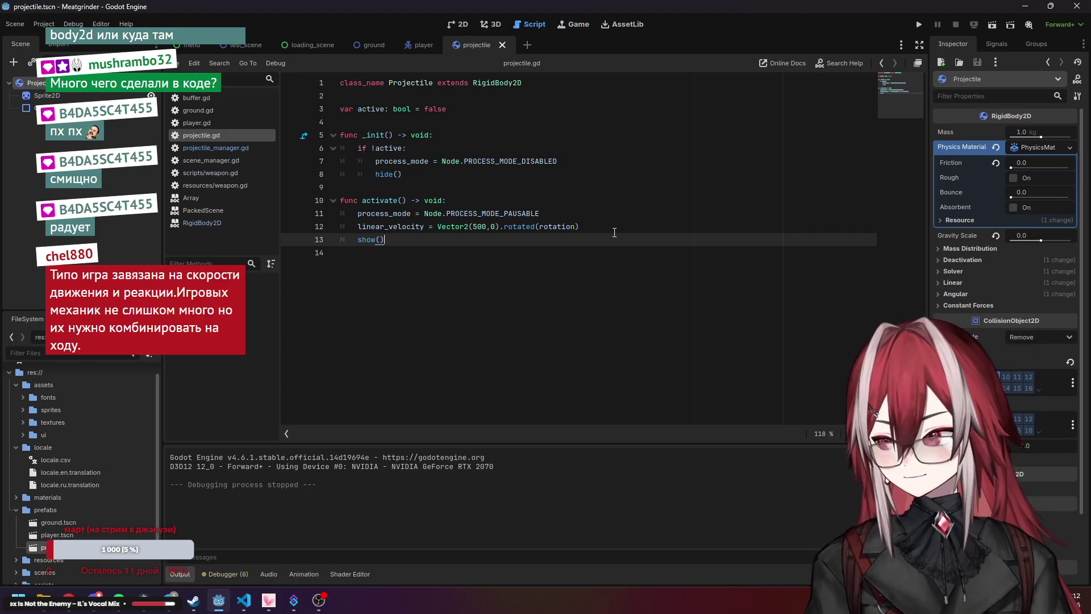
click(614, 232)
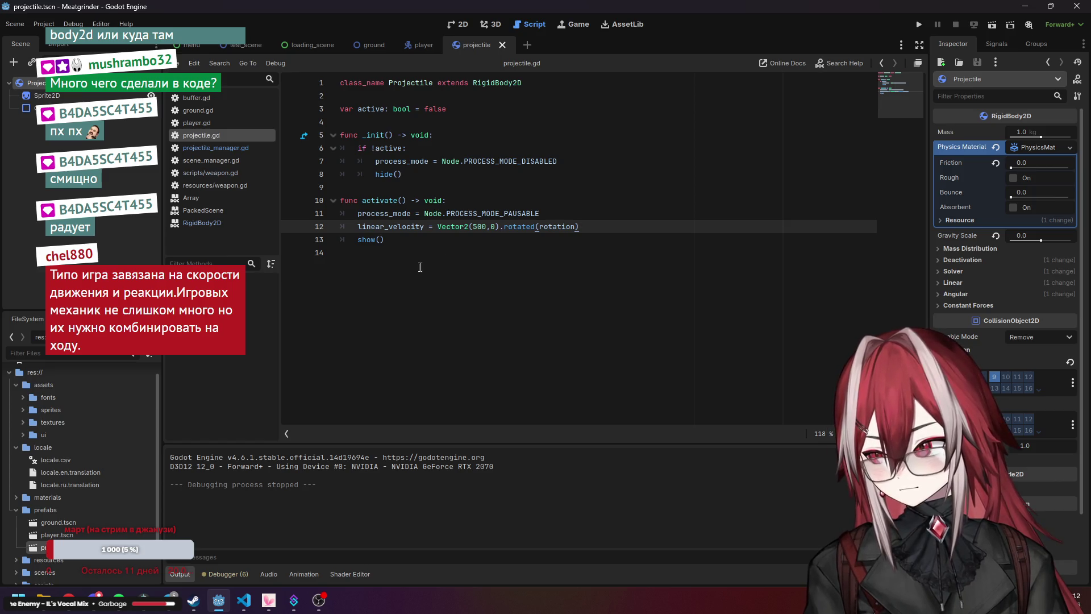
- Add a blank line 15, review the projectile's Signals, then switch to the browser
click(497, 268)
key(Return)
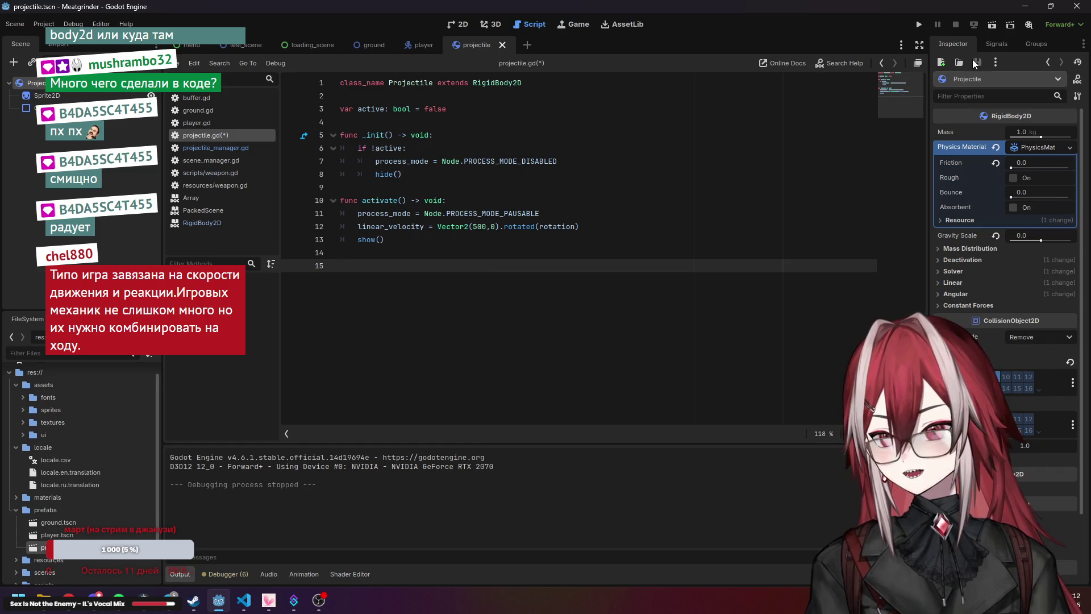
click(984, 48)
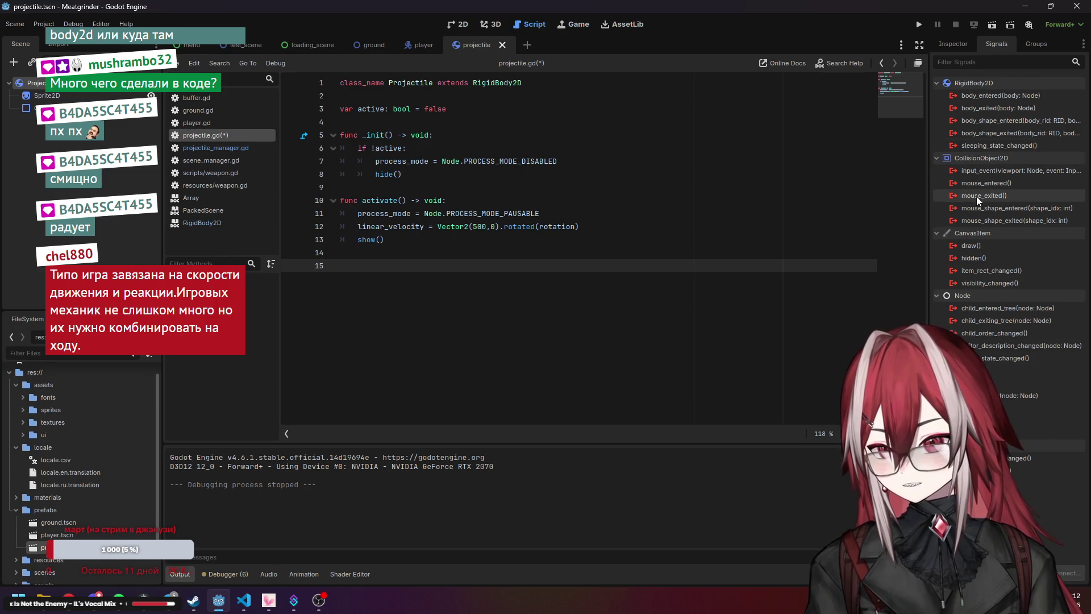
mouse_move(1008, 169)
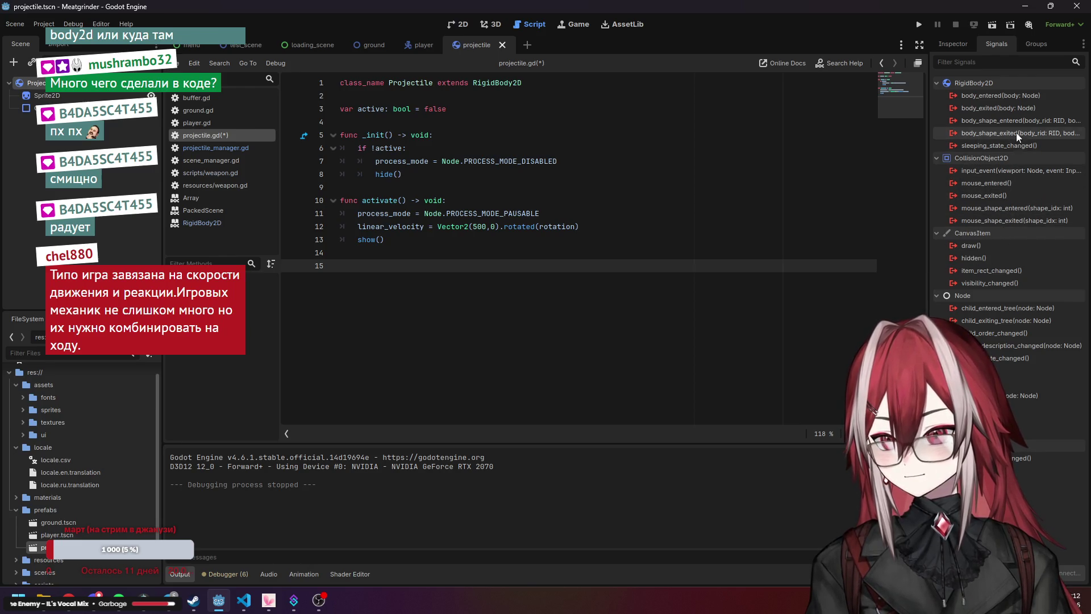
click(960, 42)
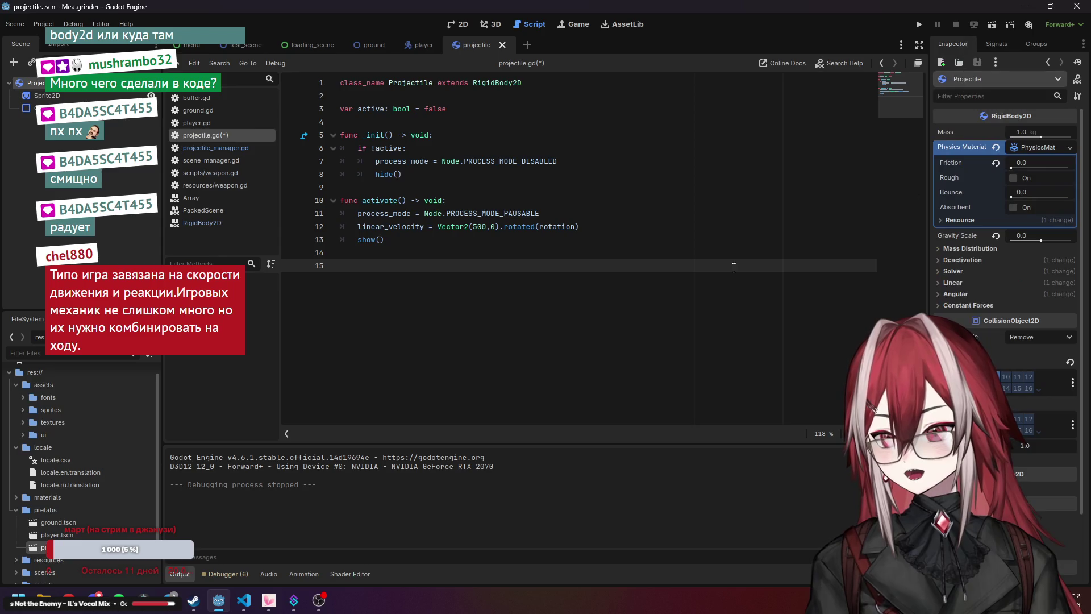
click(198, 530)
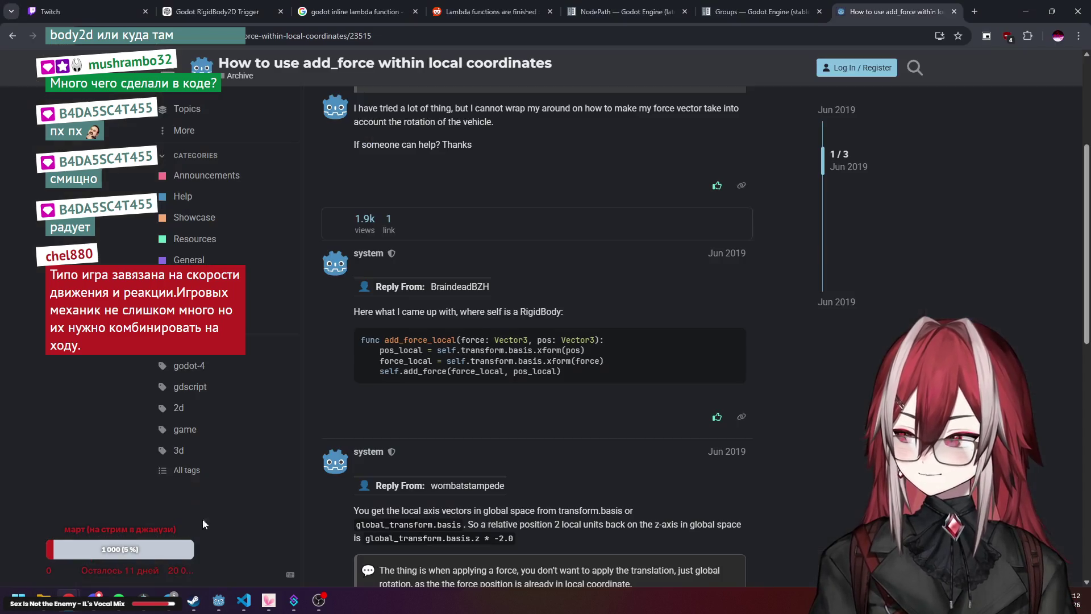
- Close the add_force forum and Groups docs tabs, then browse the NodePath page
click(953, 11)
click(819, 12)
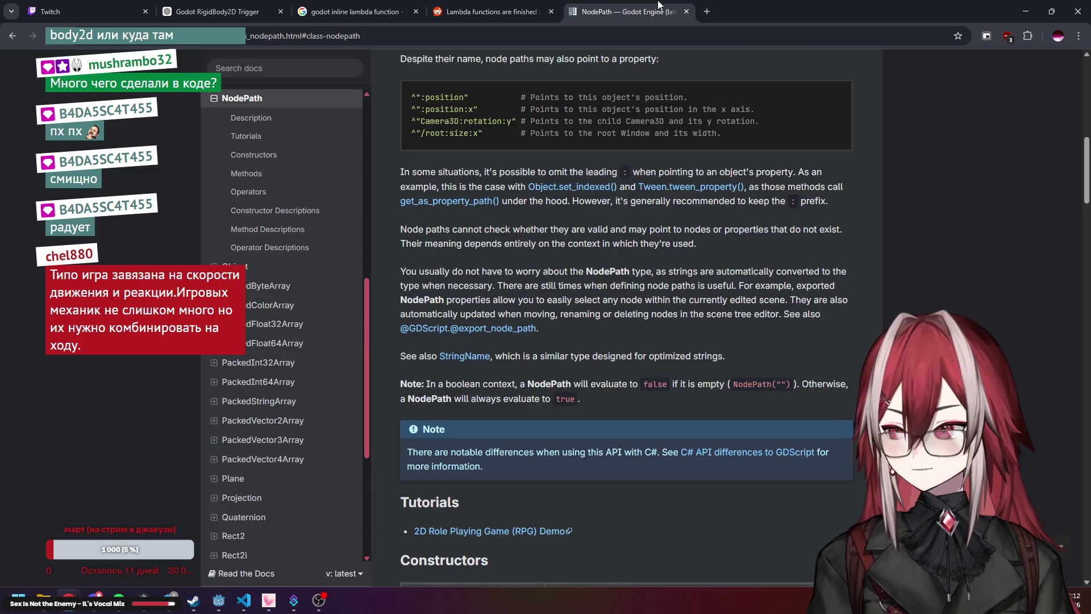
scroll(301, 266, up, 7)
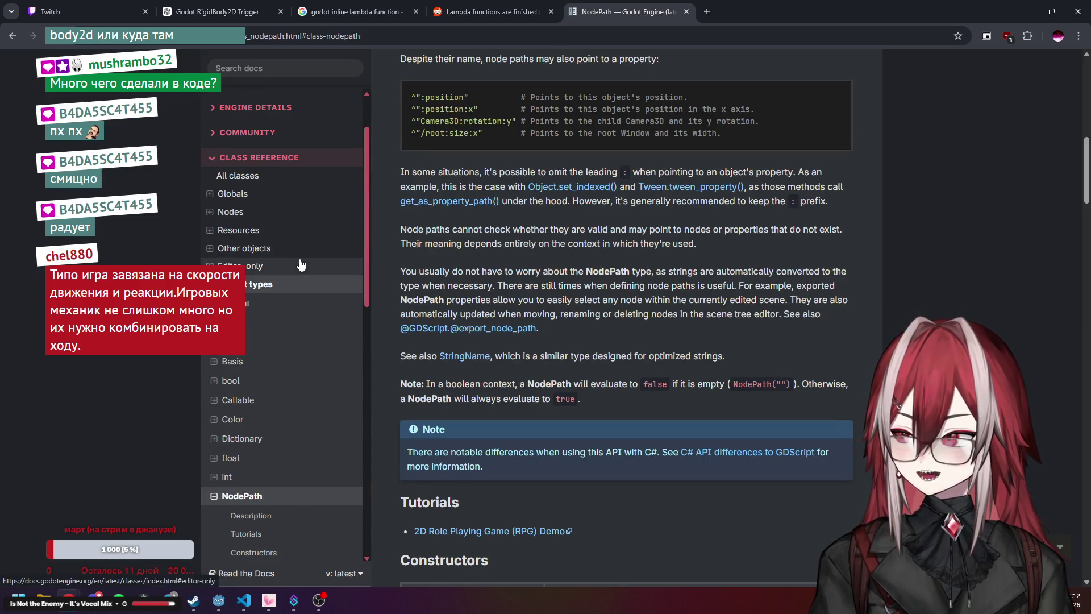
scroll(301, 265, down, 4)
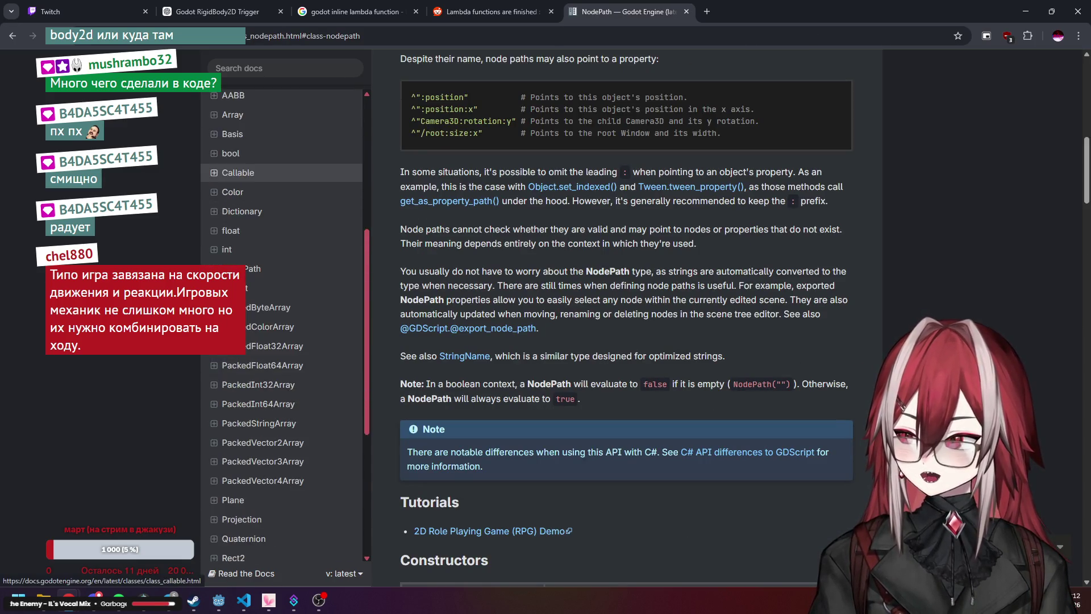
scroll(254, 238, down, 2)
key(Home)
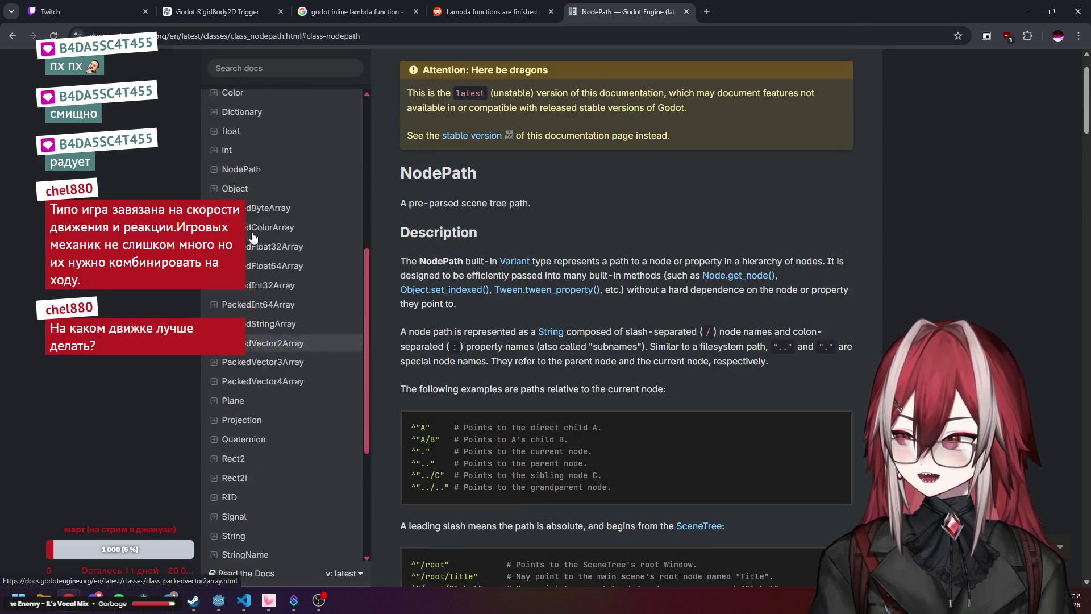
- Collapse the Variant types list, open docs search, then return to projectile.gd in Godot
scroll(254, 238, up, 7)
click(252, 278)
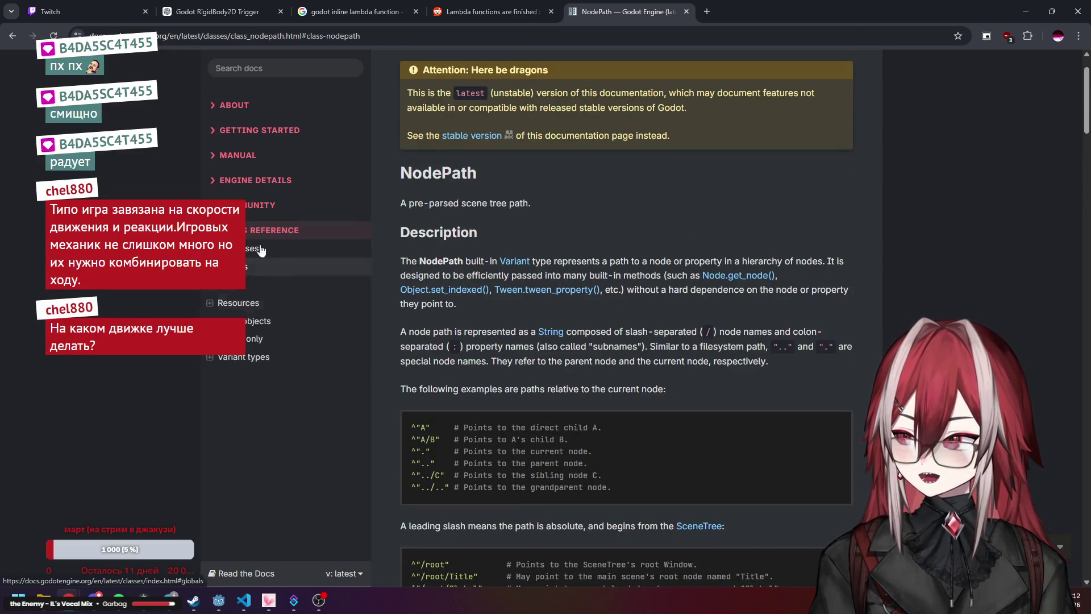
click(279, 65)
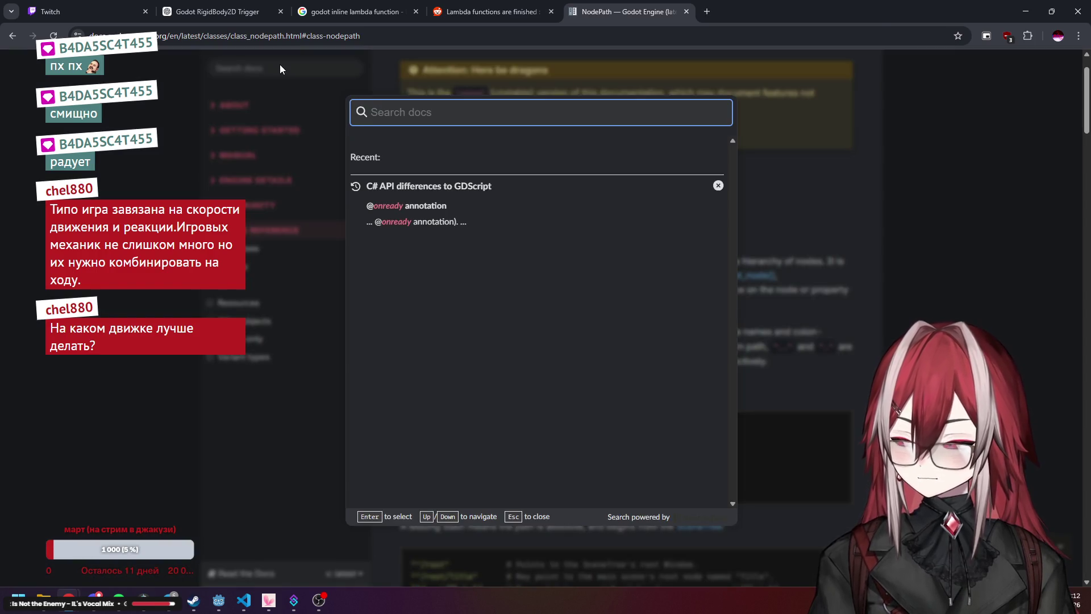
key(alt+Tab)
click(427, 161)
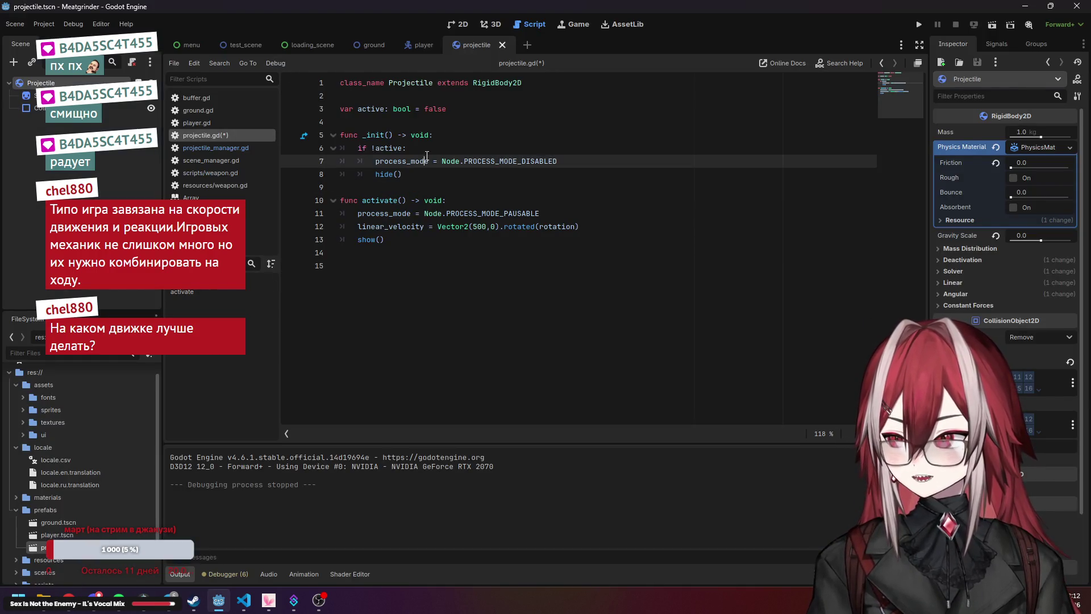
ctrl+click(495, 84)
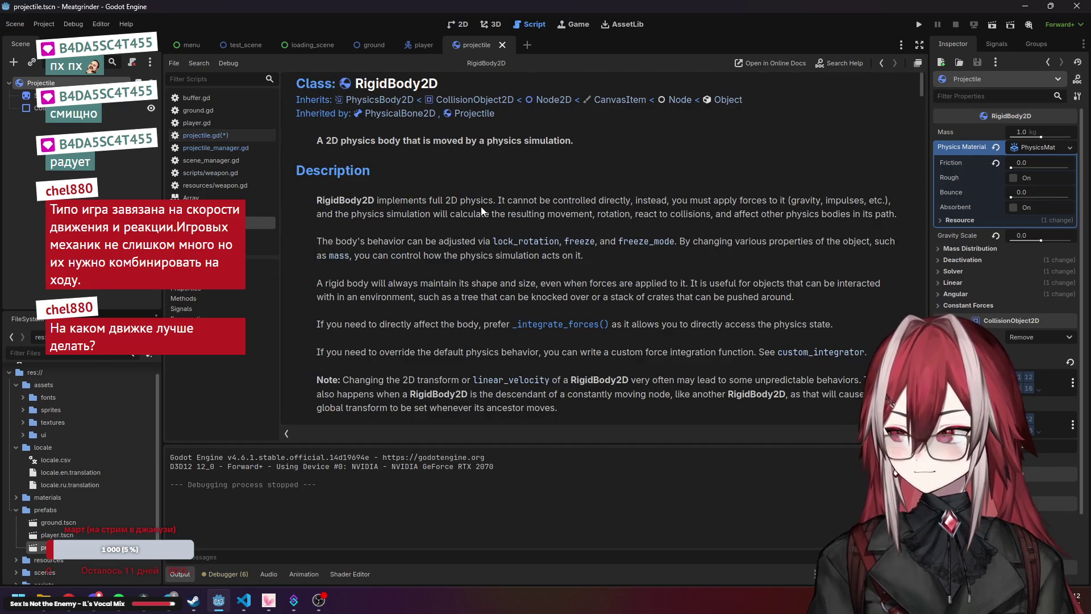
scroll(416, 203, down, 3)
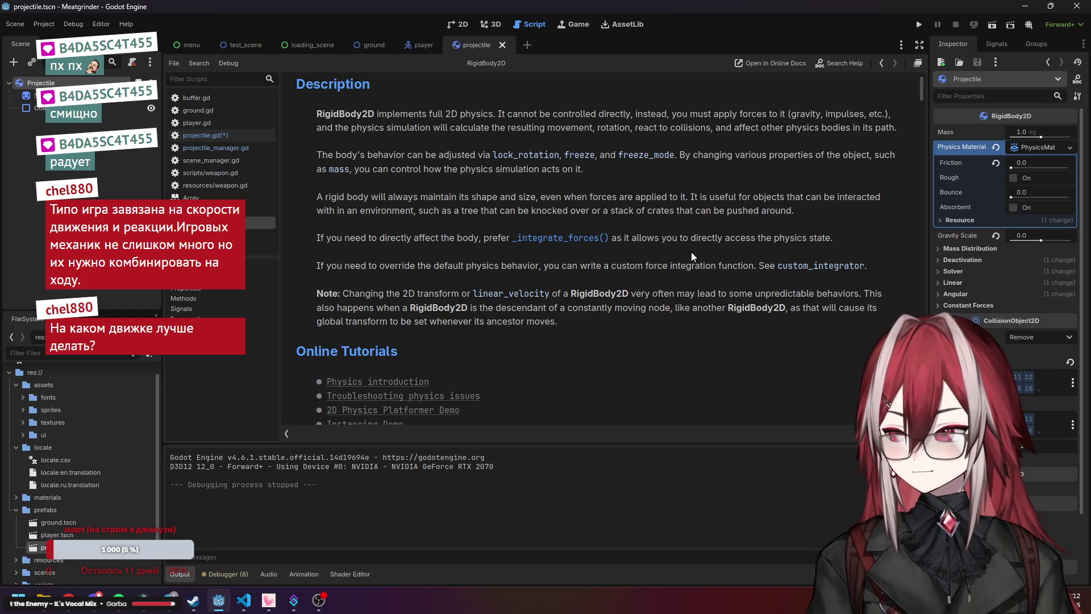
click(572, 239)
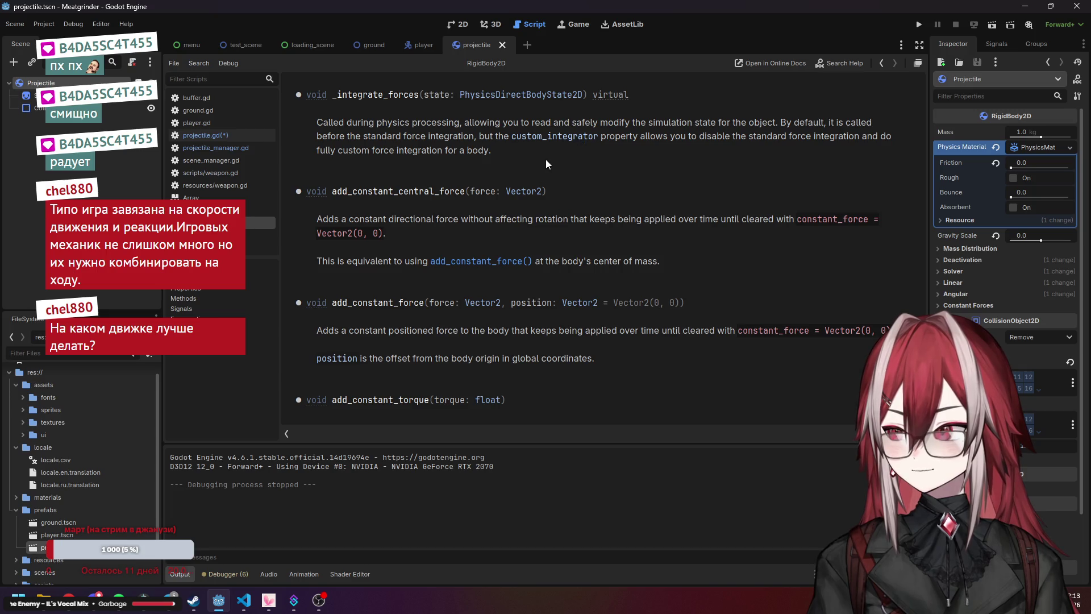
scroll(578, 193, down, 2)
scroll(578, 192, down, 2)
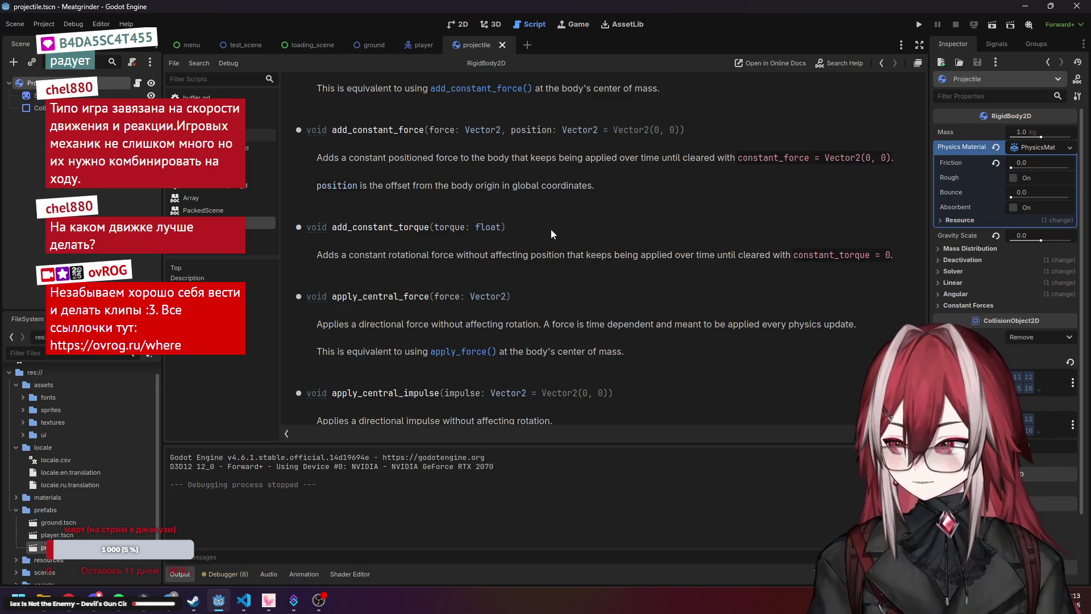
scroll(551, 230, down, 3)
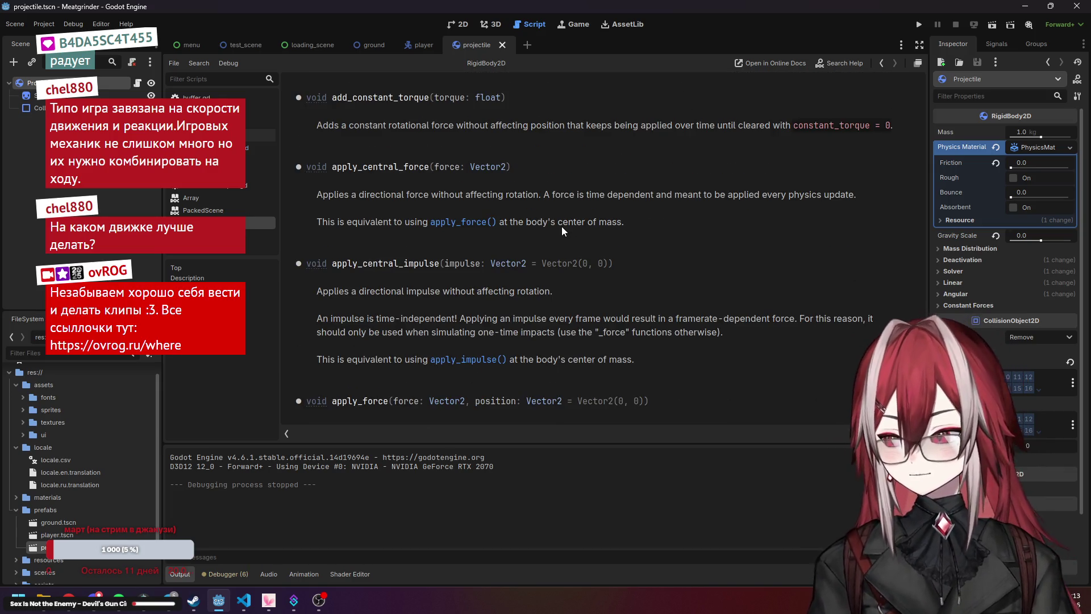
scroll(561, 227, down, 5)
scroll(567, 218, down, 3)
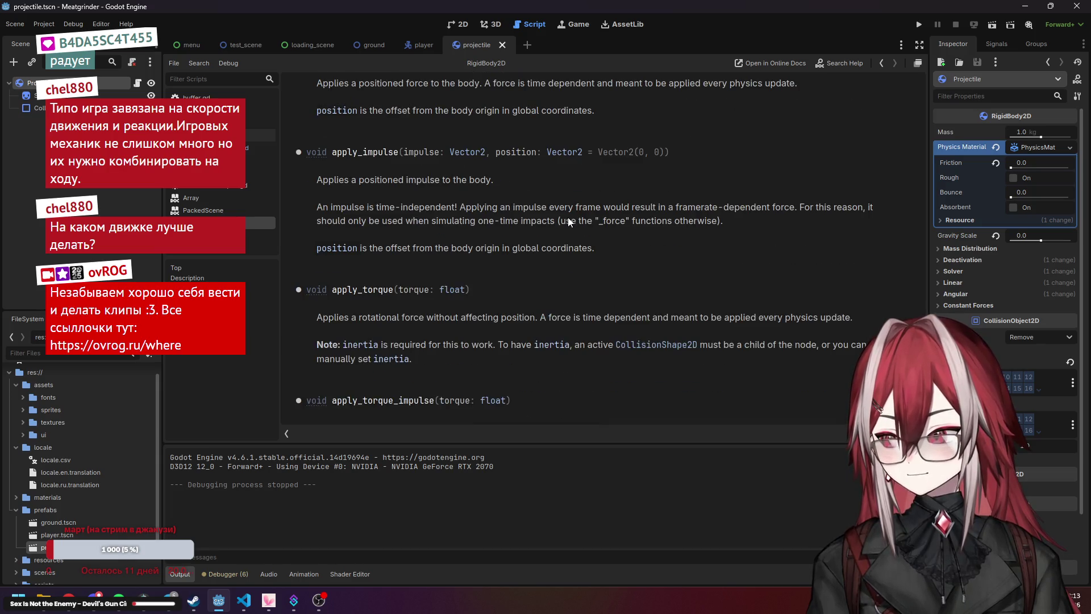
scroll(568, 217, down, 3)
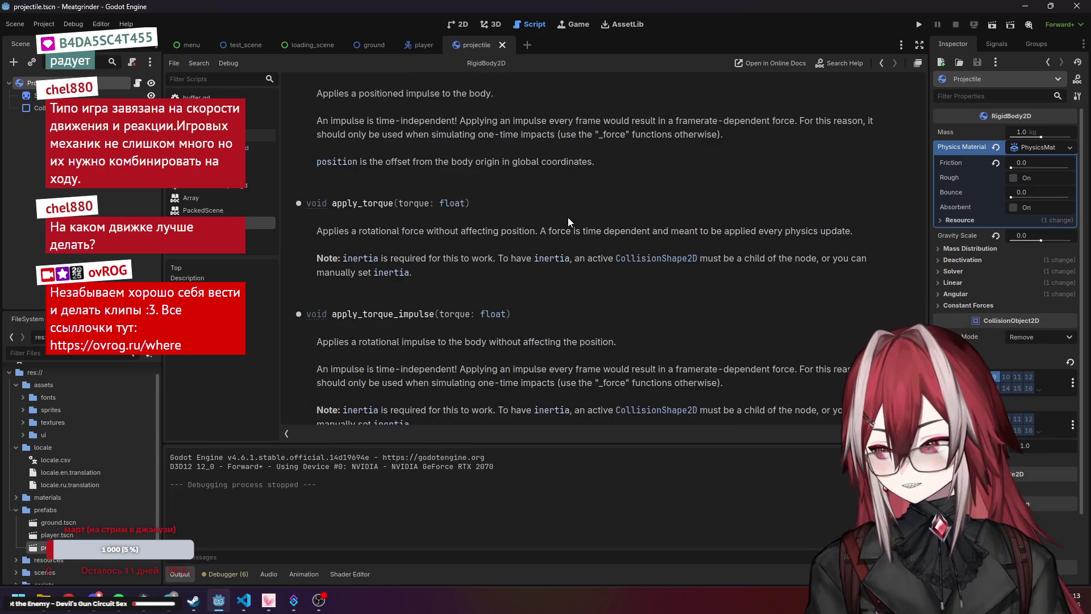
scroll(560, 216, down, 1)
scroll(539, 212, down, 6)
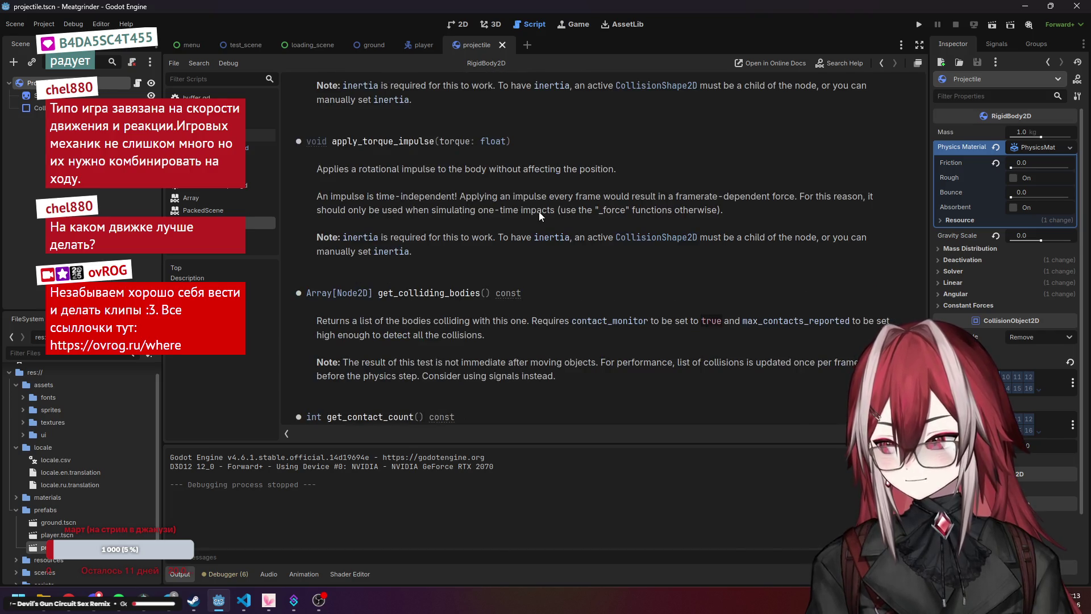
scroll(539, 212, up, 14)
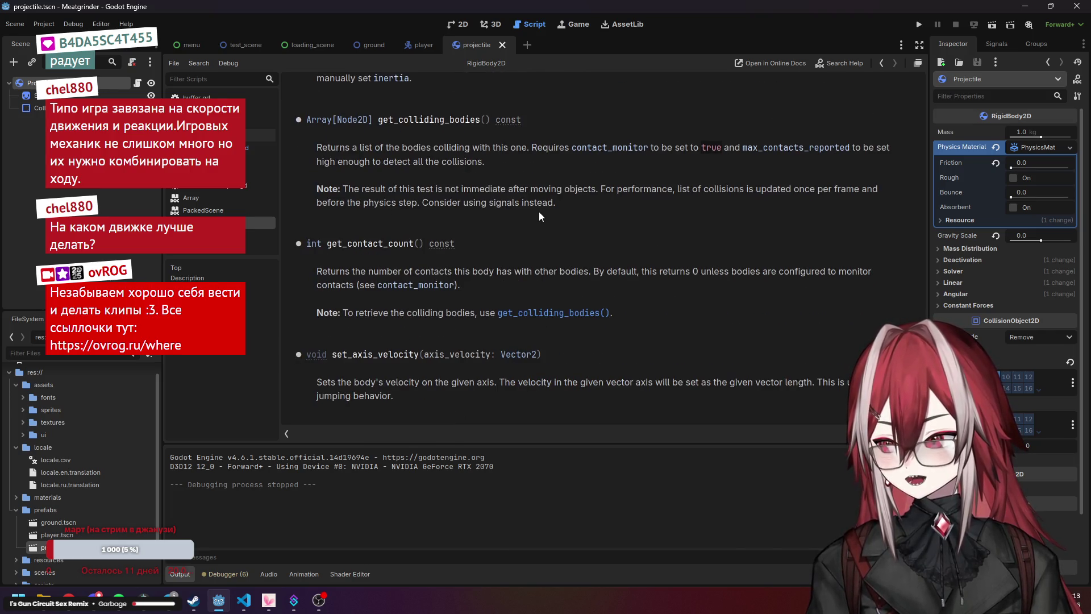
scroll(538, 212, up, 15)
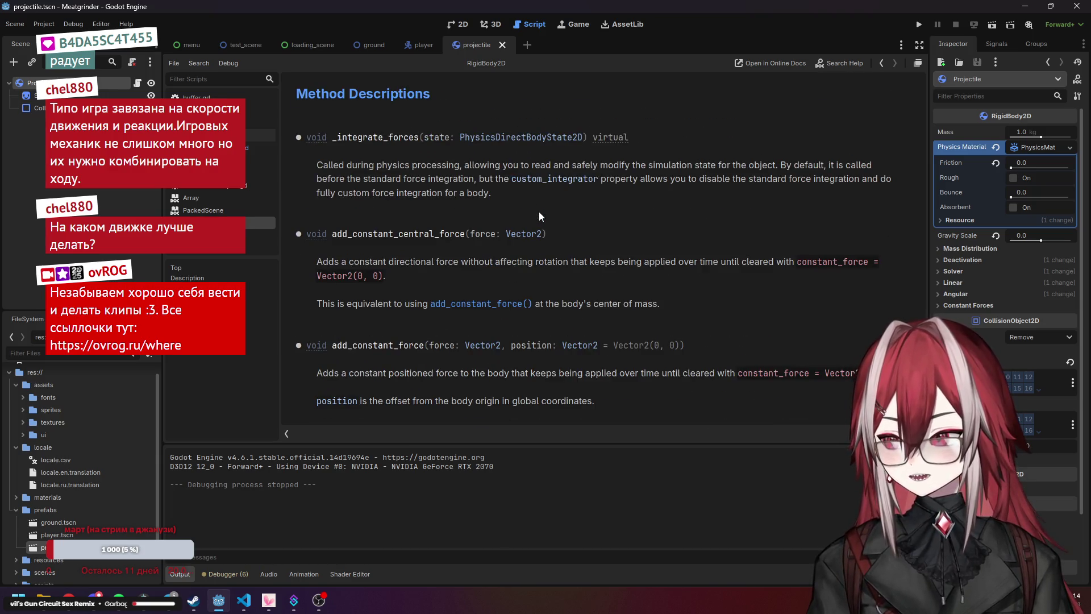
scroll(538, 211, up, 3)
scroll(539, 212, down, 6)
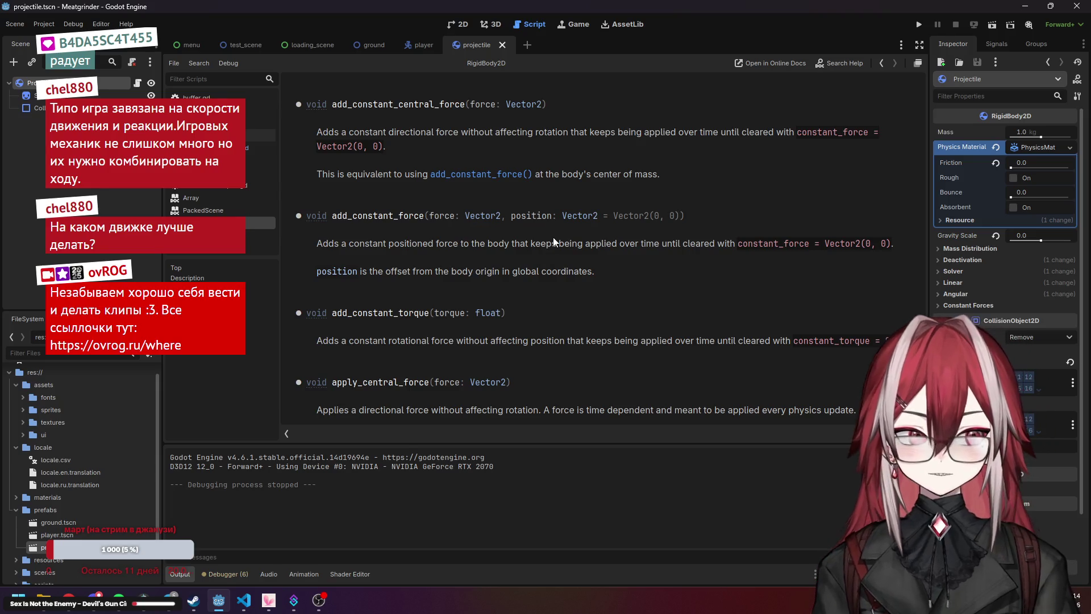
scroll(554, 236, down, 2)
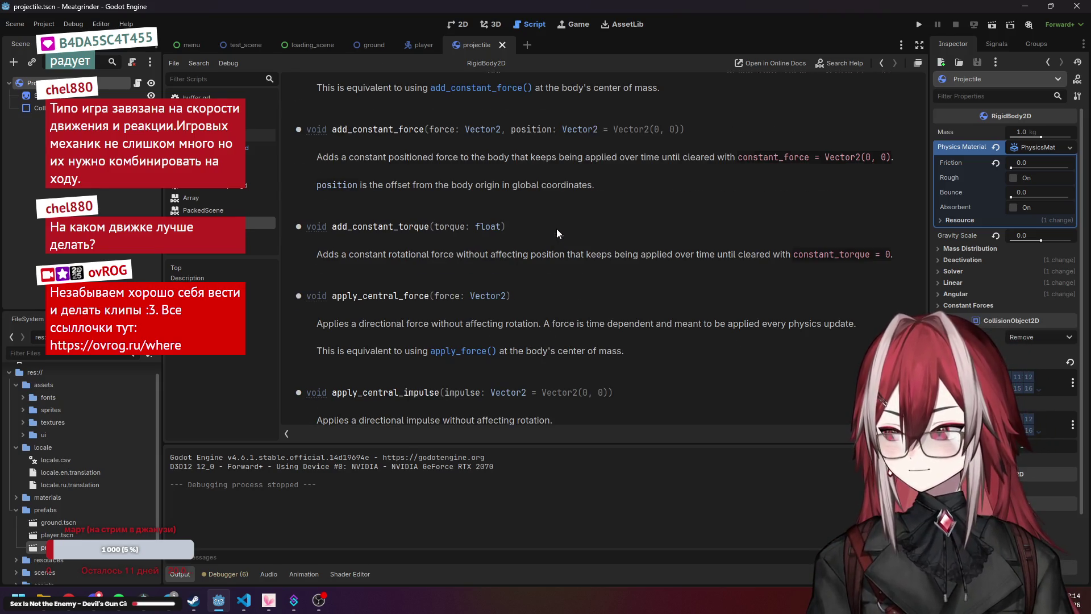
scroll(557, 229, down, 8)
scroll(557, 230, up, 9)
scroll(557, 228, up, 20)
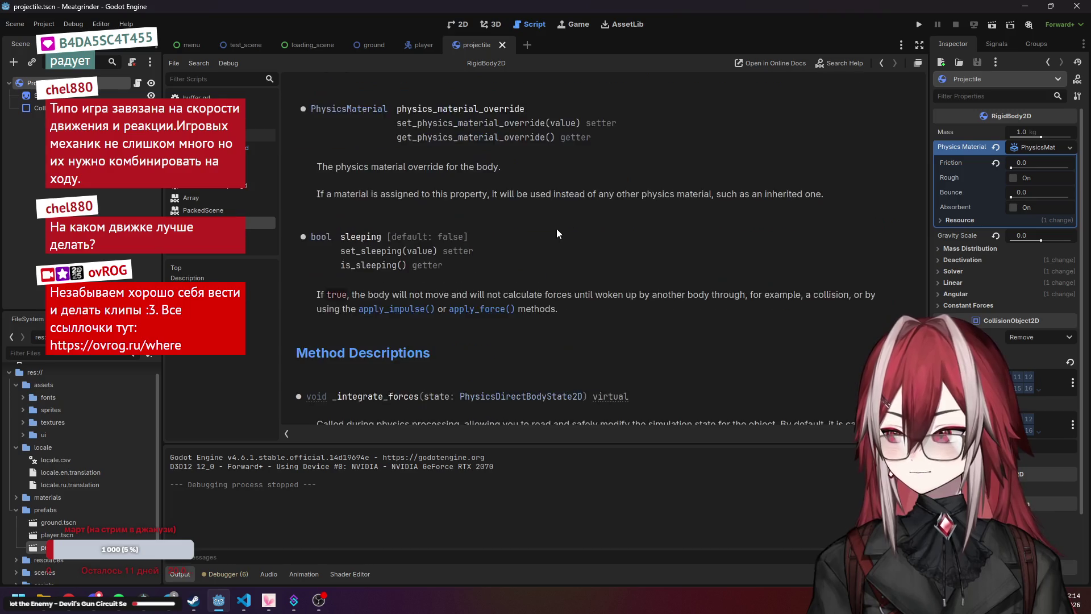
scroll(557, 229, up, 20)
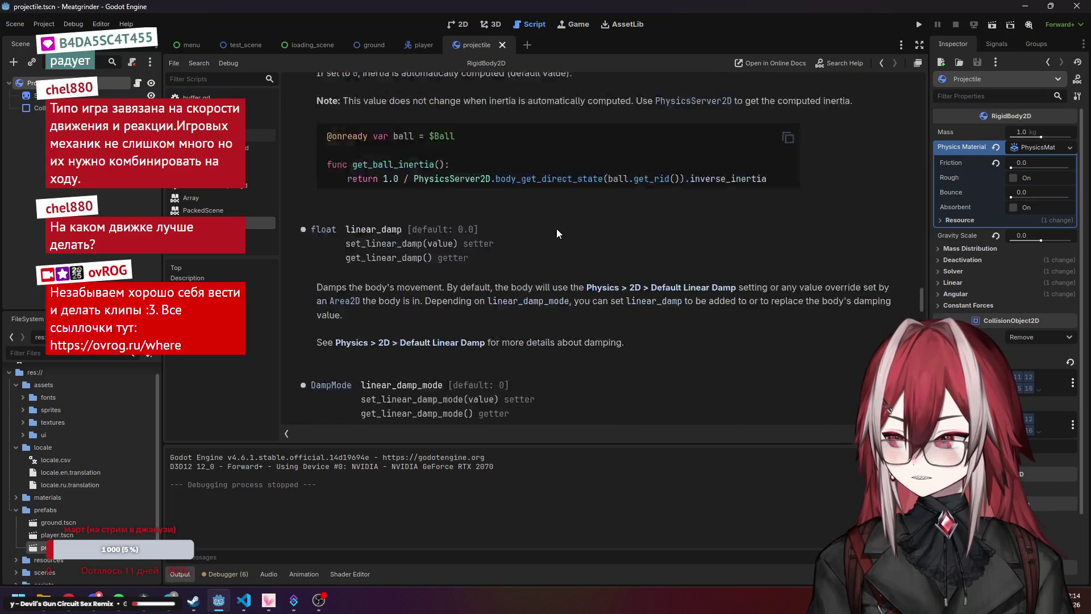
scroll(557, 229, up, 20)
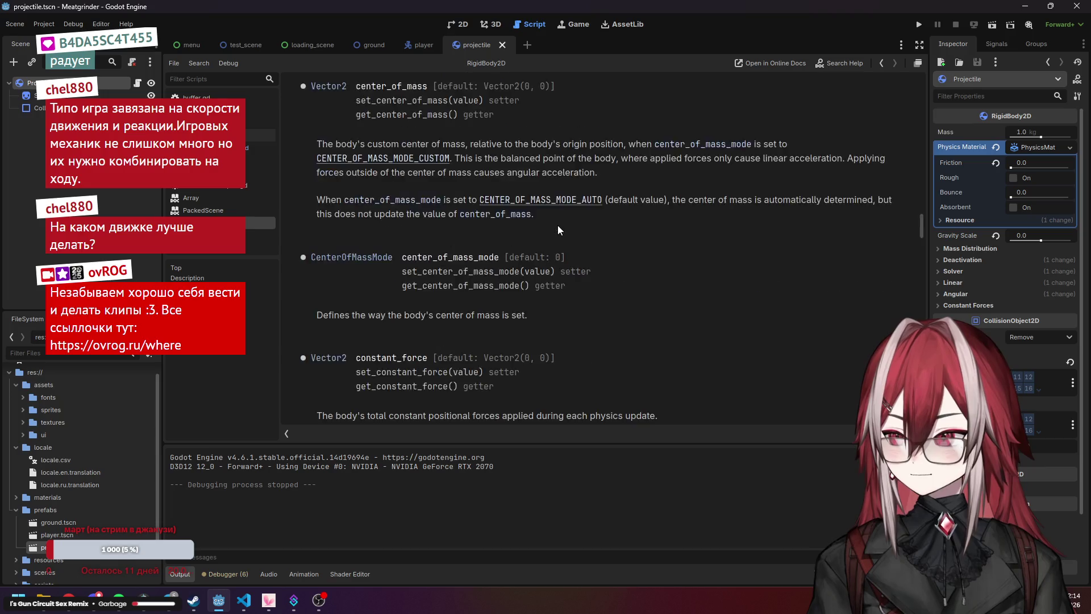
scroll(557, 225, up, 20)
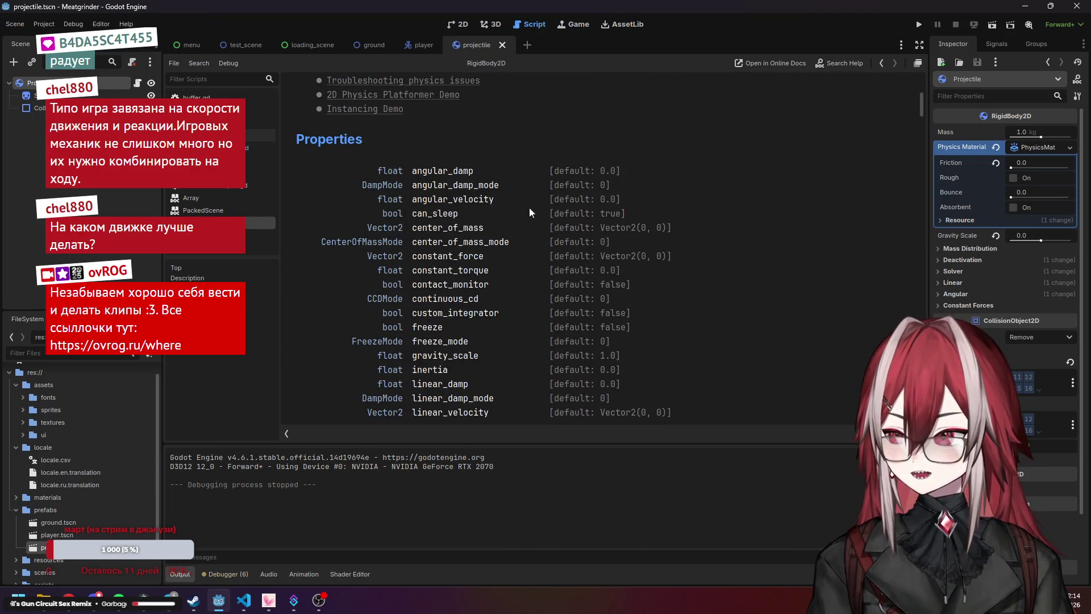
scroll(528, 206, up, 15)
scroll(432, 196, up, 1)
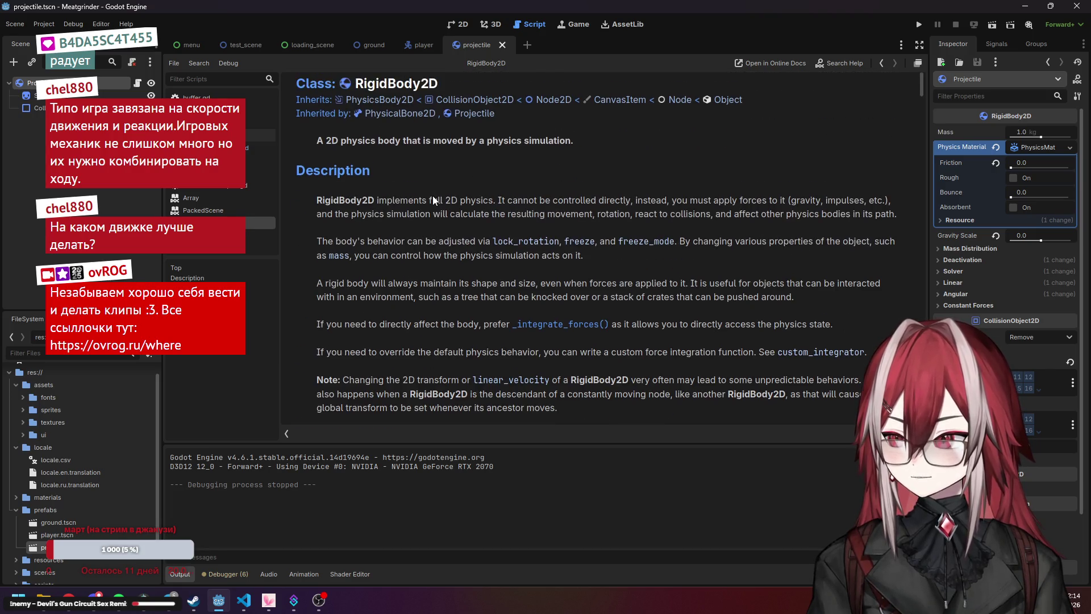
scroll(432, 196, down, 3)
scroll(432, 196, down, 3)
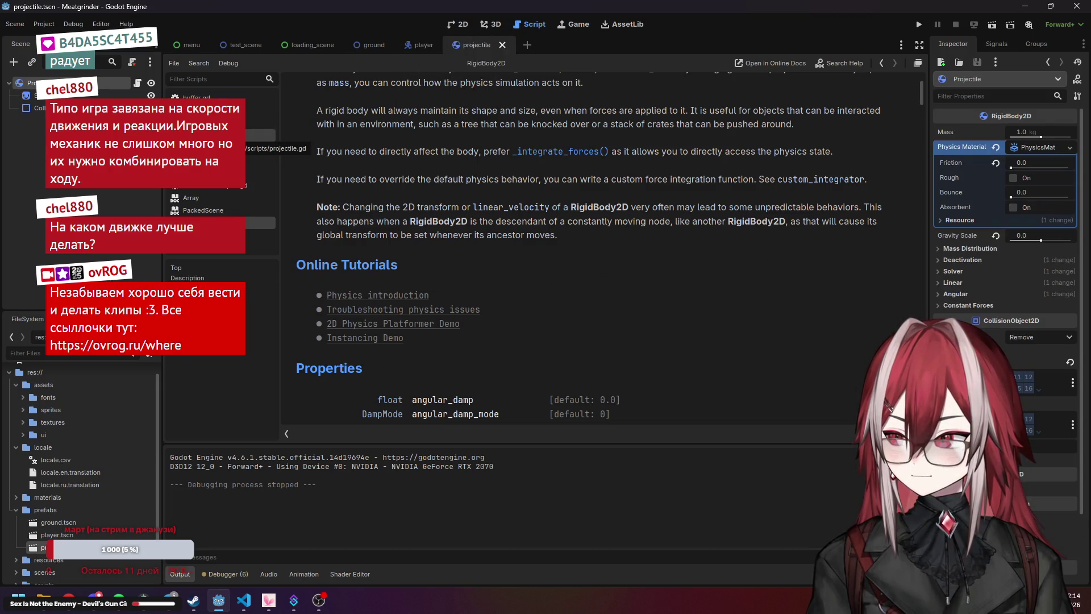
click(253, 135)
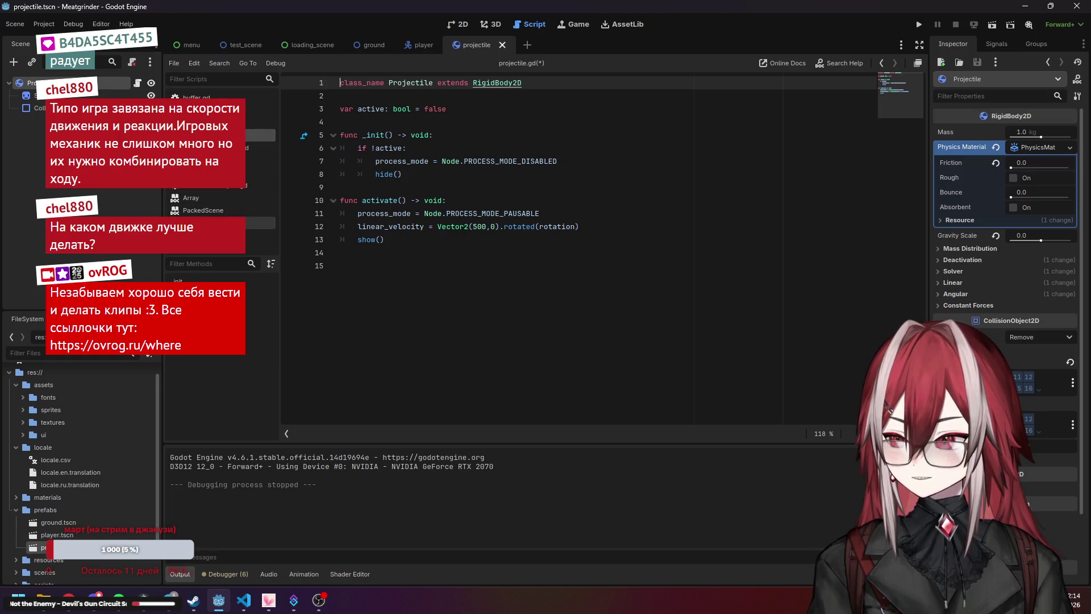
click(239, 223)
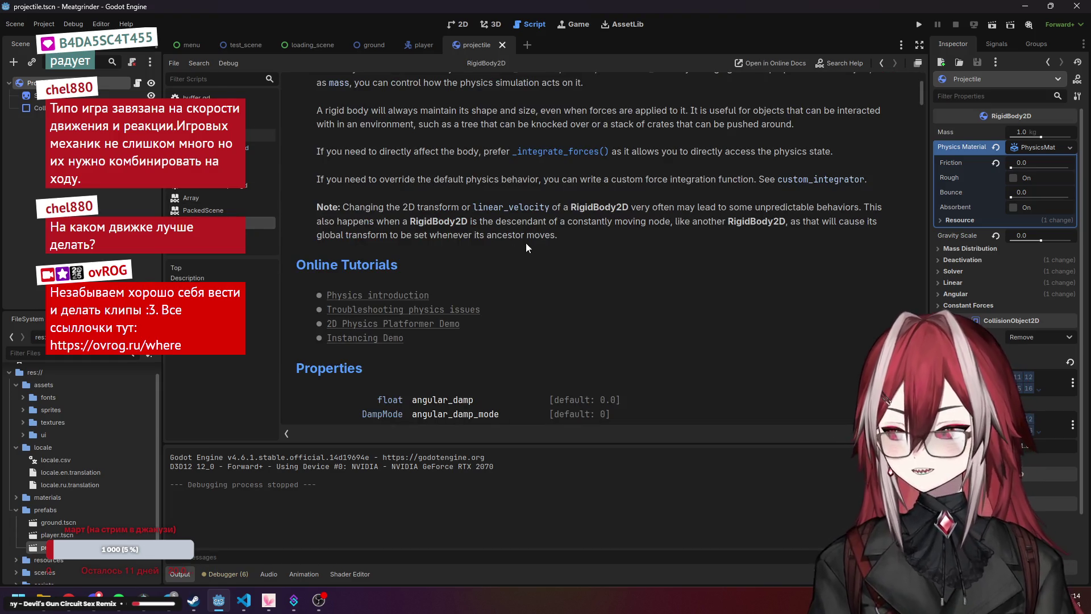
scroll(496, 232, down, 3)
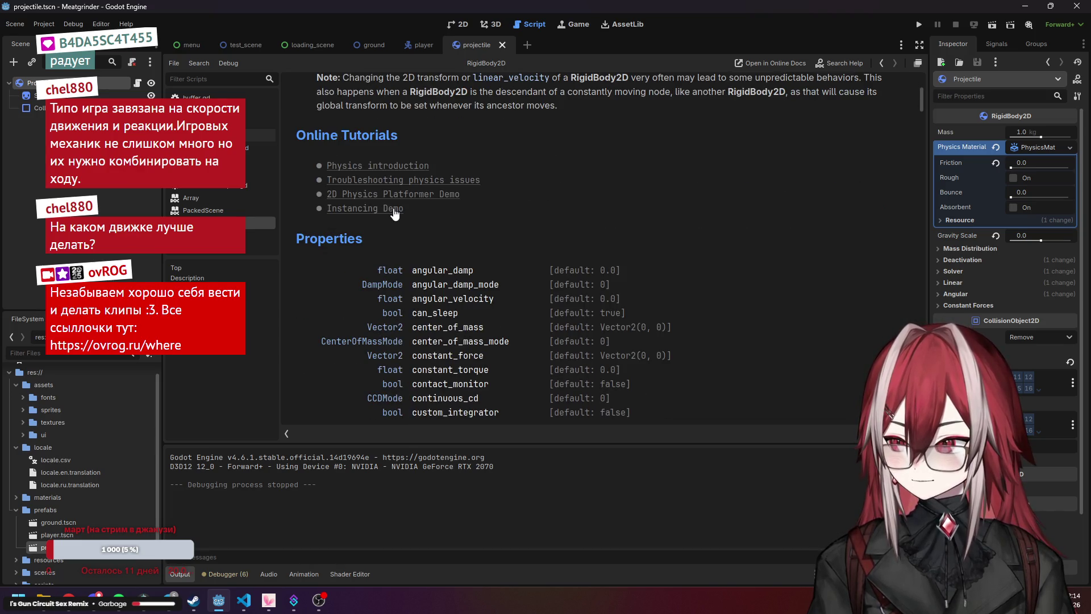
scroll(504, 215, down, 3)
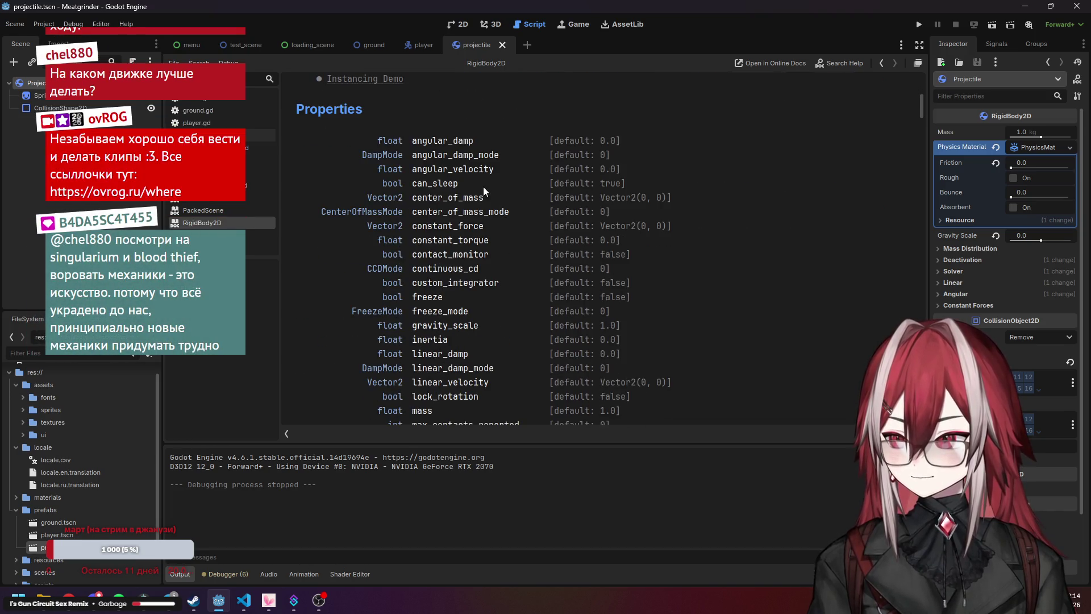
scroll(483, 187, down, 9)
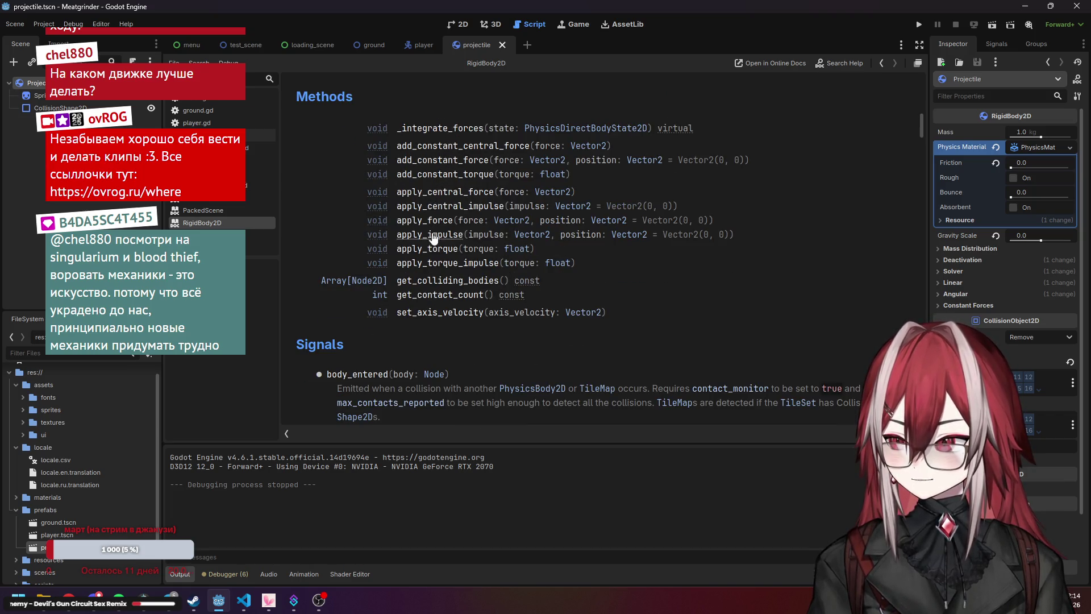
scroll(433, 319, down, 1)
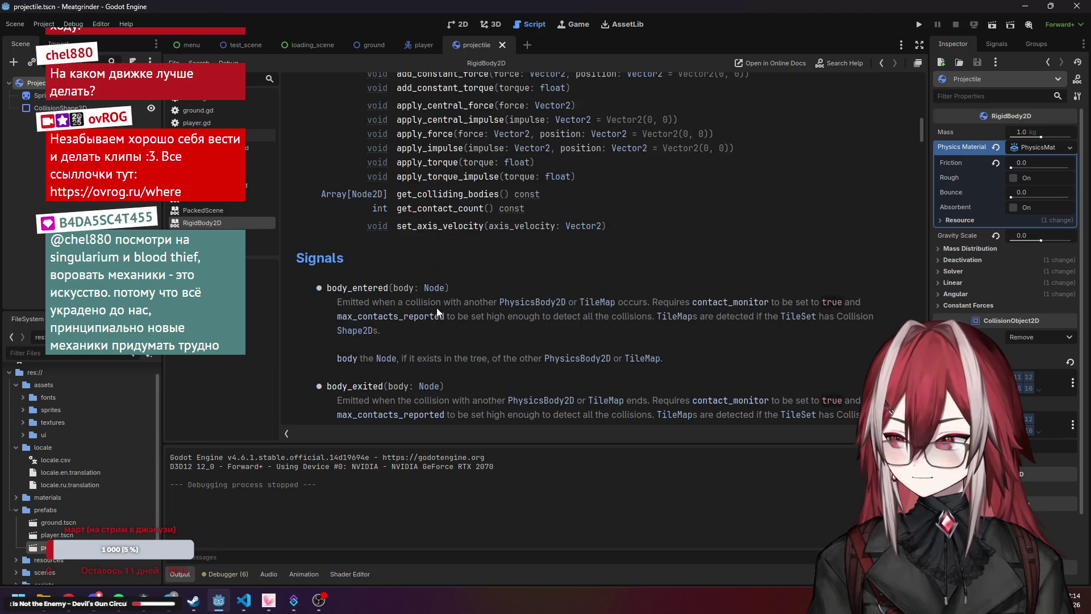
- Expand the Projectile RigidBody2D's Solver section in the Inspector and view Contact Monitor's description
scroll(411, 267, down, 4)
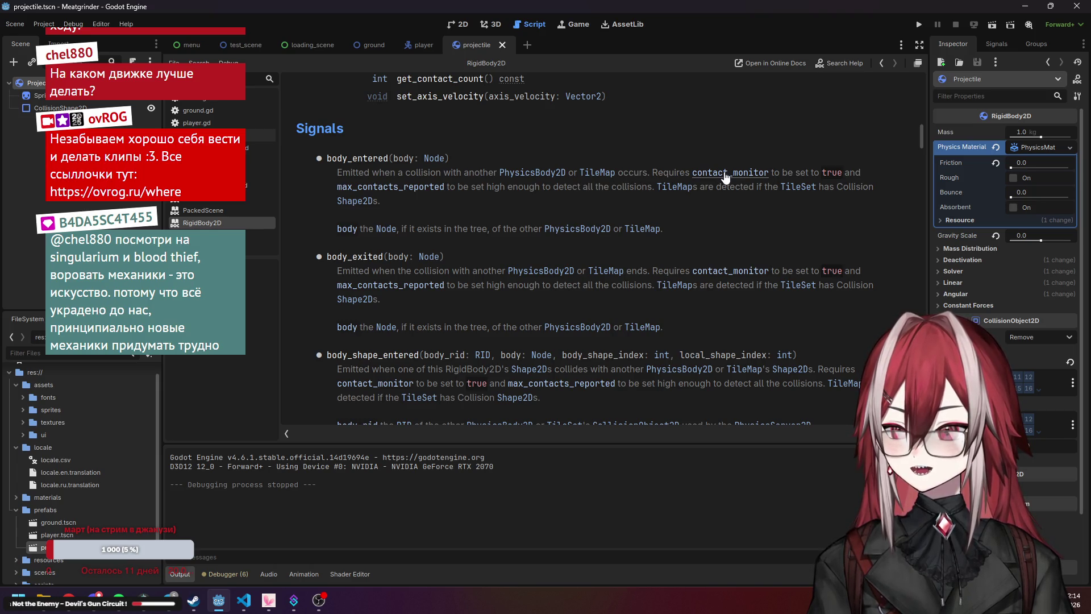
click(977, 248)
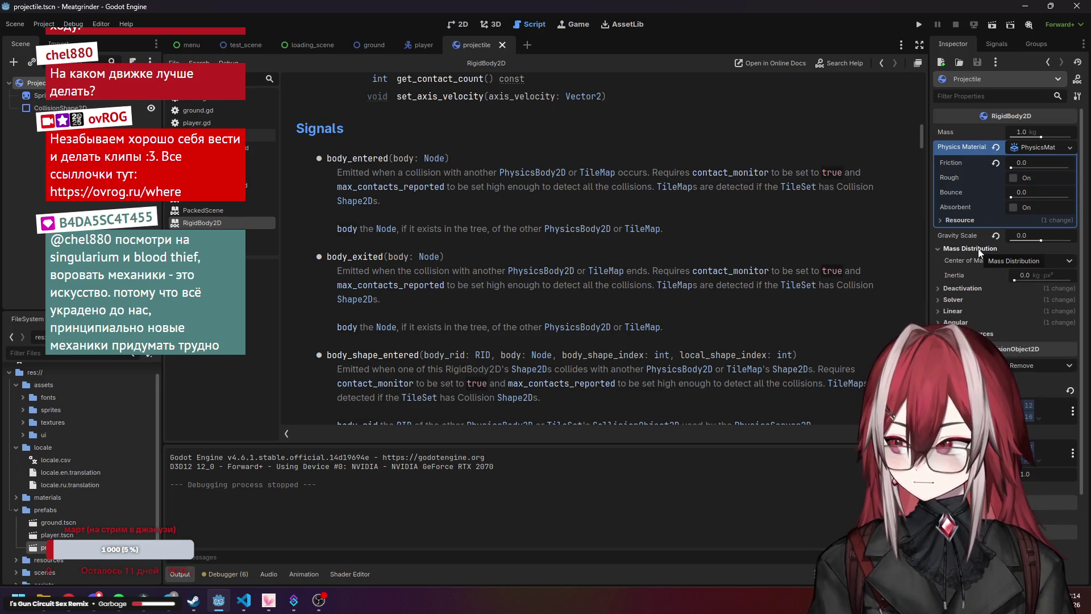
click(977, 249)
click(962, 273)
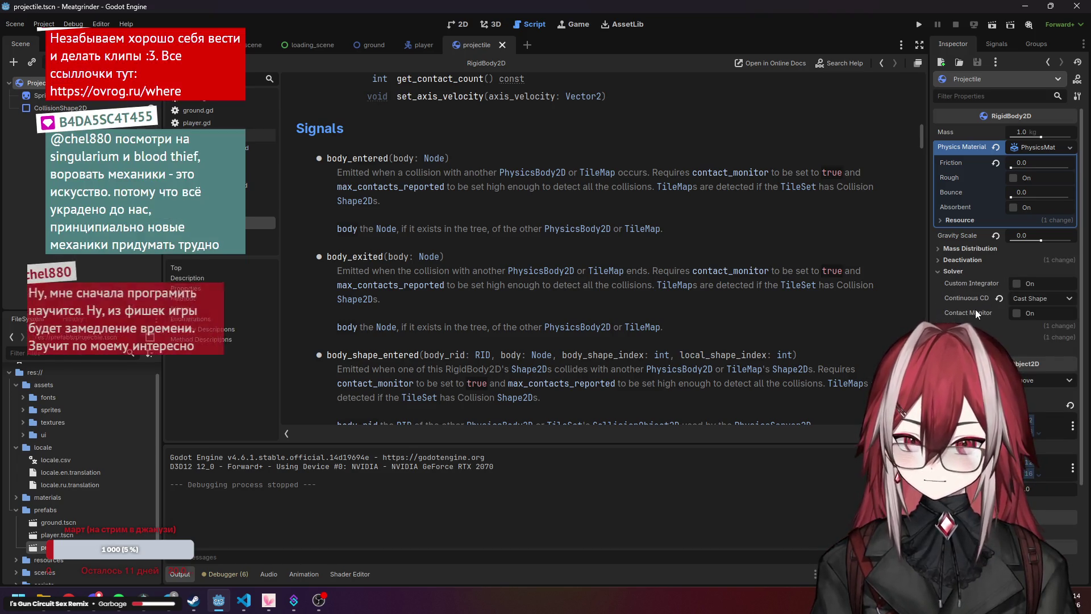
mouse_move(973, 312)
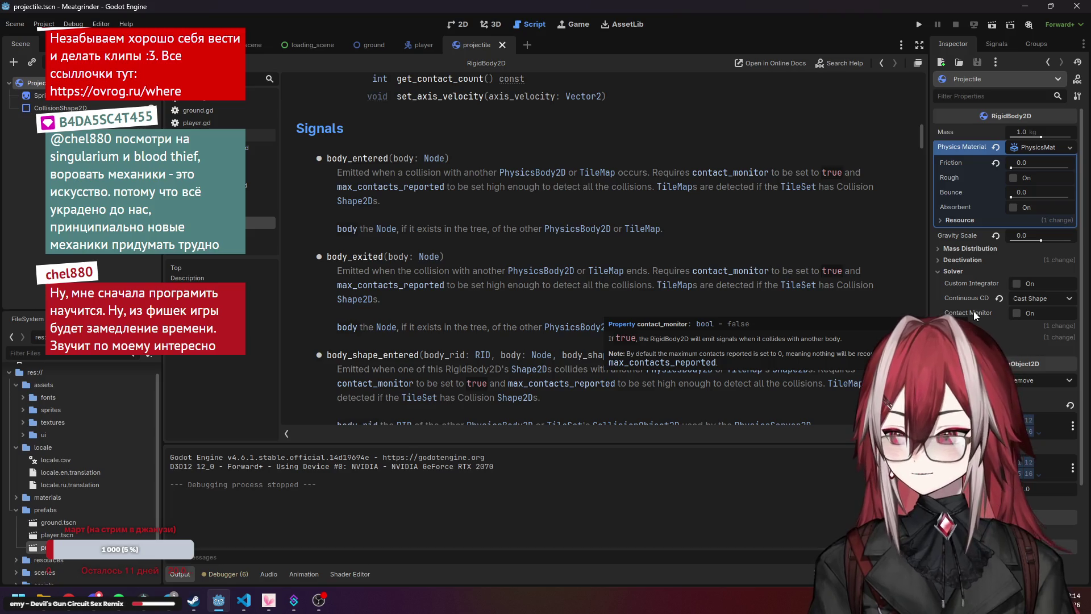
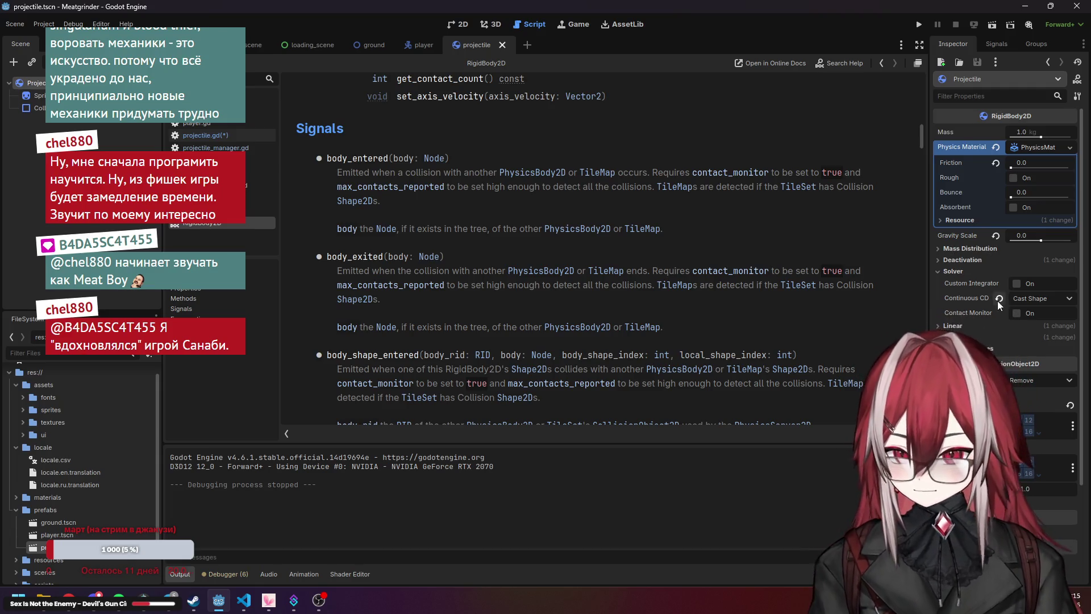
- Turn Contact Monitor on for the Projectile, then turn it back off
click(1016, 313)
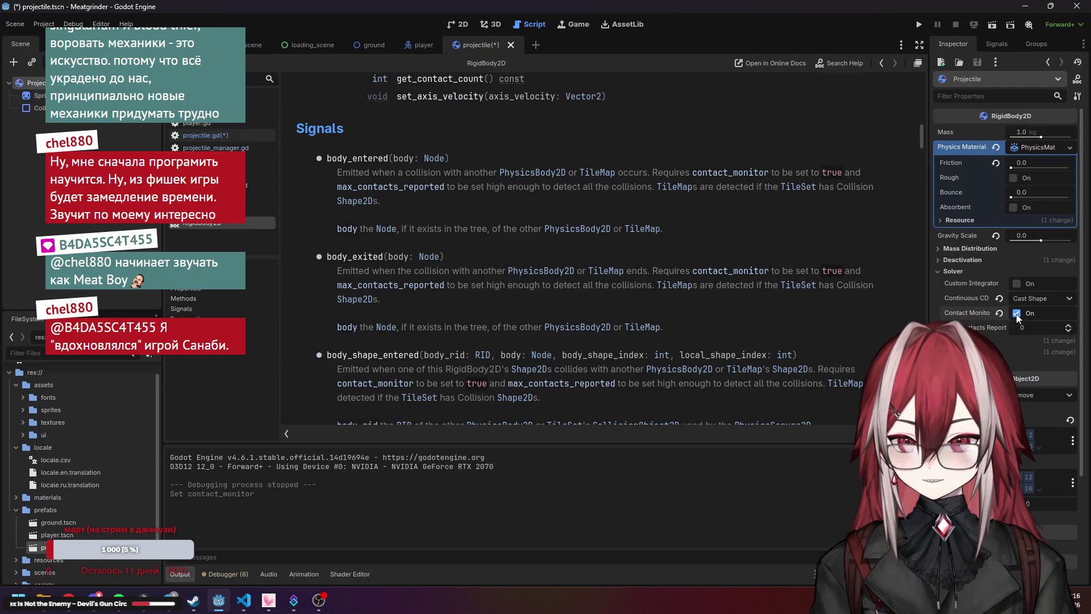
mouse_move(1004, 329)
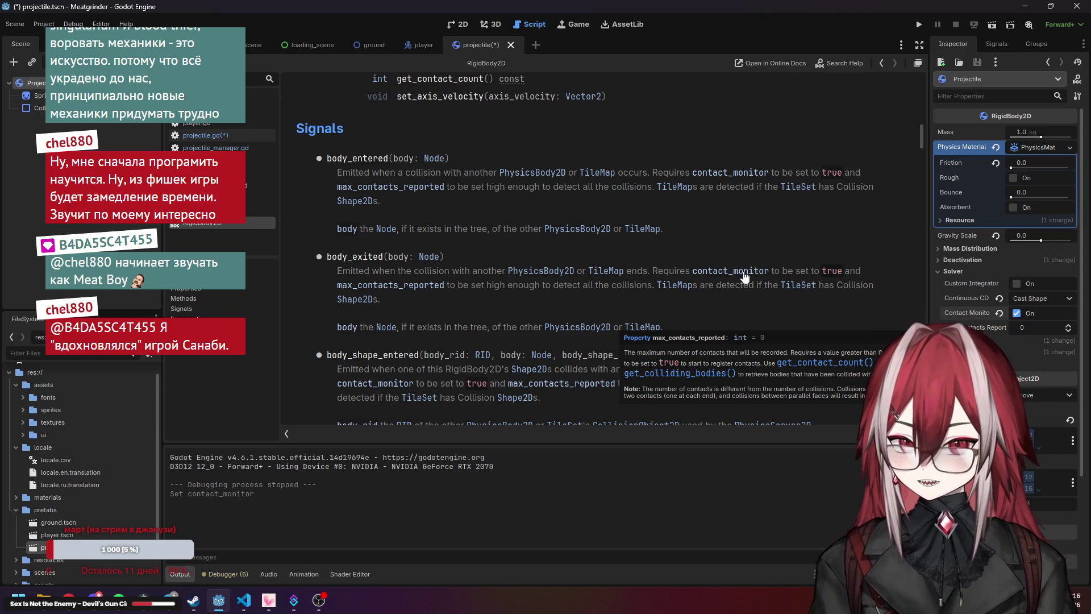
click(1017, 313)
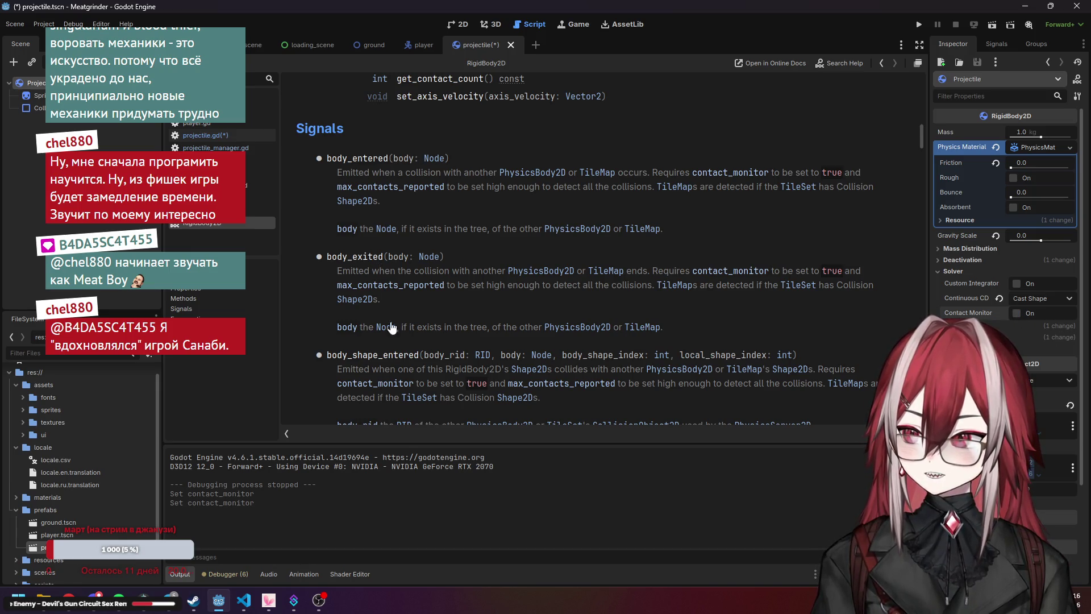
- Scroll through the RigidBody2D reference, then bring the Chrome browser to the front
scroll(389, 312, down, 3)
scroll(407, 319, down, 8)
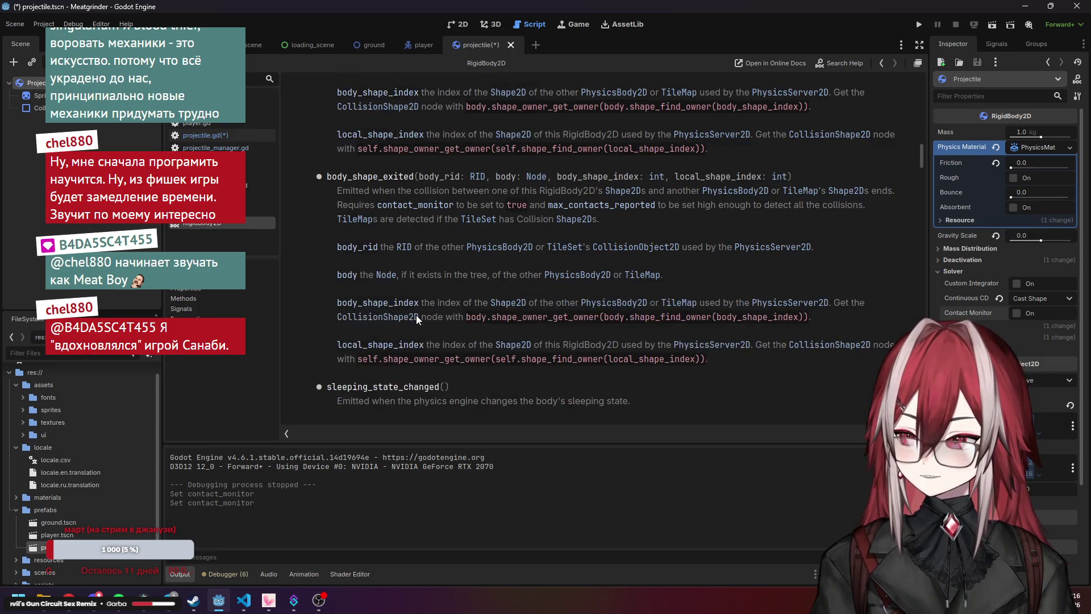
scroll(424, 305, down, 18)
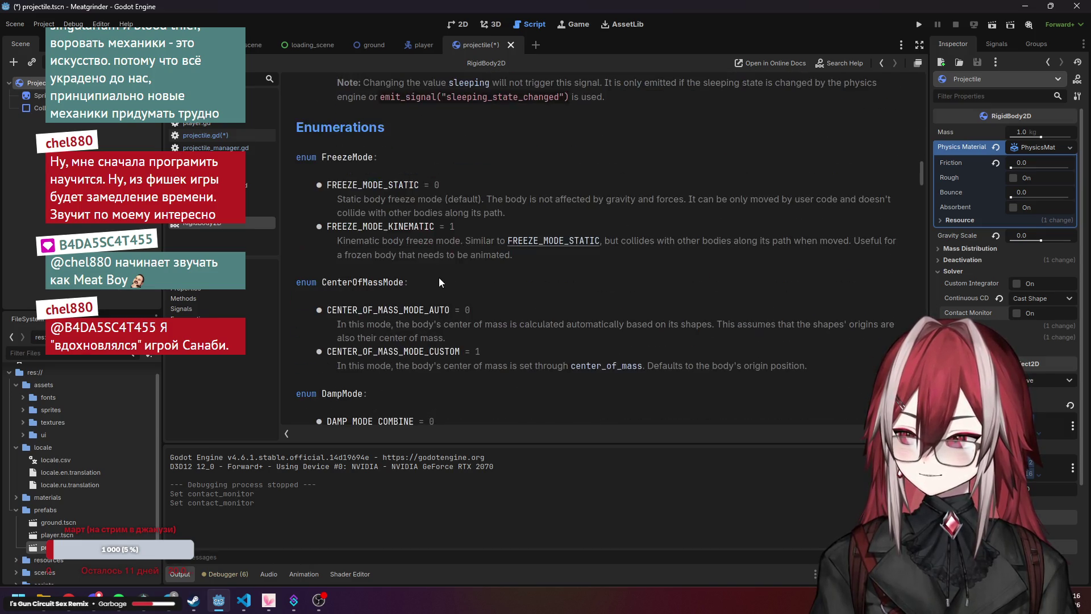
scroll(439, 277, down, 6)
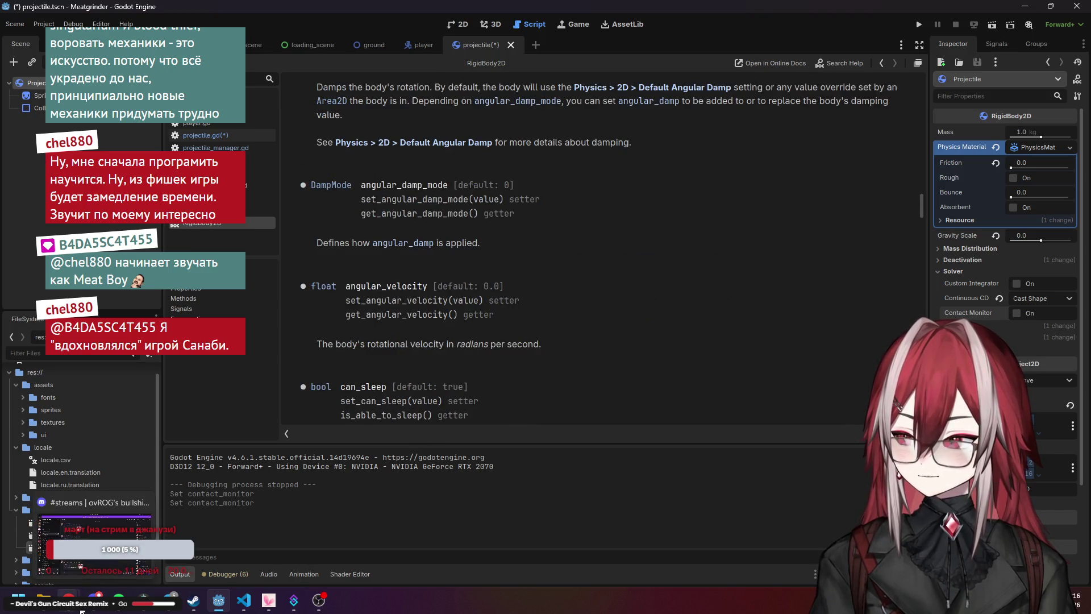
mouse_move(94, 600)
click(176, 558)
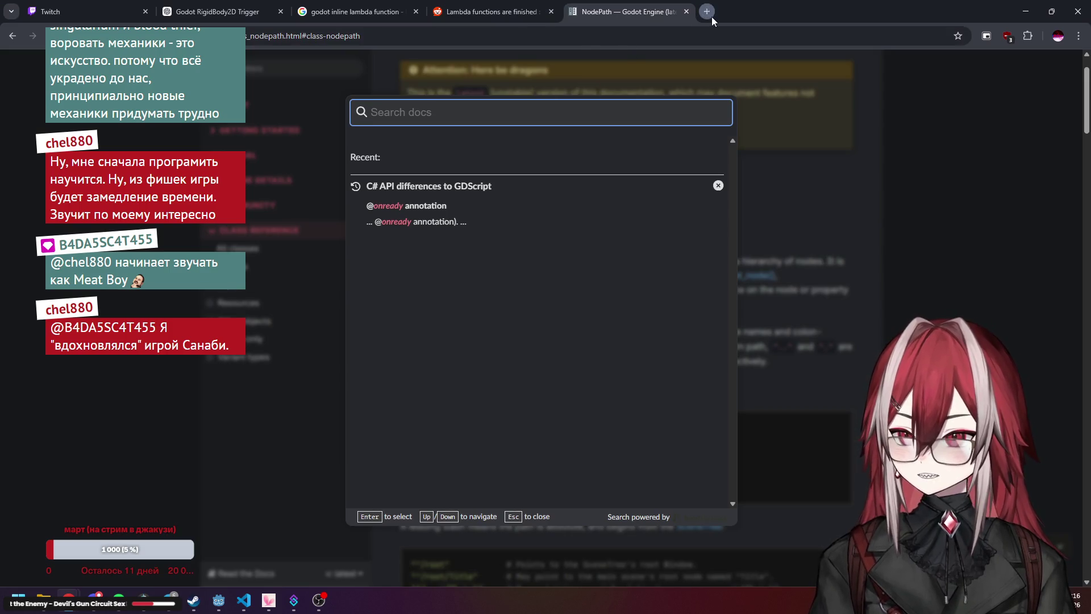
- Search Google in a new tab for 'godot rigidbody2d on collision'
click(711, 16)
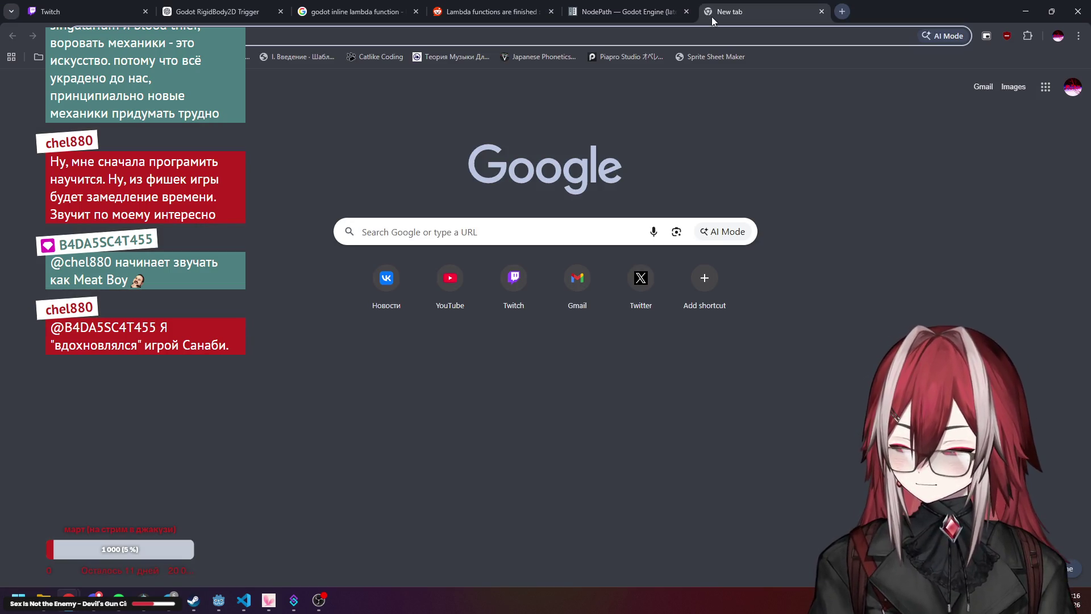
text(godot)
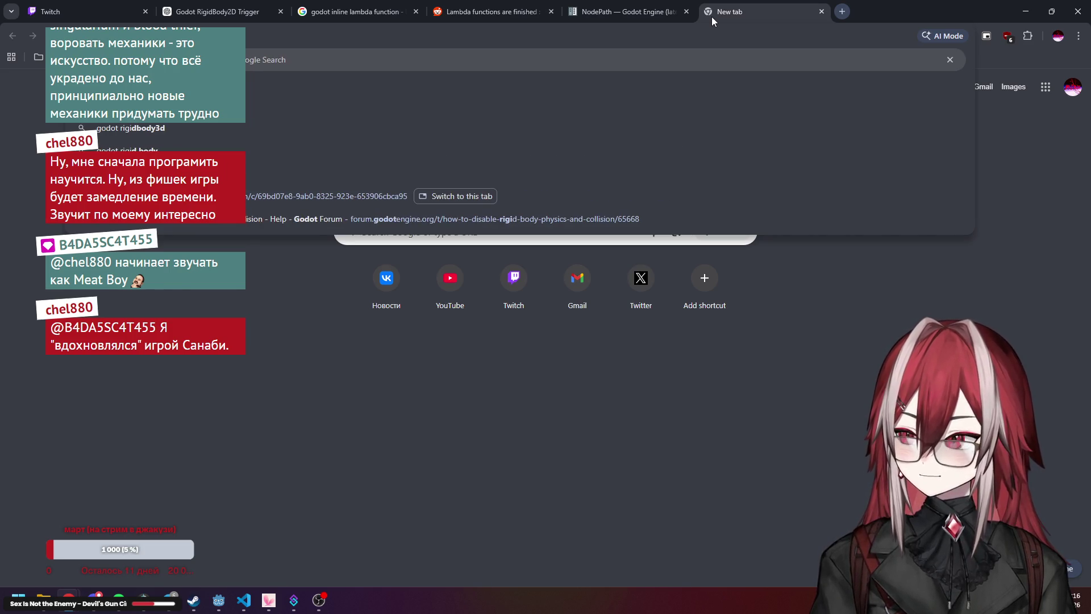
text( rigidbody col)
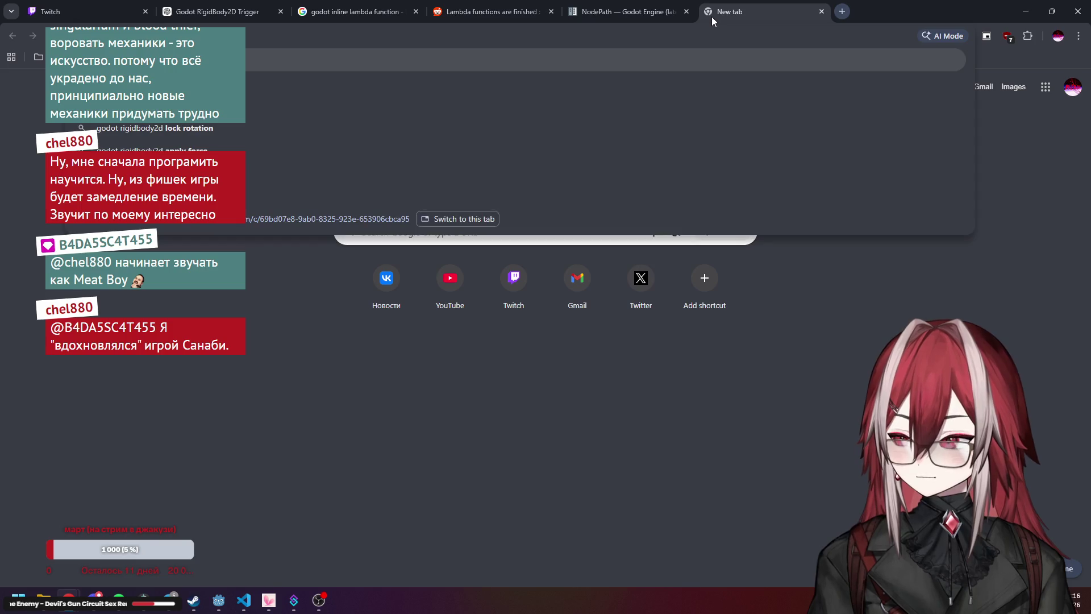
text(lider)
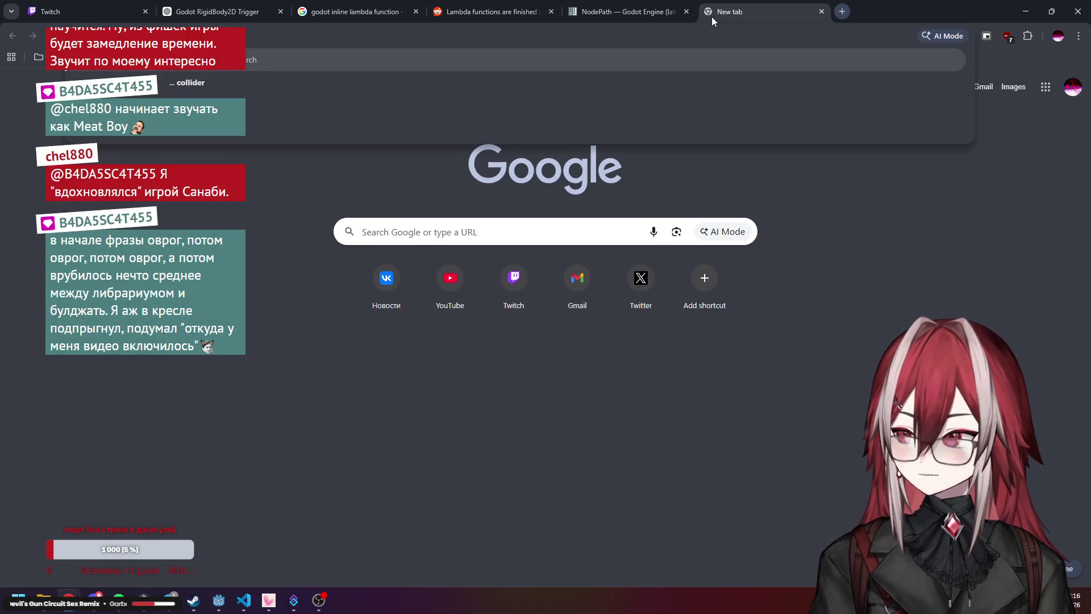
key(BackSpace)
key(BackSpace)
key(BackSpace)
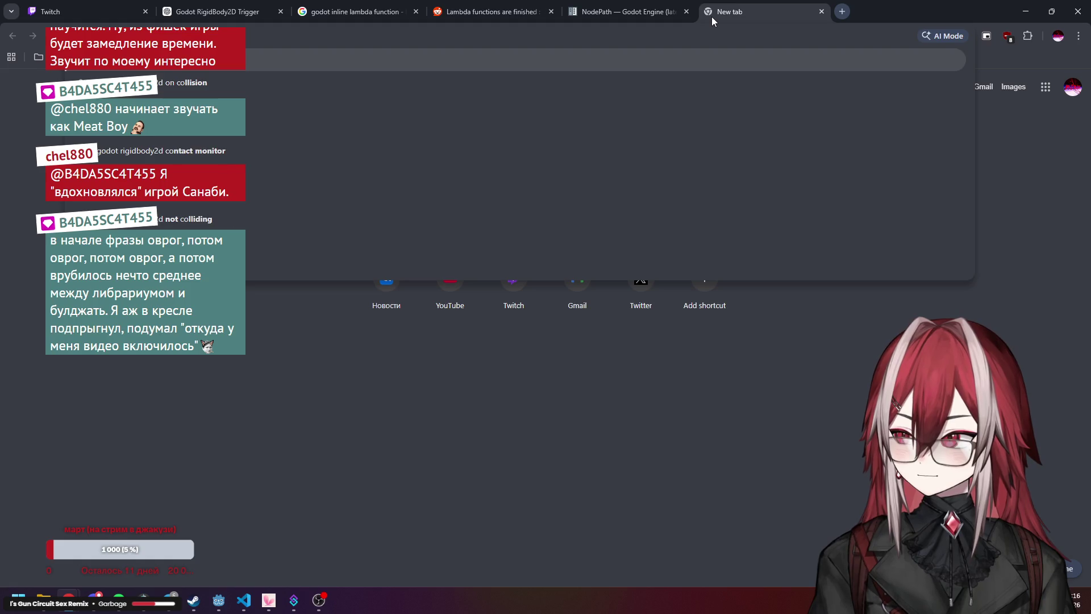
key(Return)
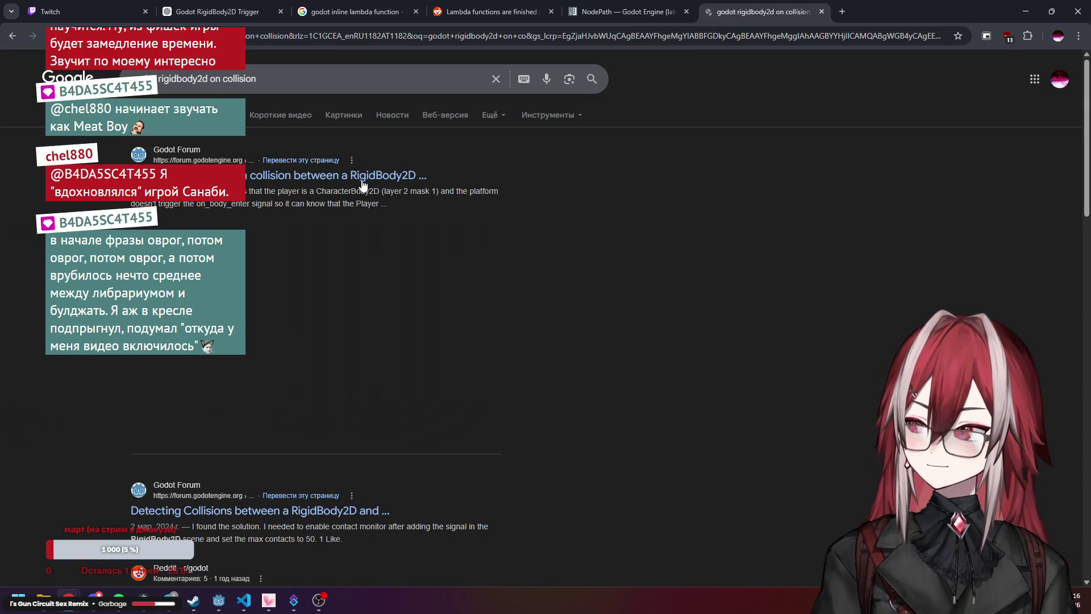
- Open the first Godot Forum result in a new tab and read its collision-signal thread
middle_click(358, 180)
click(873, 12)
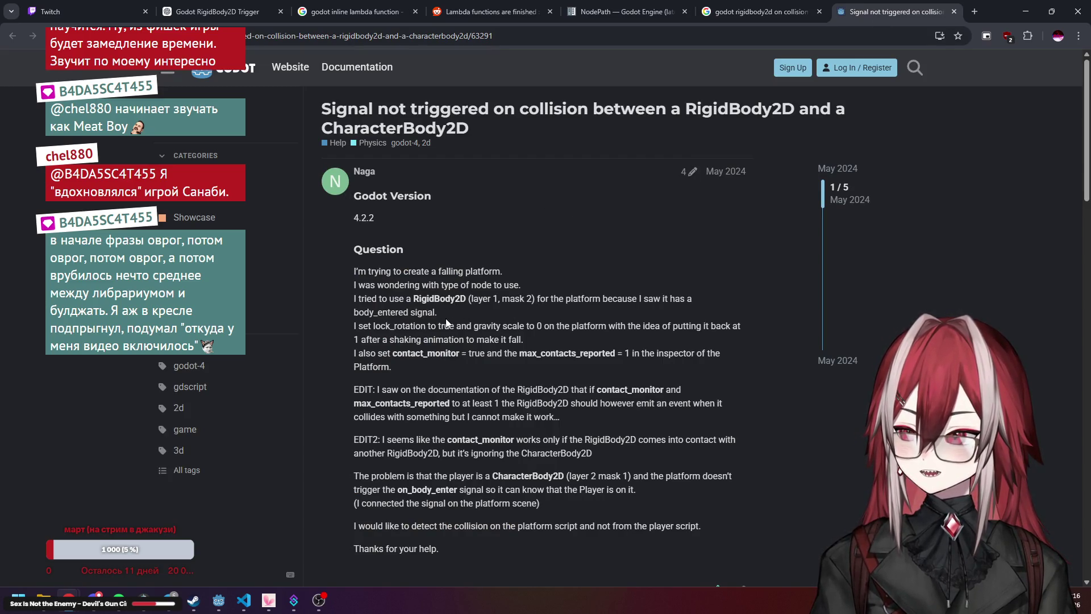
scroll(446, 323, down, 3)
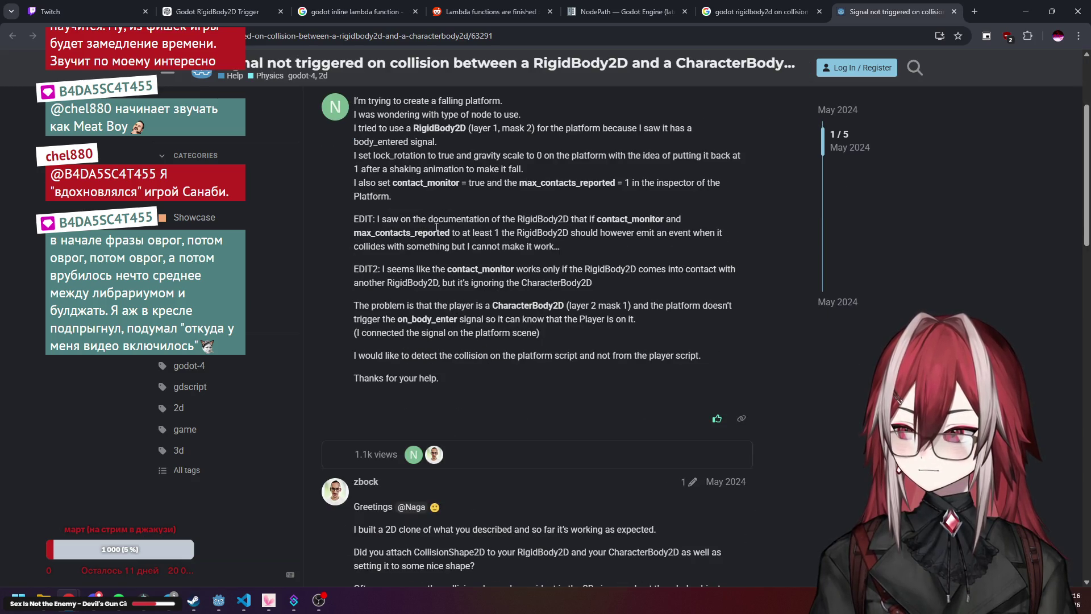
drag(508, 218, 633, 221)
click(492, 254)
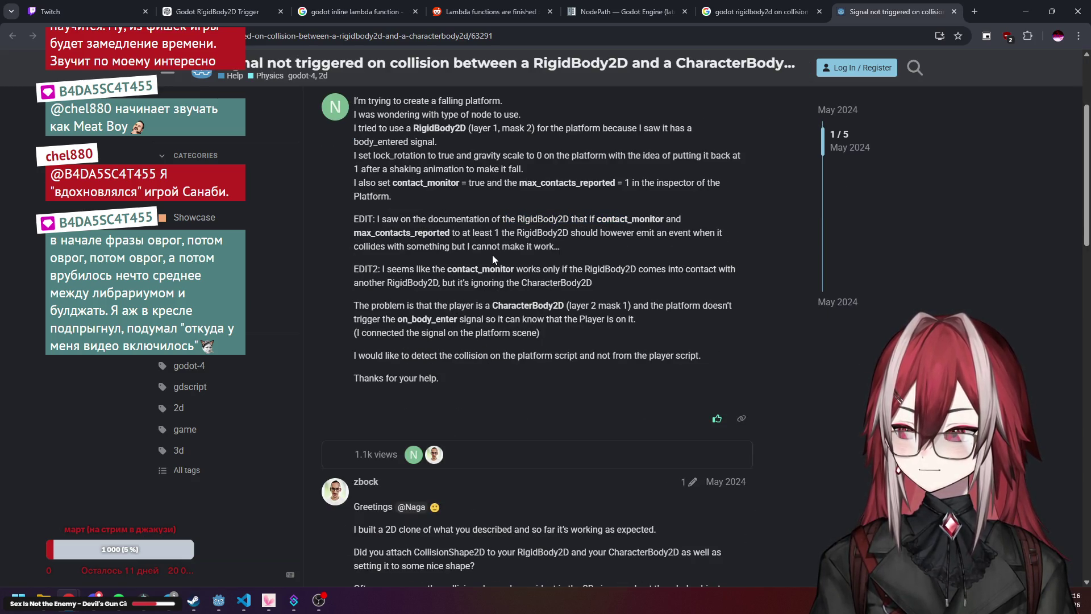
scroll(475, 265, down, 3)
scroll(475, 265, down, 1)
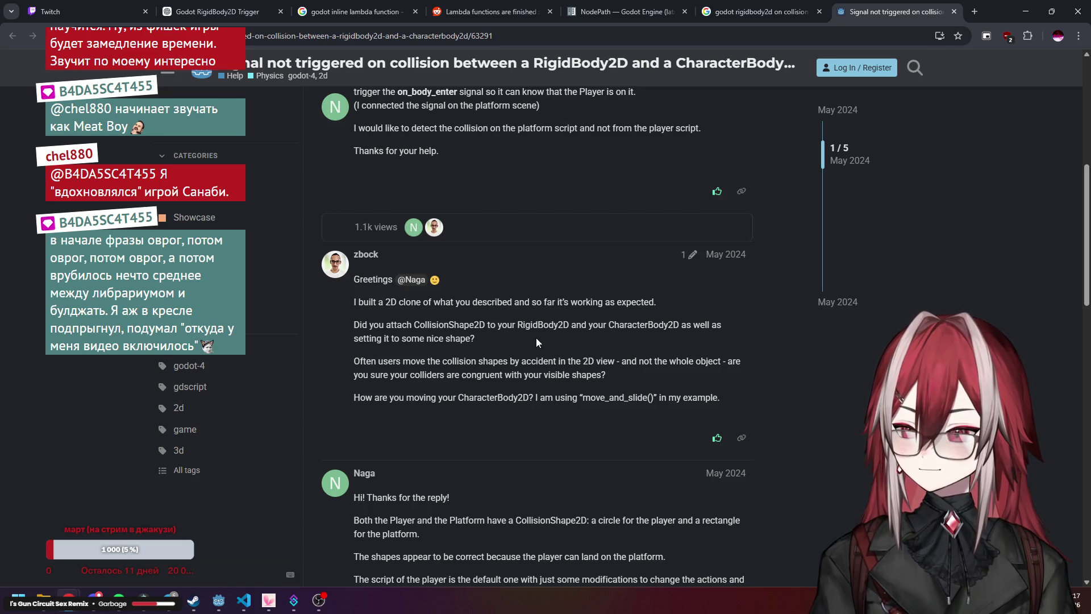
- Finish reading the thread, return to the search results, and switch back to Godot
scroll(537, 337, down, 3)
scroll(537, 337, down, 1)
scroll(536, 337, up, 8)
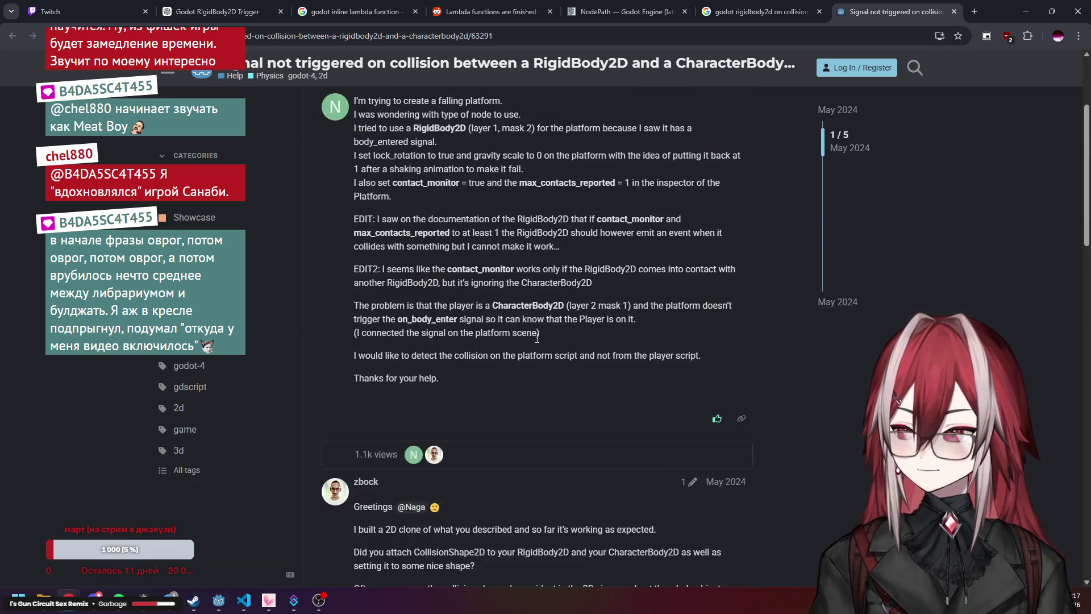
scroll(537, 338, up, 2)
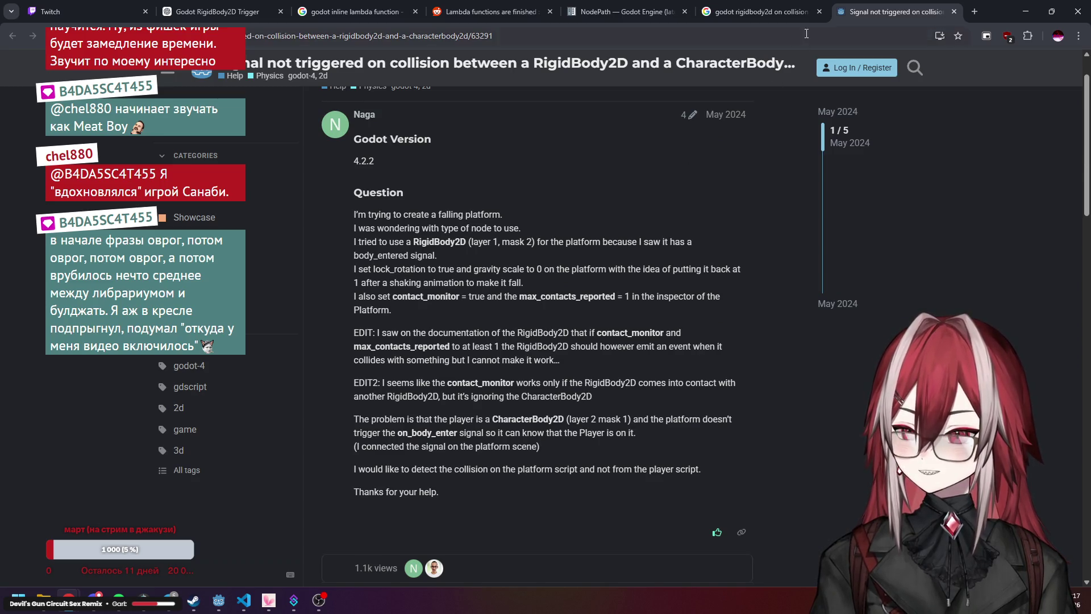
click(954, 11)
key(alt+Tab)
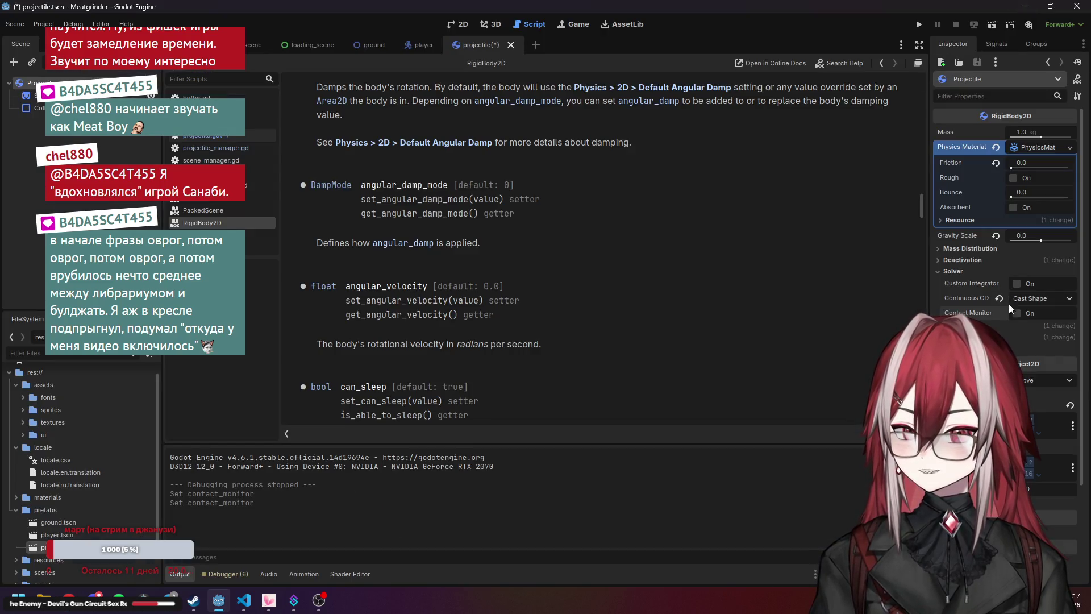
- Enable Contact Monitor on the Projectile with Max Contacts Reported set to 1
click(1017, 313)
click(1069, 326)
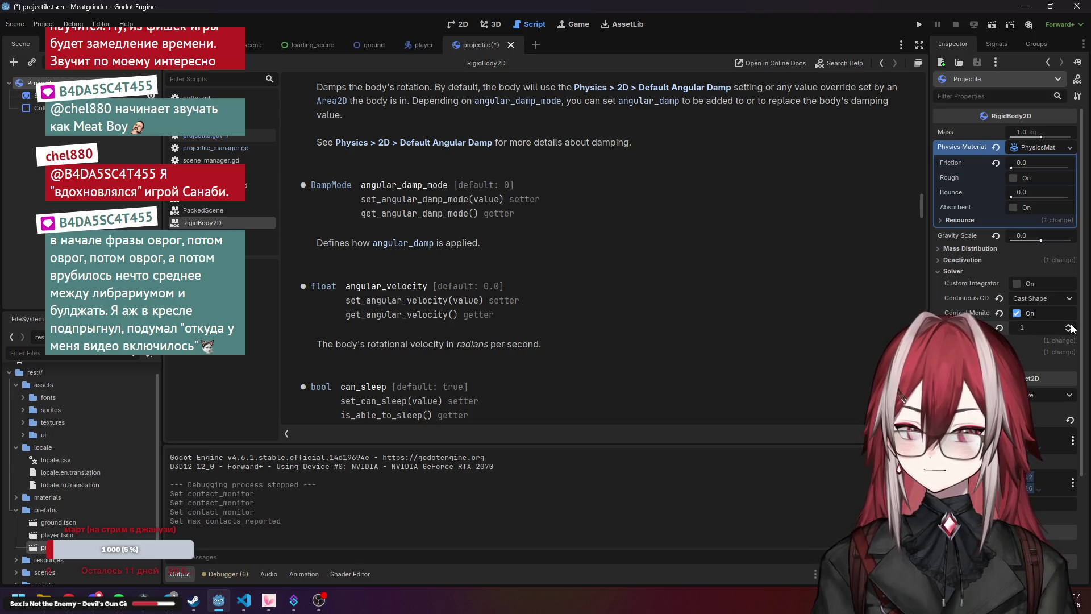
mouse_move(971, 328)
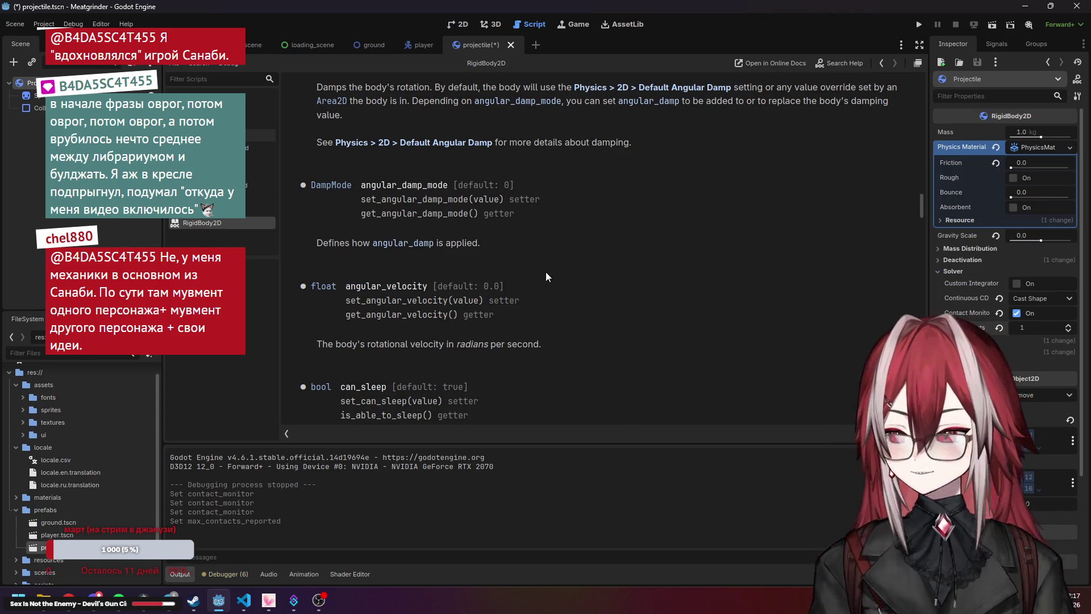
- Glance at projectile.gd, then reopen the RigidBody2D reference and scroll toward Signals
scroll(608, 271, down, 3)
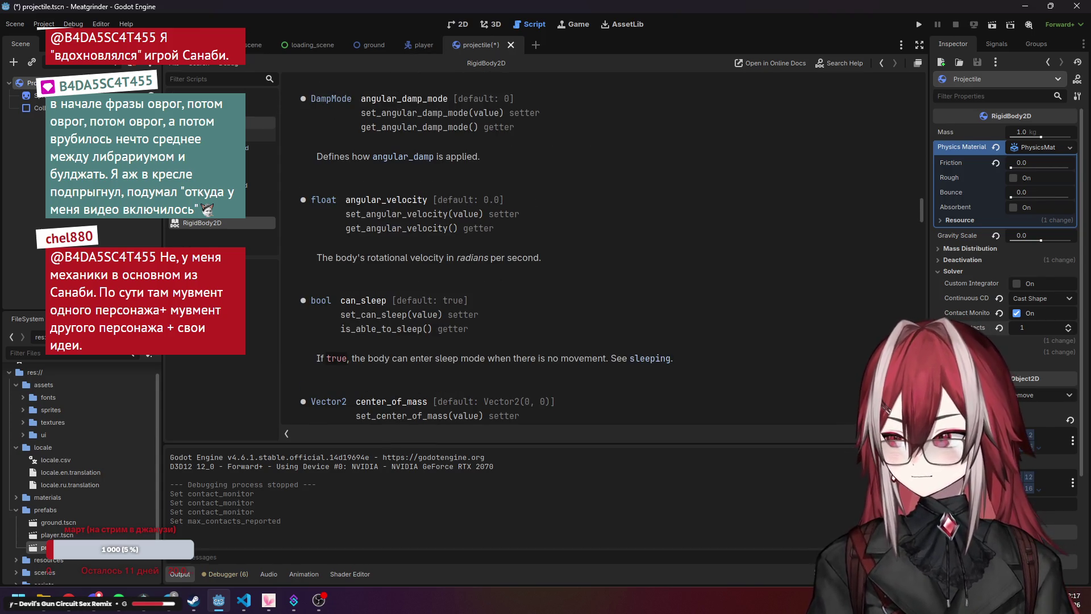
click(216, 135)
click(424, 260)
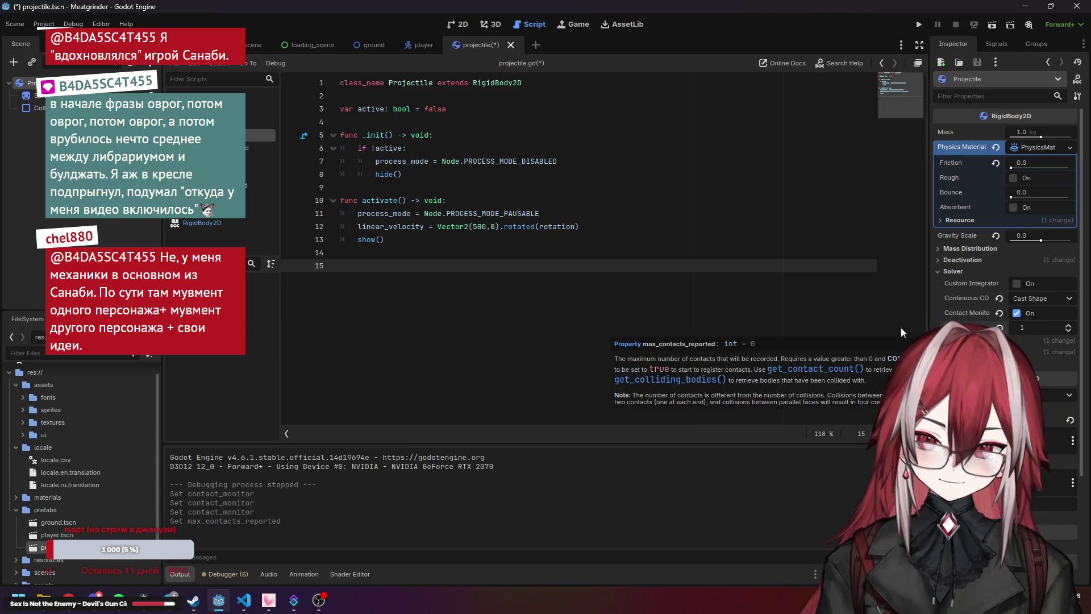
ctrl+click(496, 84)
scroll(445, 209, down, 10)
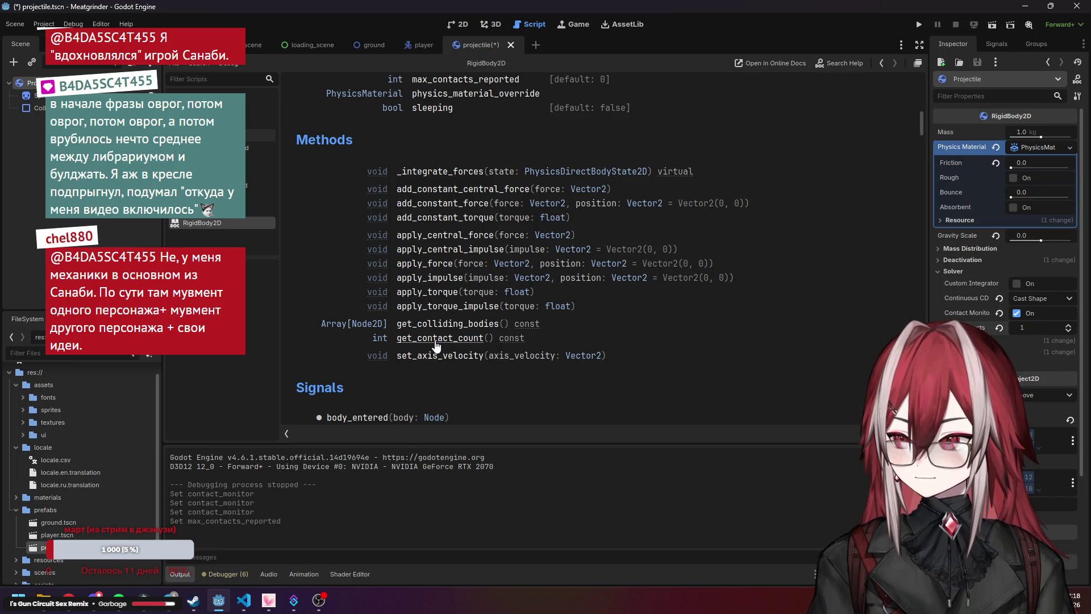
scroll(436, 345, down, 5)
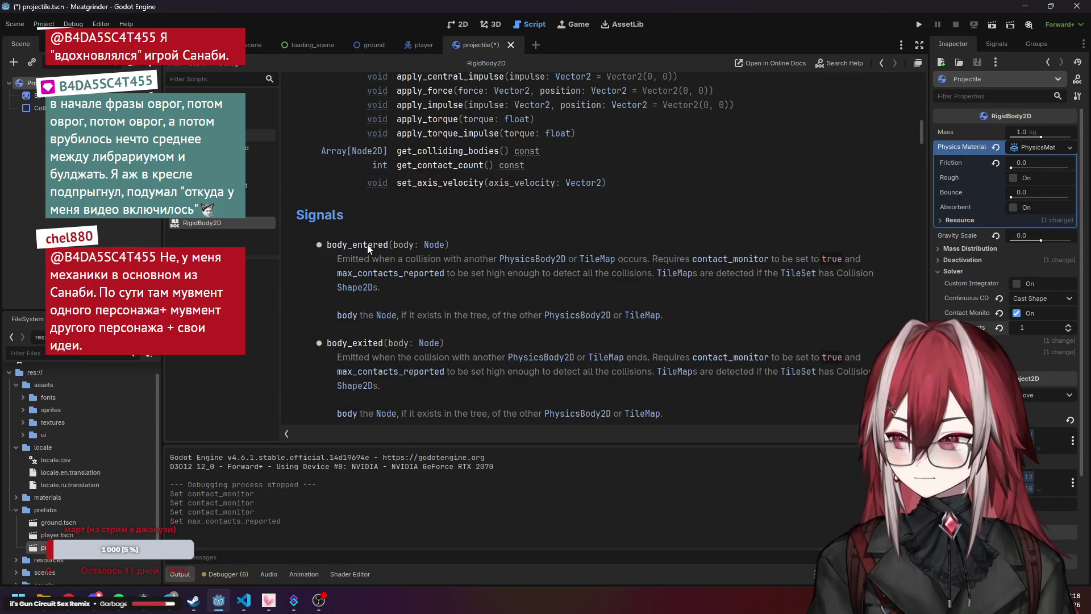
- Open the Detecting Collisions forum thread from the search results, then return to Godot
key(alt+Tab)
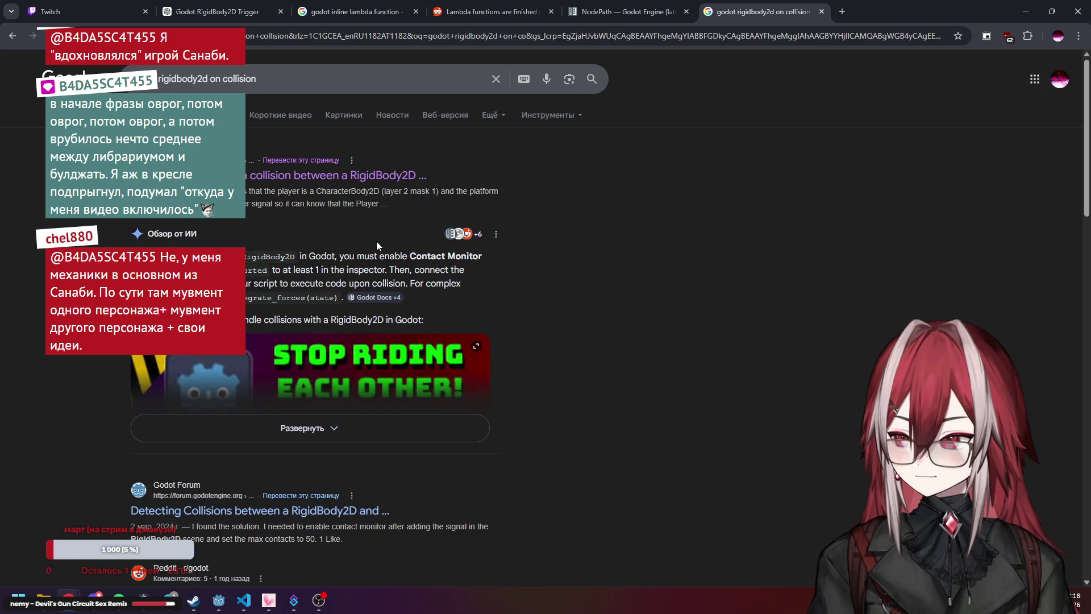
scroll(376, 241, down, 3)
click(363, 339)
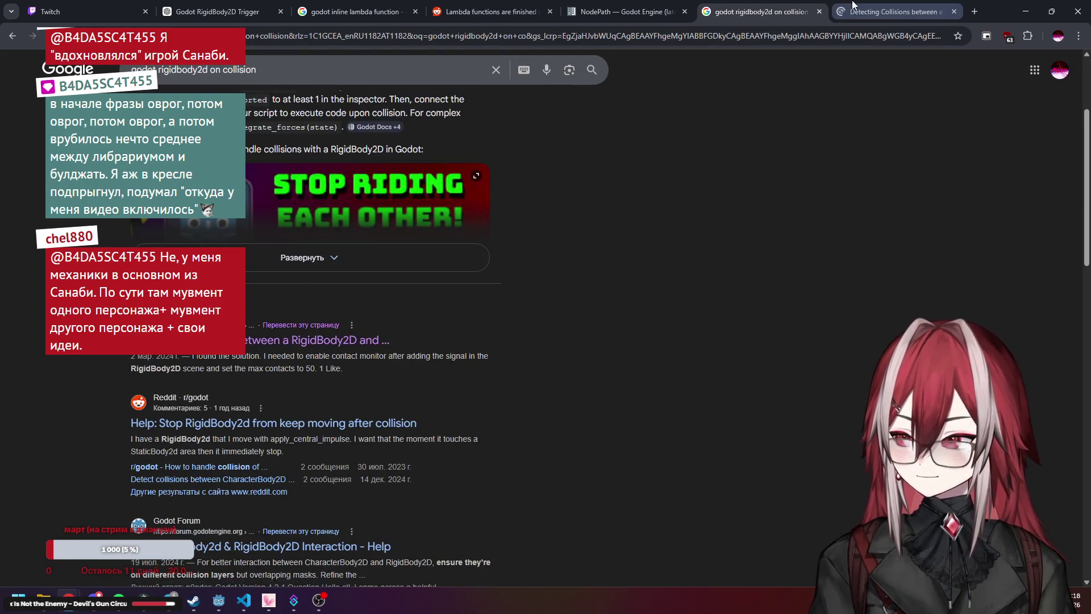
scroll(458, 195, down, 3)
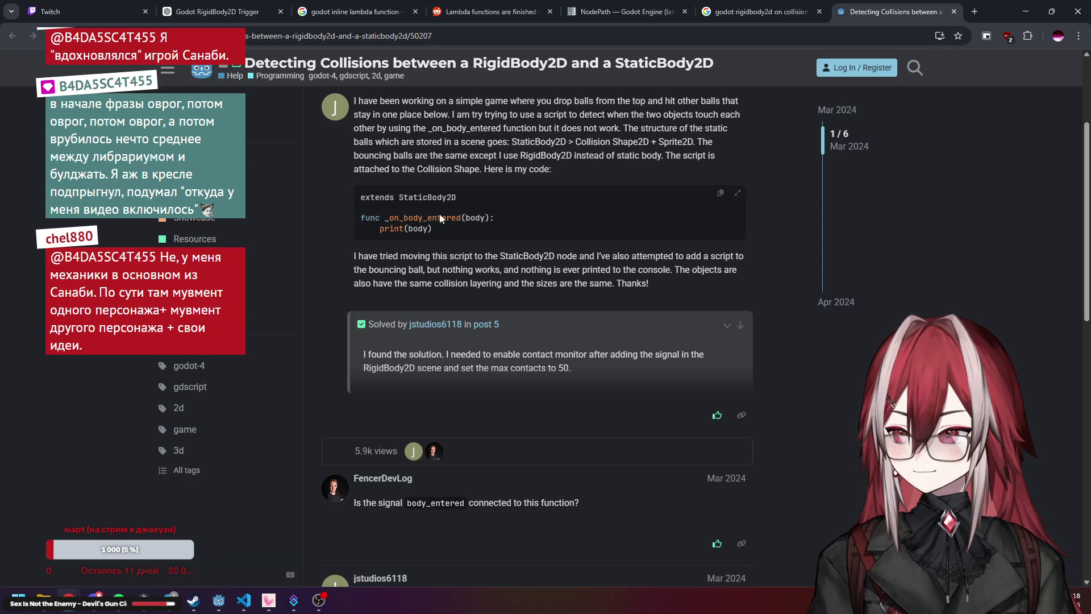
click(791, 10)
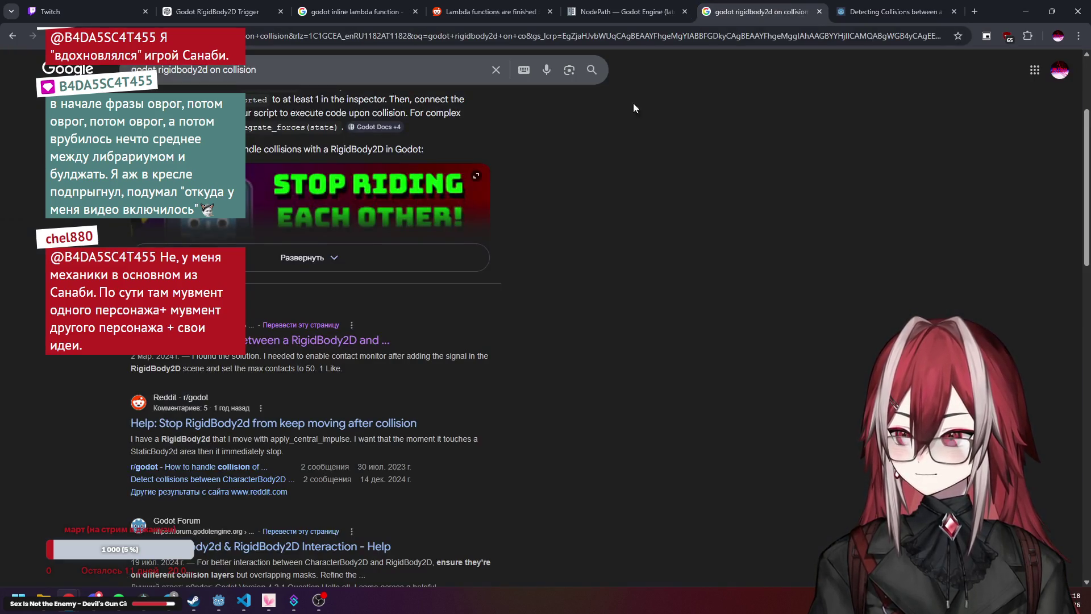
click(887, 11)
key(alt+Tab)
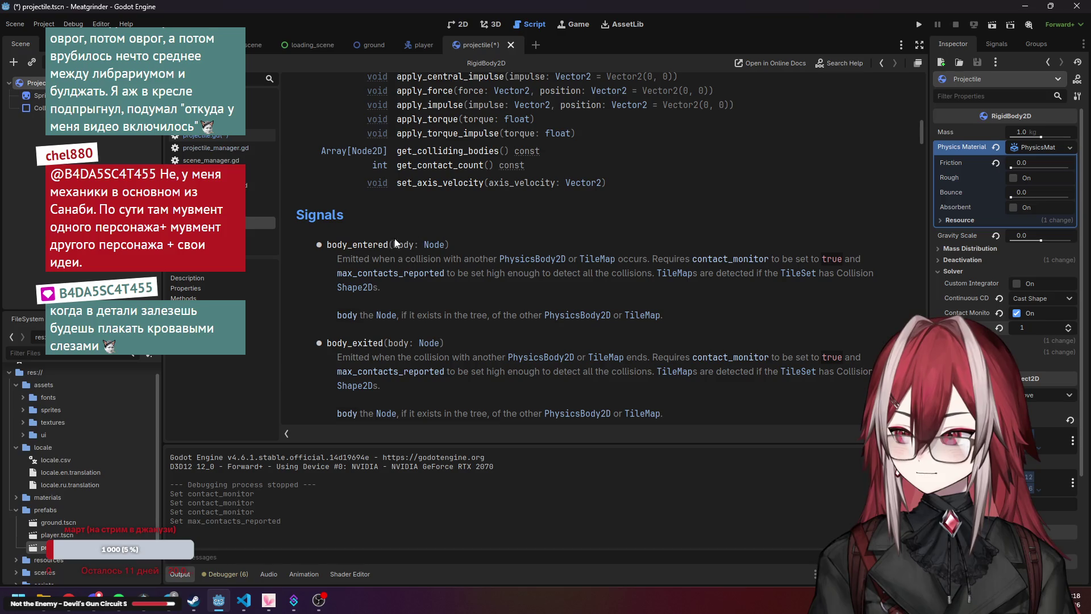
- Read the RigidBody2D methods and body_entered signal docs, then return to projectile.gd
scroll(436, 242, up, 3)
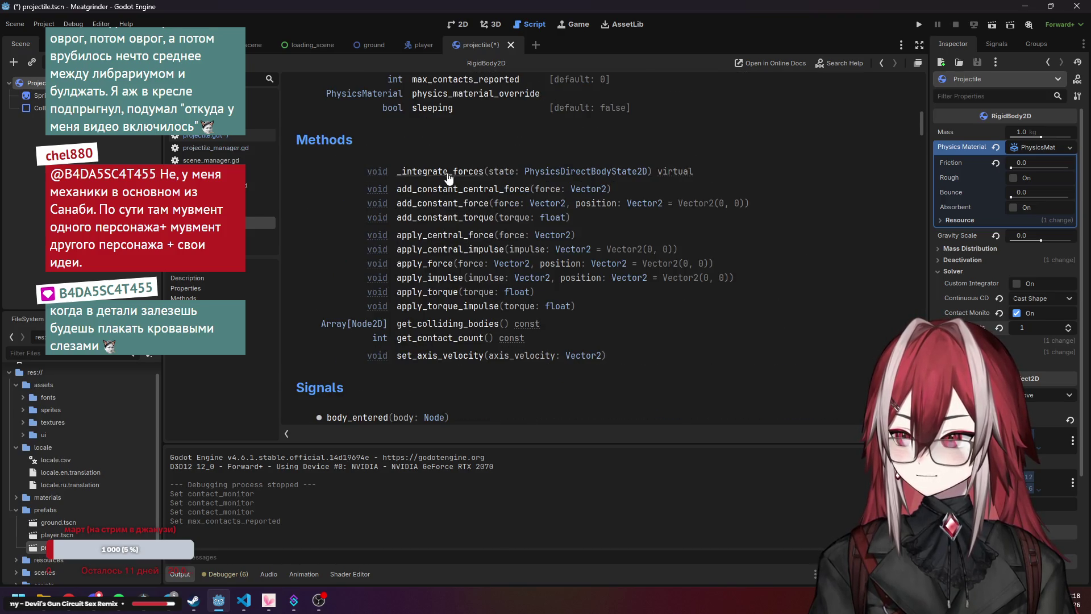
scroll(417, 366, up, 6)
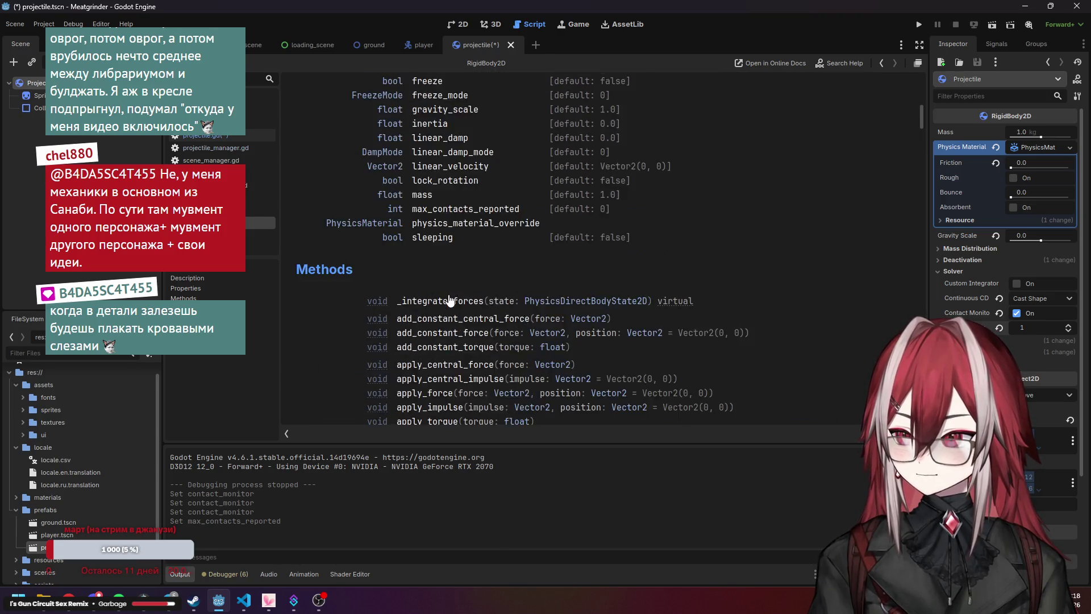
scroll(455, 290, down, 3)
scroll(454, 289, down, 15)
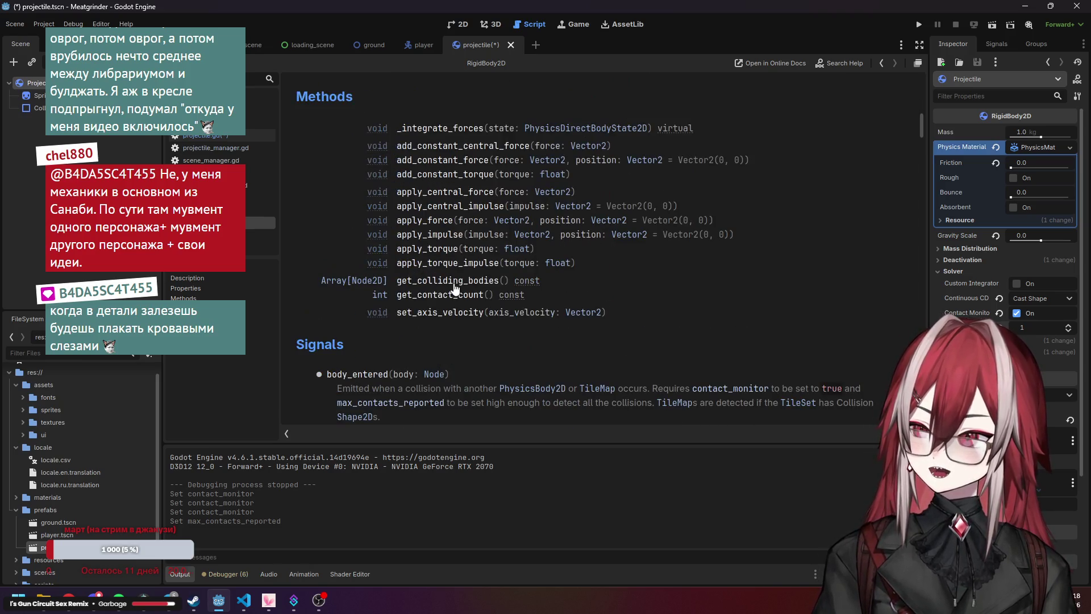
scroll(455, 290, down, 12)
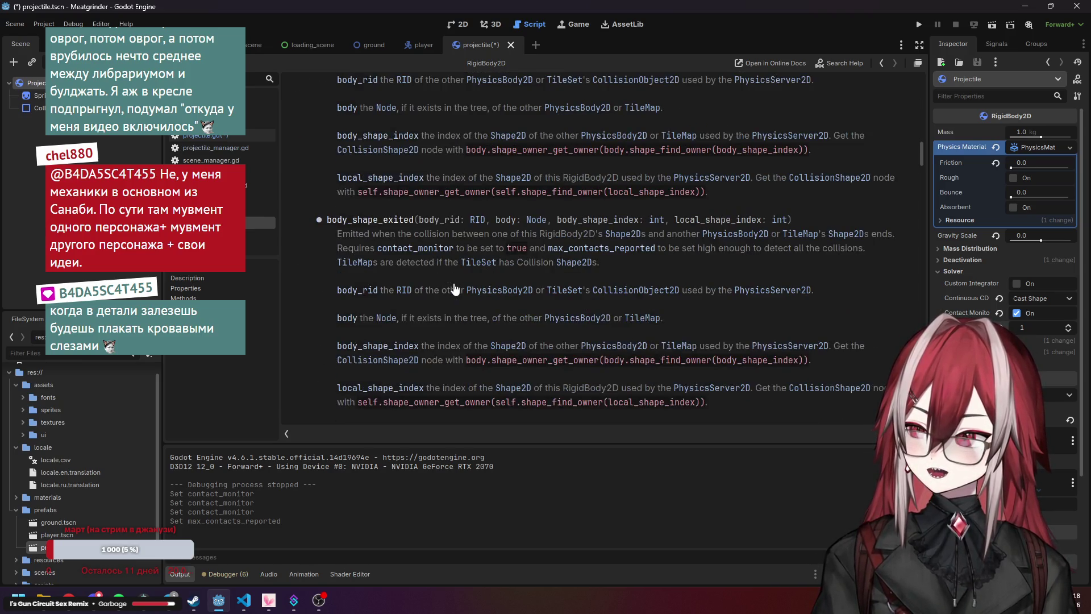
scroll(455, 288, down, 6)
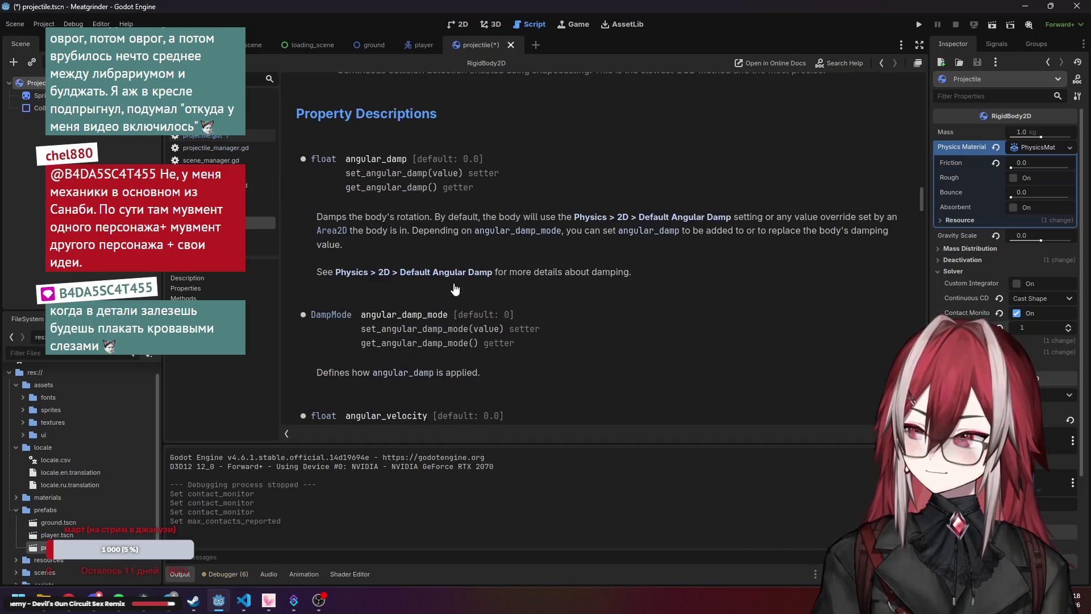
scroll(454, 281, down, 15)
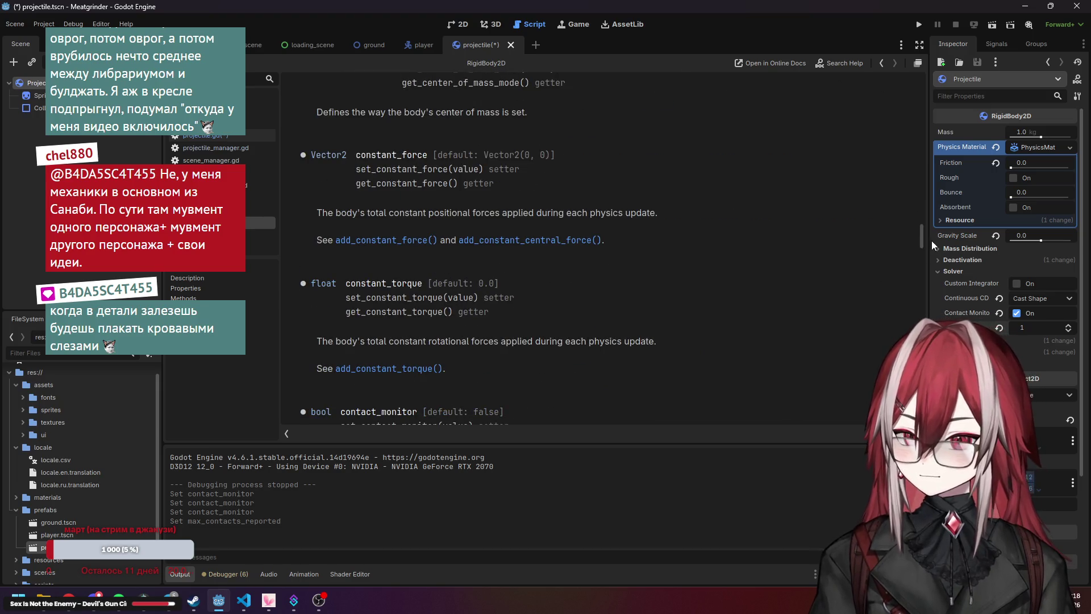
mouse_move(924, 238)
mouse_down()
mouse_move(925, 132)
mouse_move(914, 138)
mouse_up()
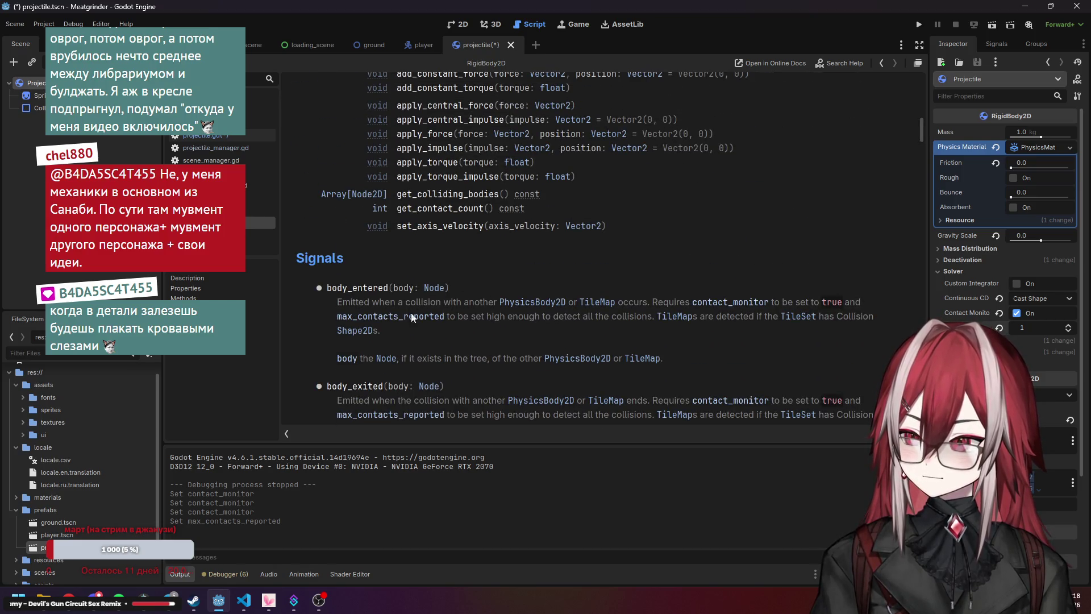
drag(469, 303, 359, 303)
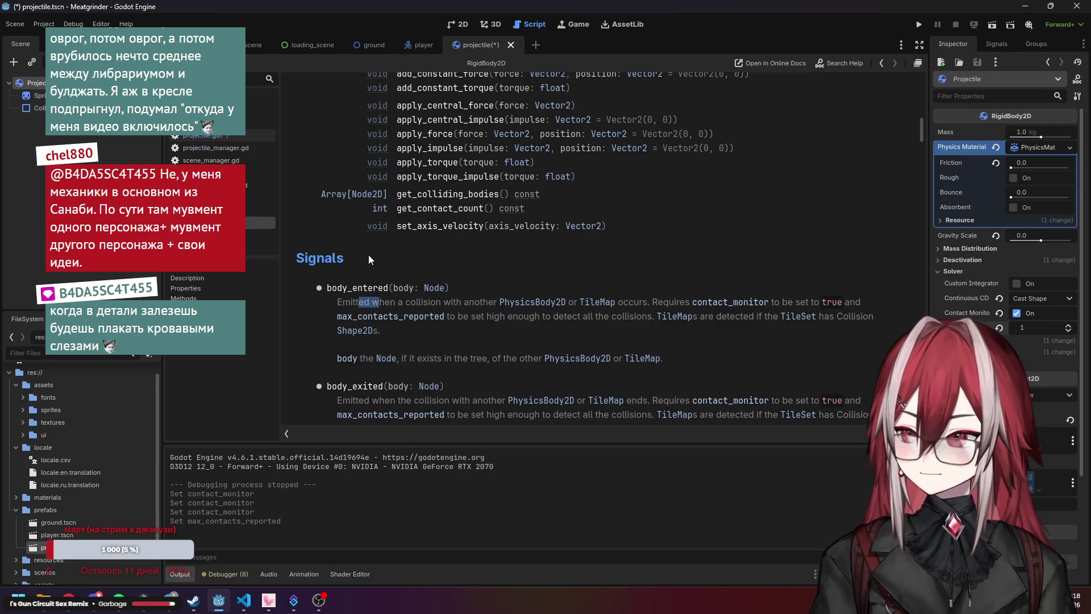
click(224, 135)
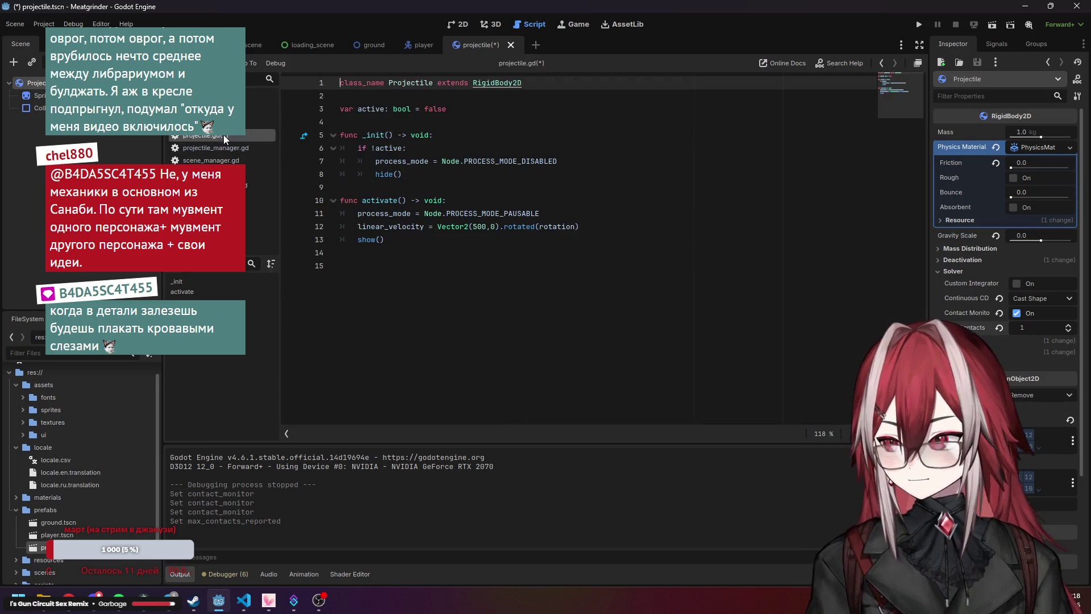
- Add an empty _on_body_entred() -> void function on line 15 and a blank line in _init()
click(420, 284)
text(func _on)
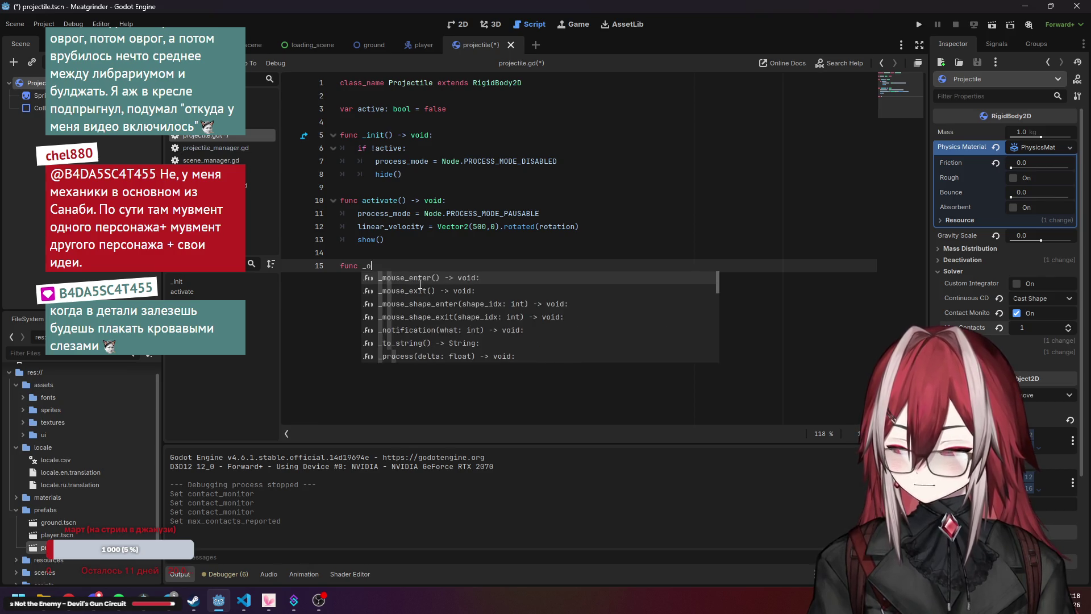
text(_body)
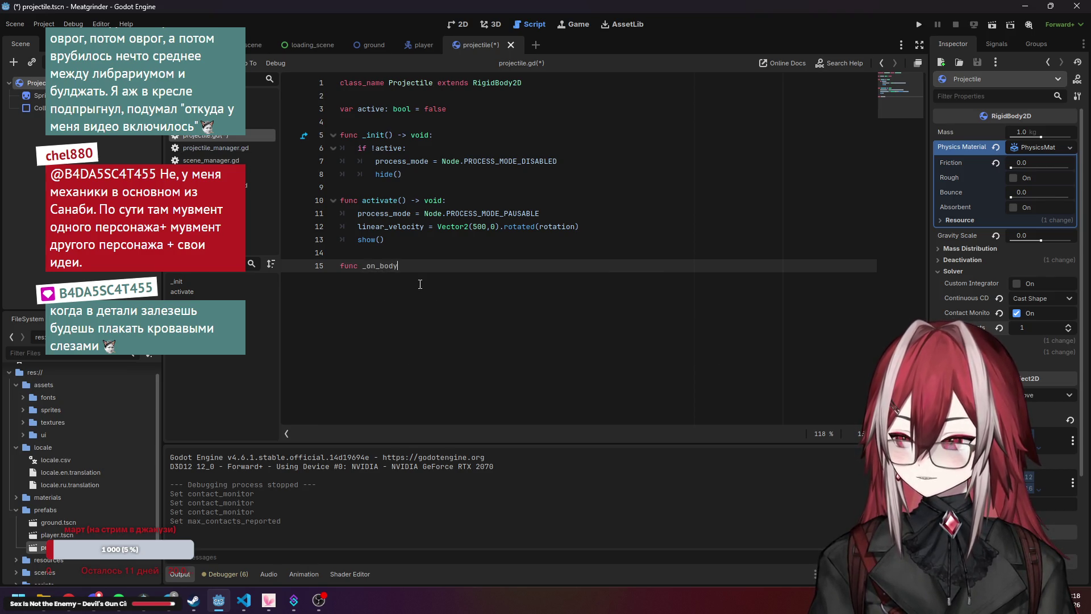
text(end)
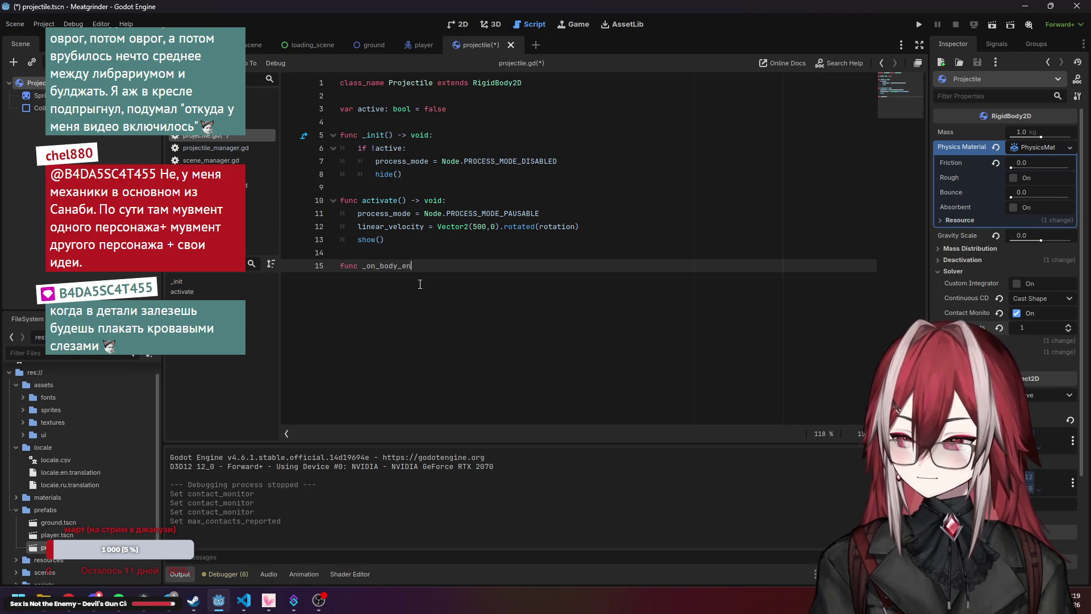
text(tre)
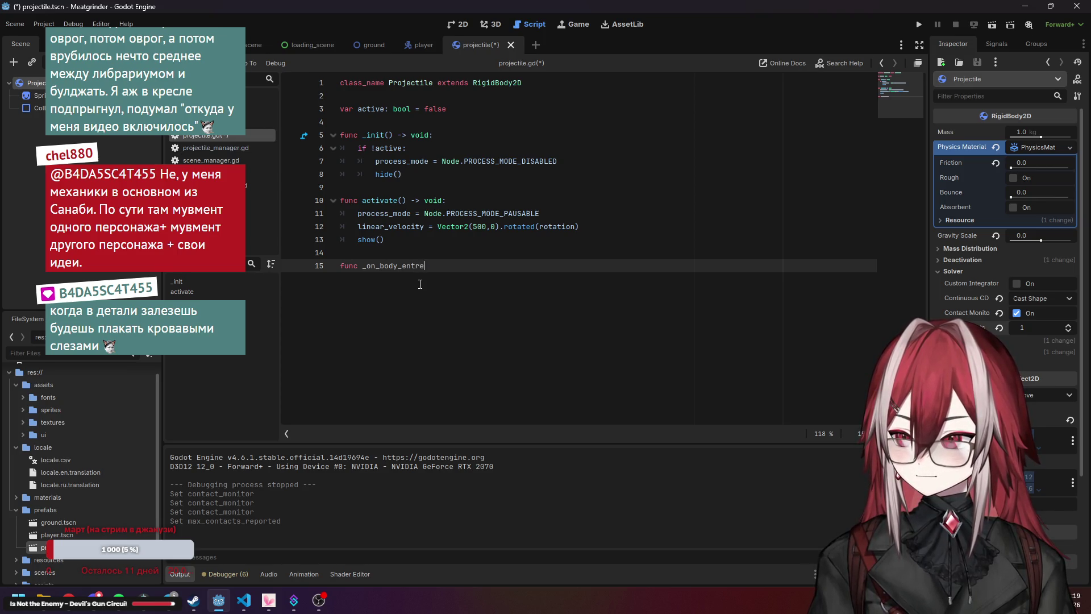
text(d())
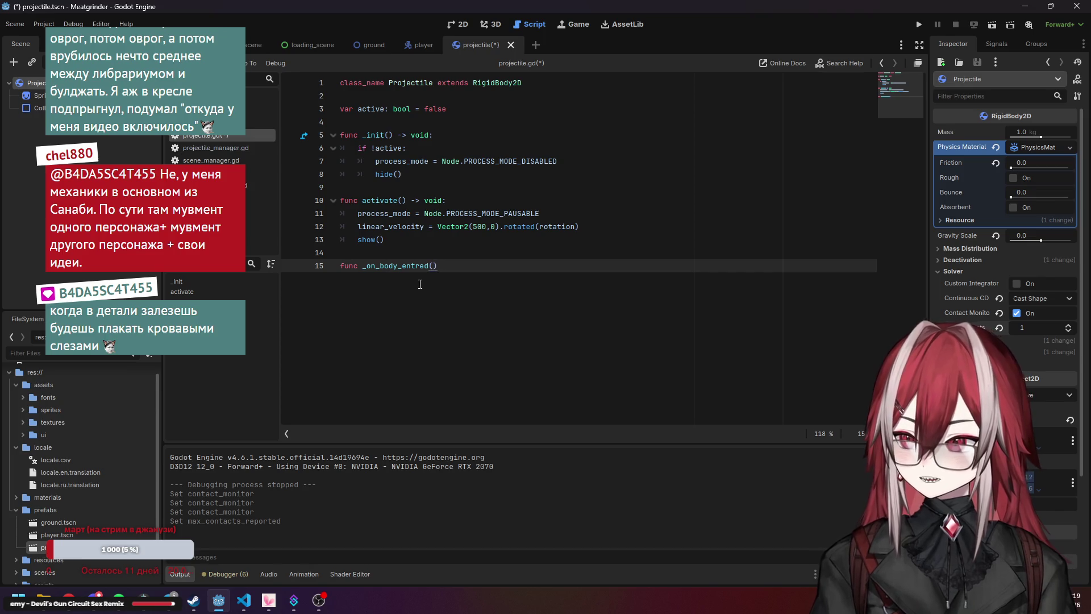
text( ->)
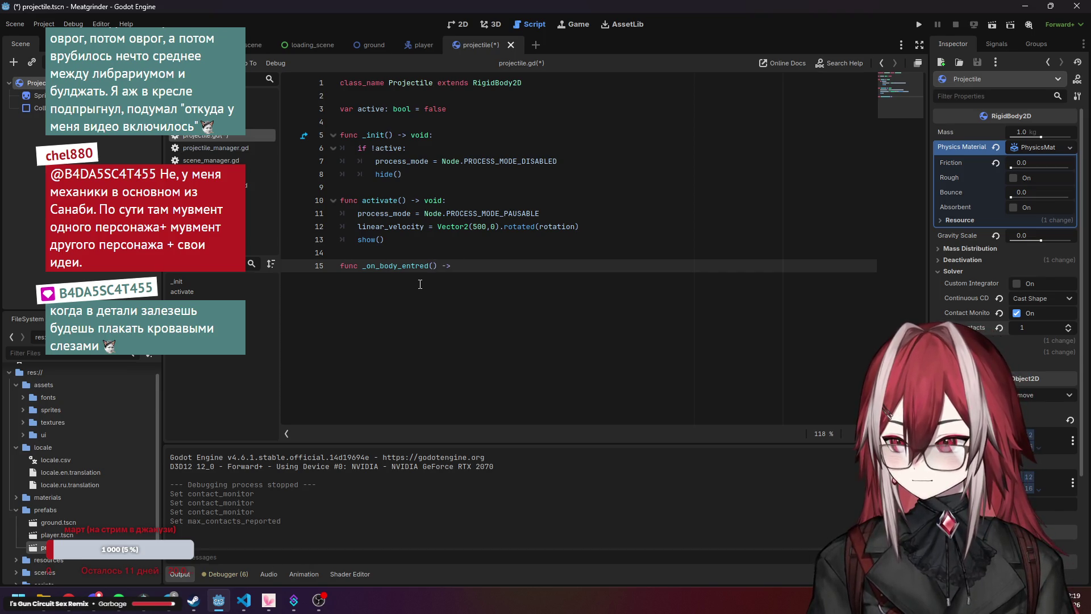
text( void:)
key(Return)
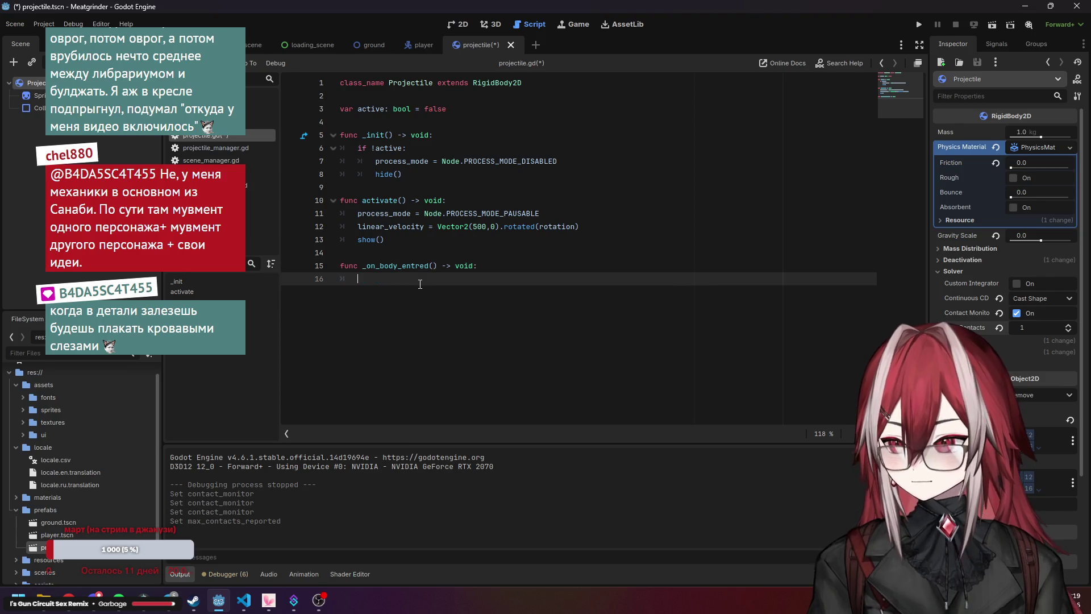
click(434, 136)
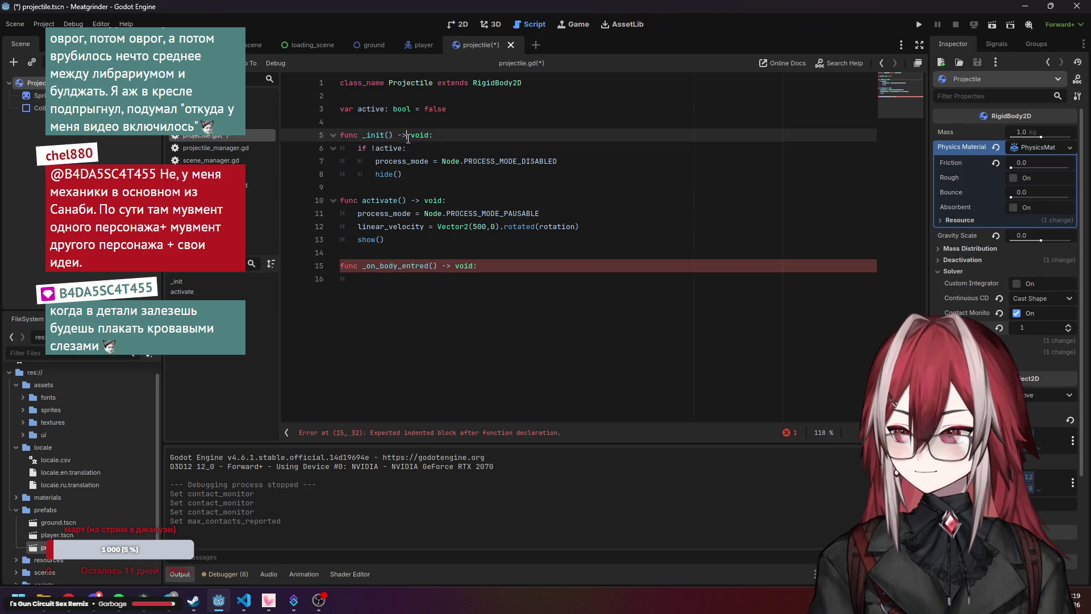
key(Return)
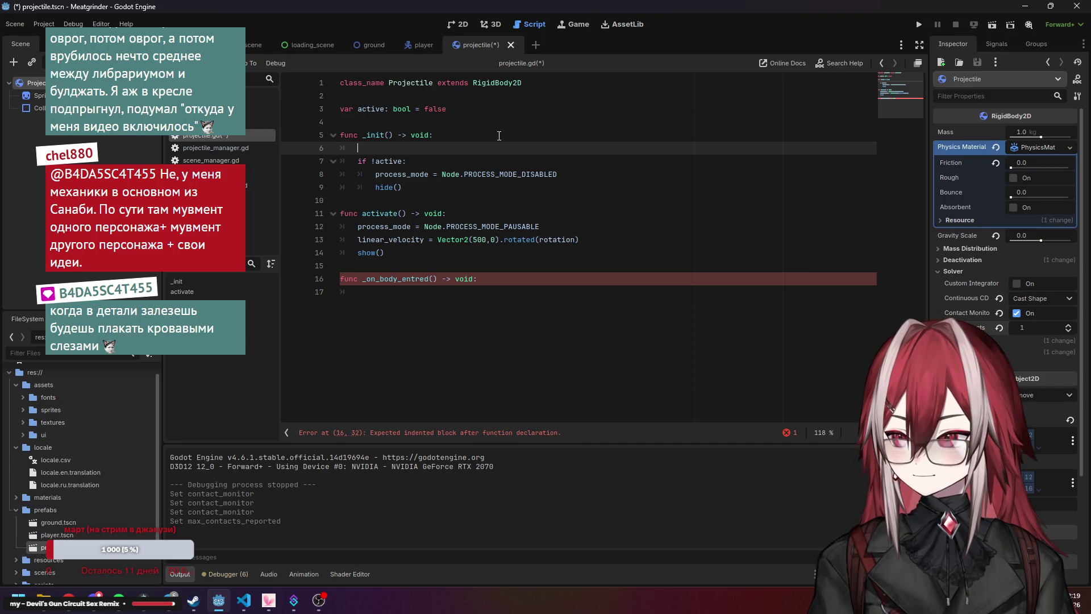
key(alt+Tab)
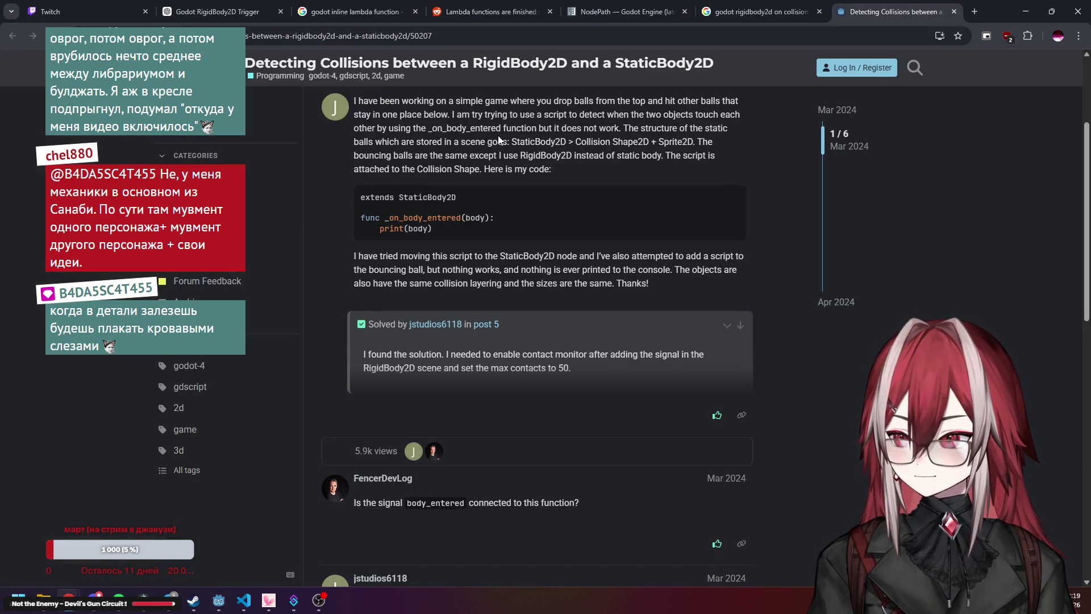
key(alt+Tab)
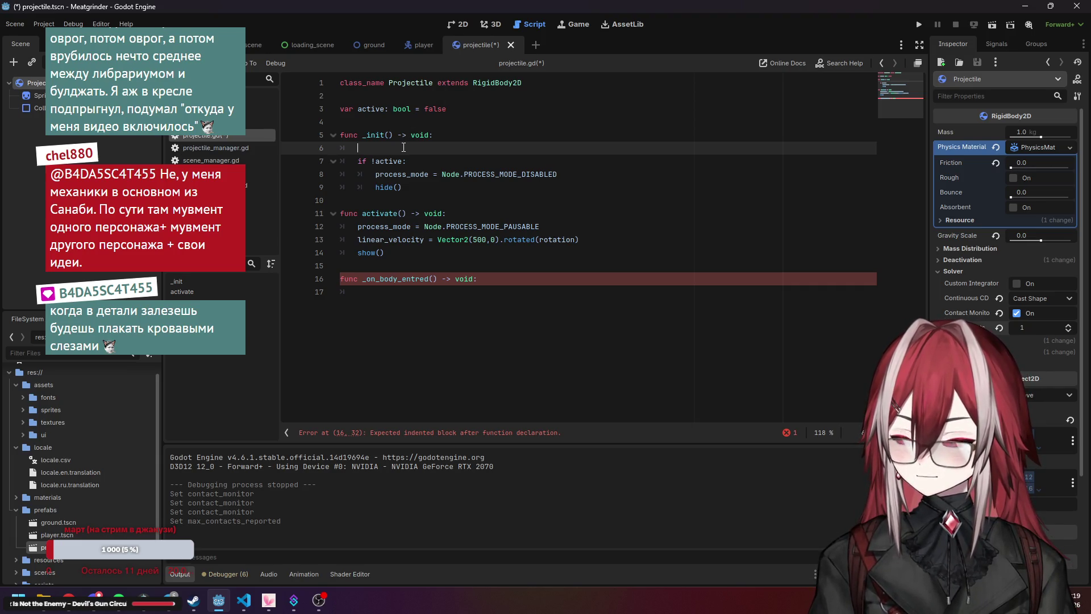
- In _init, connect the body_entered signal to _on_body_entred
text(bo)
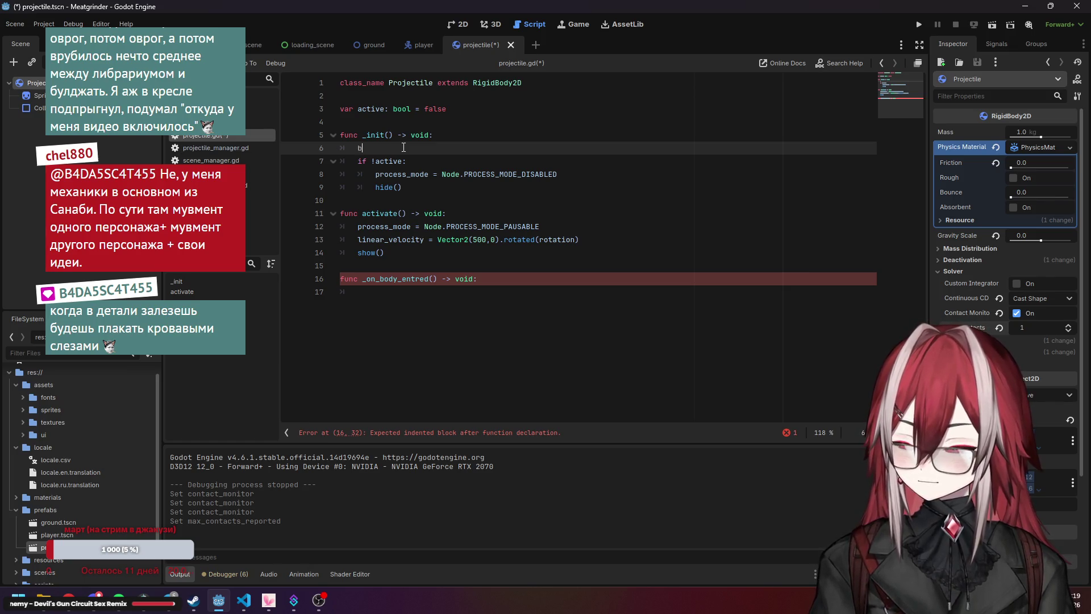
key(Return)
text(.)
key(Return)
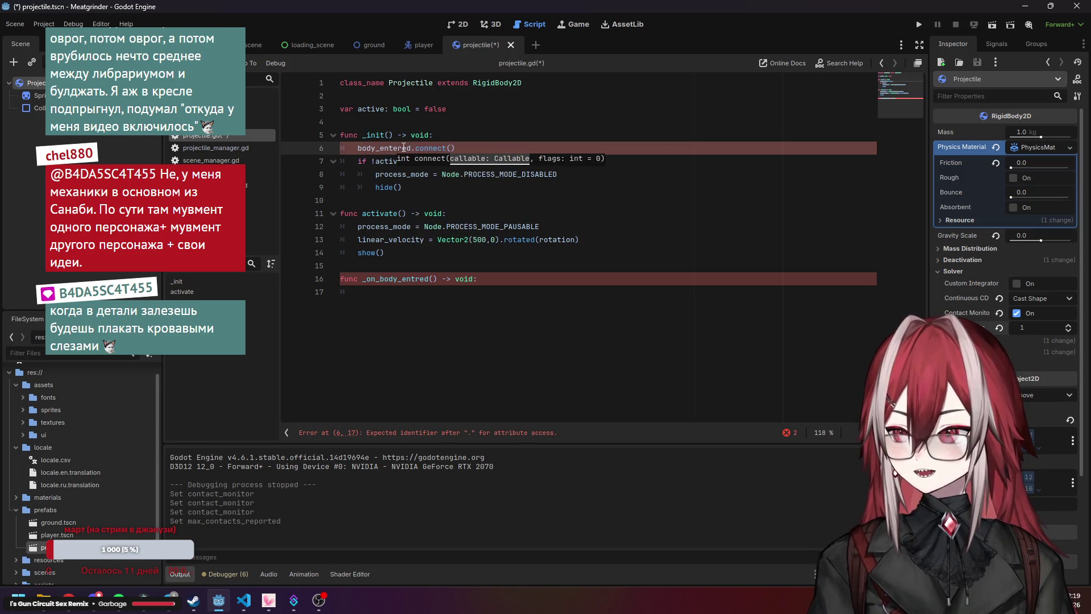
text(_on)
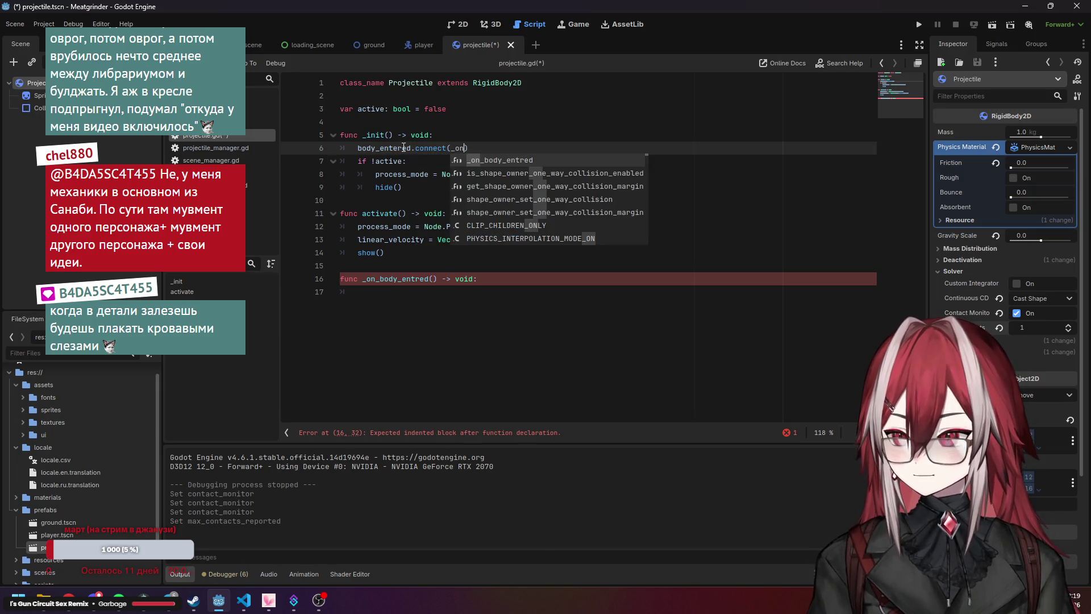
key(Return)
key(Up)
key(Up)
key(Up)
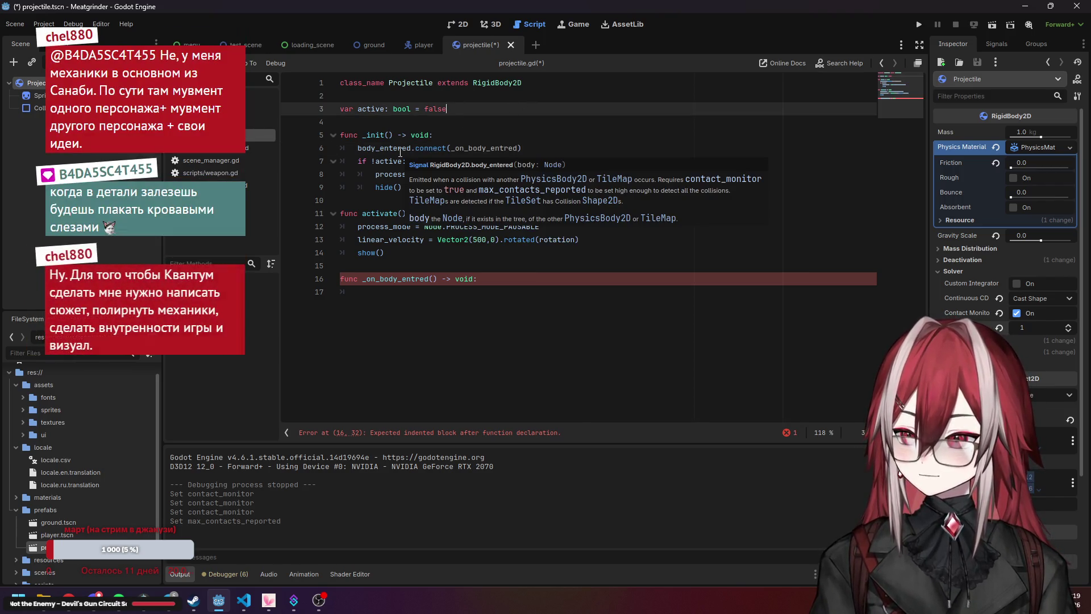
- Give the _on_body_entred handler a body: Node2D parameter
click(433, 279)
text(body:)
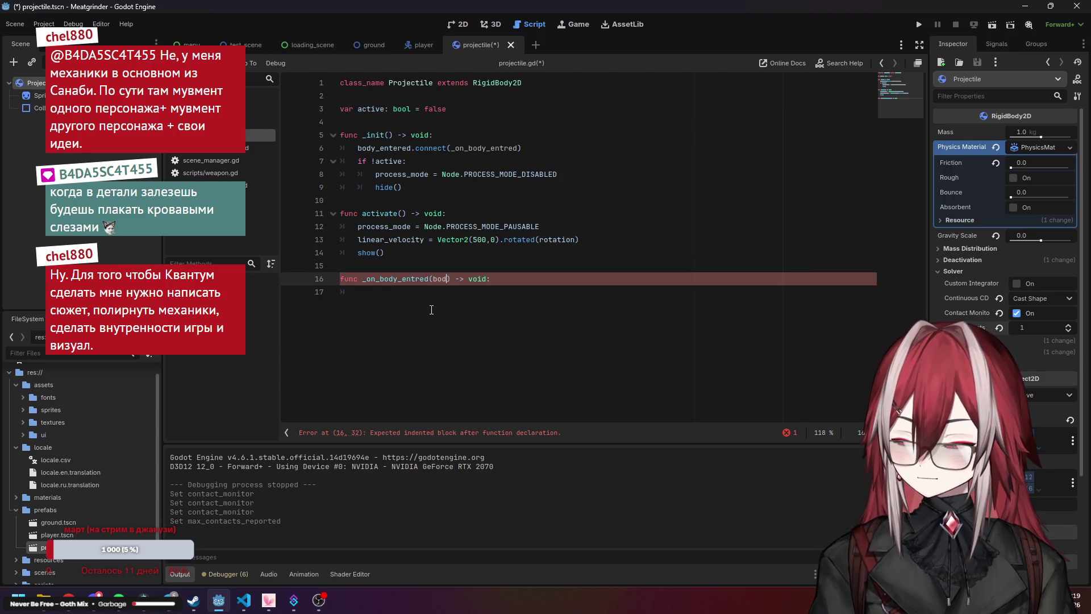
text( node@)
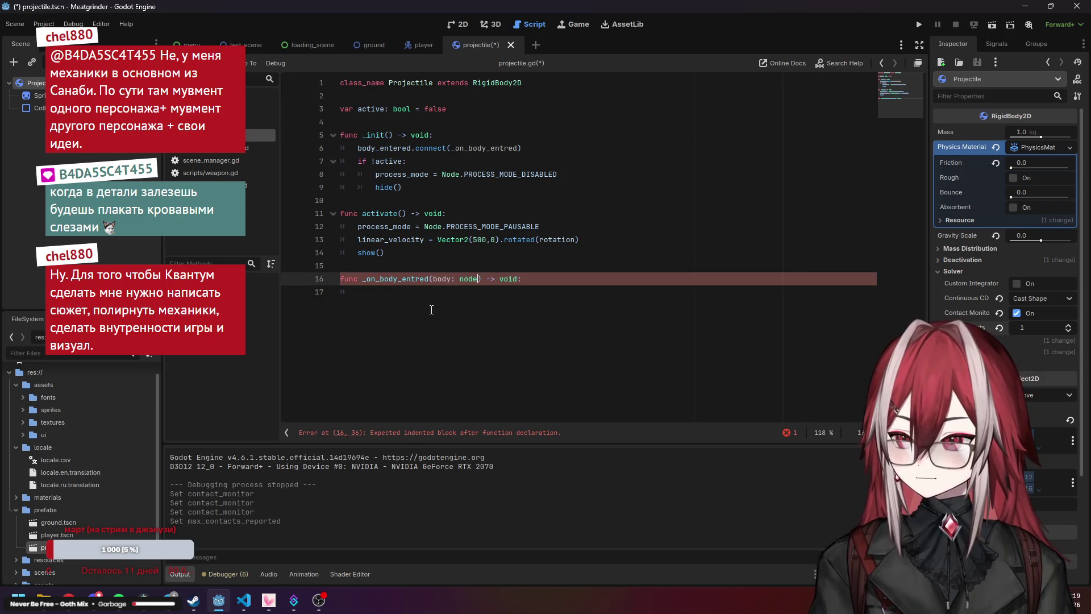
key(BackSpace)
text(2D)
key(Return)
click(556, 300)
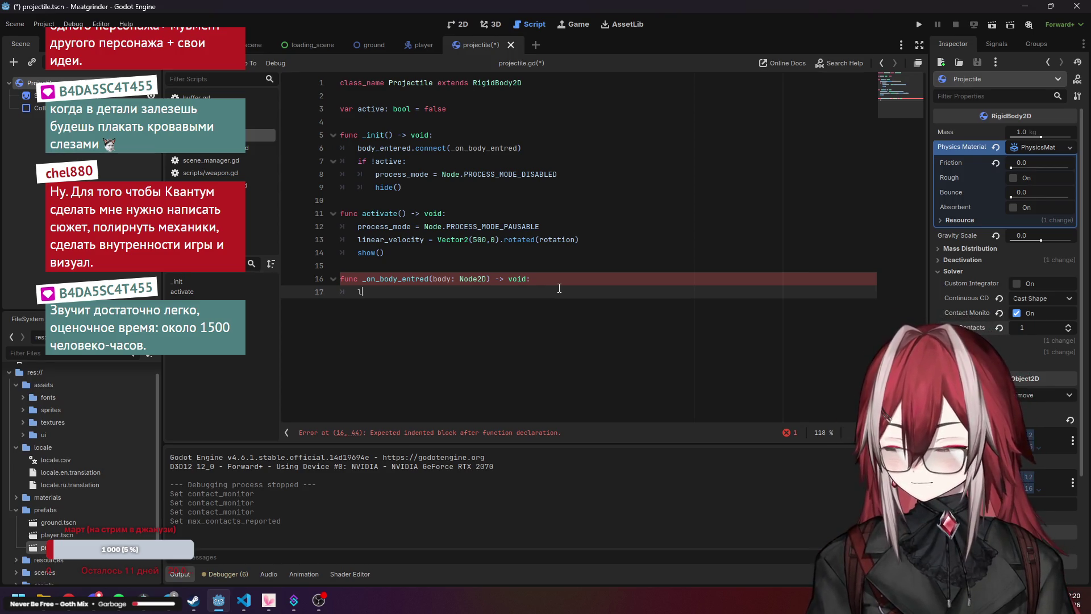
- Insert blank lines above the _on_body_entred handler to make room for a new function
text(p)
key(BackSpace)
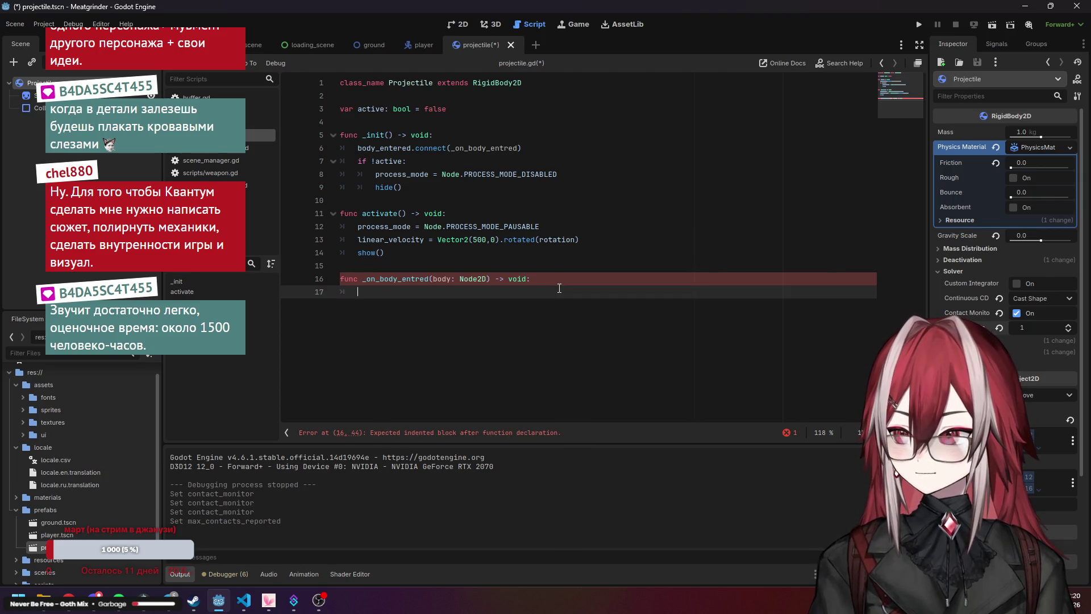
text(p)
key(BackSpace)
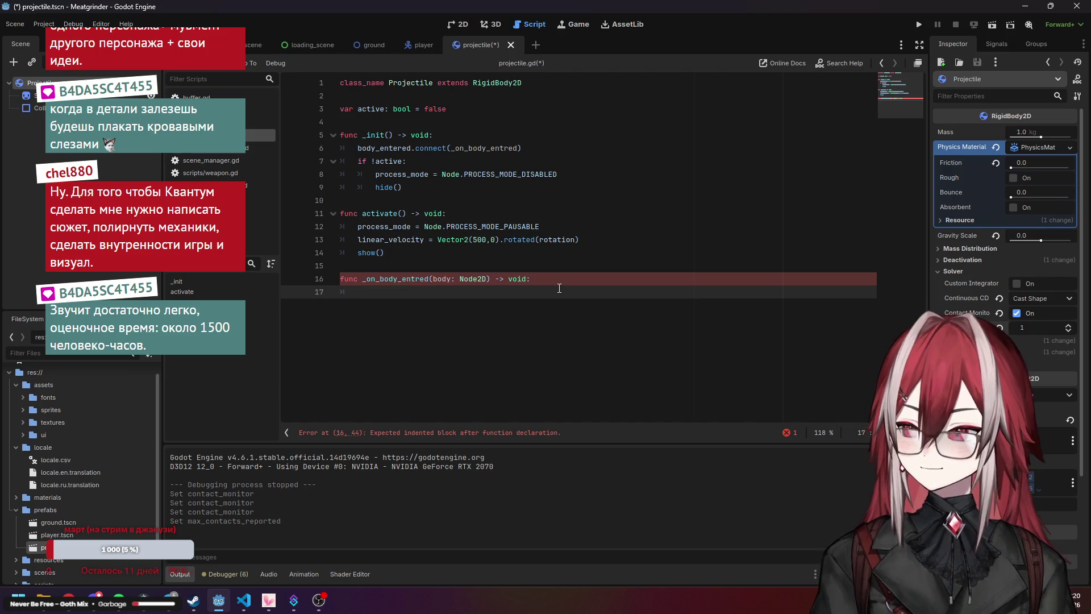
key(Return)
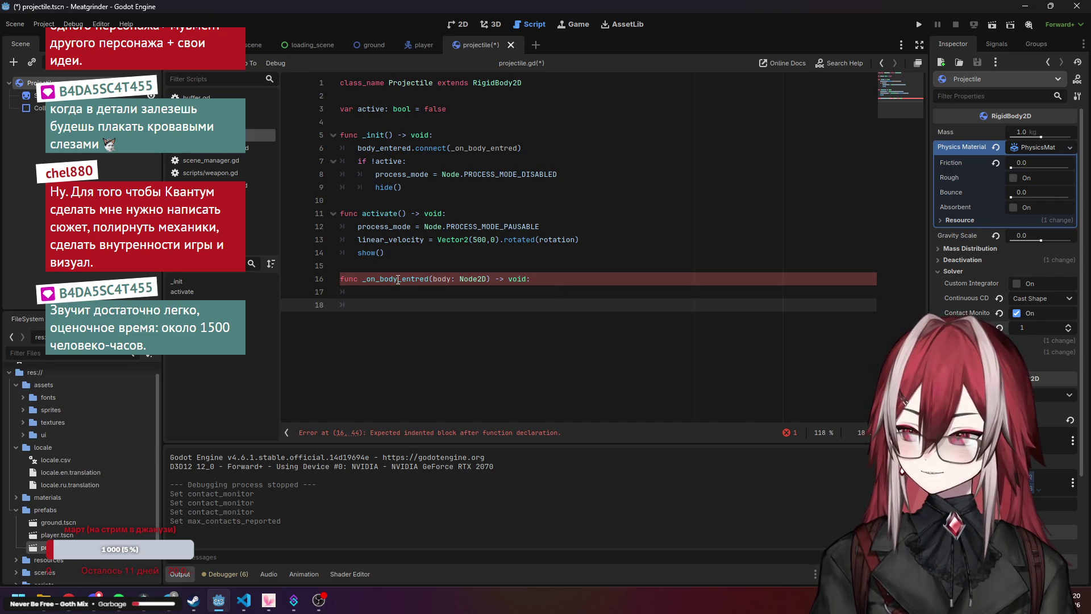
key(BackSpace)
click(398, 255)
click(390, 262)
key(Return)
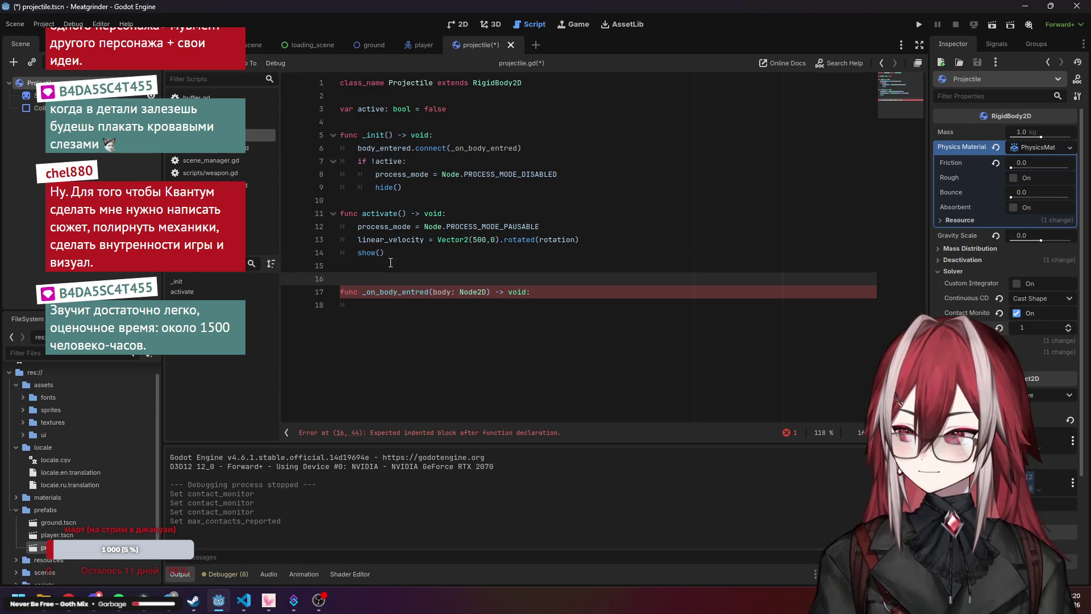
click(390, 262)
key(Return)
- Declare func deactivate() -> void: above the handler
text(nc deactivate)
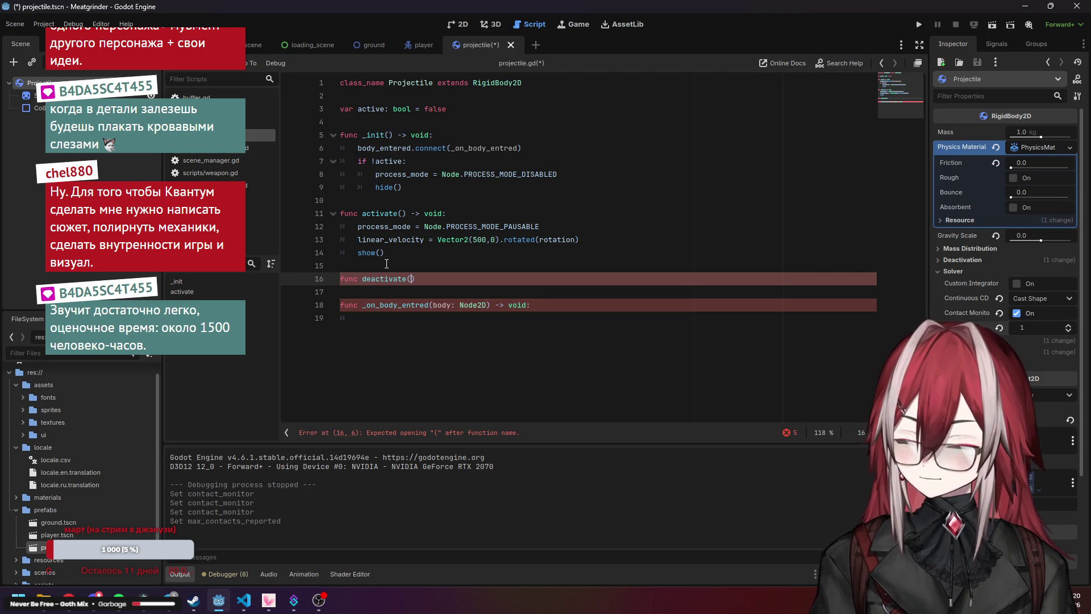
text(() ->void)
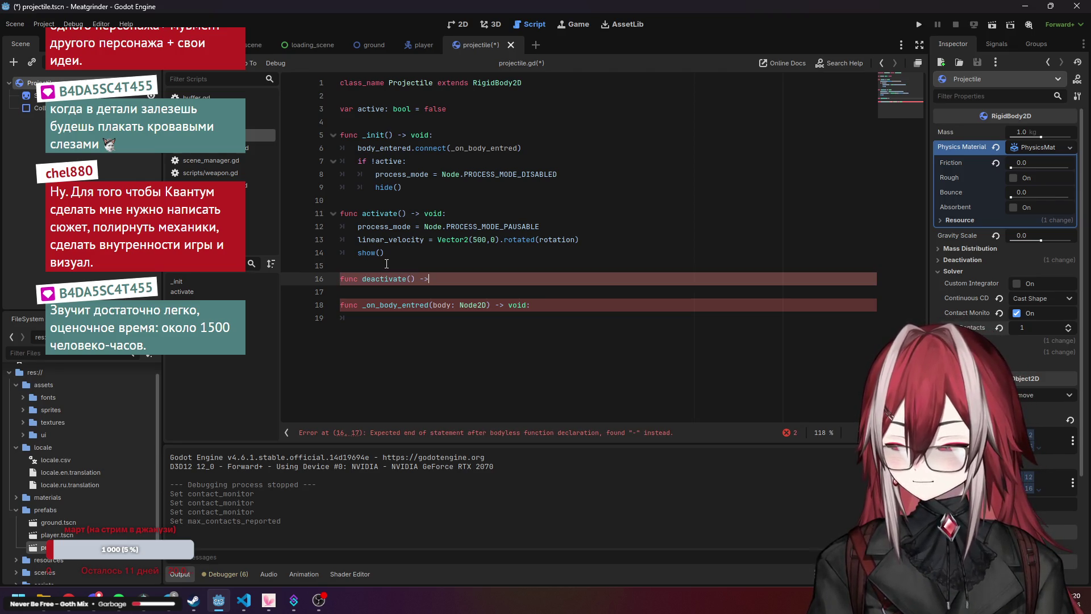
key(Left)
key(Left)
key(Left)
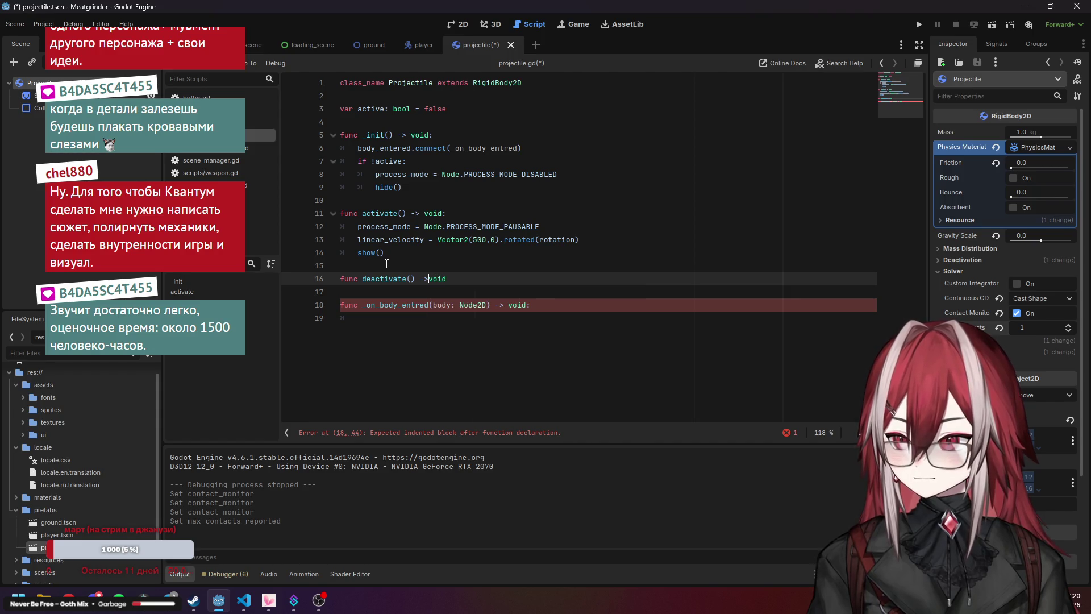
key(End)
text(:)
key(Return)
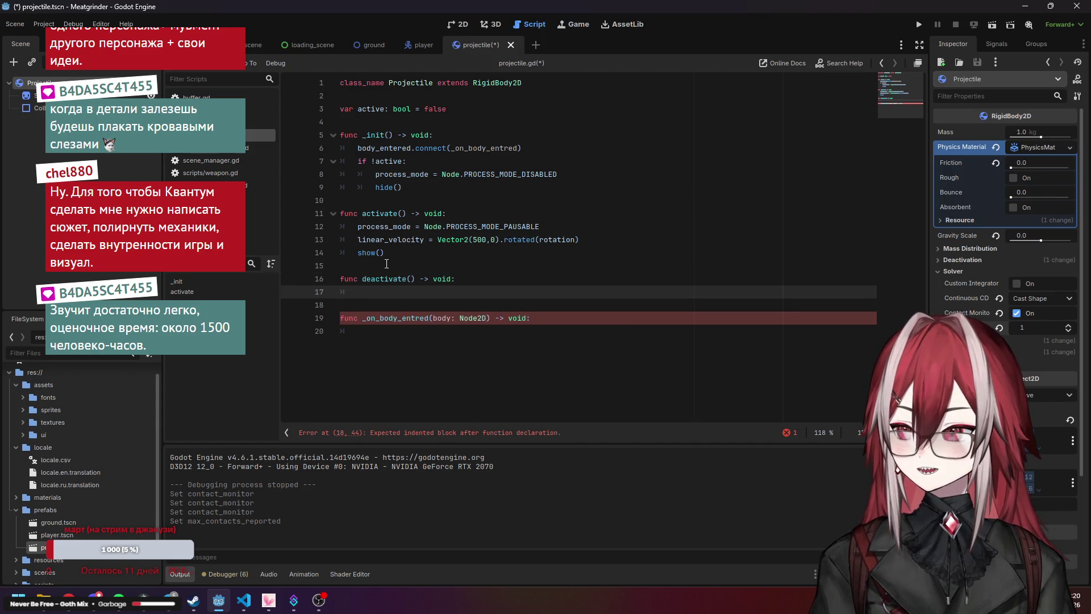
- Copy the process_mode disabled and hide() lines from _init into deactivate(), fixing their indentation
drag(405, 187, 336, 177)
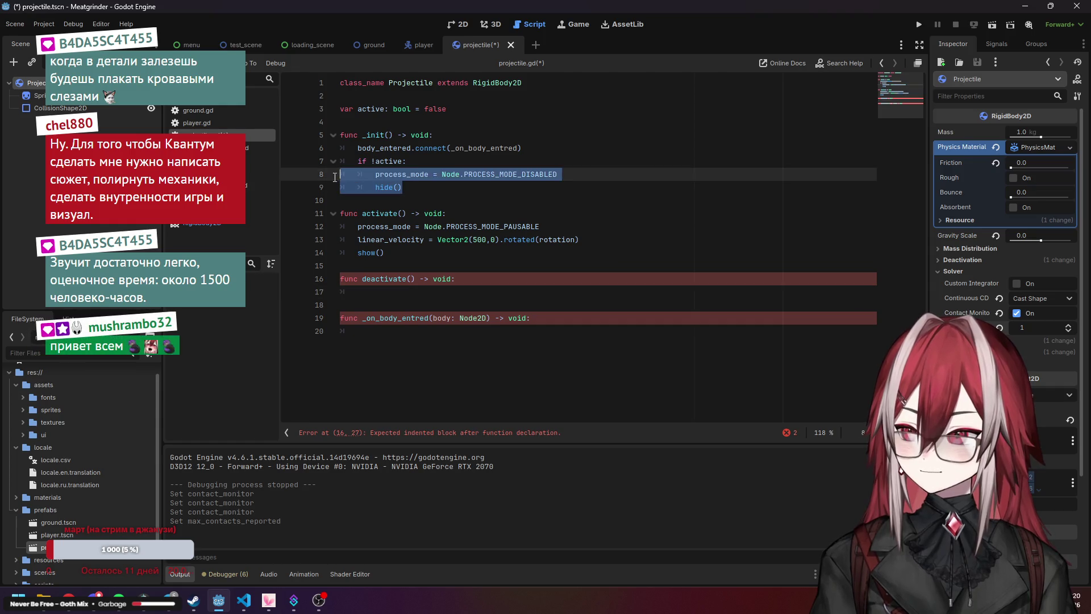
key(ctrl+c)
click(388, 292)
key(ctrl+v)
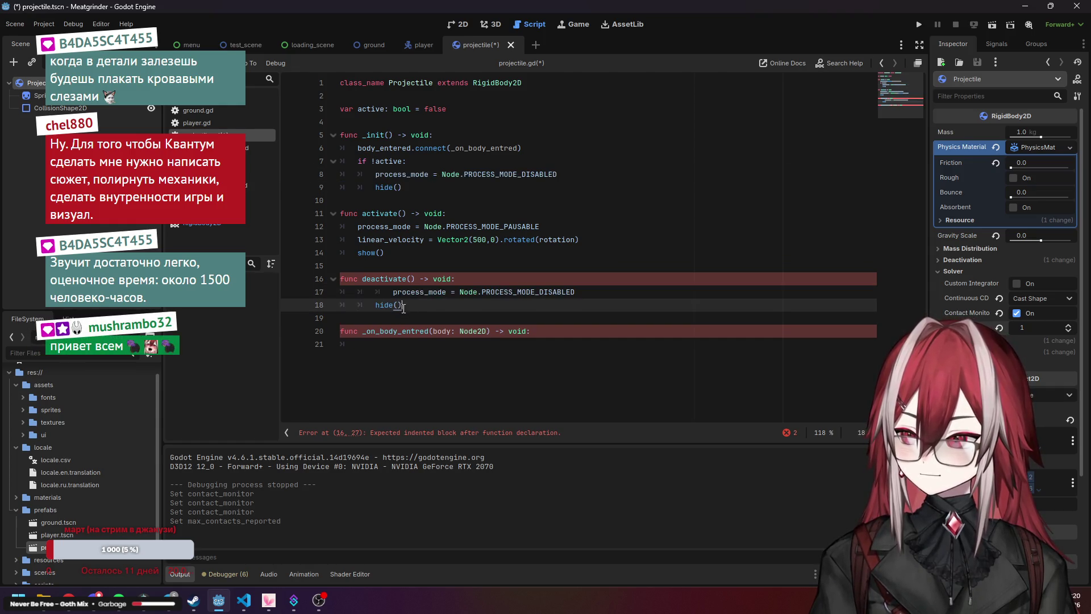
key(BackSpace)
key(BackSpace)
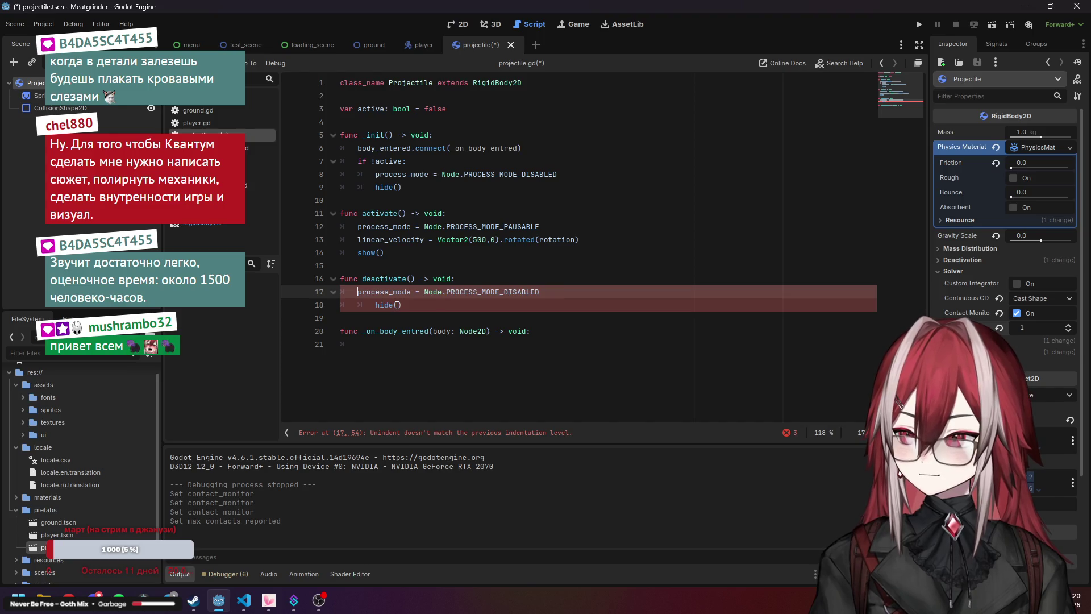
click(397, 305)
key(shift+Tab)
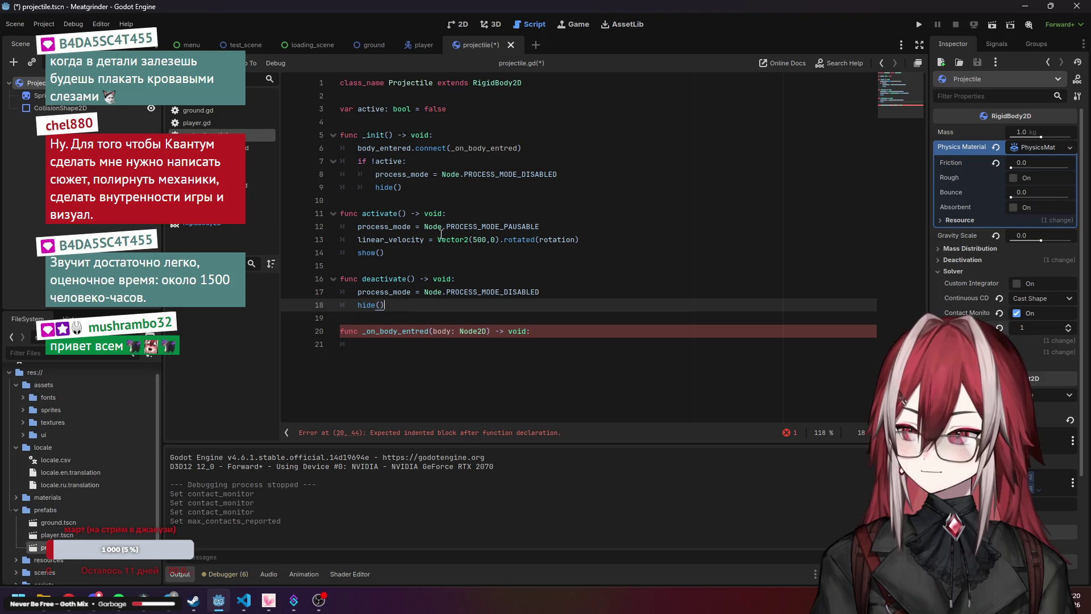
click(413, 148)
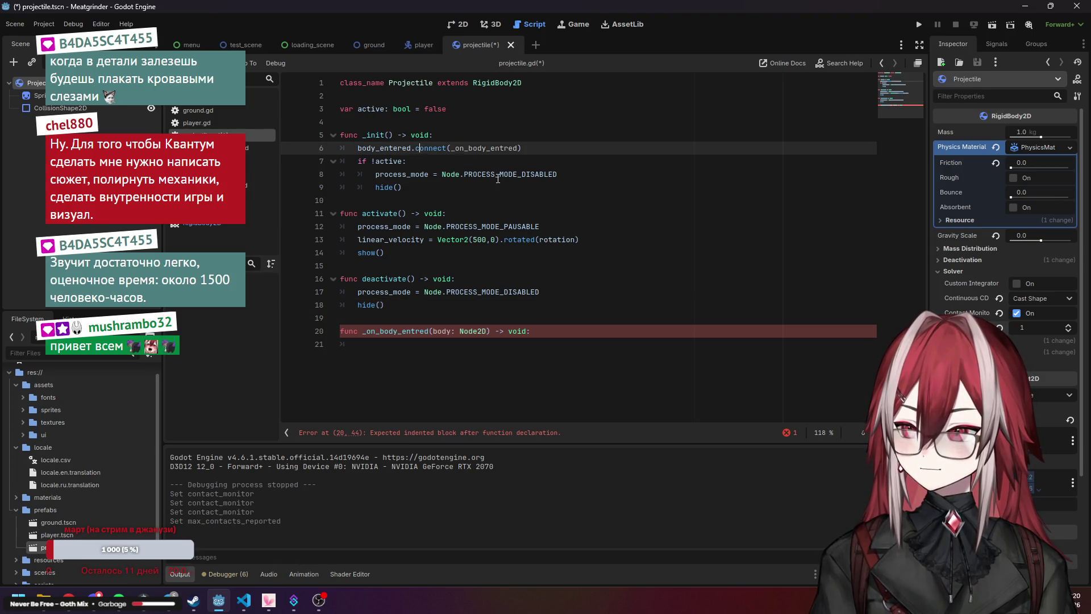
click(442, 173)
click(363, 279)
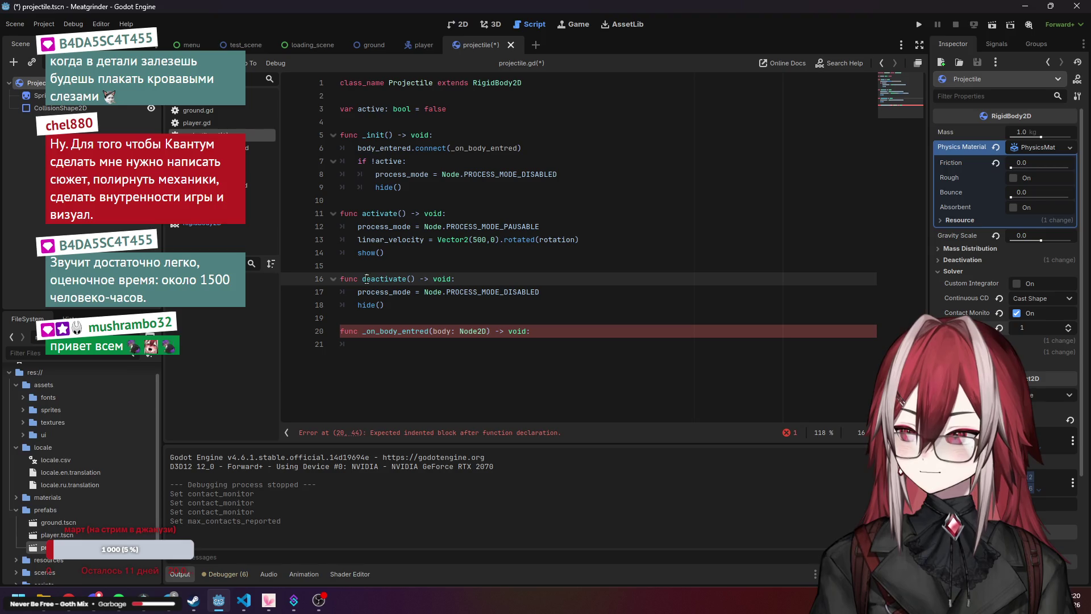
click(365, 290)
- Add a linear_velocity = 0 line to deactivate()
drag(363, 279, 399, 279)
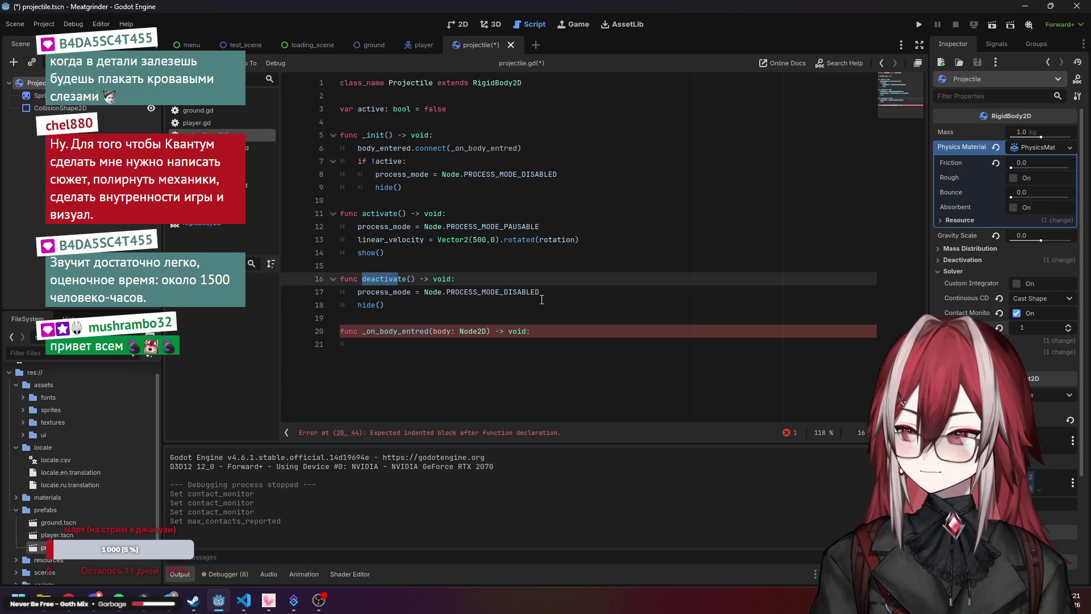
click(545, 292)
key(Return)
text(li)
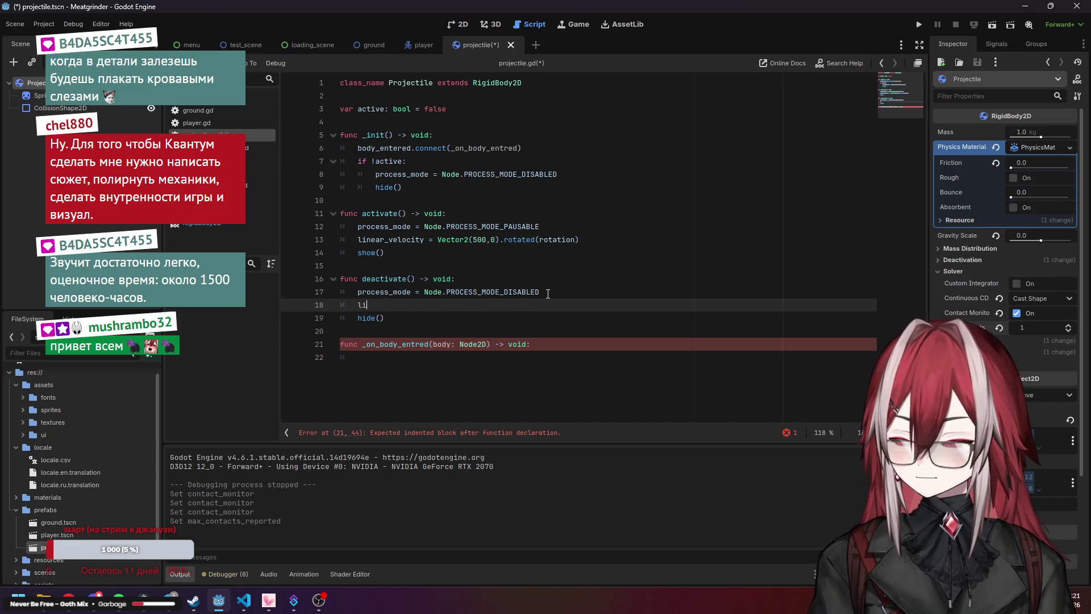
text(n)
key(Down)
key(Down)
key(Return)
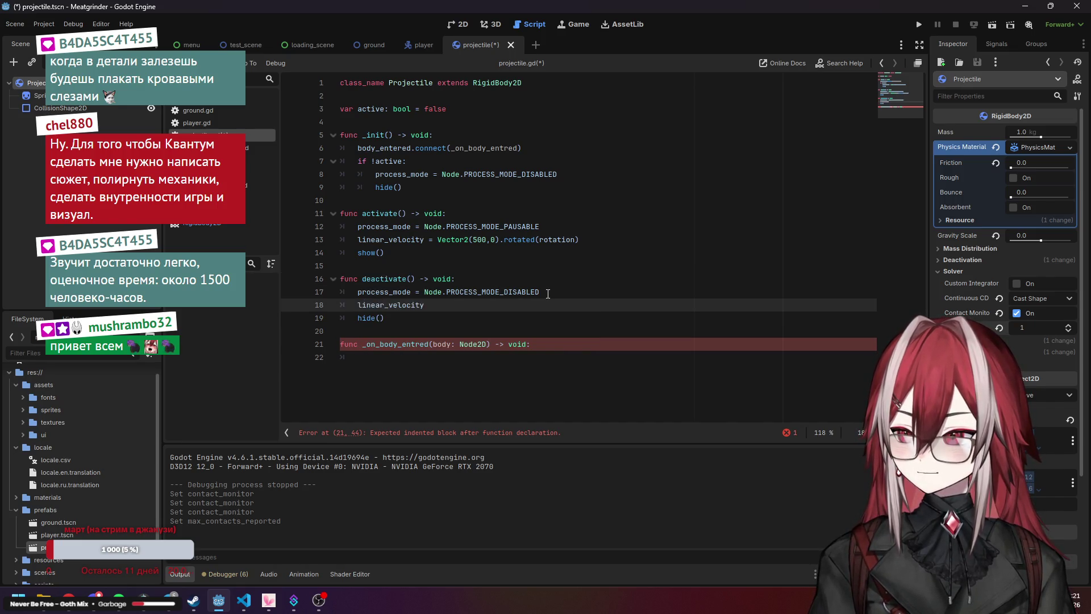
text(= 0)
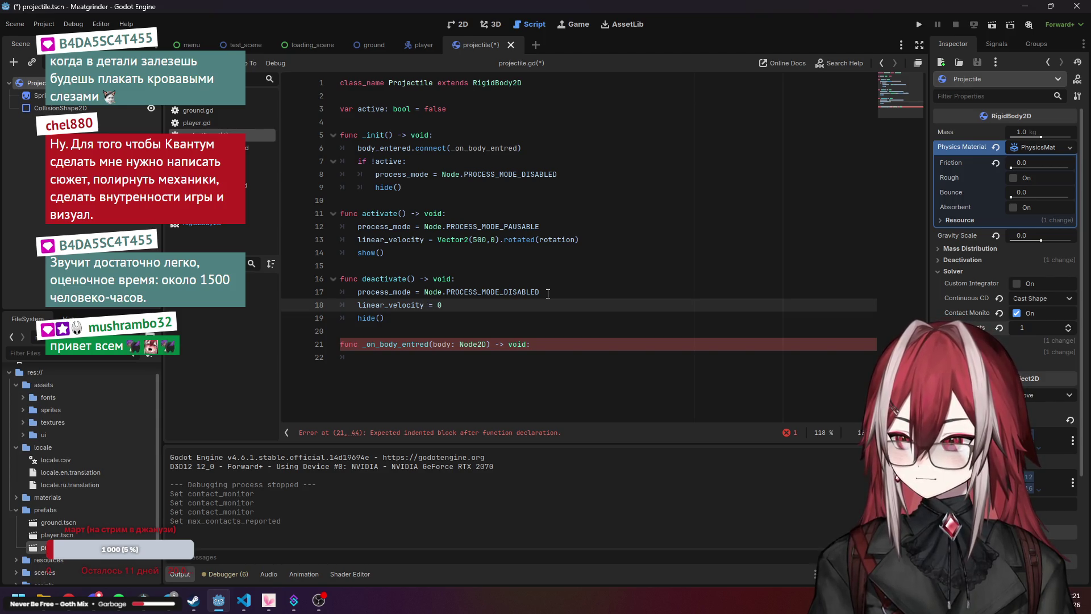
- Replace _init's disable and hide lines with a deactivate() call, and call deactivate() in the handler
click(531, 250)
mouse_move(404, 310)
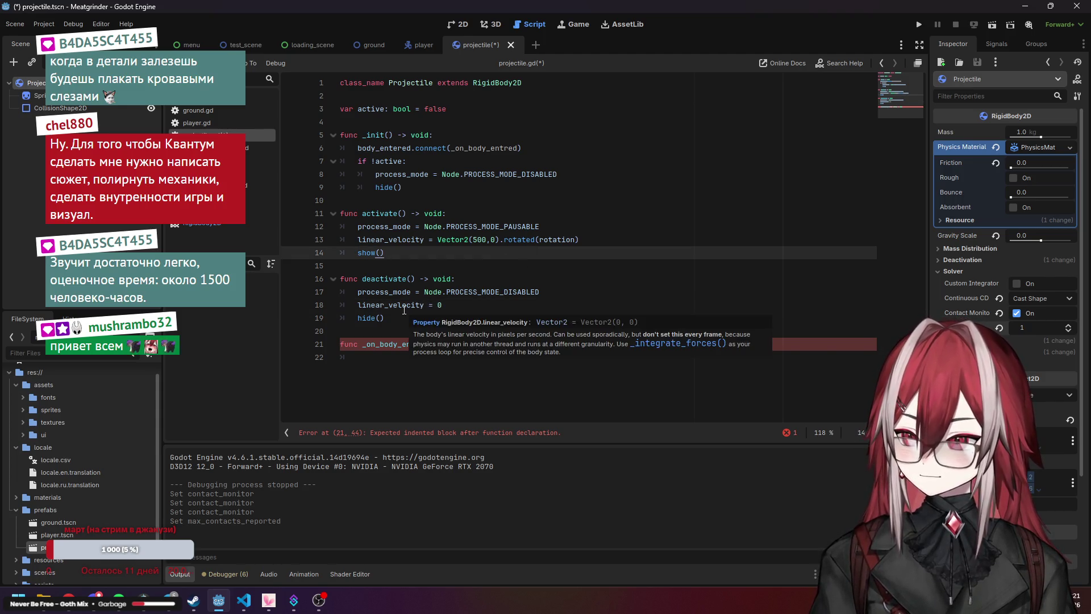
drag(362, 279, 415, 277)
click(379, 174)
drag(403, 187, 380, 176)
key(ctrl+v)
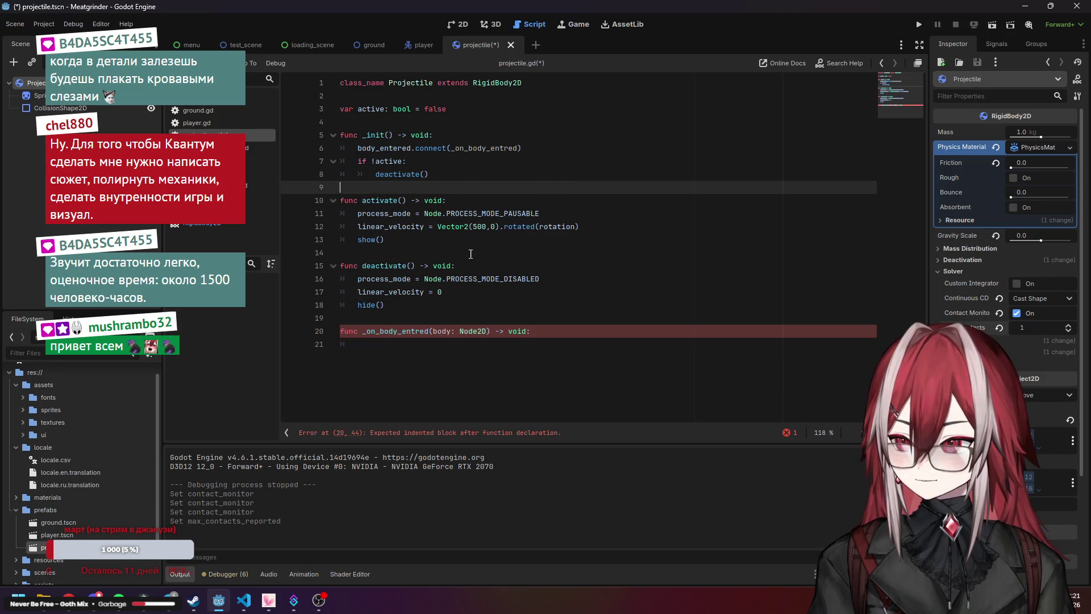
click(470, 253)
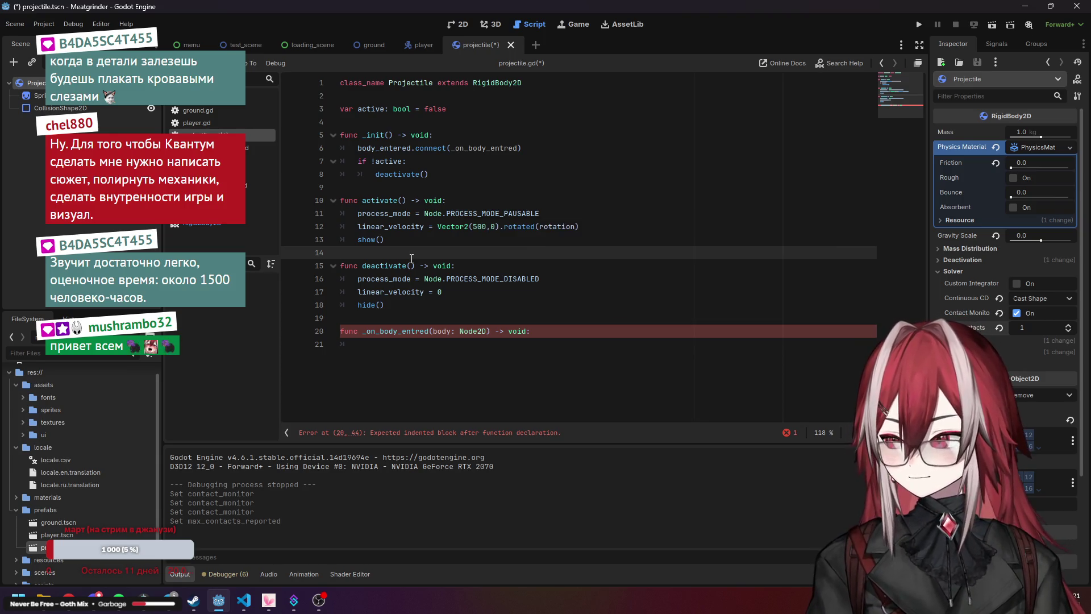
click(393, 346)
text(deactivate())
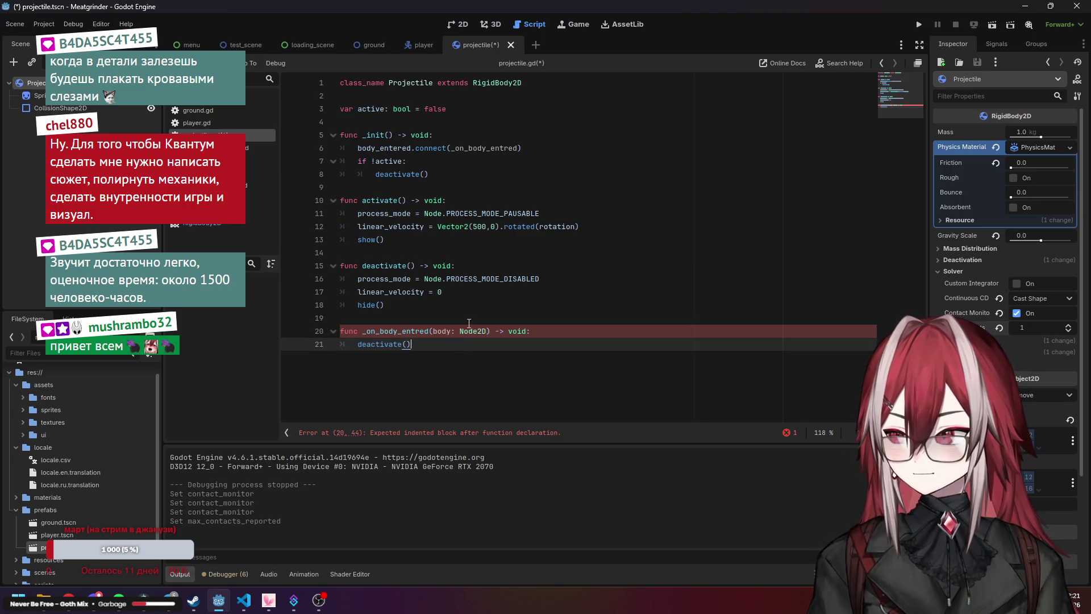
- Change the velocity value to Vector2(0) and save the script
click(435, 292)
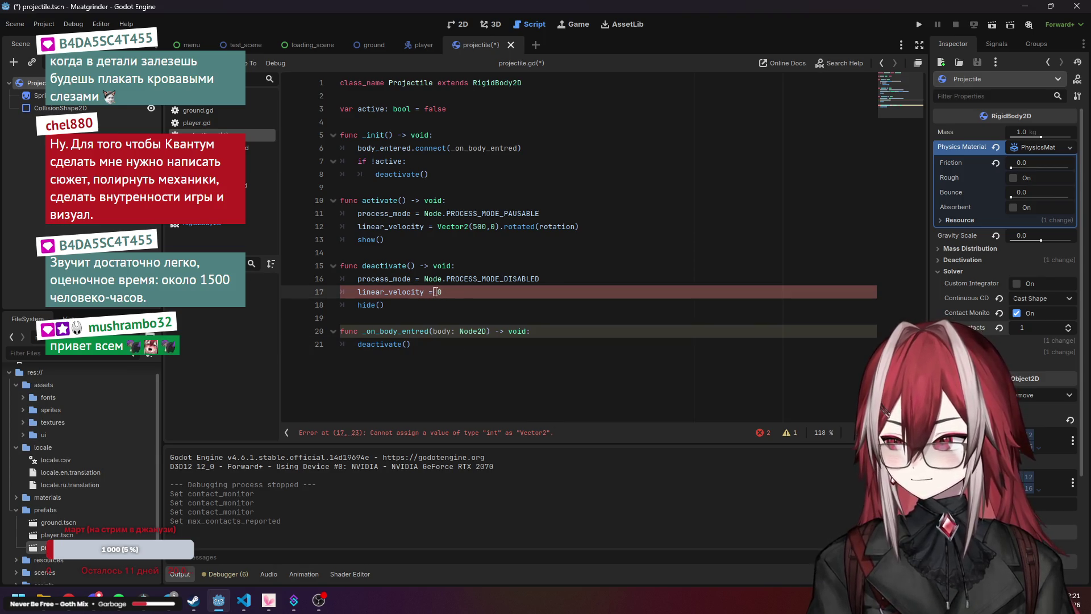
text(Ve)
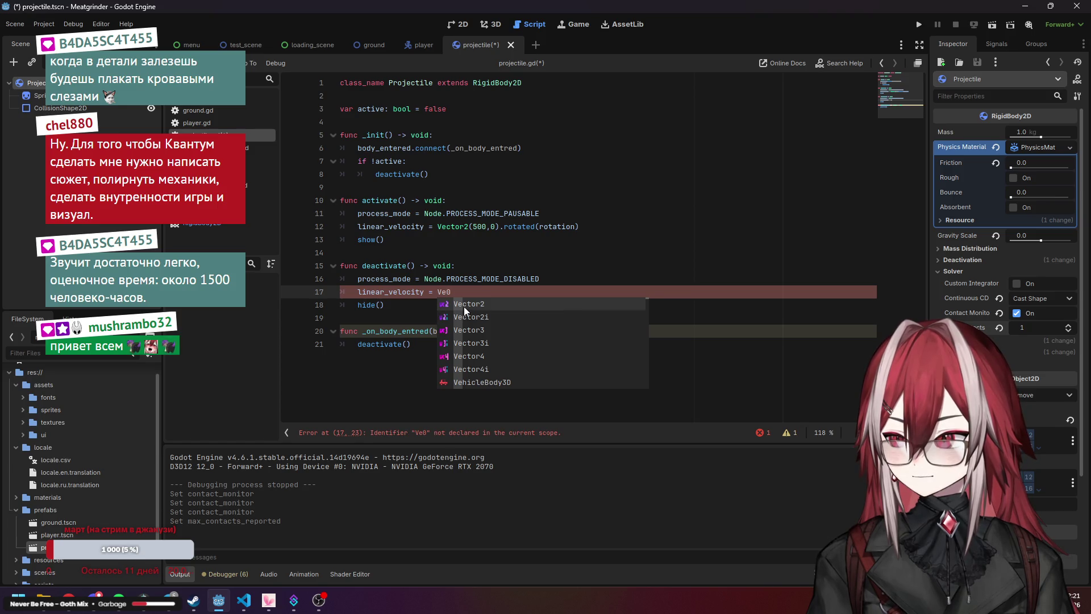
click(463, 307)
text(()
key(Right)
text())
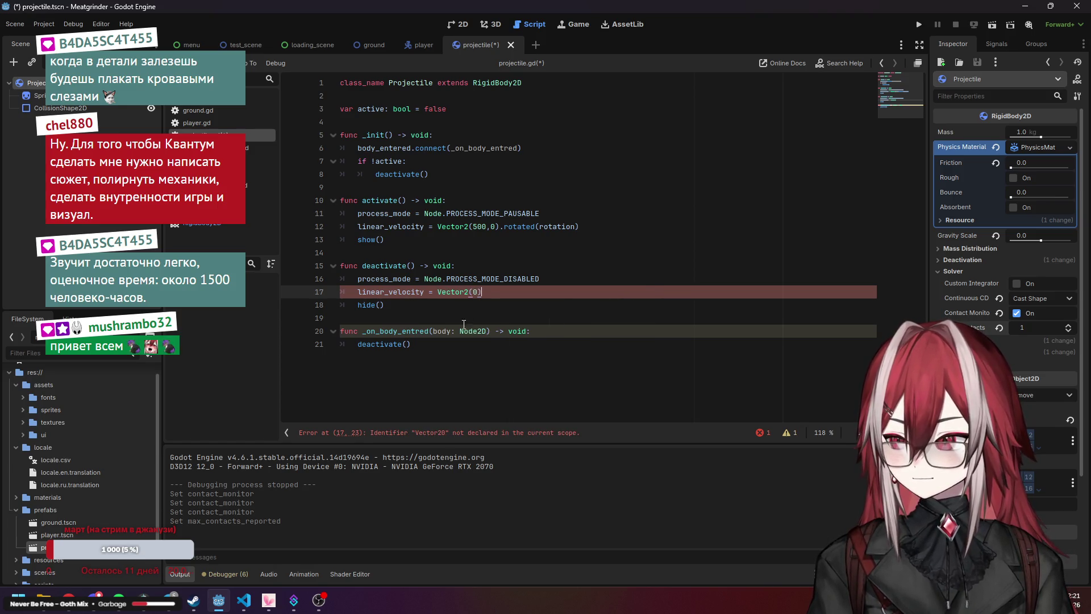
click(437, 364)
key(Return)
key(ctrl+s)
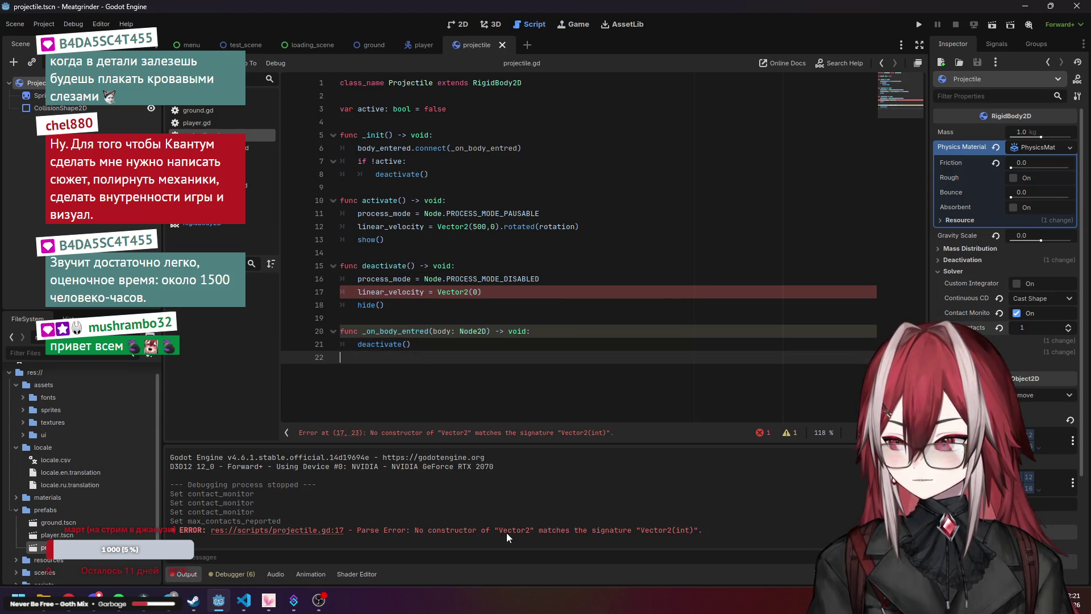
- Fix the Vector2 constructor error by setting linear_velocity to Vector2.ZERO
click(479, 293)
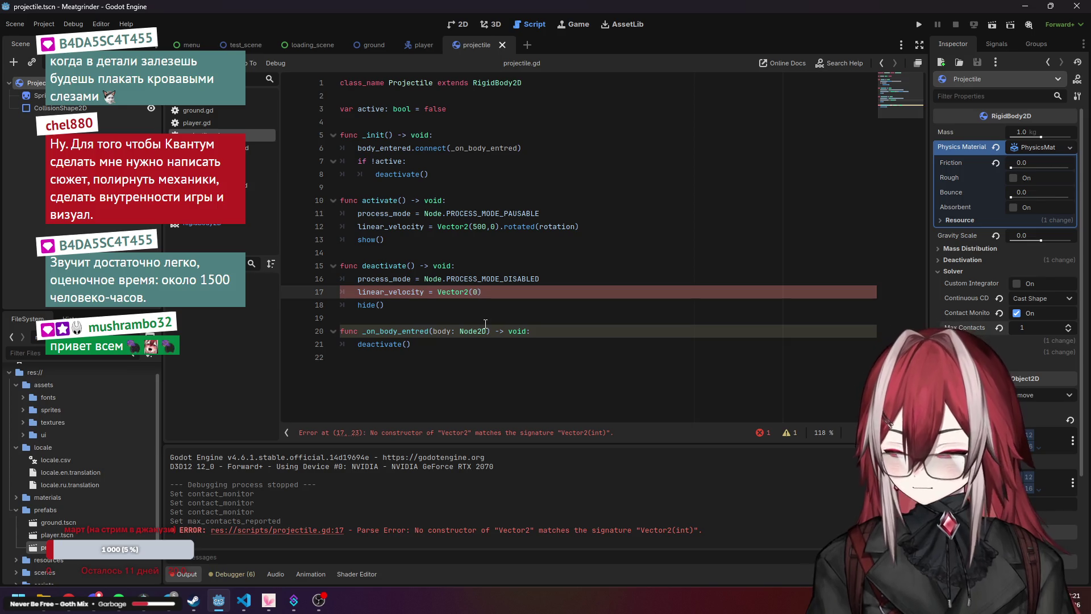
text(, )
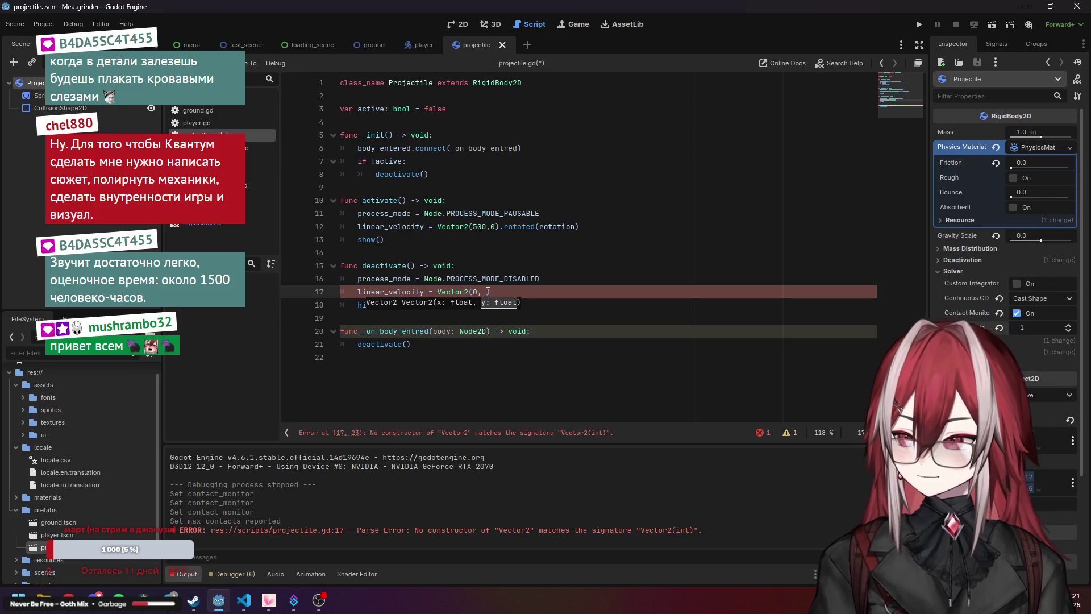
text(0)
key(ctrl+s)
click(491, 332)
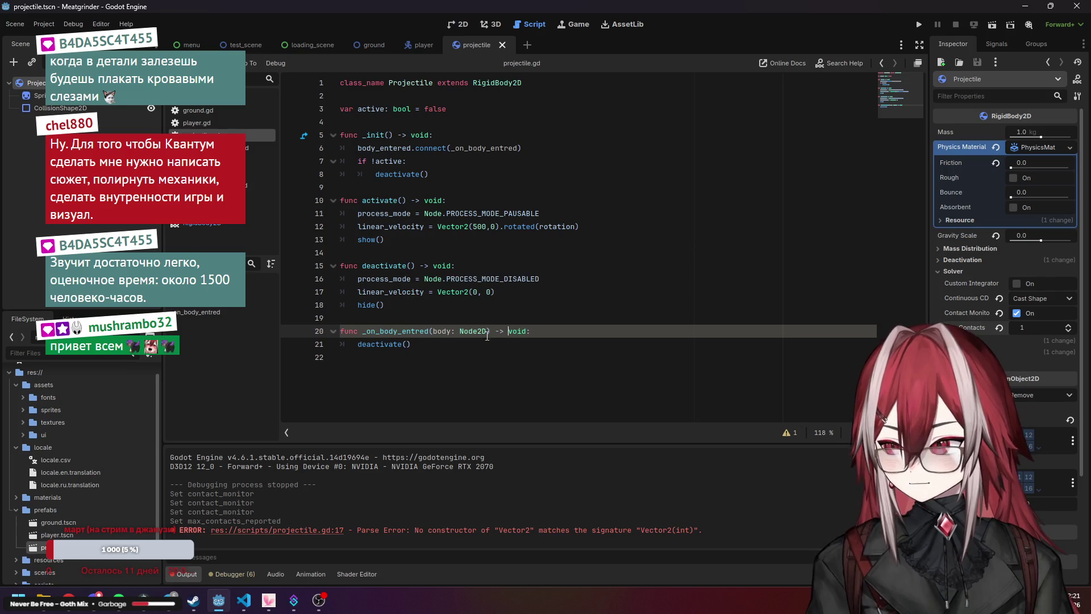
key(Down)
key(Down)
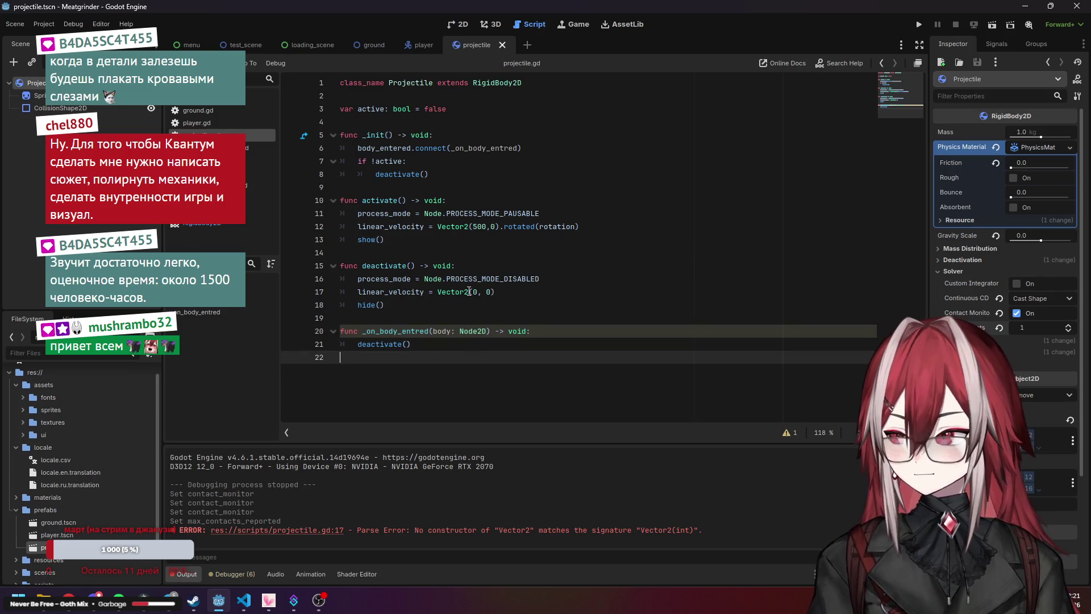
drag(467, 291, 505, 292)
key(BackSpace)
text(.ZERO)
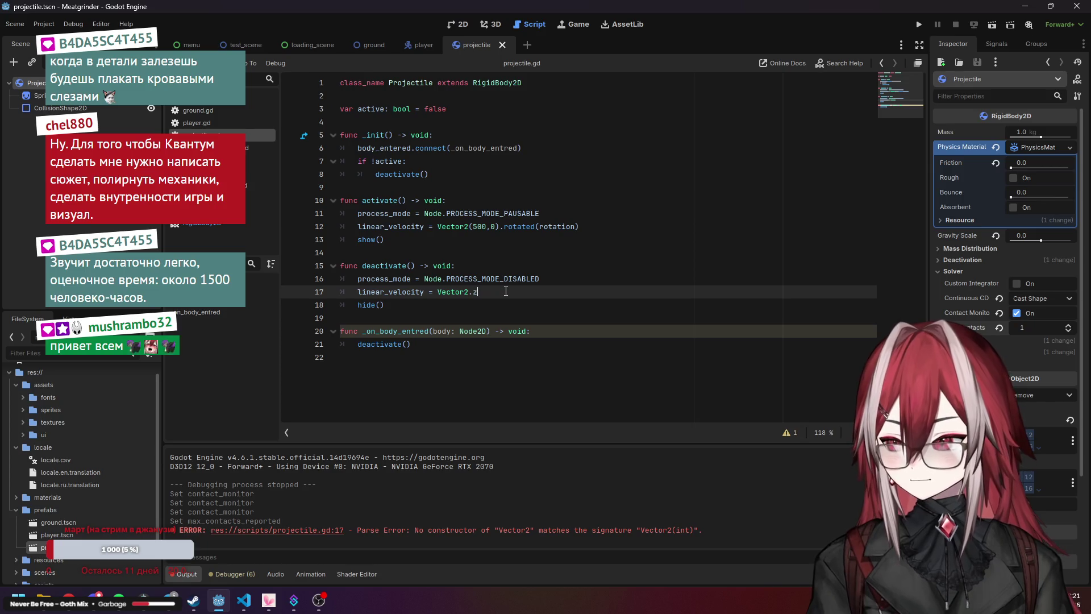
- Review deactivate() and the _on_body_entred handler, then look up the connect() documentation
click(444, 345)
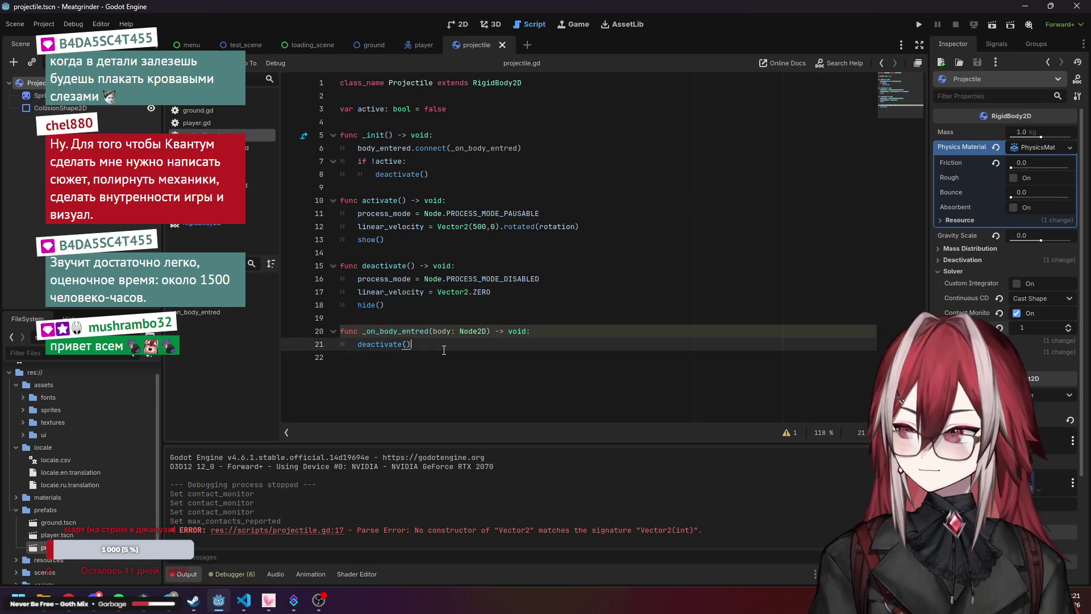
click(405, 364)
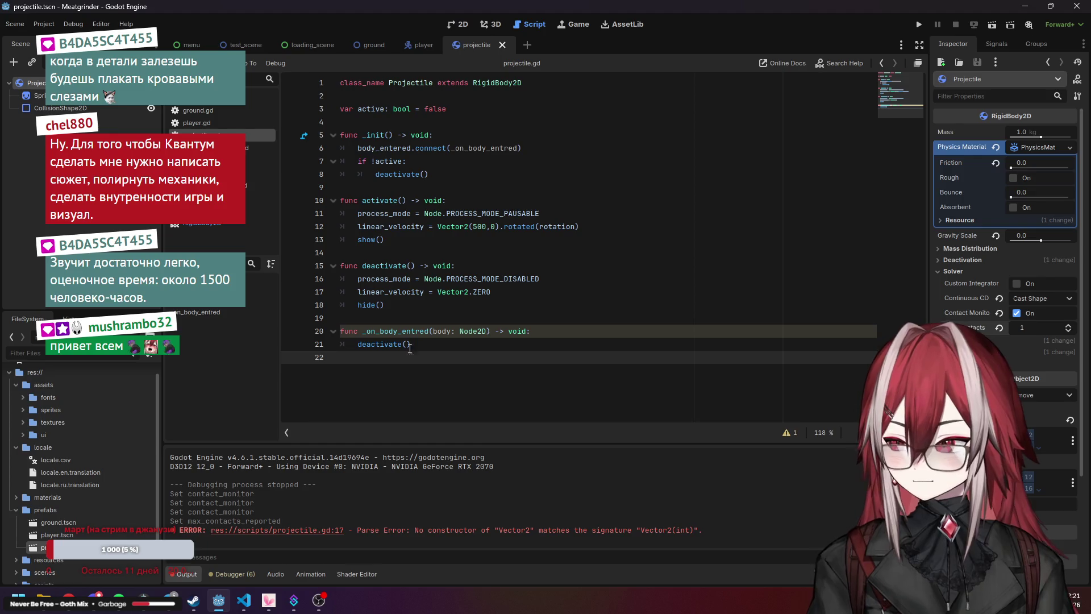
ctrl+click(386, 345)
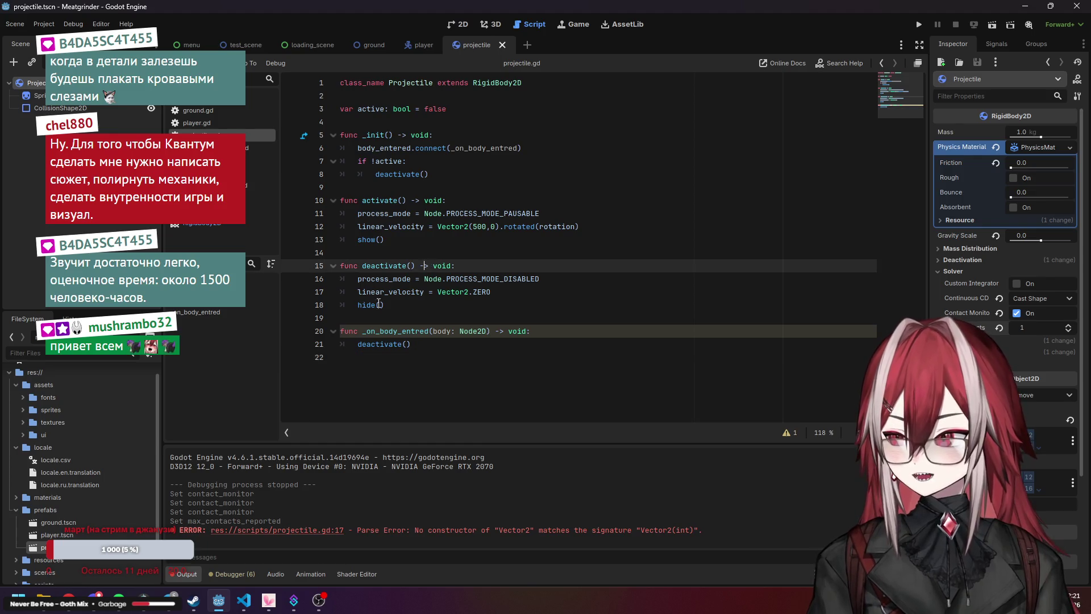
click(387, 331)
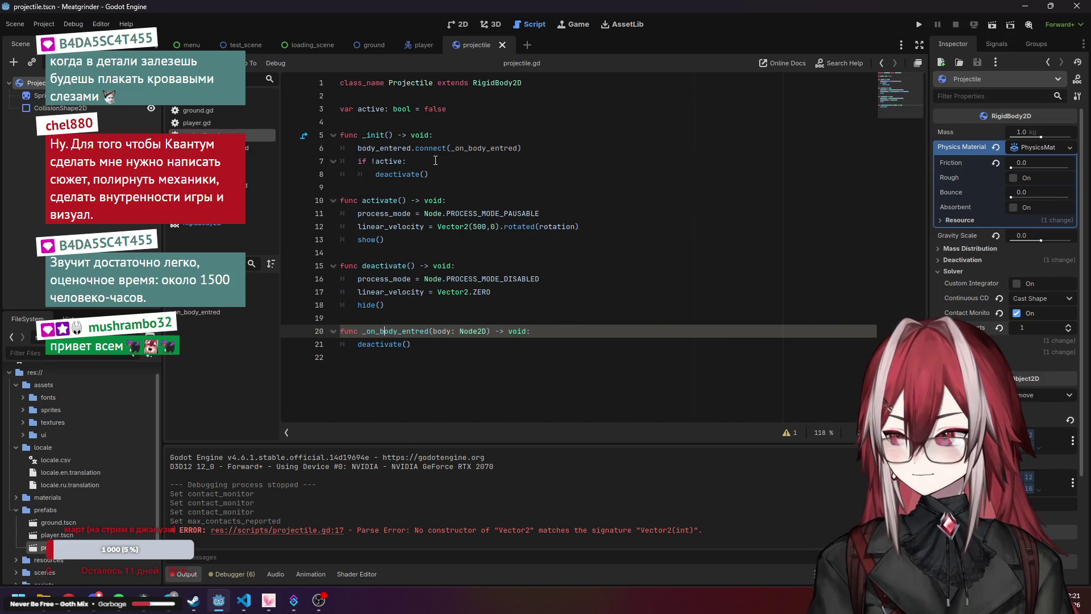
ctrl+click(431, 149)
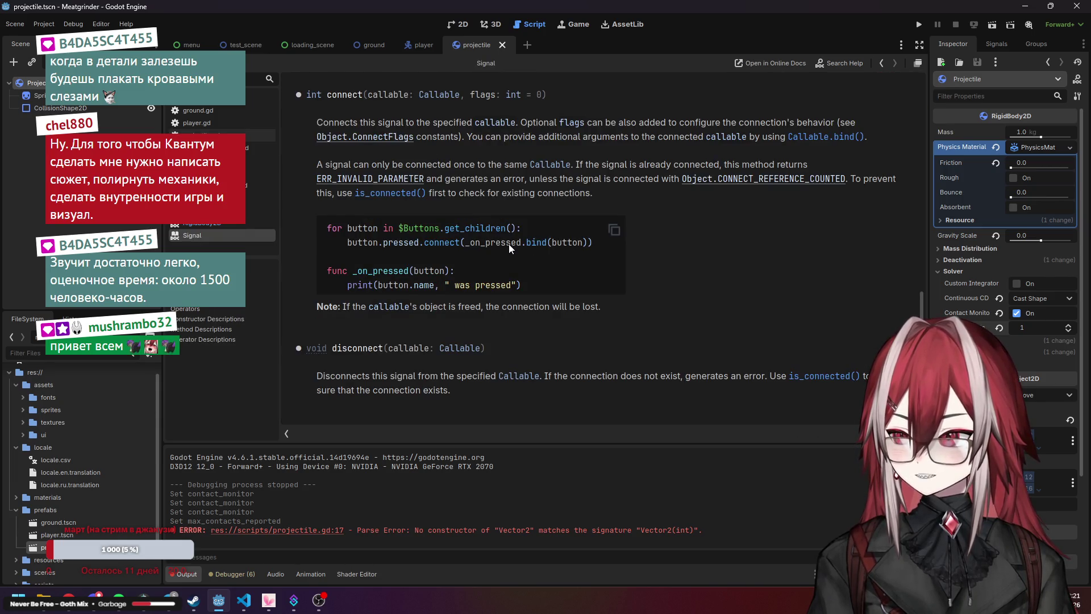
- Append .bind() to _on_body_entred in the body_entered connect call on line 6
key(alt+Left)
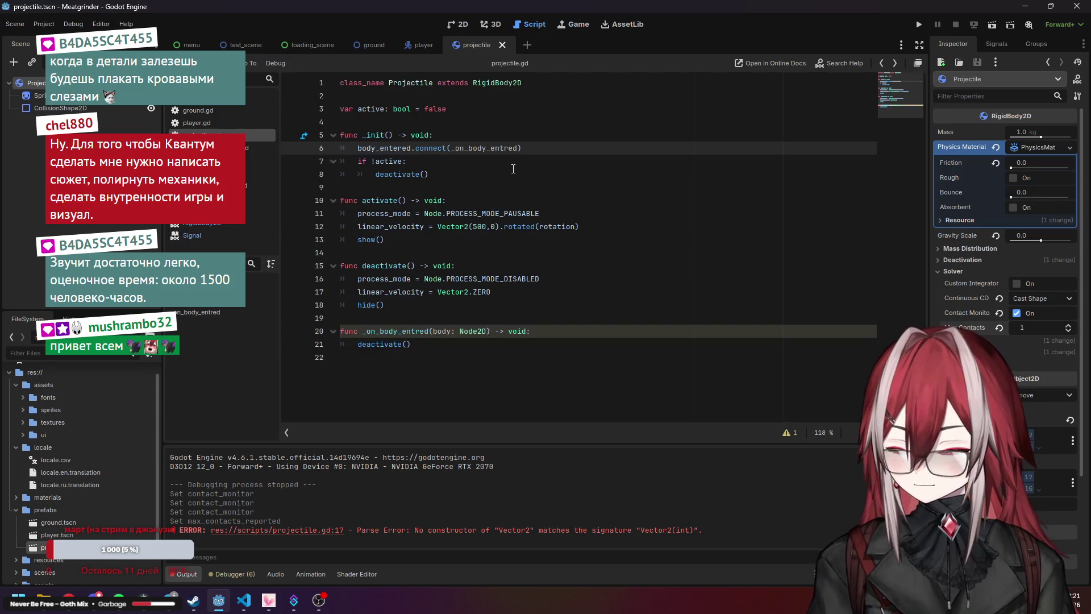
text(.bi)
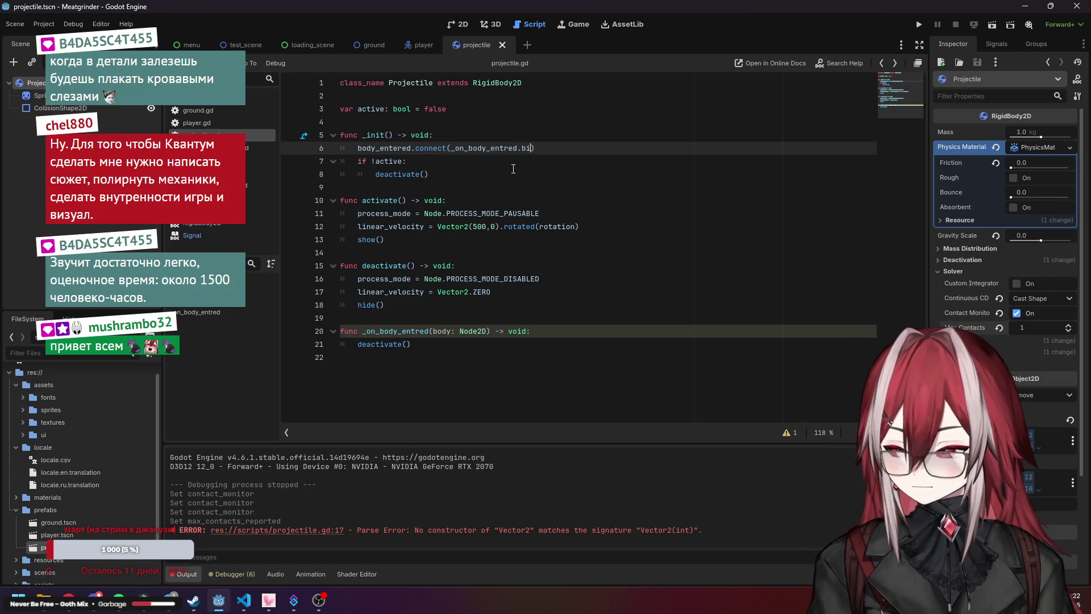
key(Return)
text(()
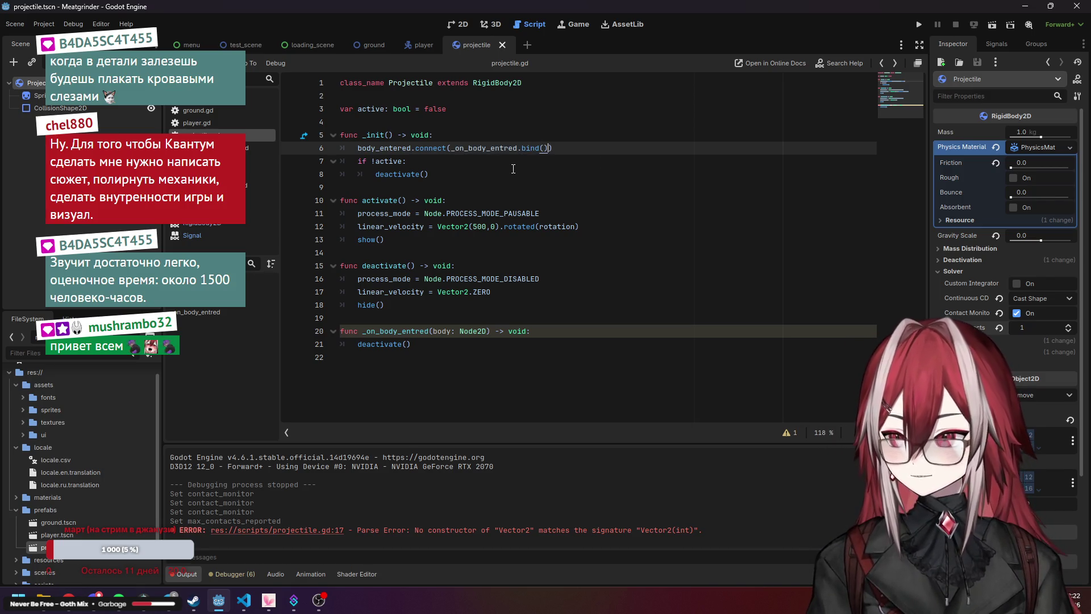
key(Down)
key(Down)
- Reread the Signal connect documentation, then return to projectile.gd
mouse_move(538, 151)
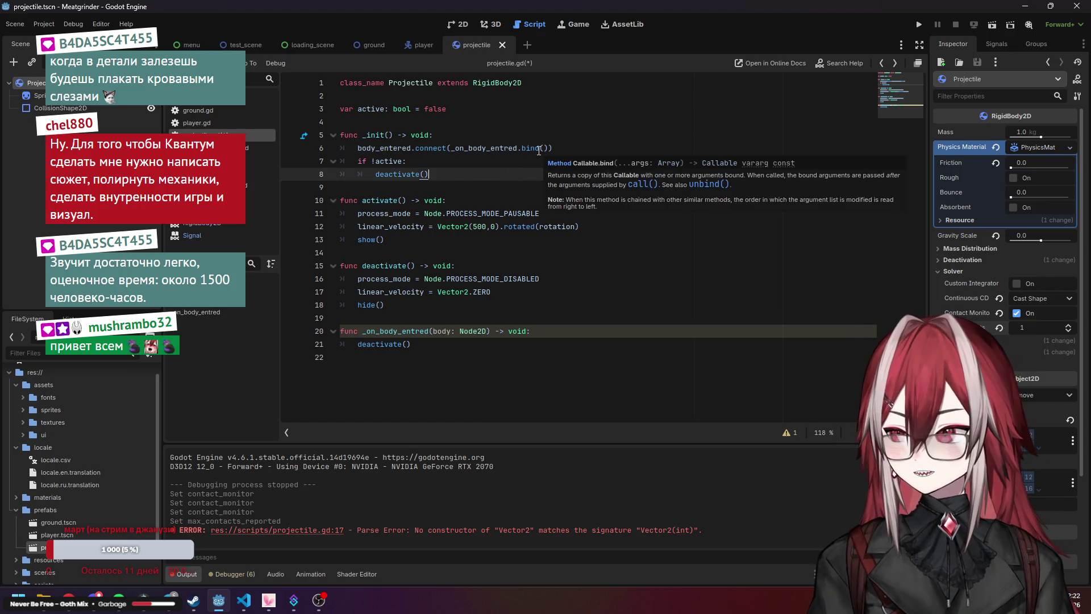
ctrl+click(442, 149)
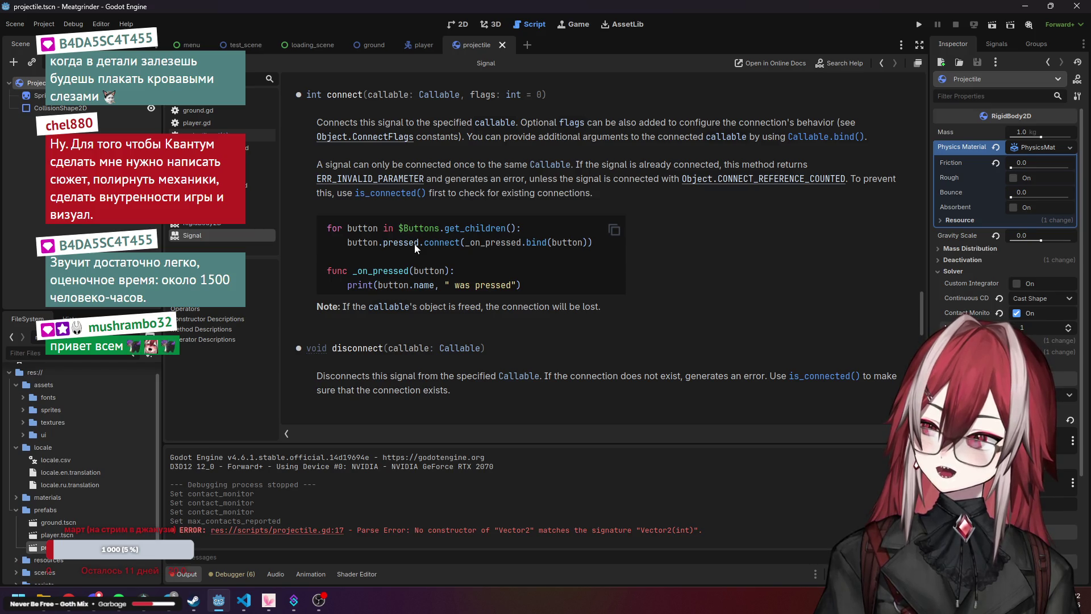
scroll(415, 246, up, 1)
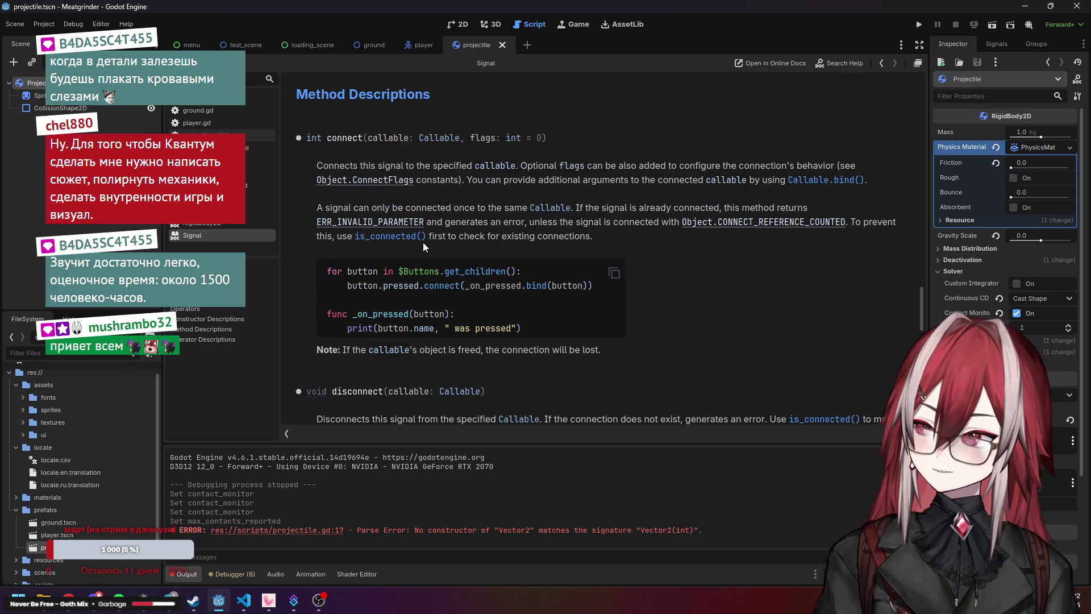
key(alt+Left)
- Save projectile.gd and launch the game for testing
click(521, 187)
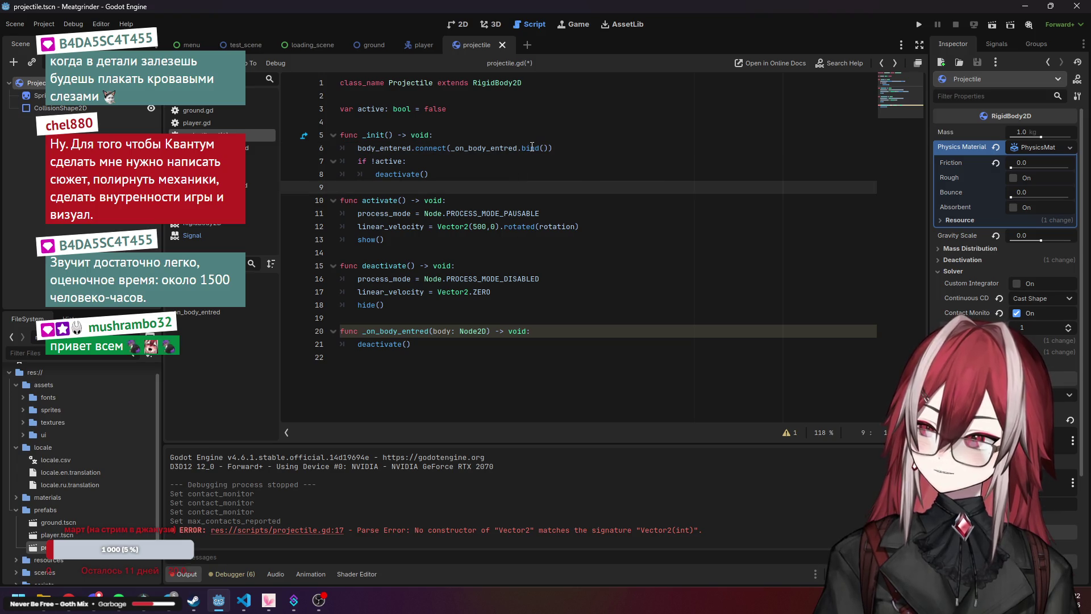
mouse_move(531, 146)
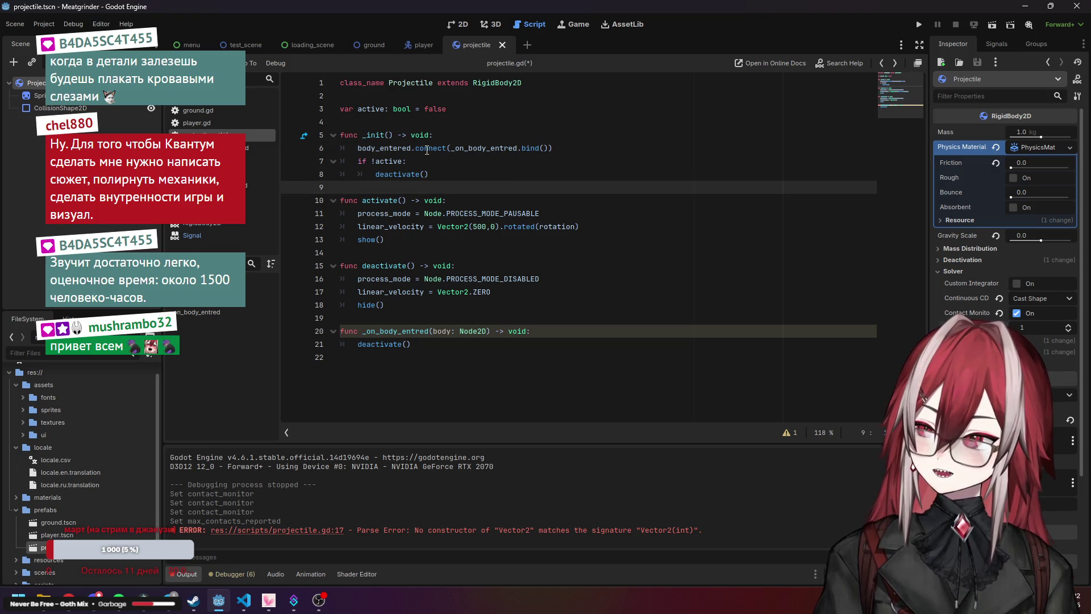
click(467, 334)
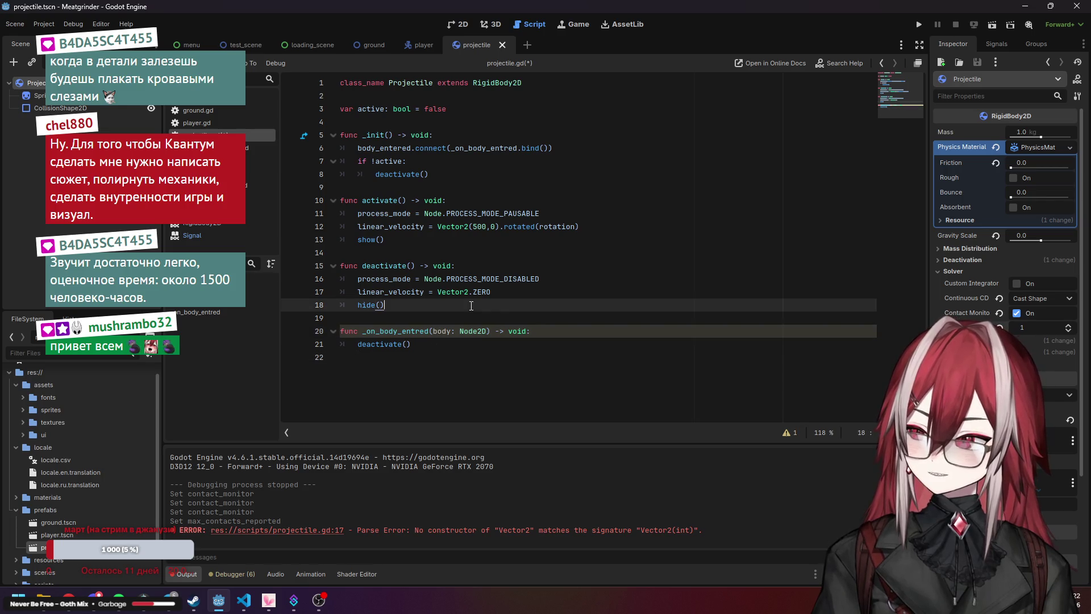
click(534, 316)
key(ctrl+s)
click(438, 353)
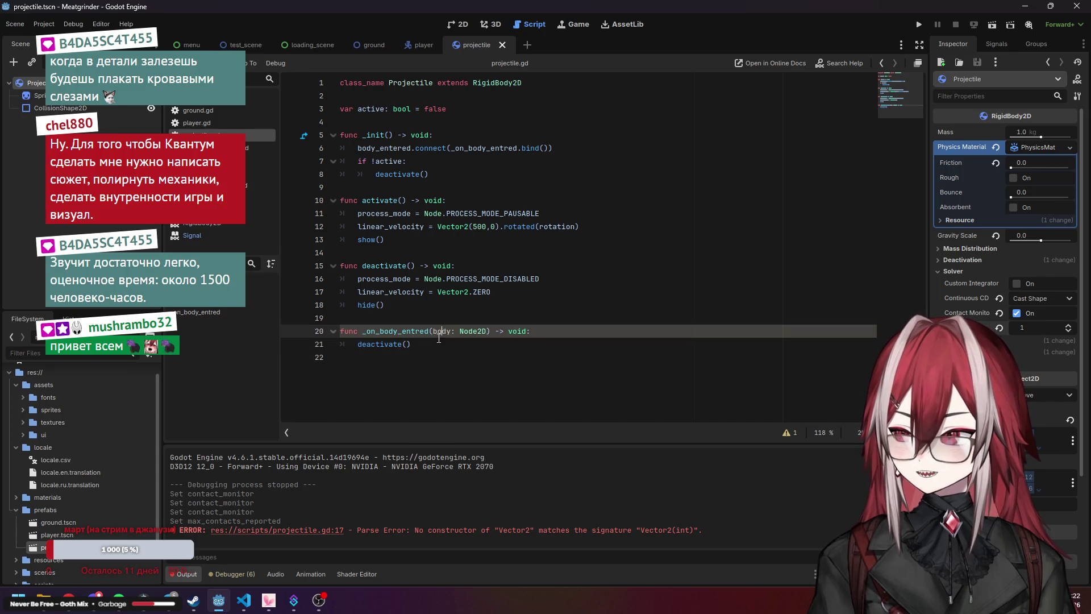
click(918, 26)
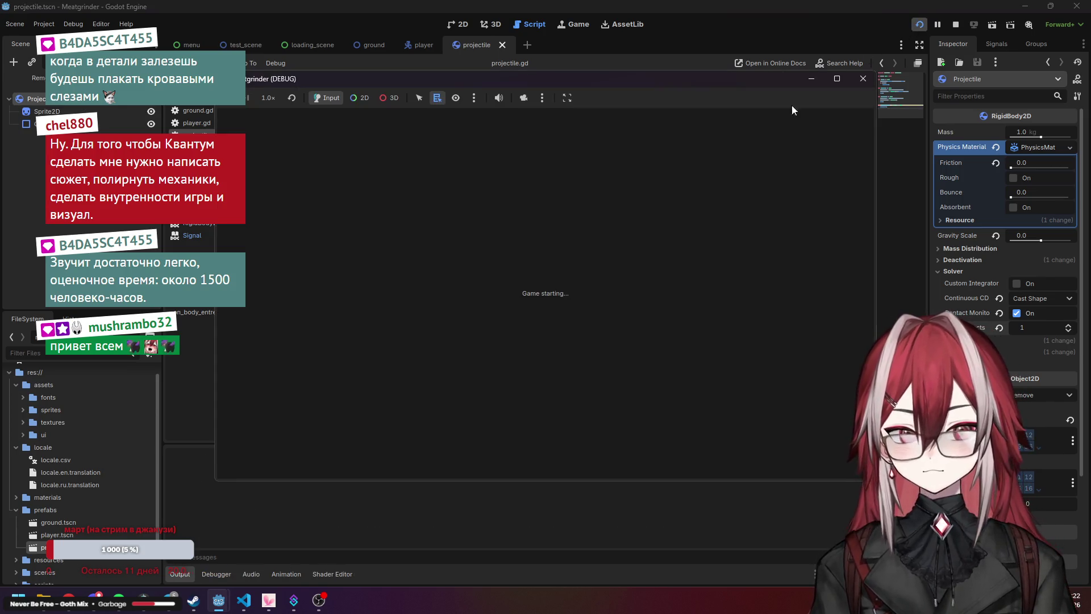
- Start the game, fire projectiles left, right, up and down-left, then close the game window
click(234, 460)
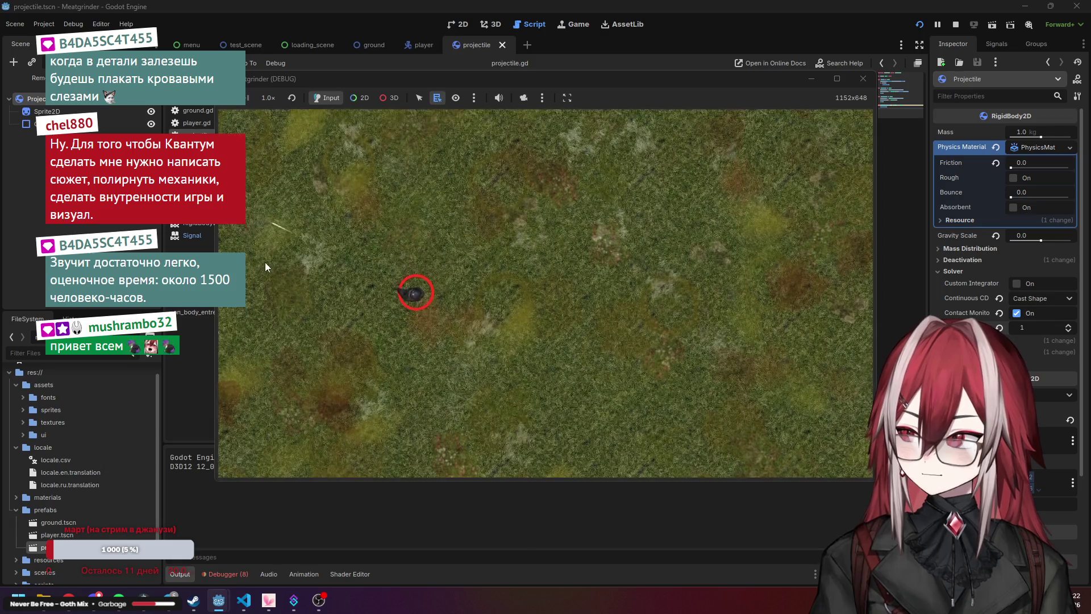
click(265, 262)
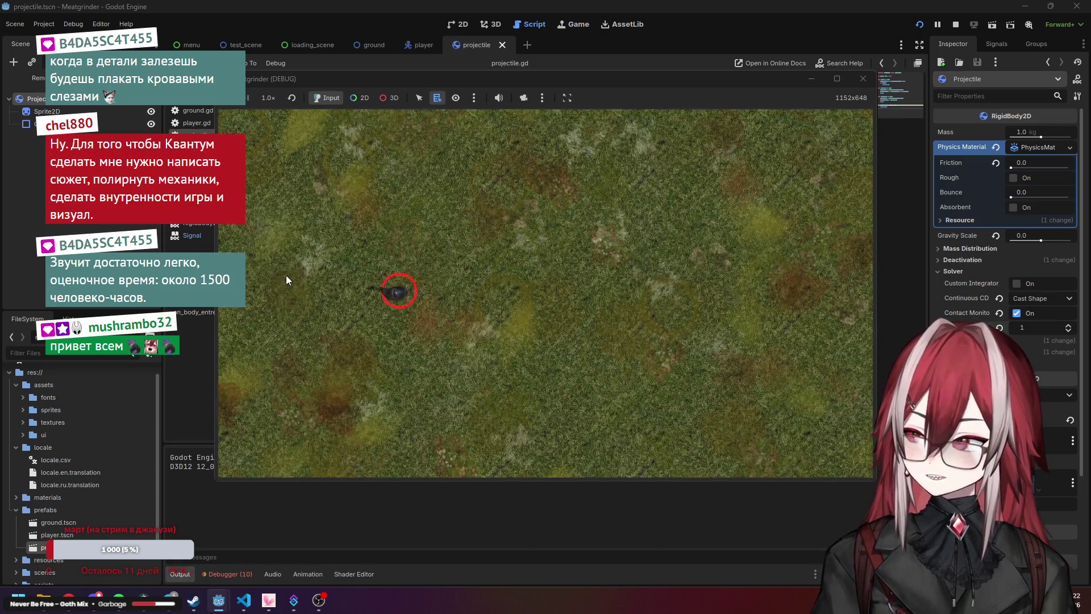
click(290, 159)
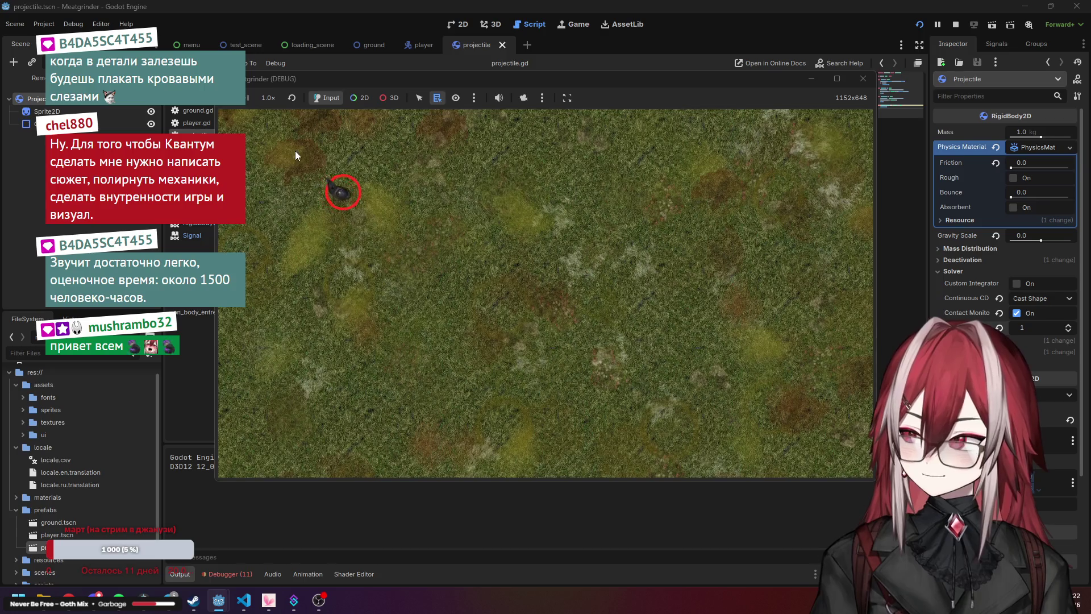
click(512, 202)
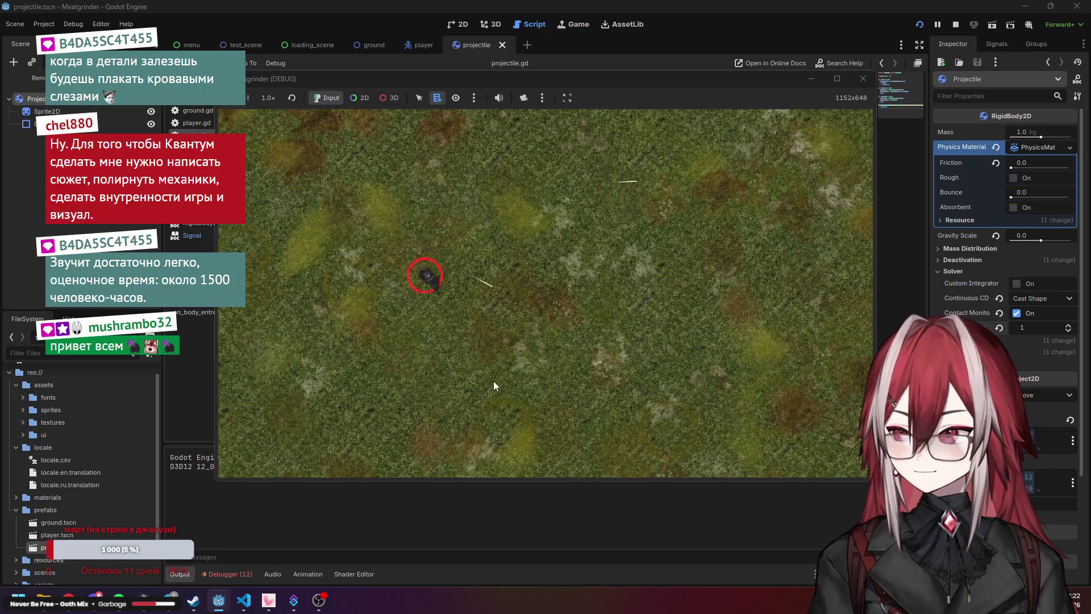
click(485, 405)
click(511, 425)
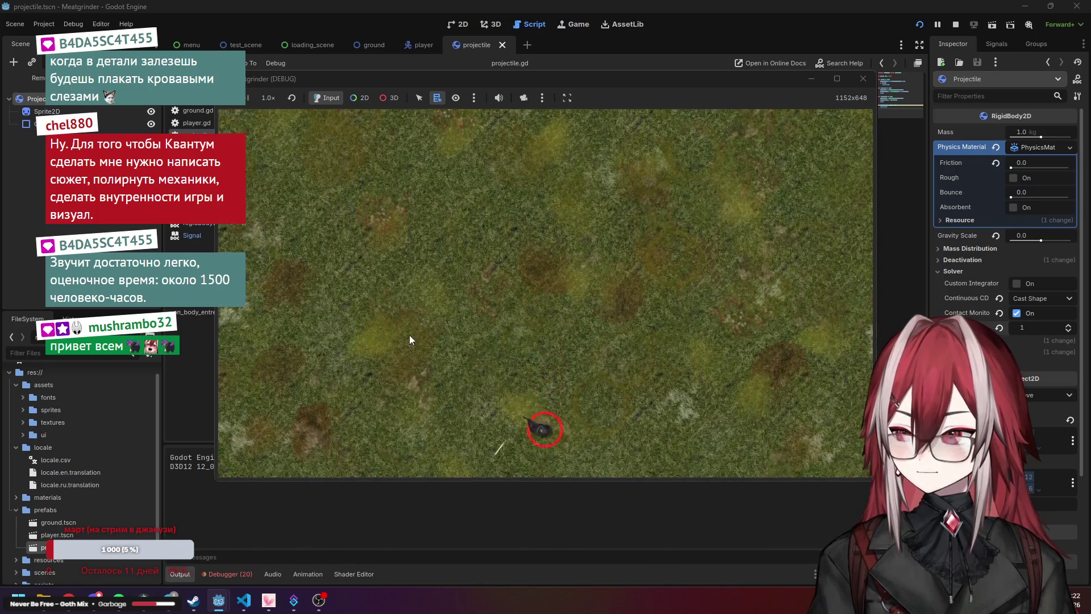
click(402, 312)
click(309, 285)
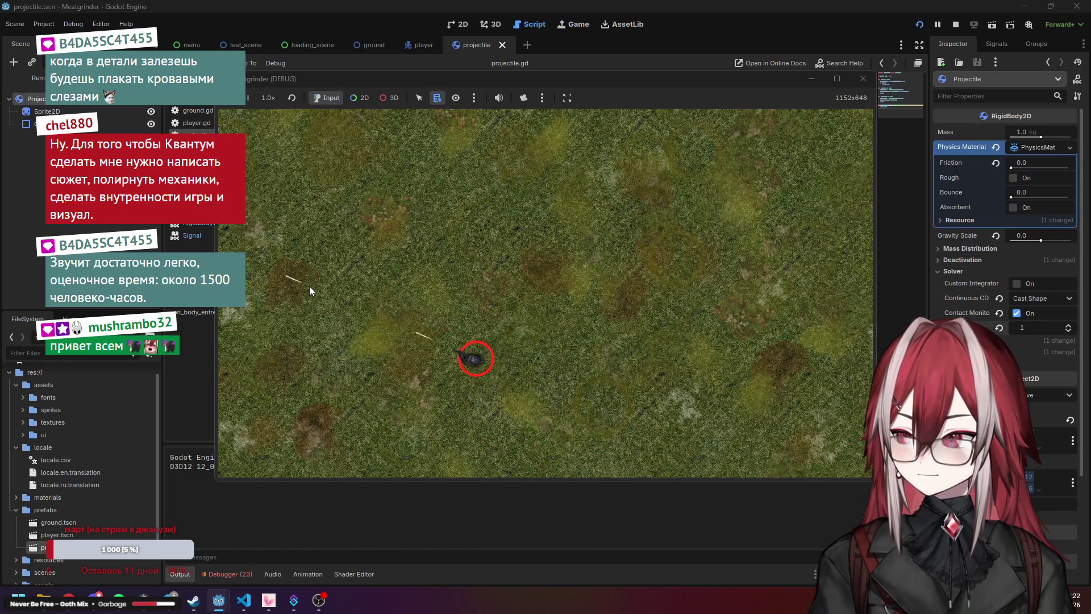
click(462, 319)
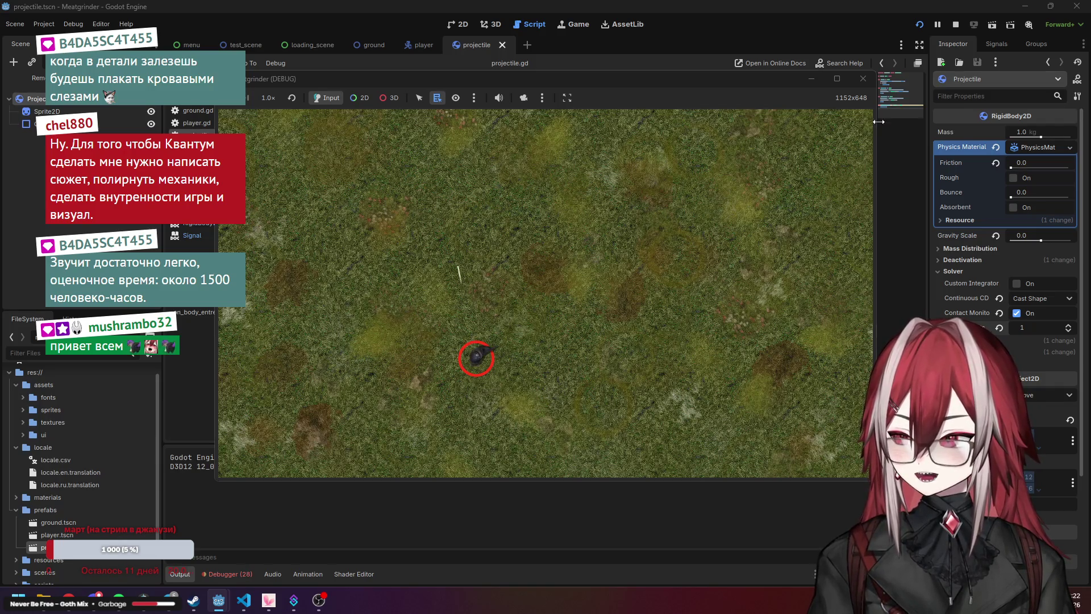
click(864, 80)
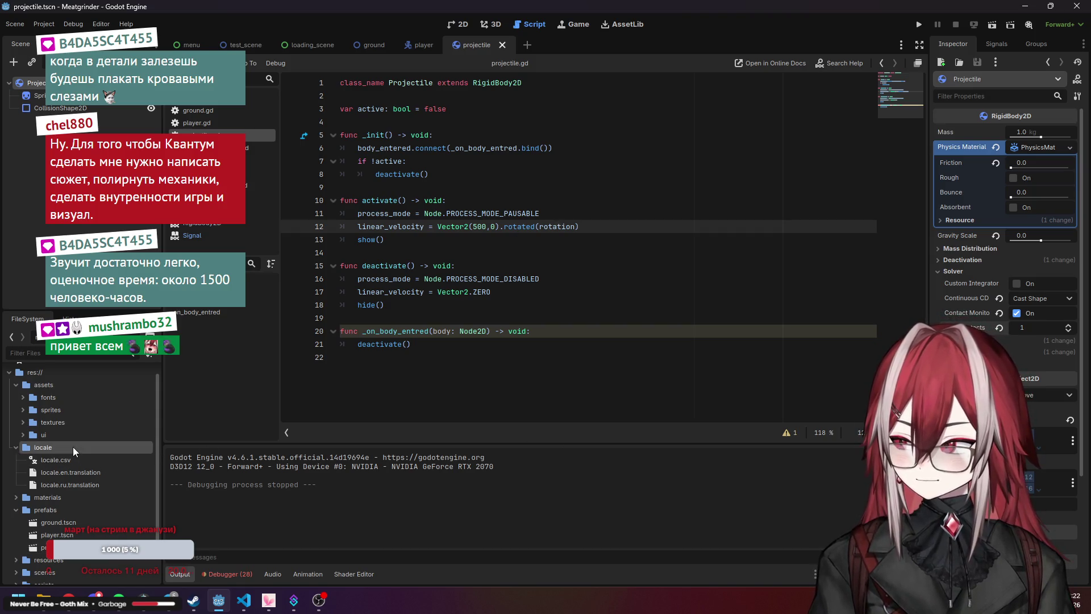
- Tidy the FileSystem tree and expand it down to the scripts/resources folder
click(23, 447)
click(21, 440)
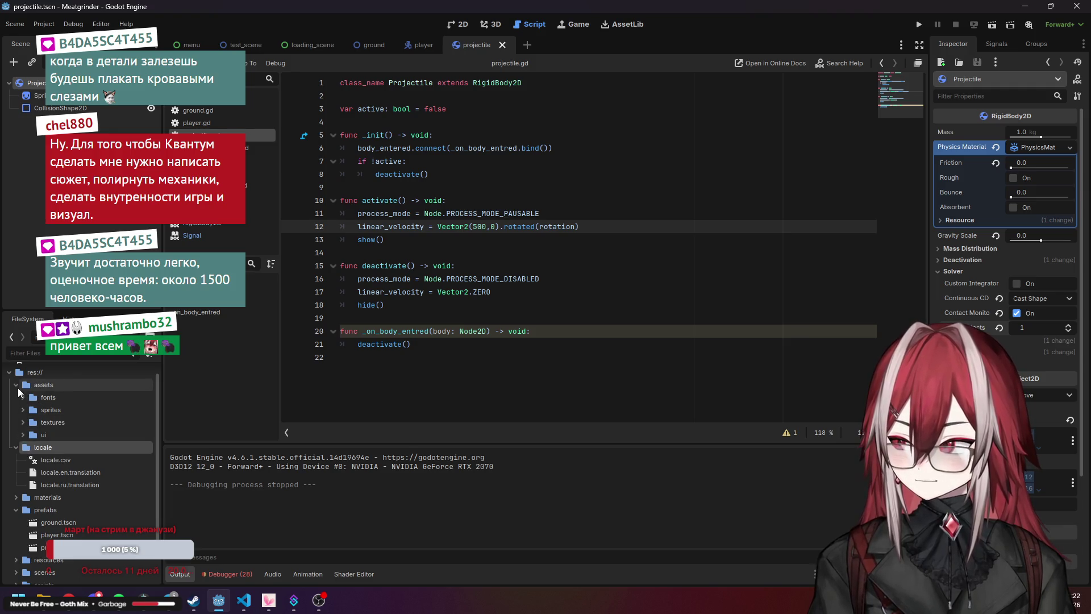
click(18, 438)
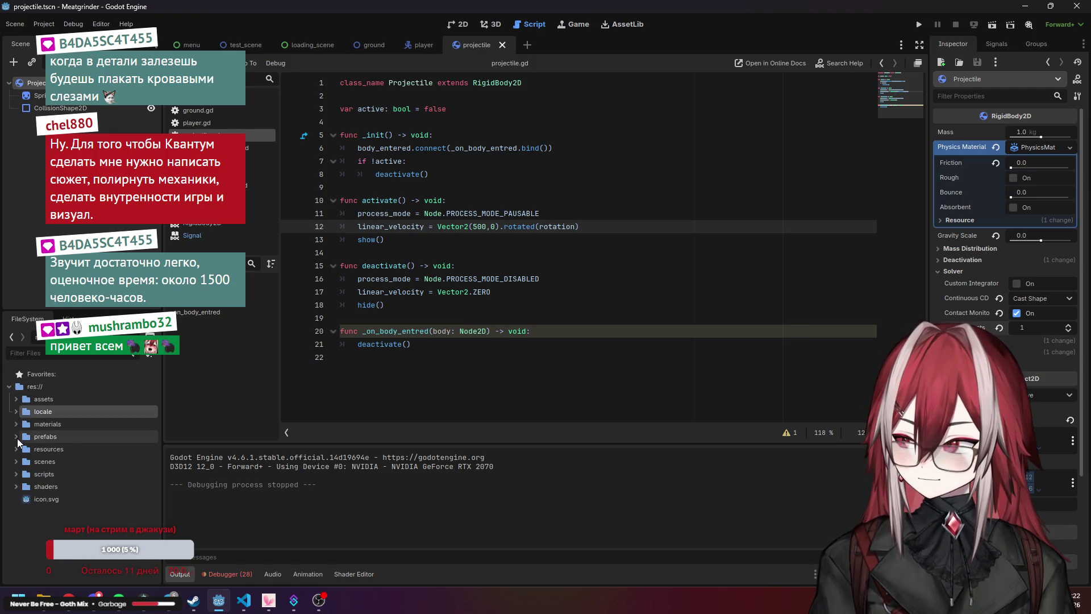
click(22, 438)
click(16, 436)
click(16, 449)
click(23, 461)
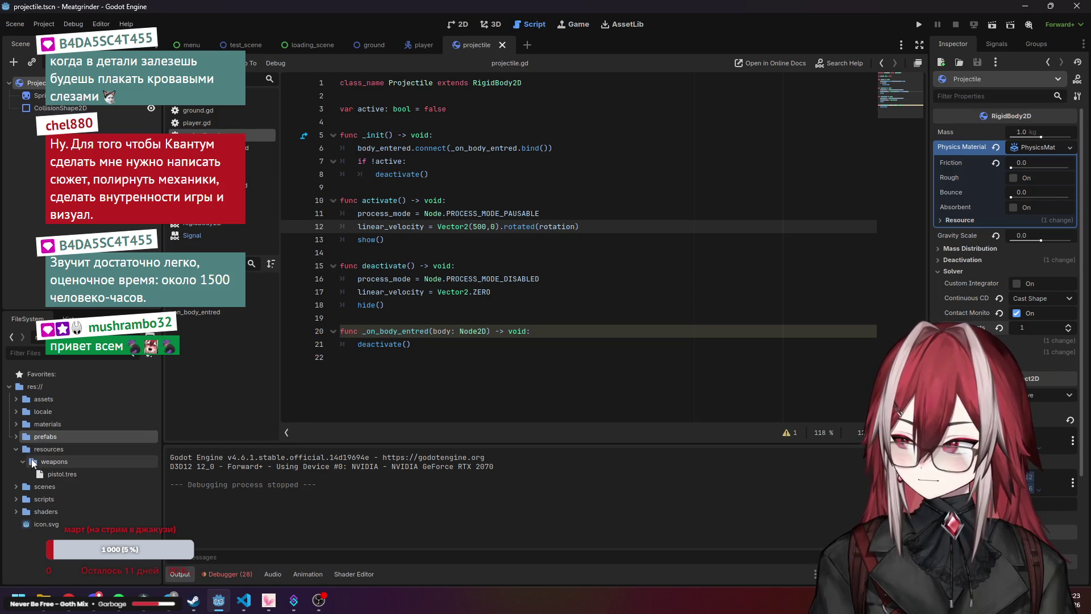
click(17, 498)
scroll(54, 516, down, 3)
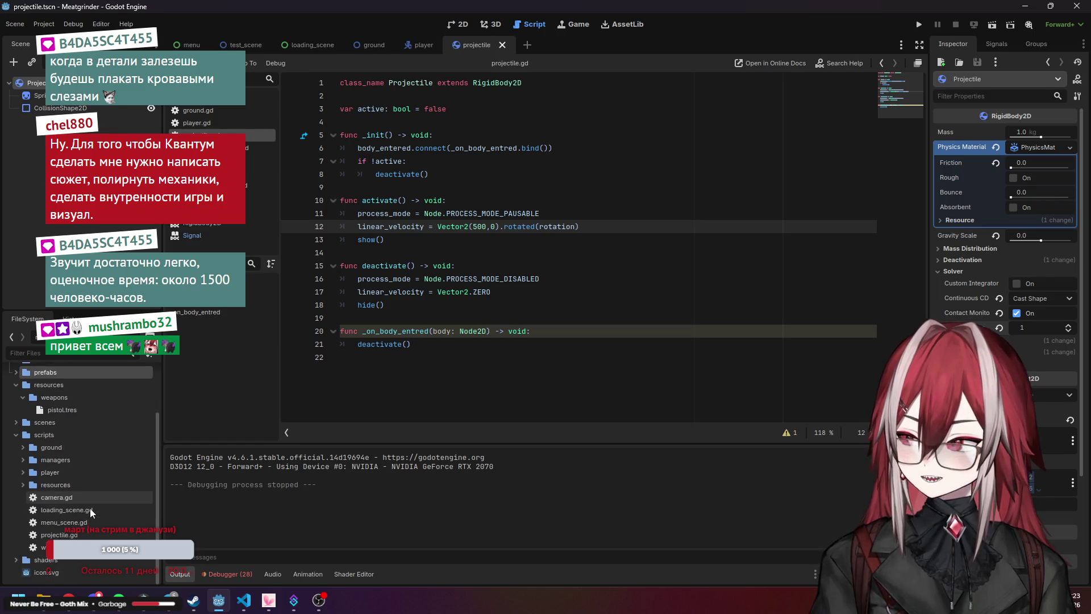
click(21, 485)
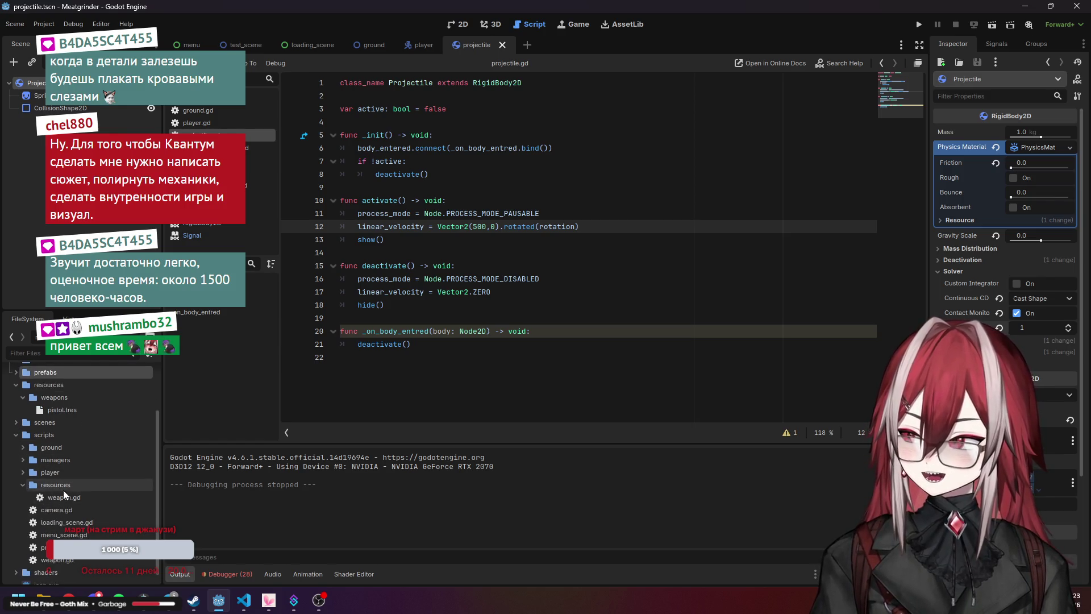
- Create projectile.gd in scripts/resources inheriting Resource with the Empty template
right_click(65, 489)
mouse_move(110, 390)
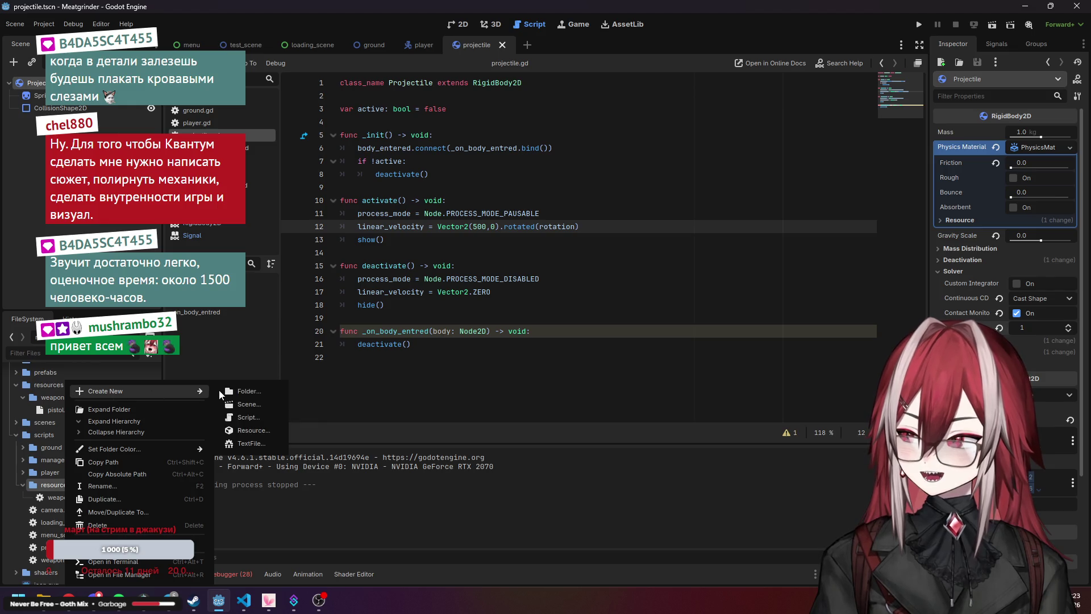
click(266, 417)
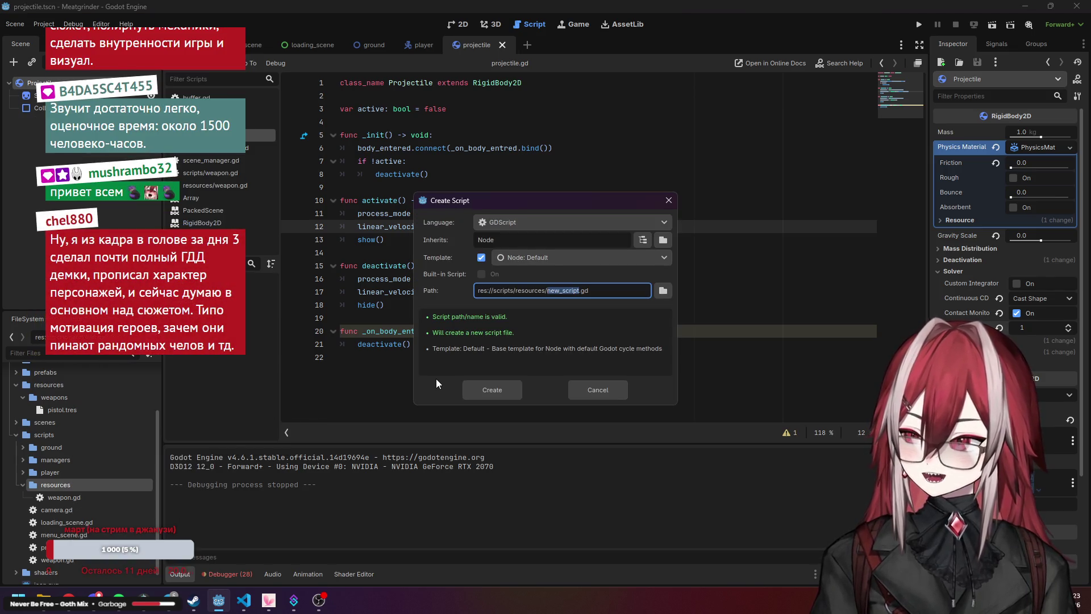
text(projectile)
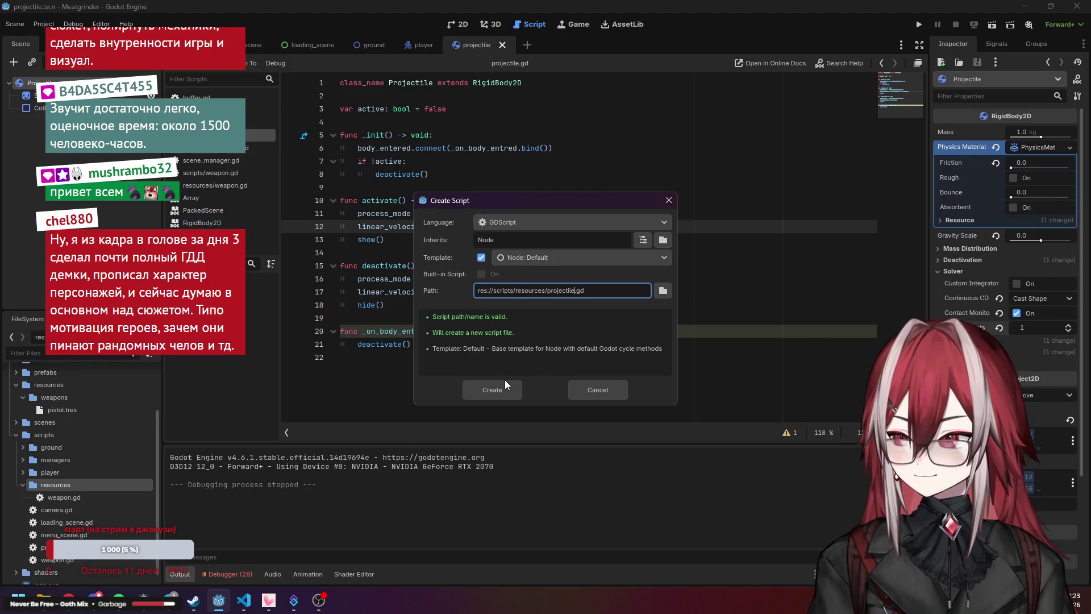
click(642, 239)
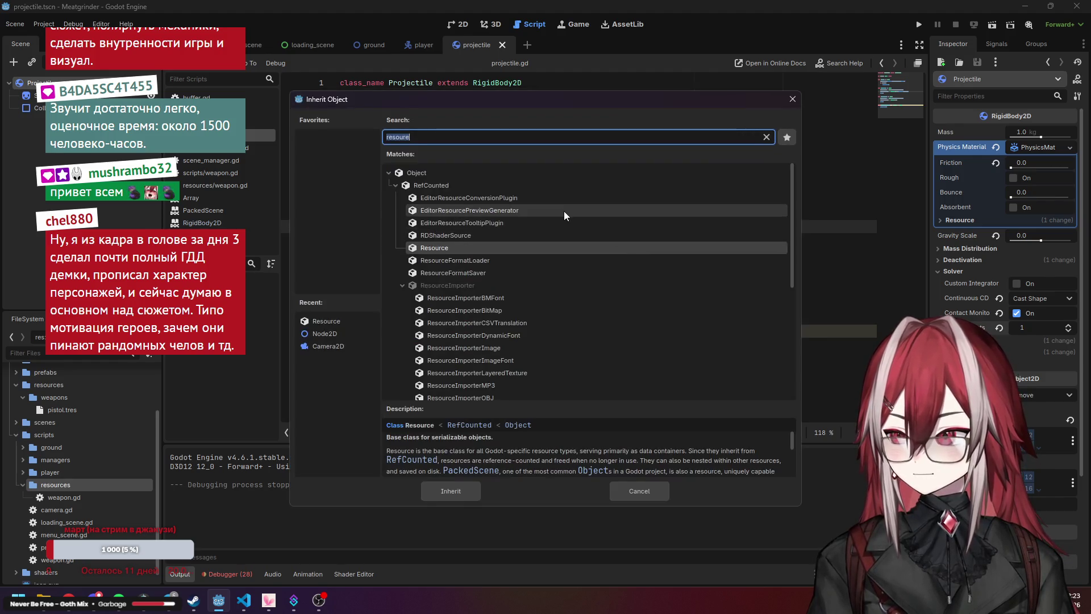
double_click(444, 243)
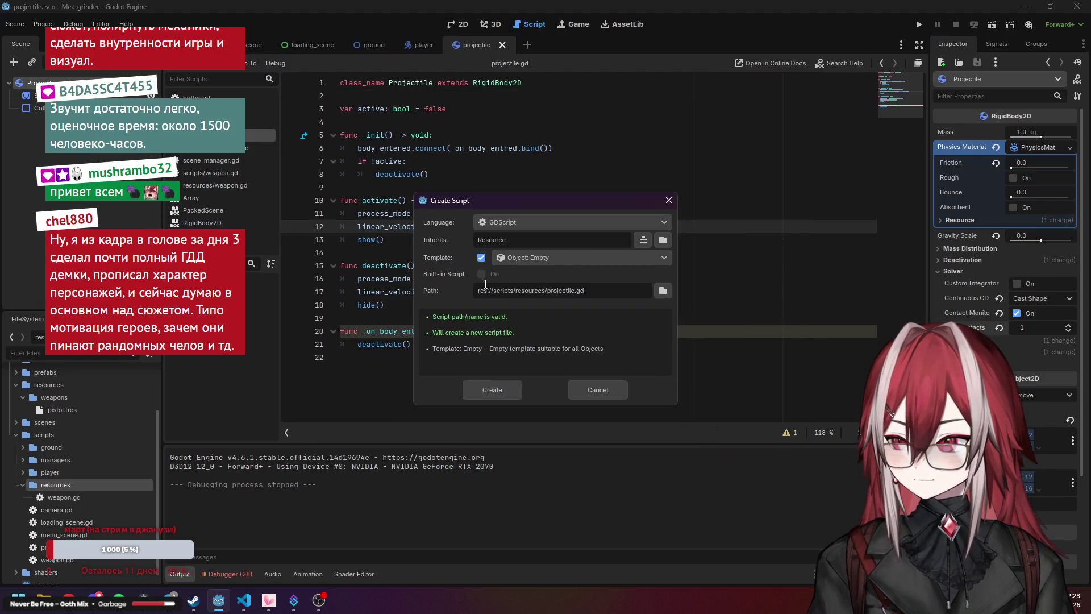
click(553, 258)
click(553, 258)
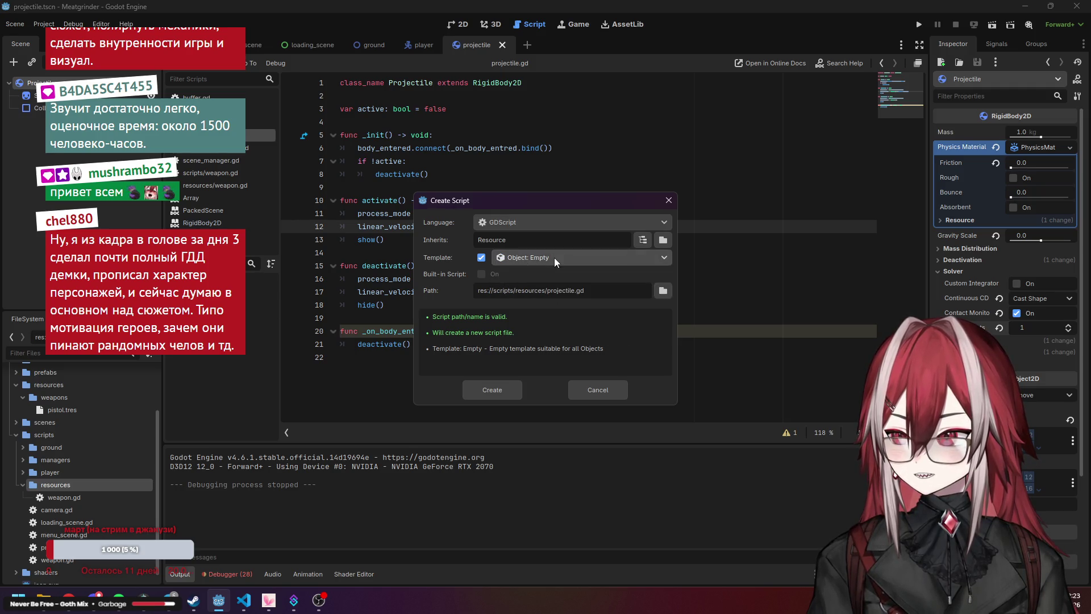
click(494, 390)
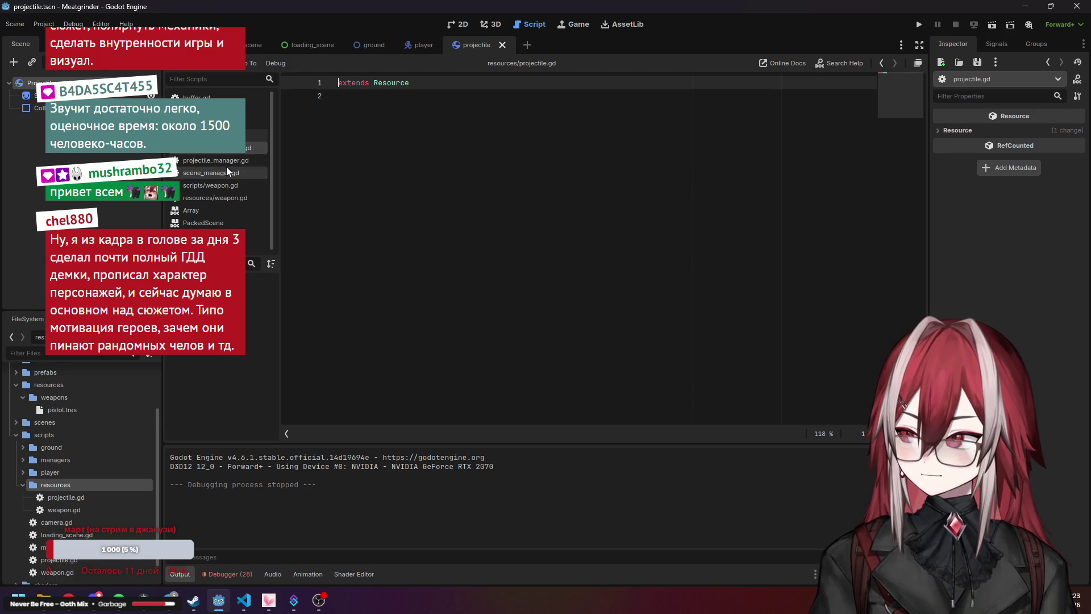
- Paste all of weapon.gd's WeaponData code into the new projectile.gd
drag(210, 196, 231, 155)
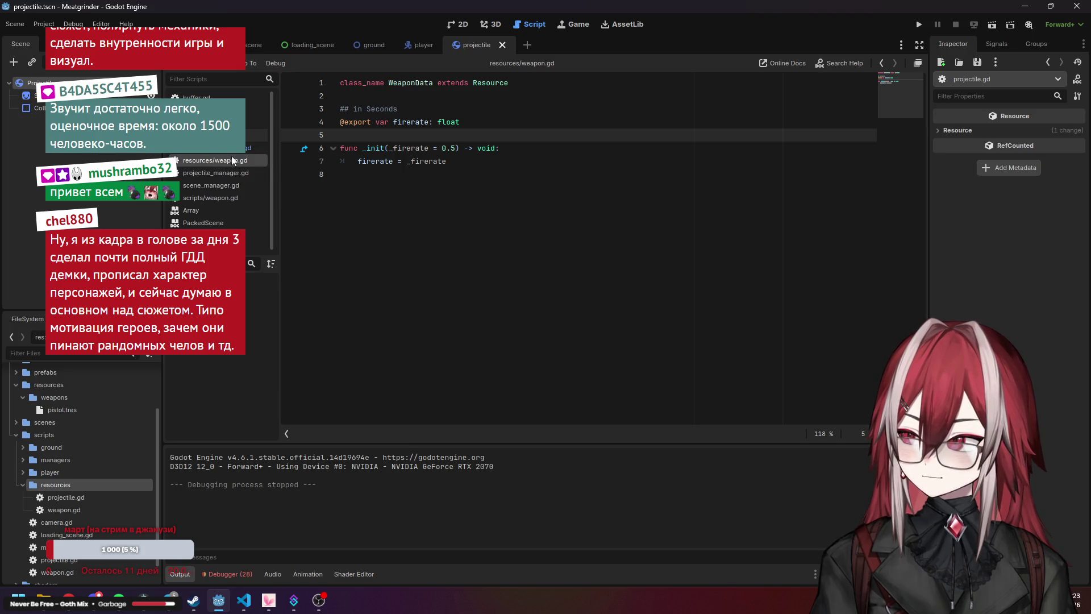
click(445, 161)
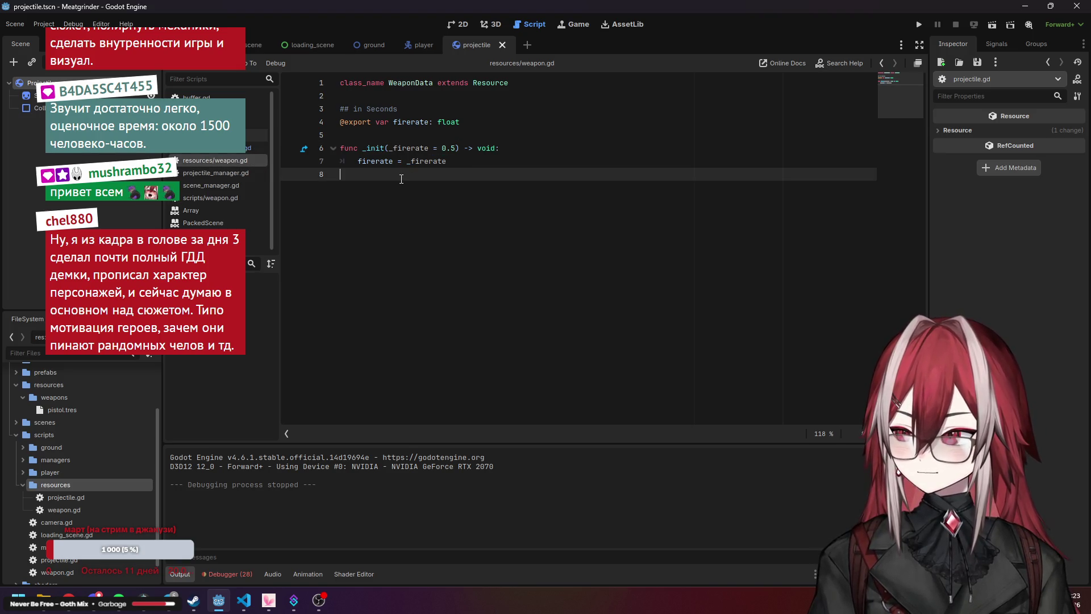
drag(420, 172, 276, 88)
key(ctrl+c)
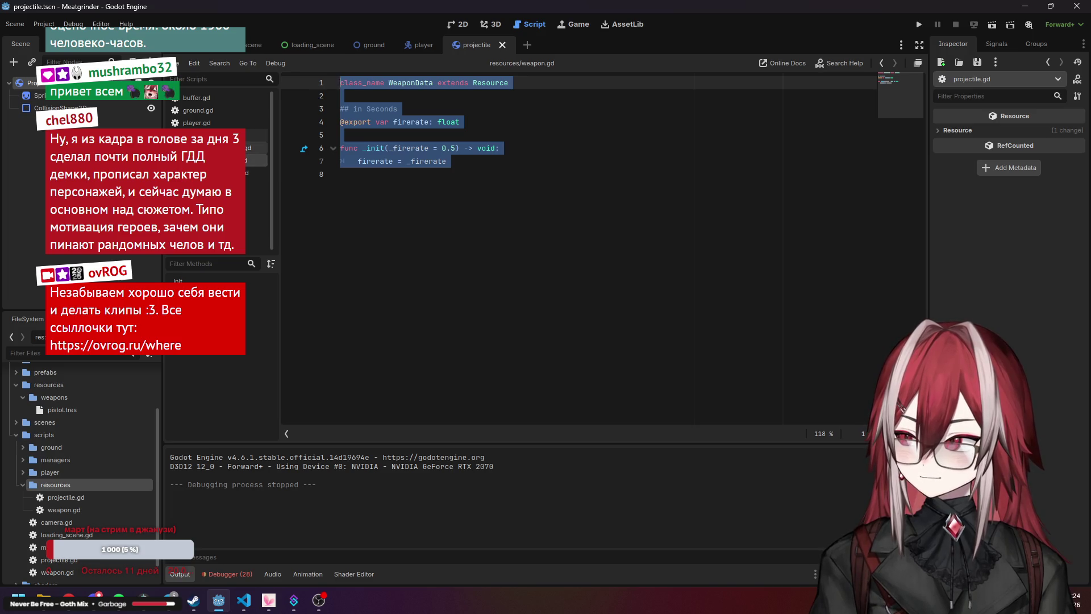
click(211, 147)
key(ctrl+v)
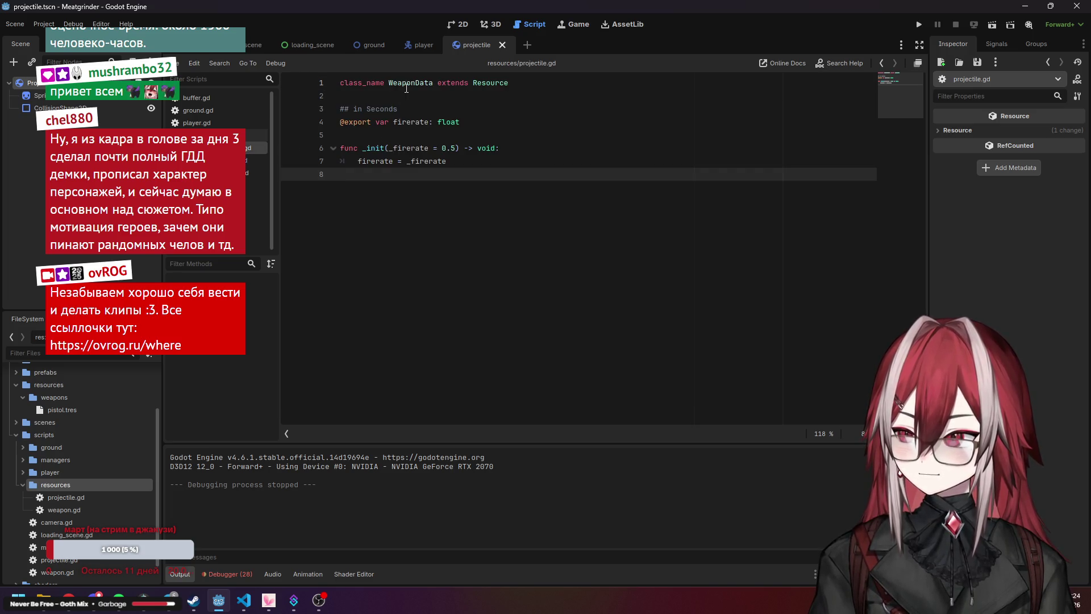
- Rename the class to ProjectileData and the exported firerate field to speed
drag(389, 82, 418, 84)
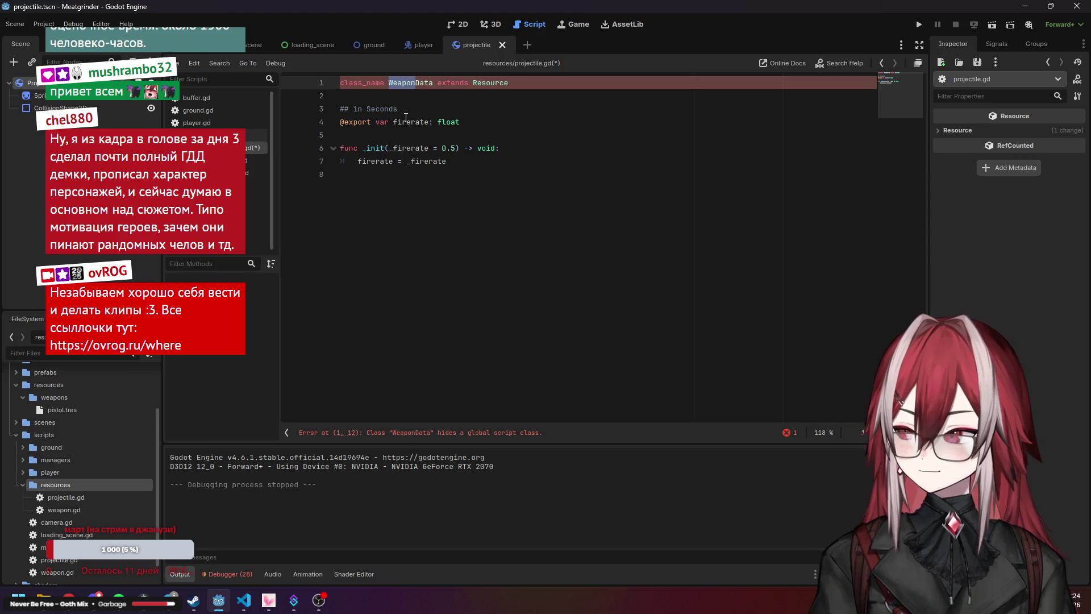
text(Projectile)
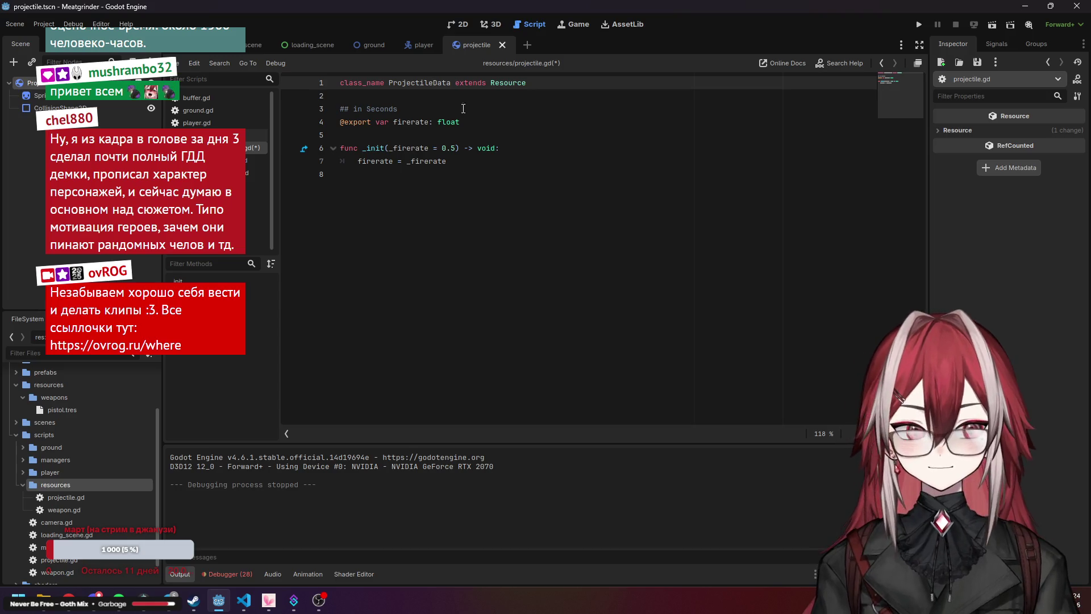
click(430, 123)
double_click(398, 123)
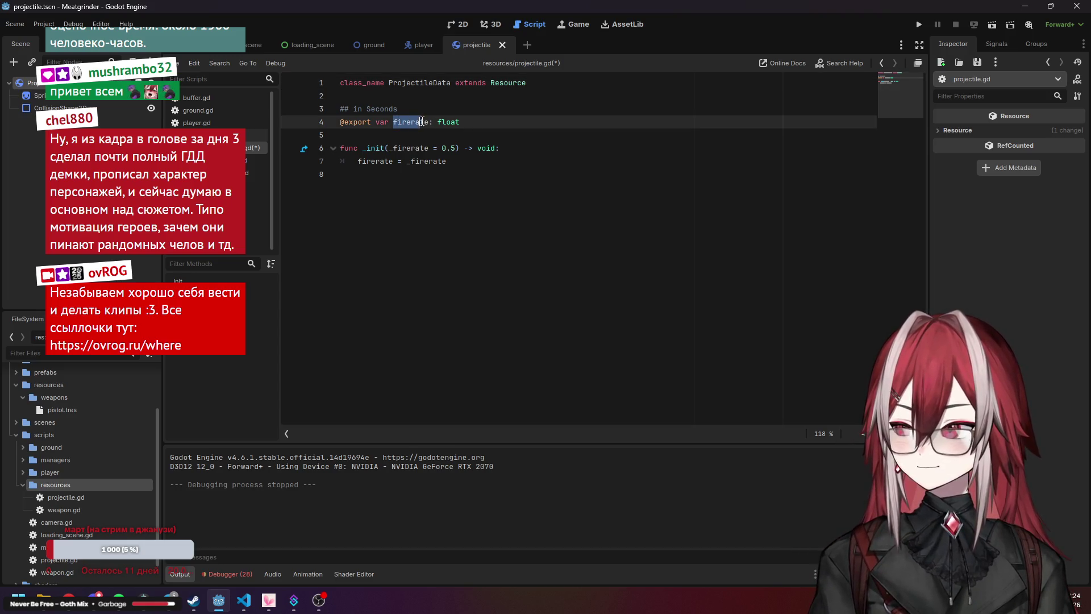
text(speed)
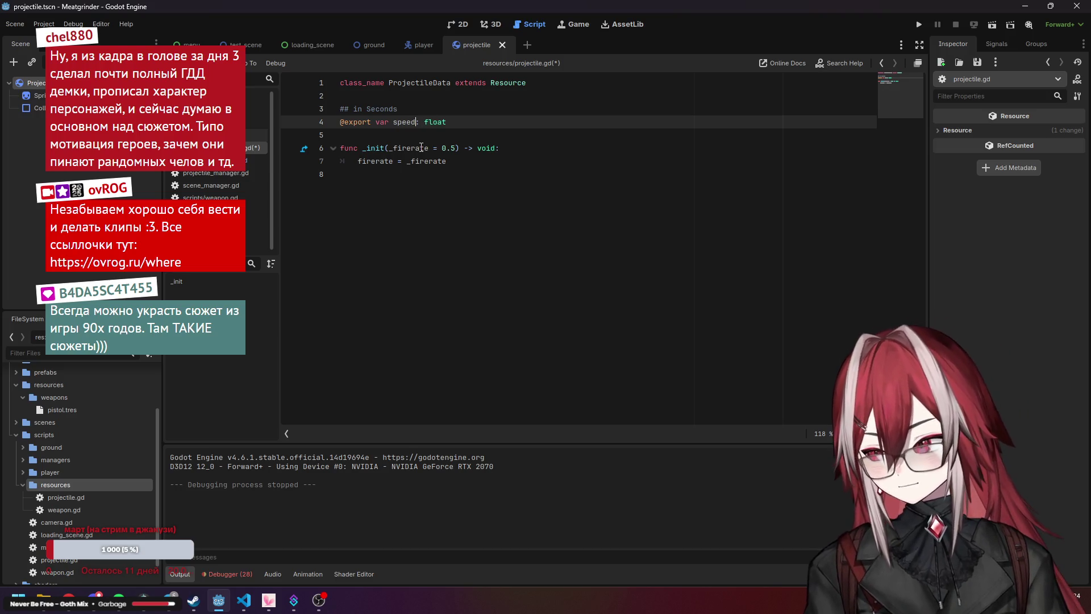
- Rename firerate to speed in the constructor parameter and its assignment
click(422, 147)
key(Down)
key(Down)
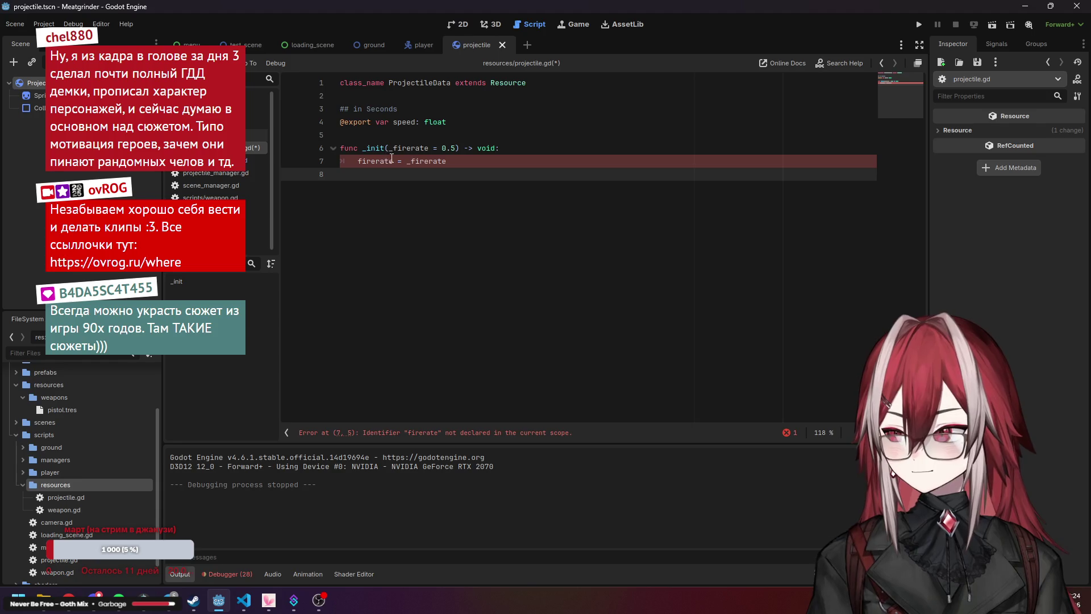
drag(393, 149, 446, 162)
text(speed)
key(ctrl+c)
key(ctrl+v)
double_click(393, 162)
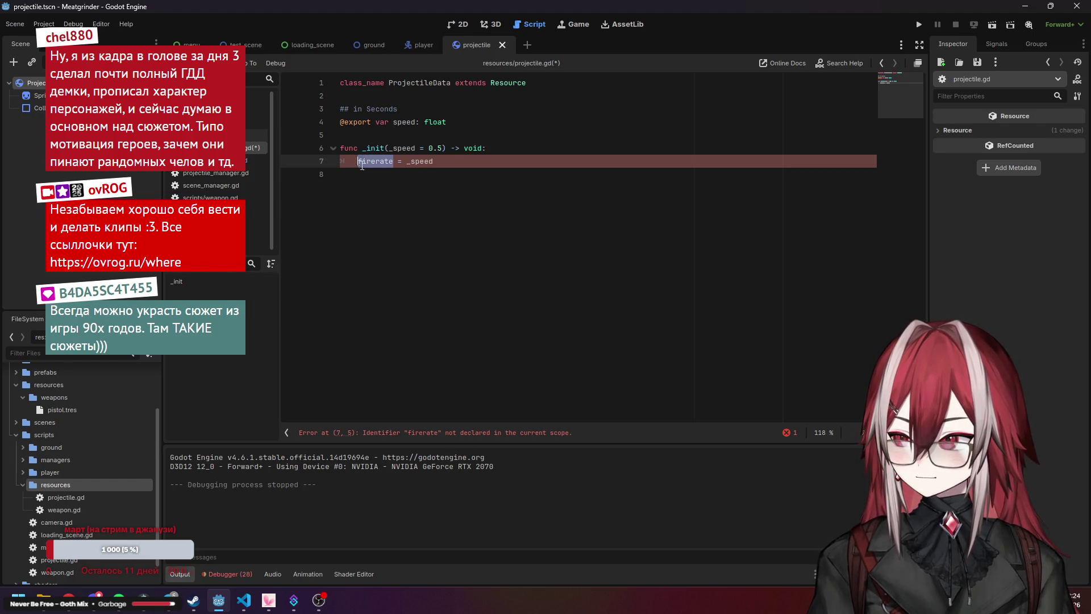
text(sp)
click(394, 173)
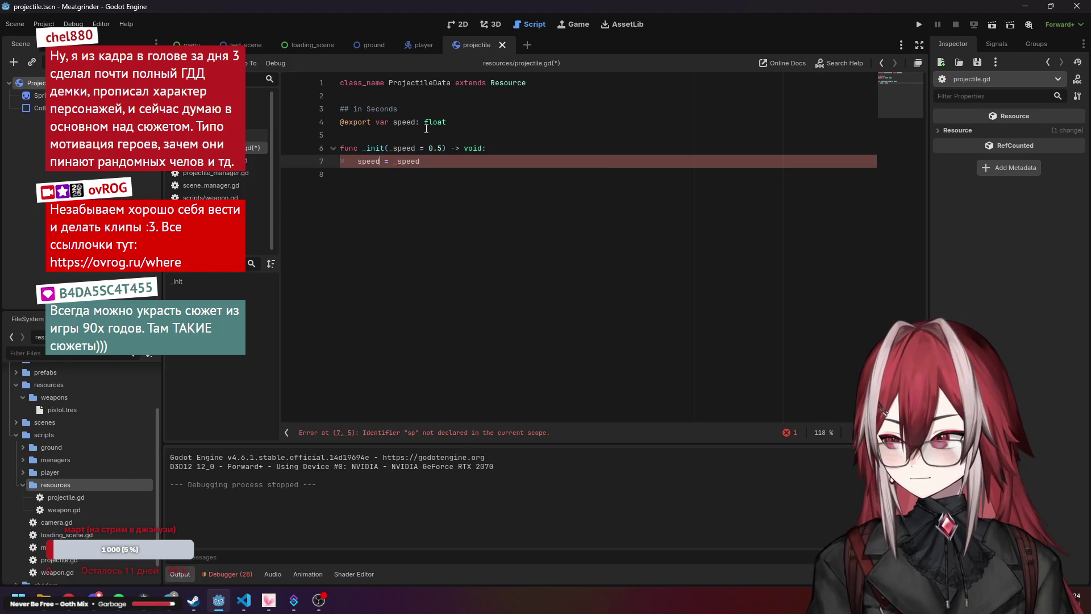
- Change the constructor default from 0.5 to 1800 and save the script
drag(428, 148, 443, 148)
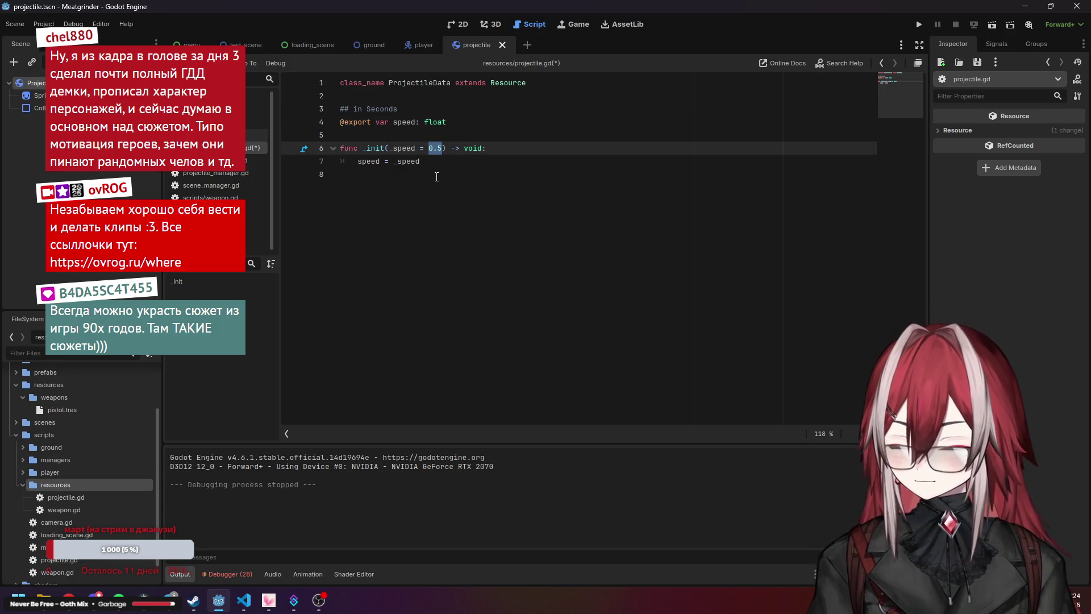
text(1800)
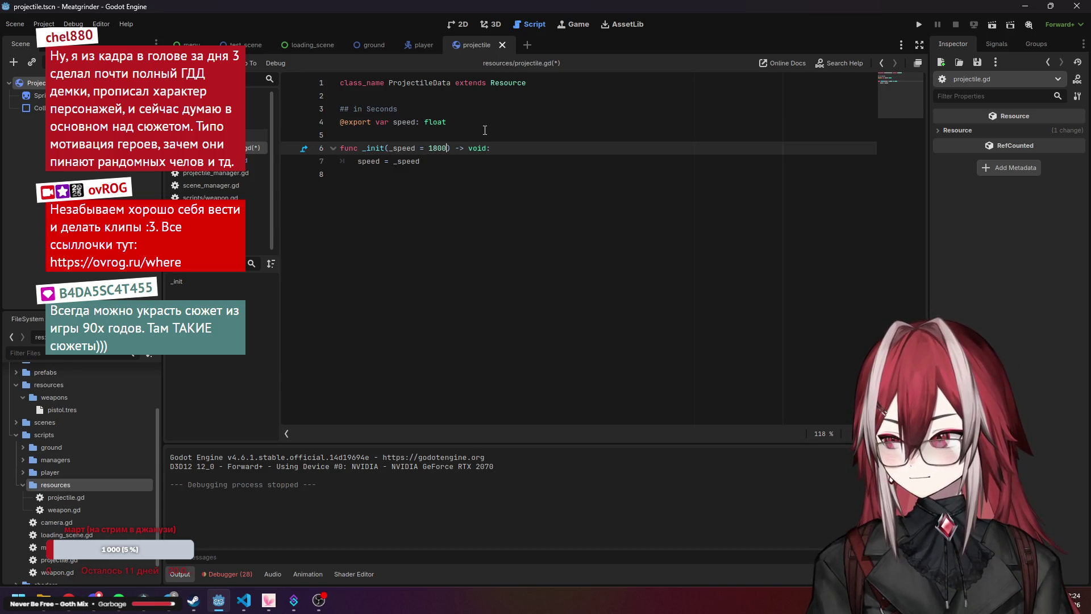
key(Up)
key(Up)
click(502, 171)
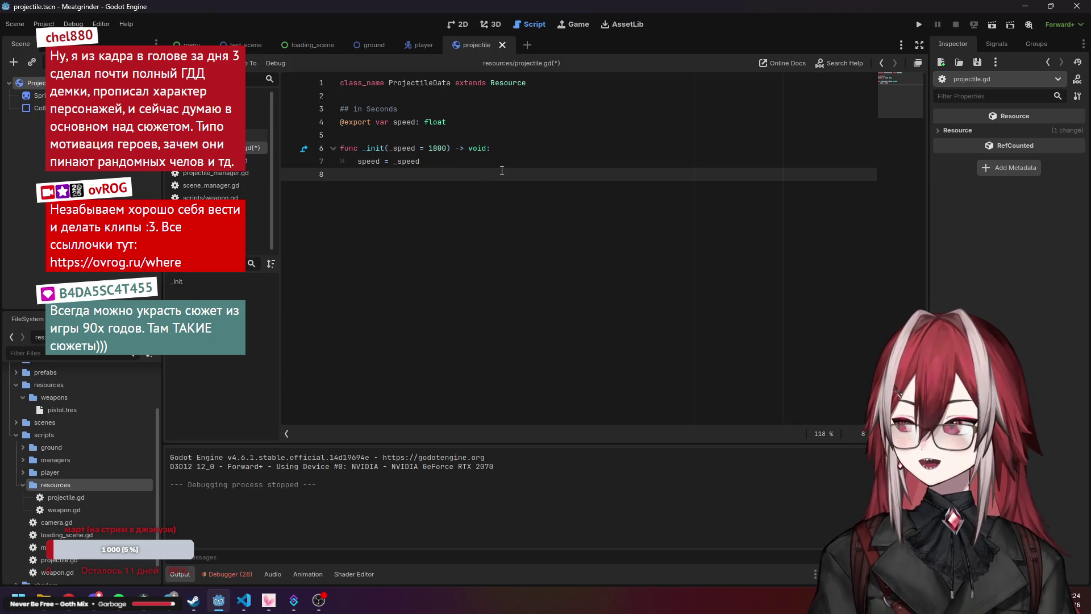
click(508, 130)
key(ctrl+s)
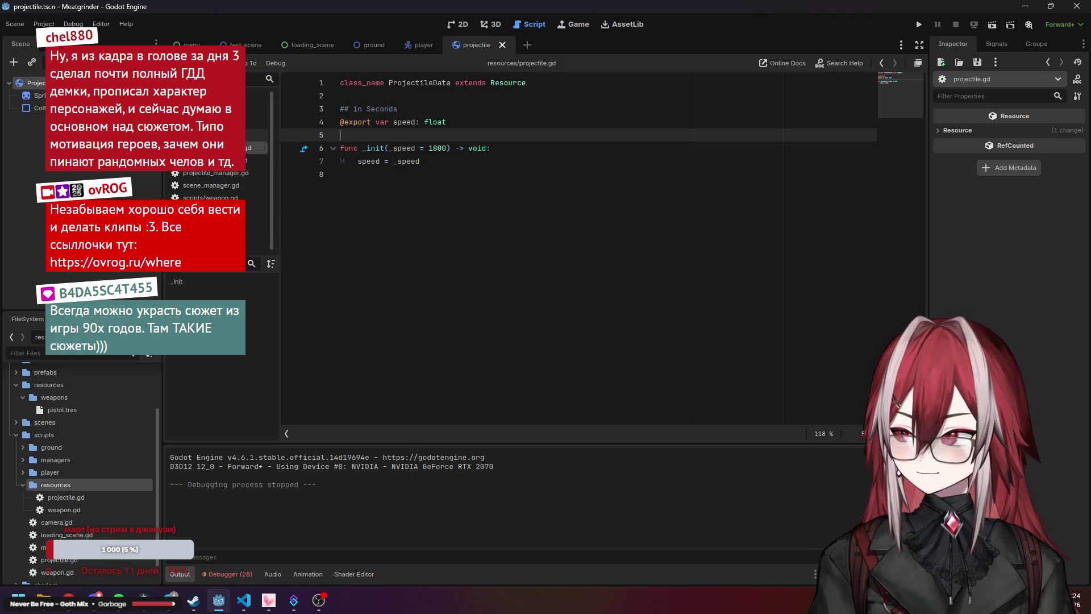
click(216, 135)
- Insert 'var data: ProjectileData' below class_name in the Projectile script
click(466, 96)
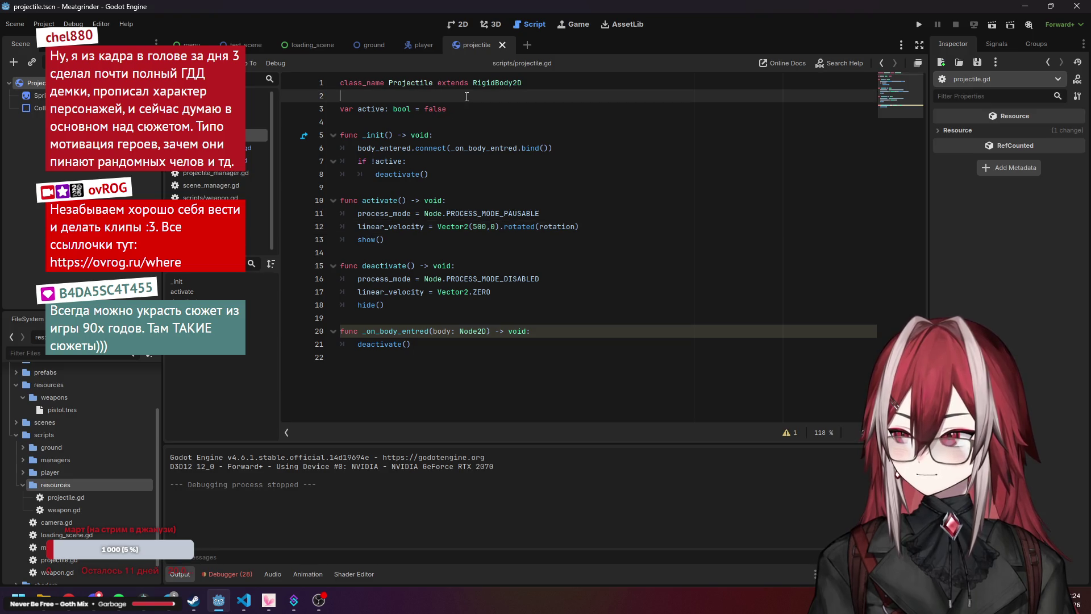
key(Return)
text(var data: P)
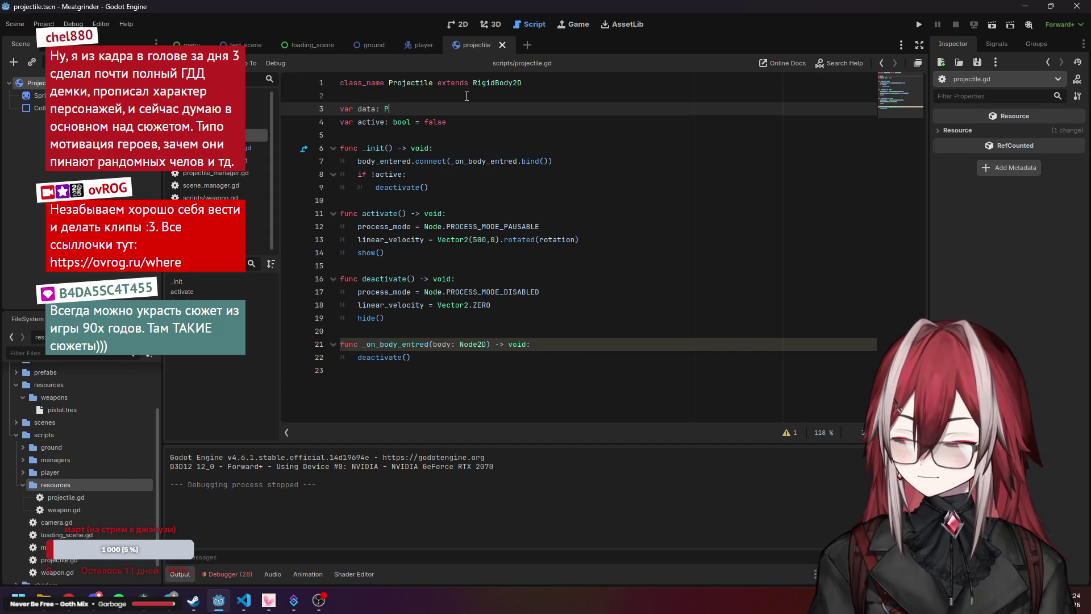
text(je)
key(Down)
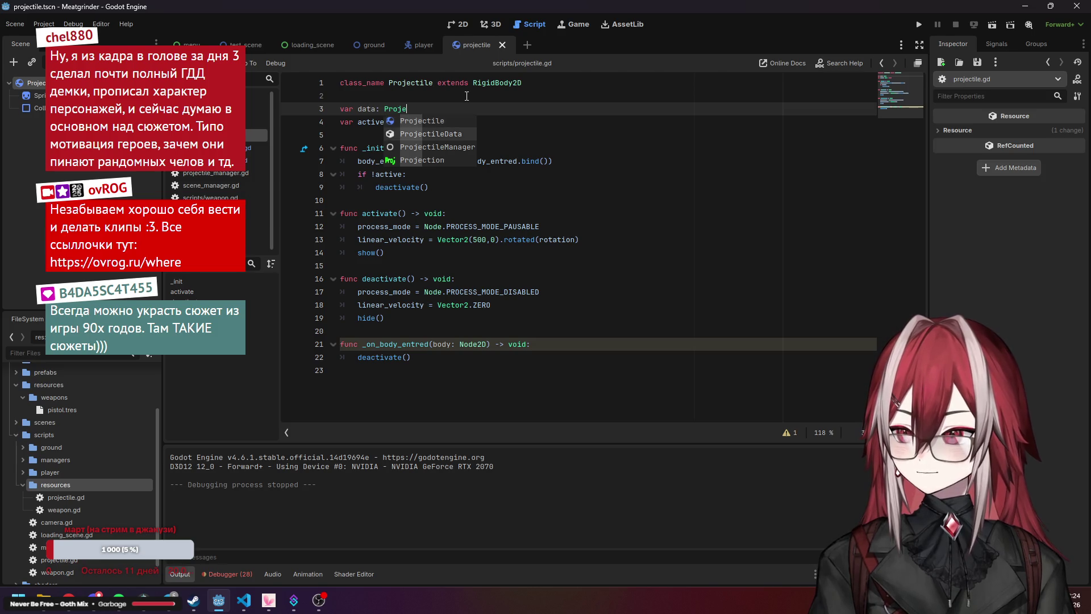
key(Return)
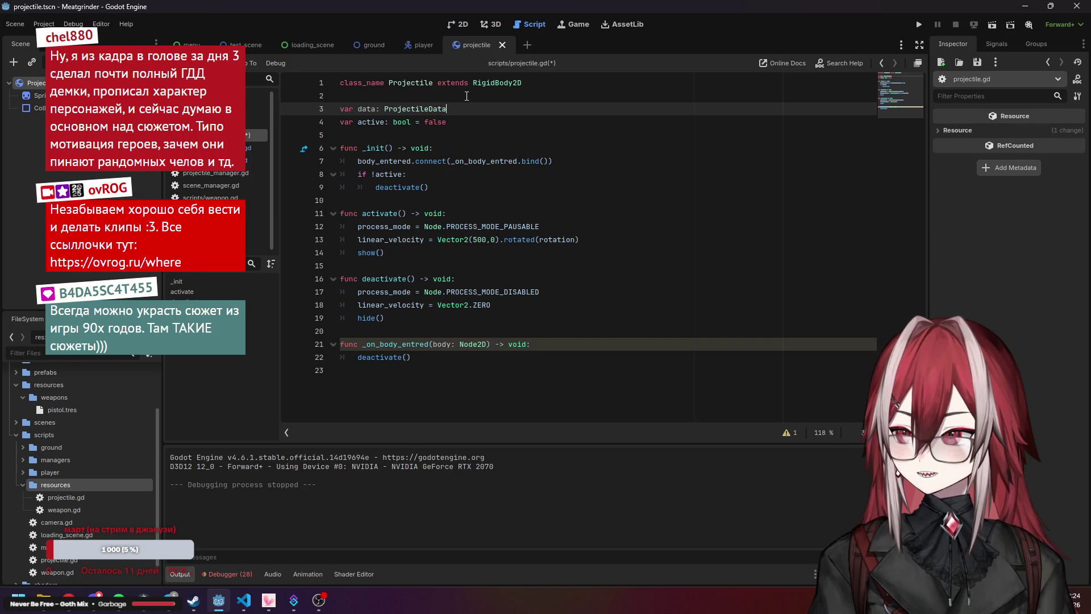
key(Down)
key(Down)
key(Return)
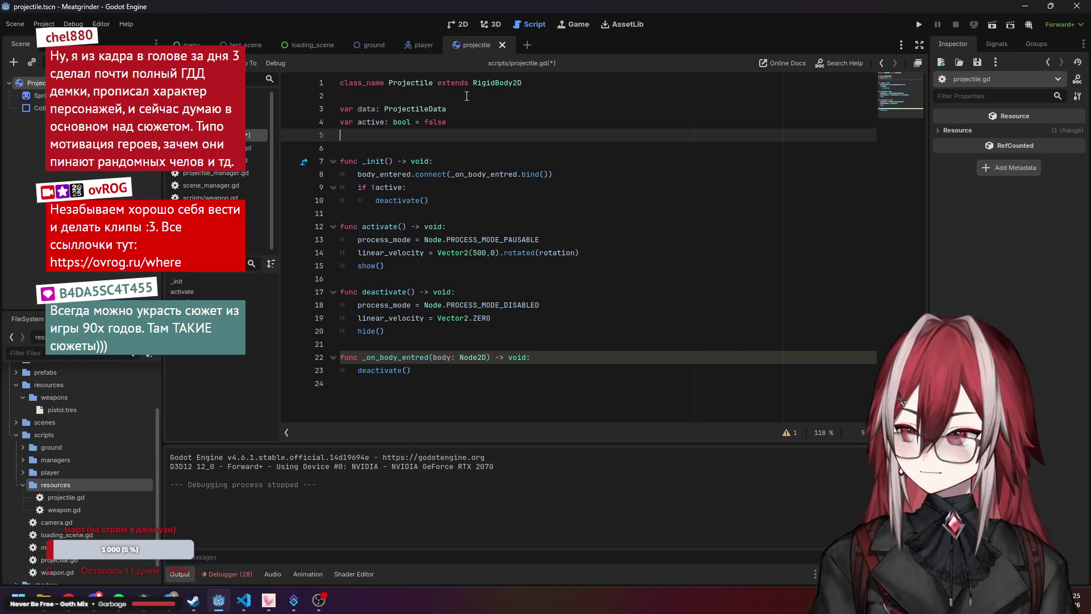
key(BackSpace)
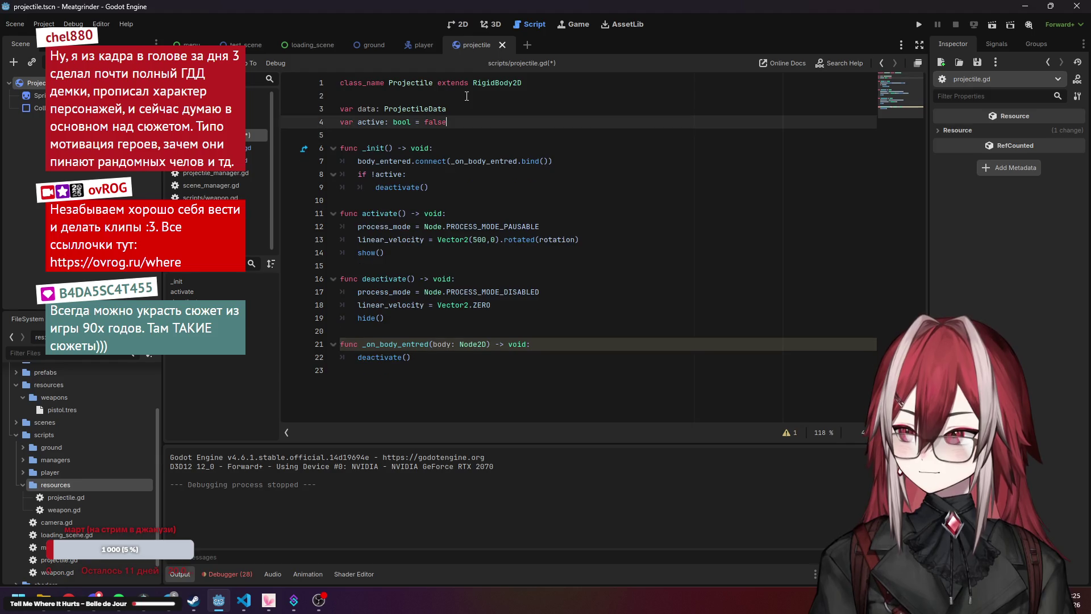
key(Up)
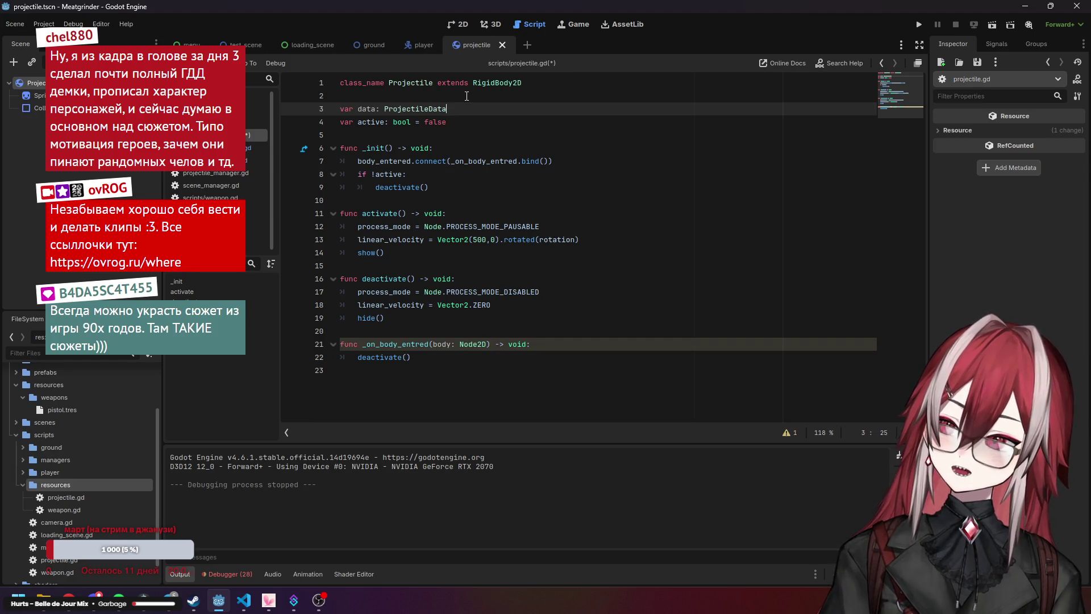
click(205, 147)
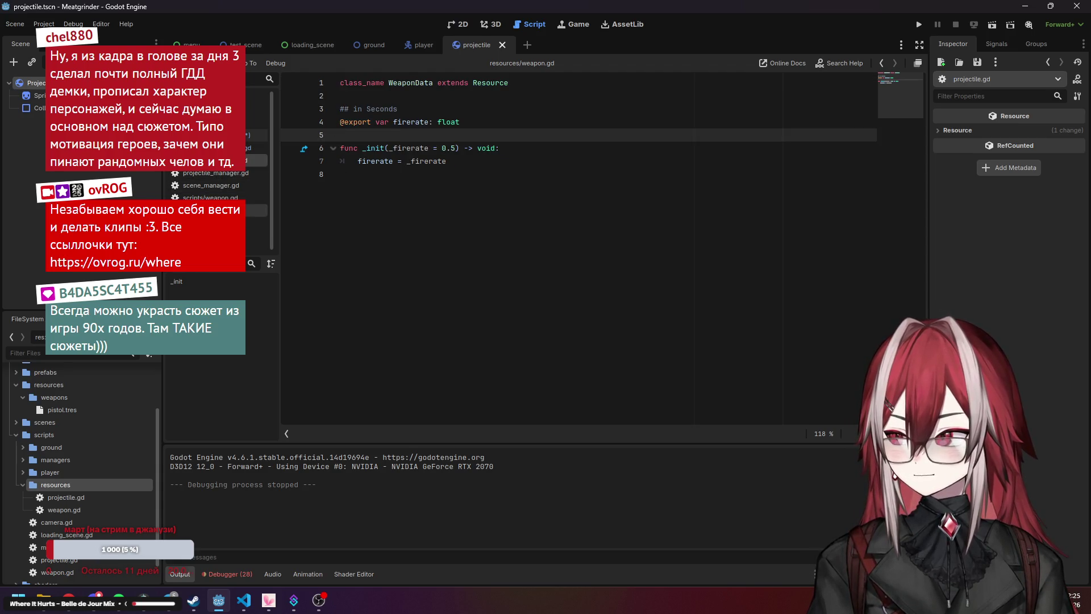
- Glance at weapon.gd, then review projectile.gd's _init, connect and deactivate lines
click(246, 197)
click(377, 108)
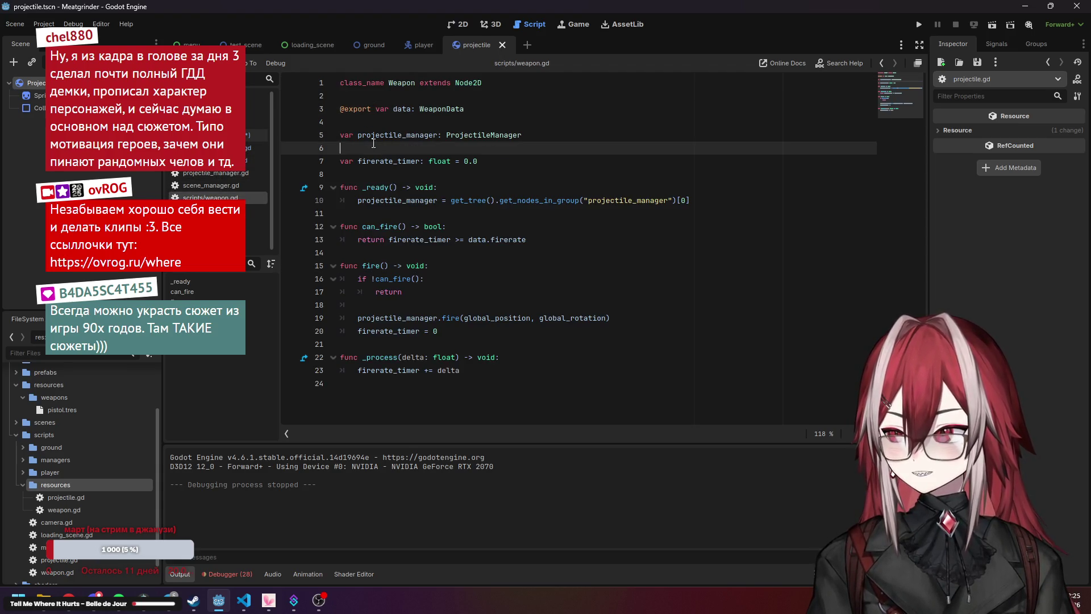
click(246, 139)
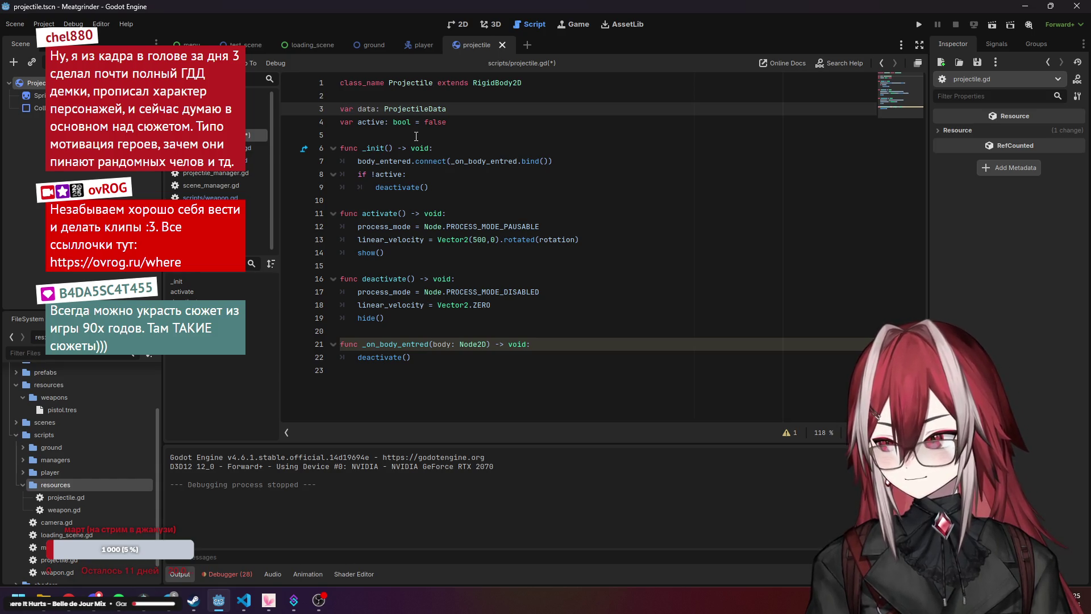
click(385, 149)
click(398, 162)
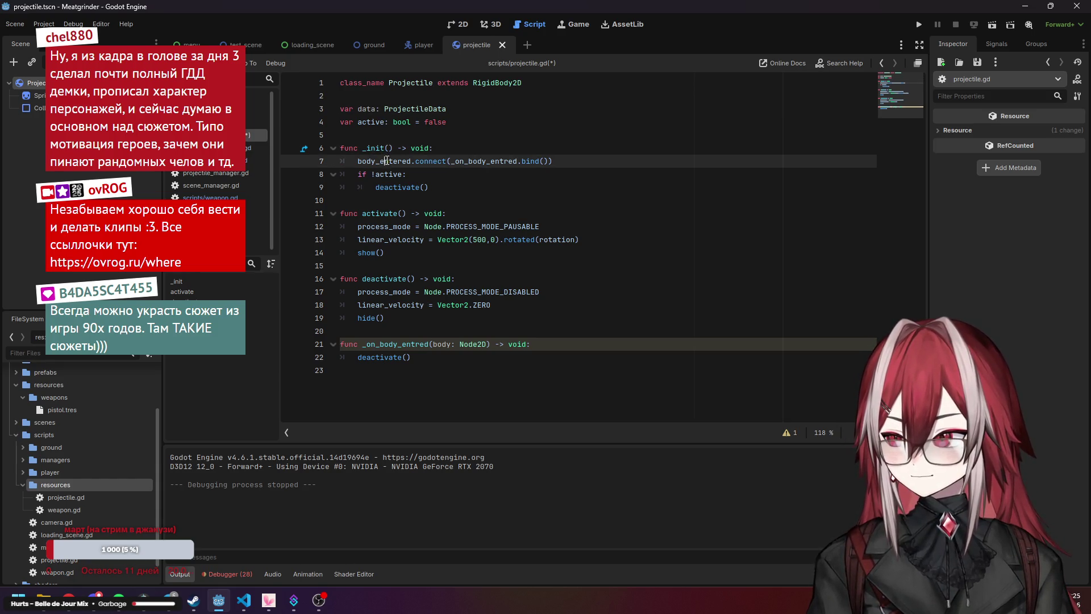
click(435, 191)
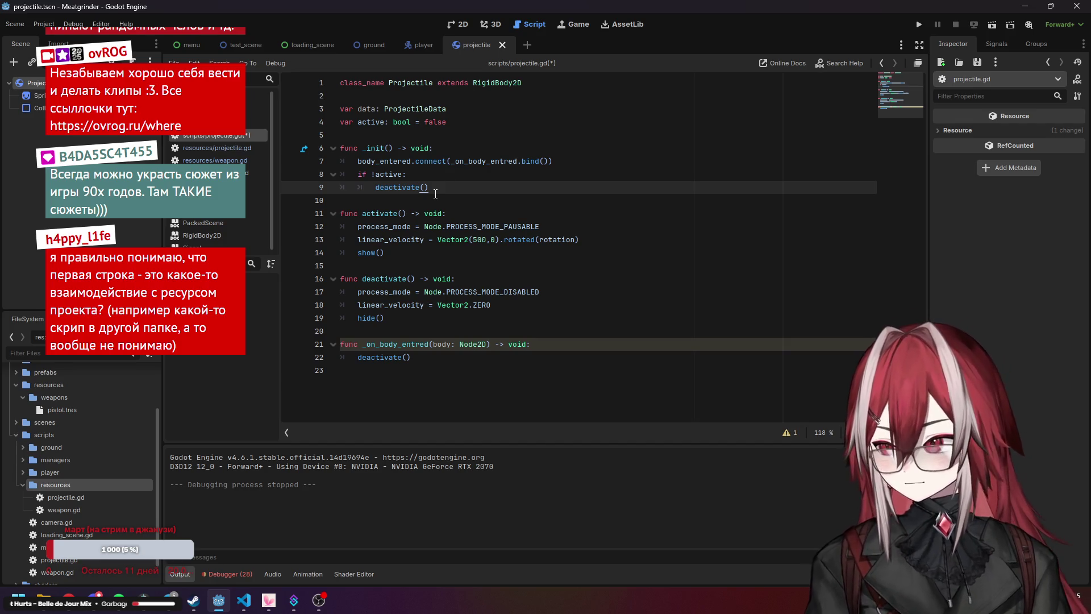
- Flip between the player and projectile scenes, reopen projectile.gd, then return to weapon.gd
click(423, 45)
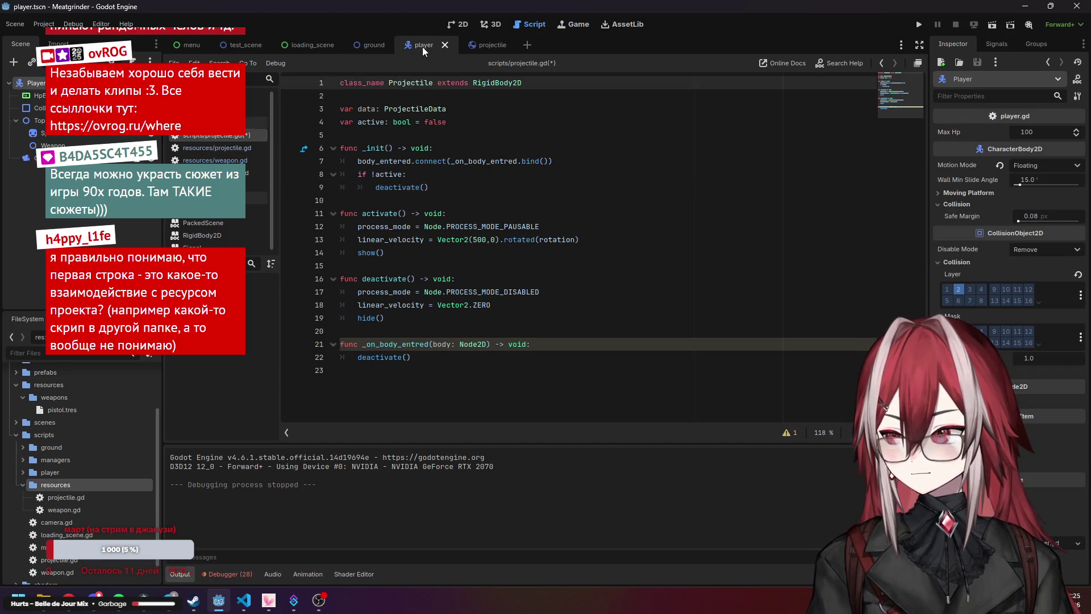
click(484, 45)
click(229, 135)
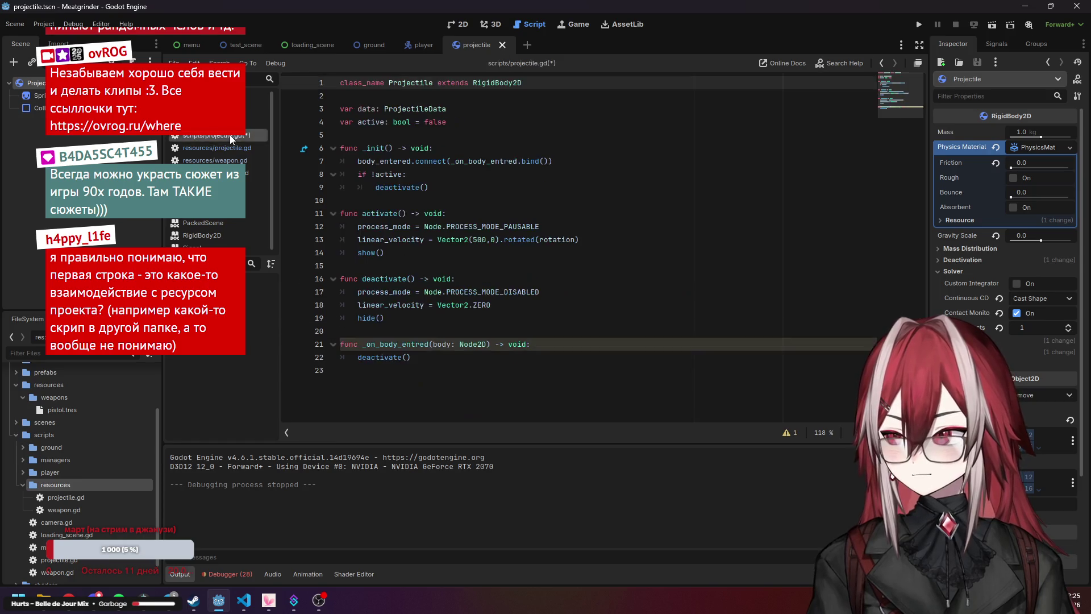
click(246, 138)
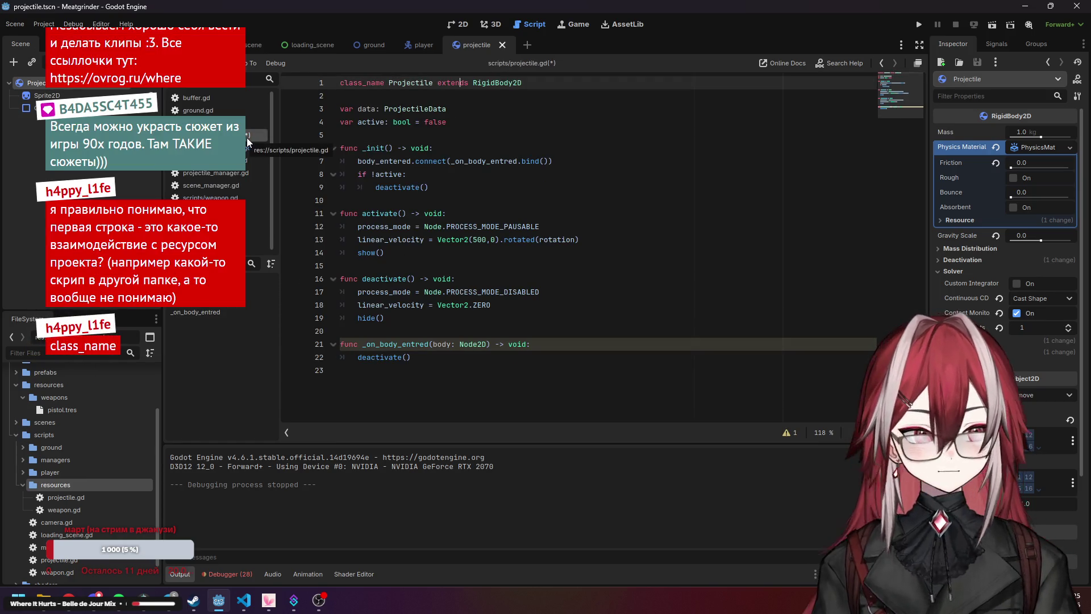
click(364, 95)
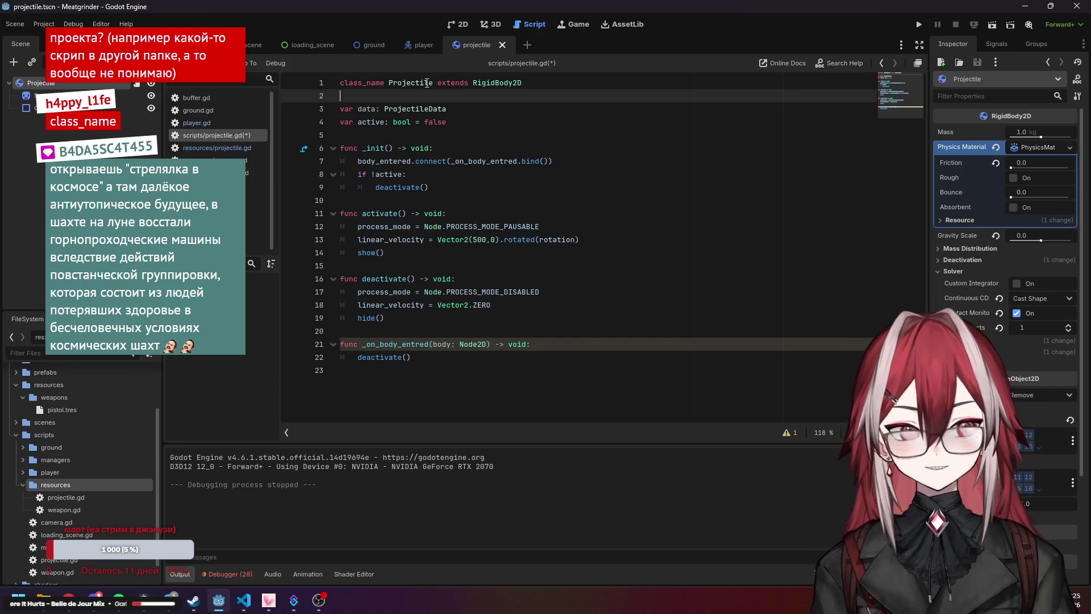
key(alt+Left)
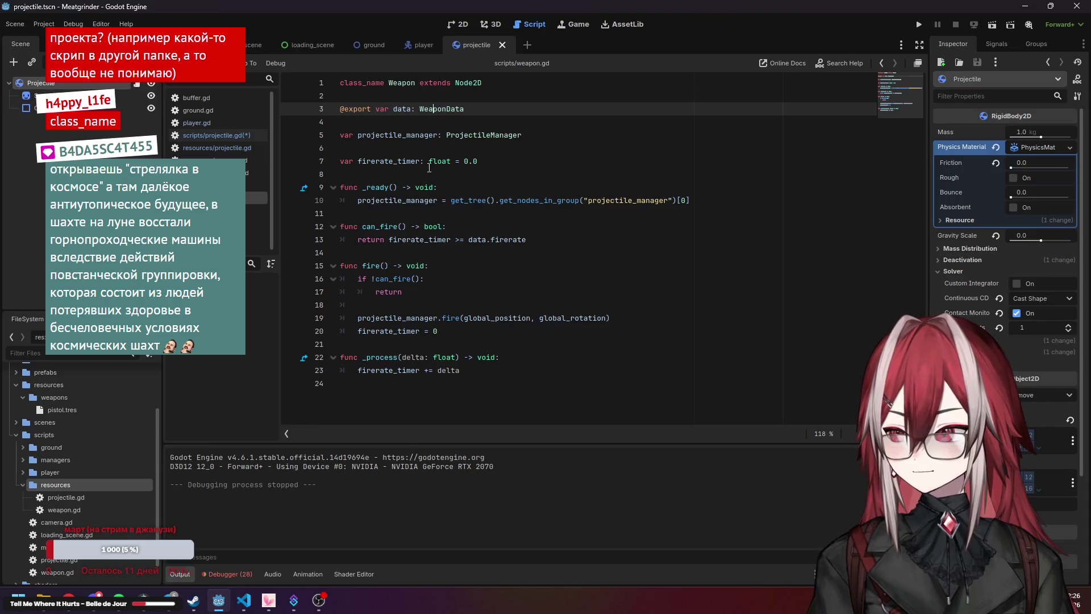
- Jump from weapon.gd's fire() call to ProjectileManager's fire function and read through it
click(481, 160)
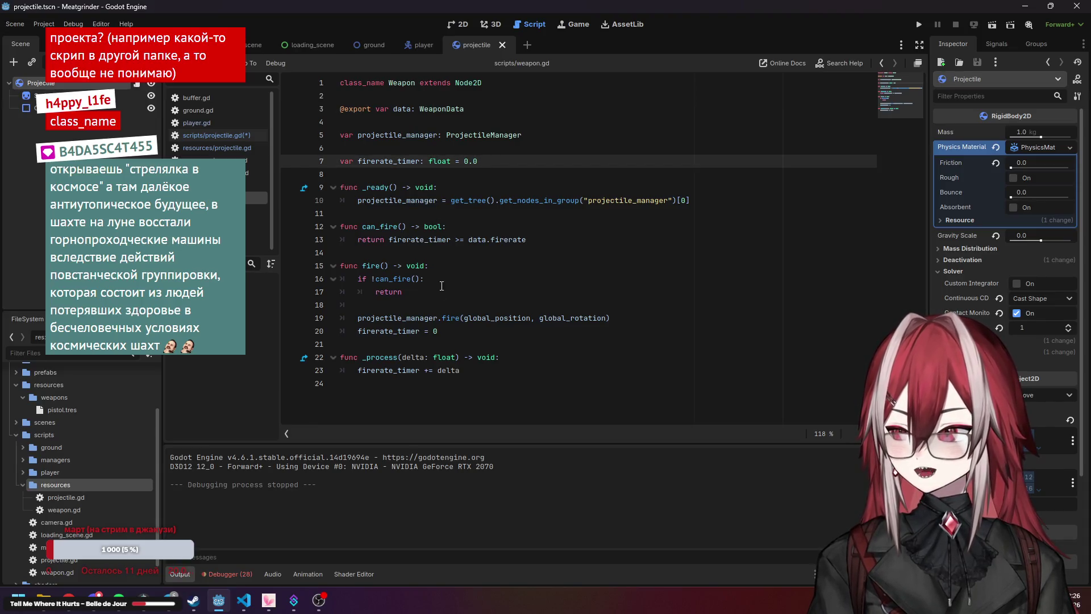
click(439, 305)
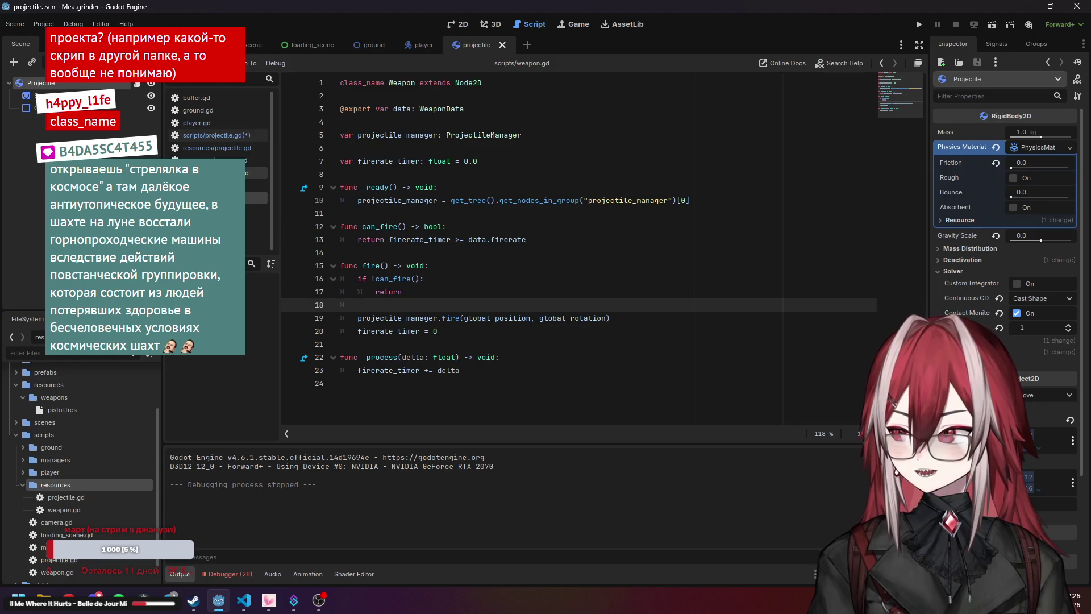
ctrl+click(450, 318)
click(428, 83)
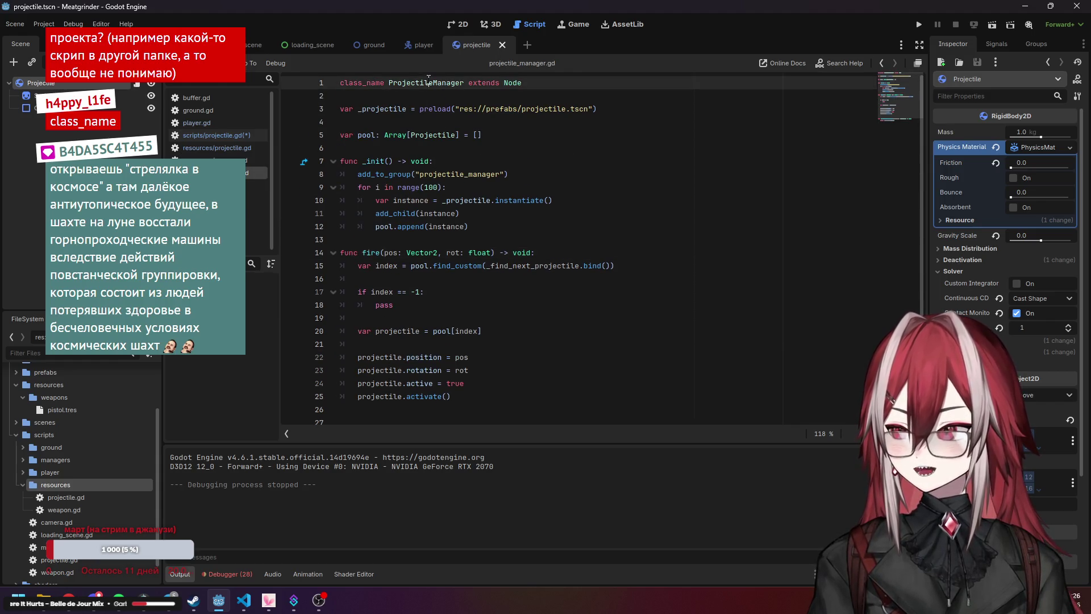
drag(410, 134, 457, 134)
click(443, 134)
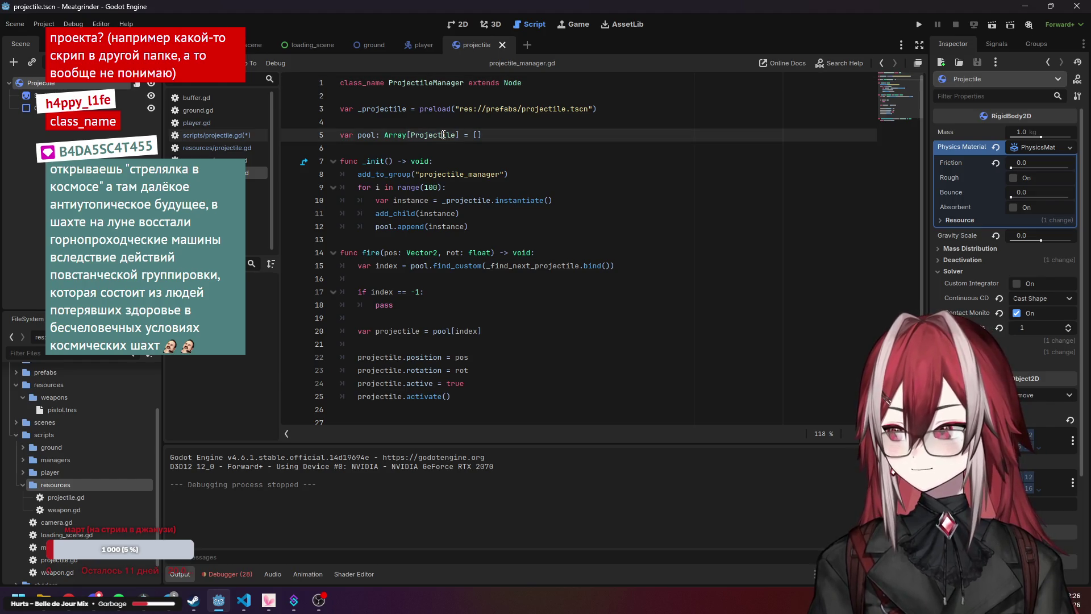
scroll(442, 178, down, 1)
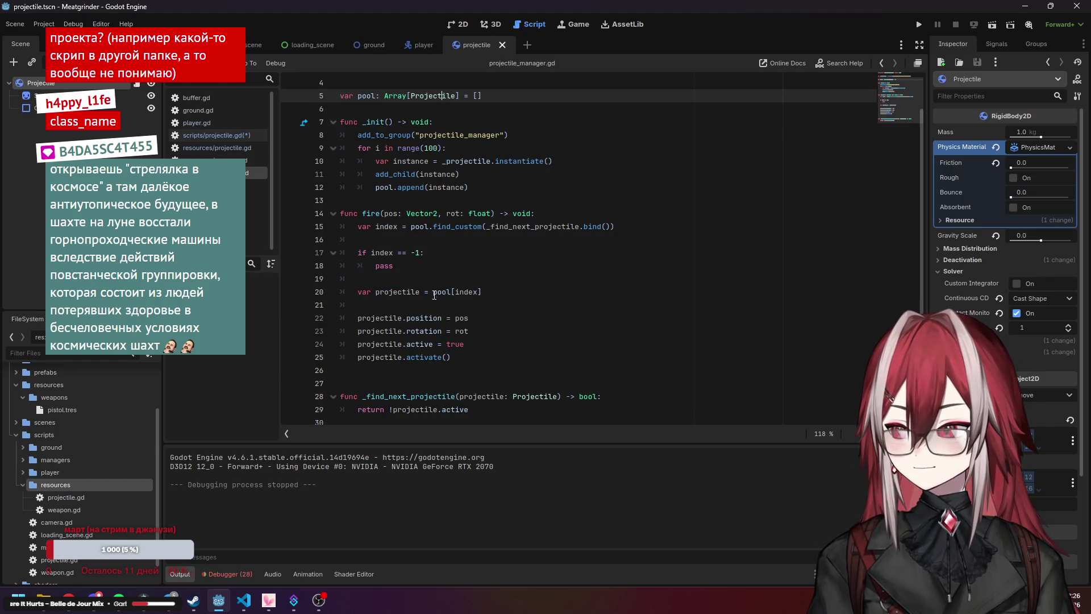
click(431, 358)
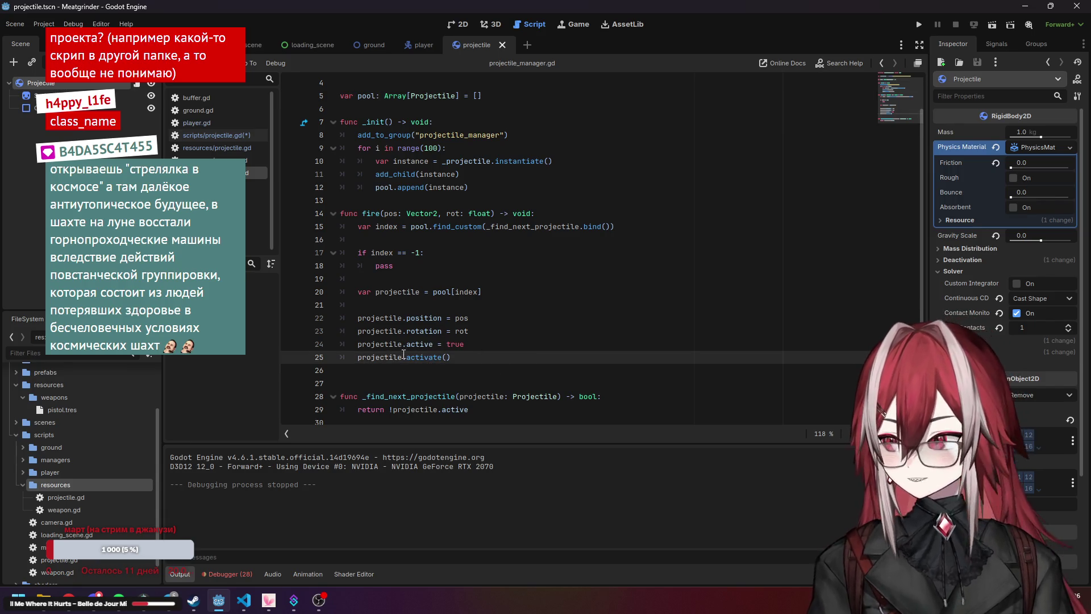
double_click(414, 96)
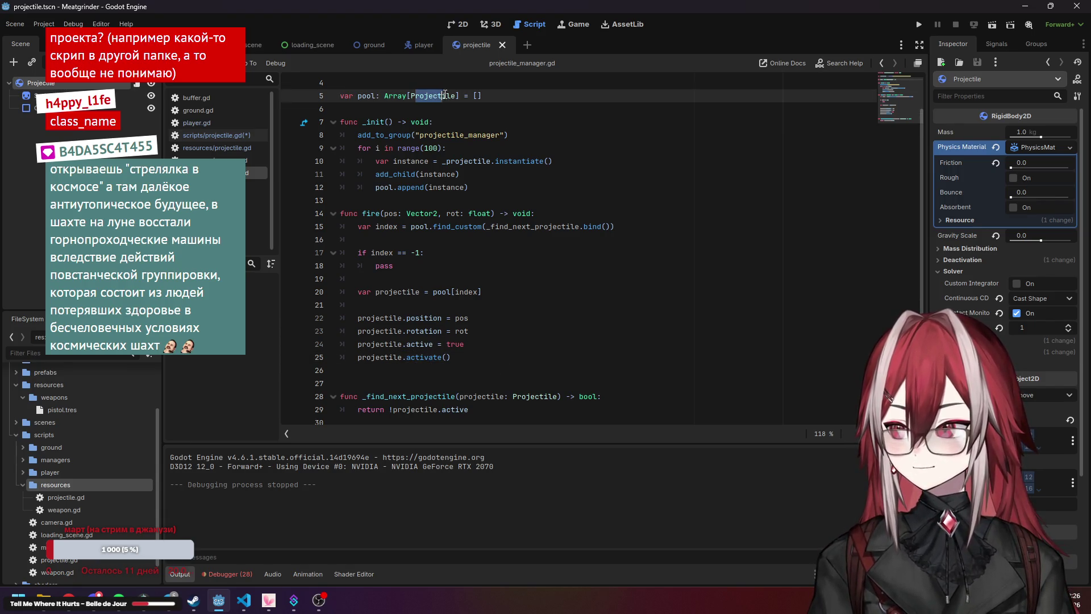
- Try a projectile.a line after projectile.active = true, then delete it again
click(486, 344)
key(Return)
text(pro)
key(Return)
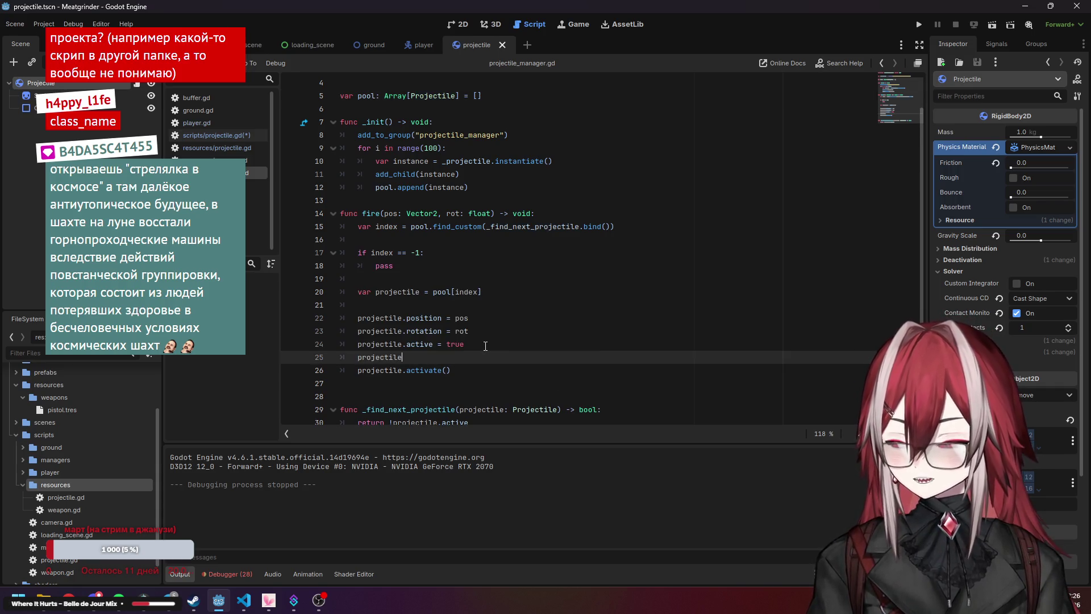
text(.a)
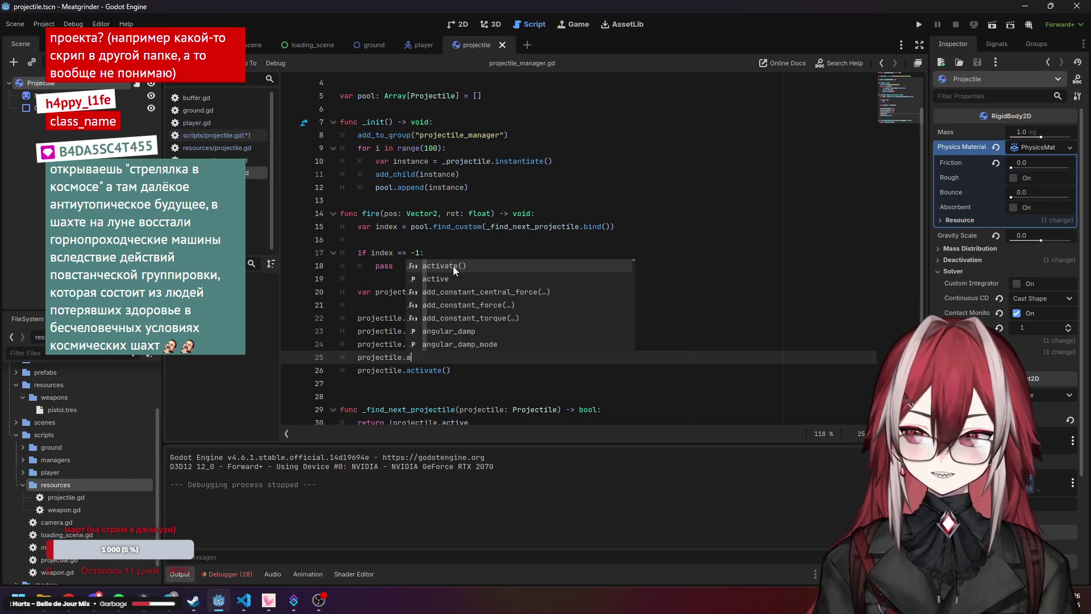
click(416, 356)
key(BackSpace)
key(BackSpace)
key(BackSpace)
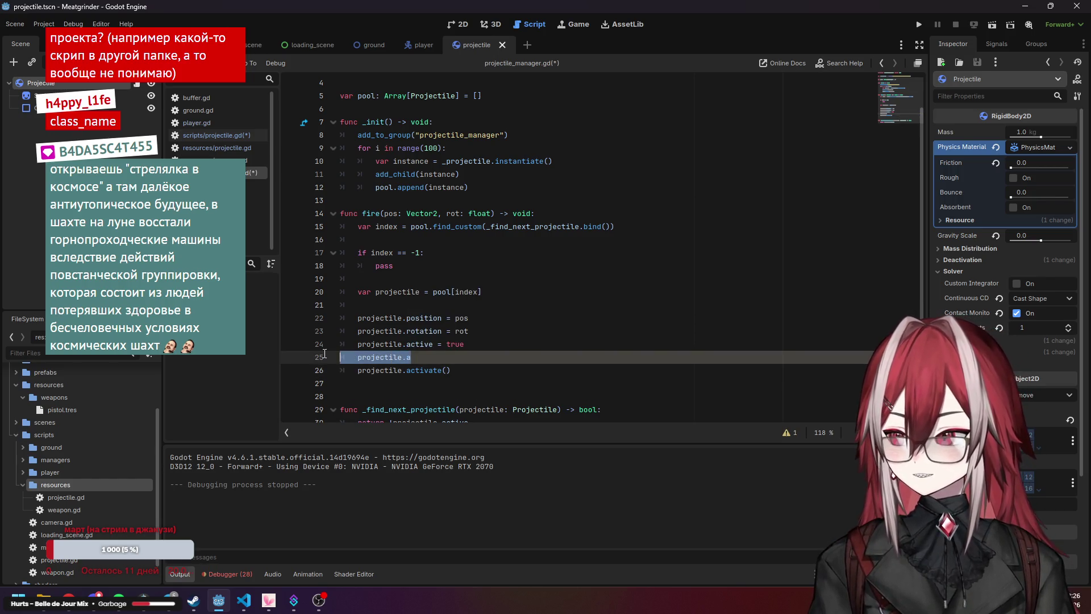
scroll(568, 244, up, 1)
click(398, 96)
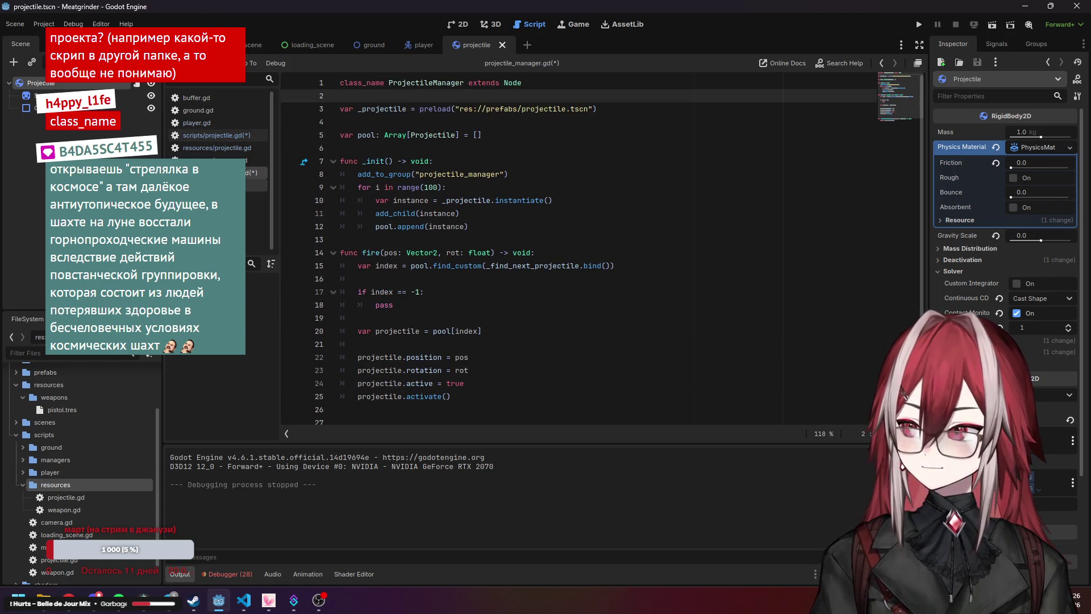
click(216, 148)
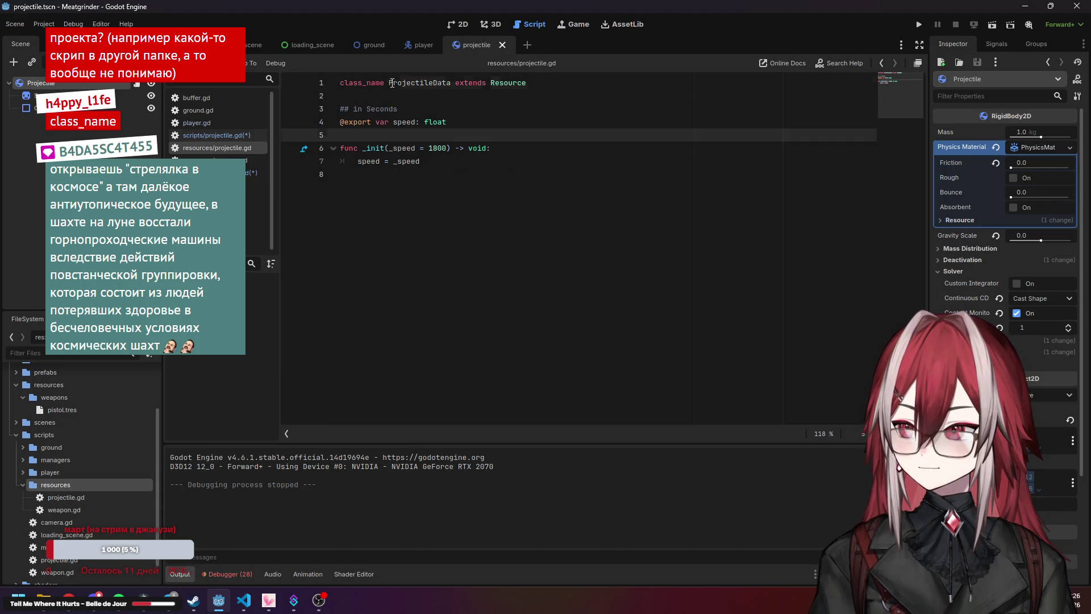
- Return to scripts/projectile.gd and choose Add Child Node on the Projectile node
click(244, 134)
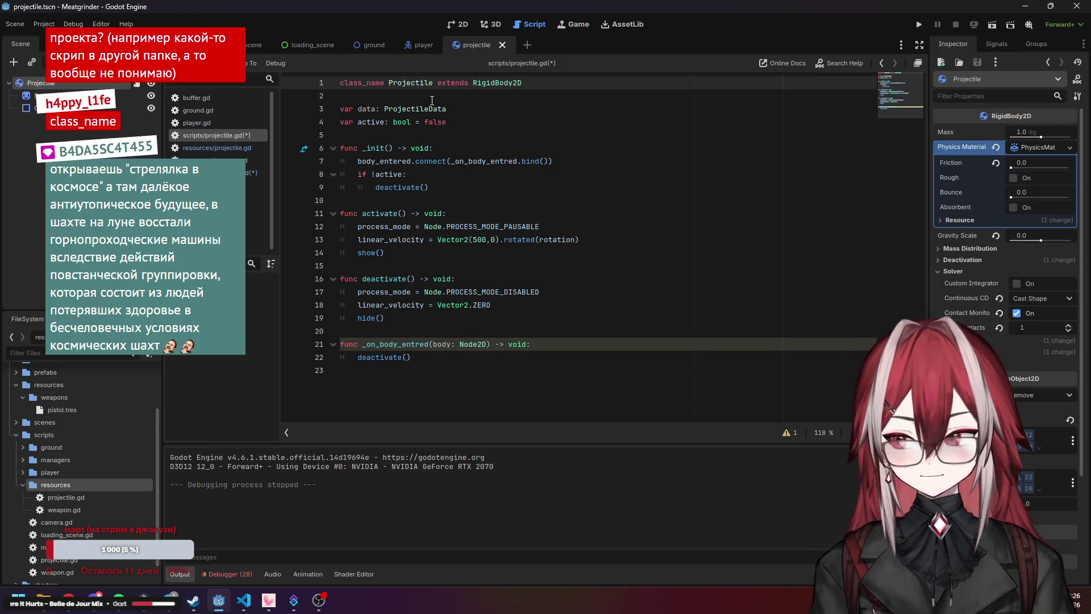
right_click(74, 85)
mouse_move(170, 149)
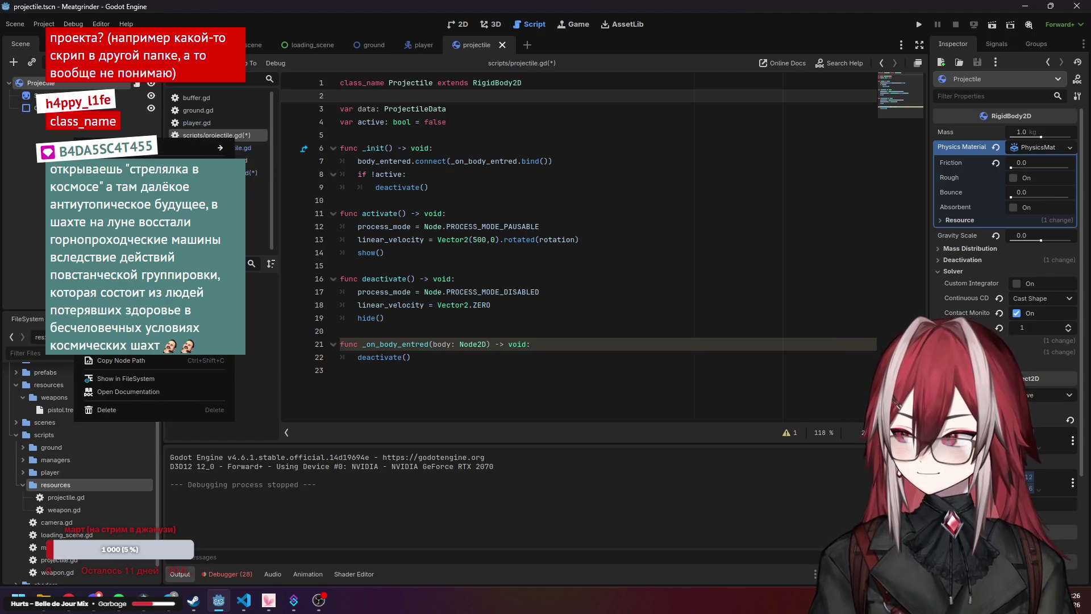
click(108, 95)
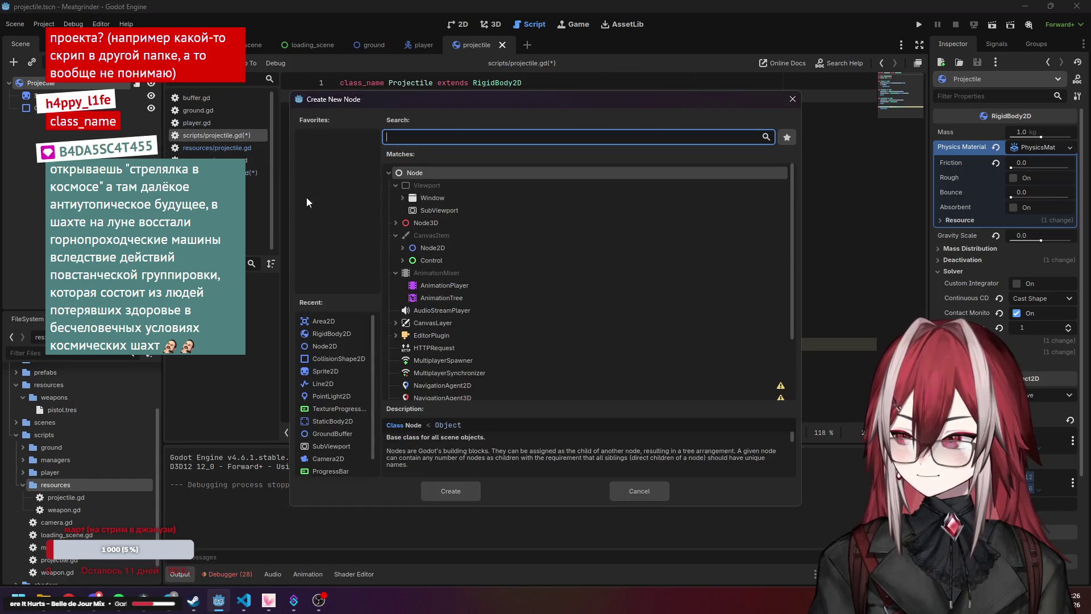
- Browse Node2D > CollisionObject2D > PhysicsBody2D > RigidBody2D to Projectile, then cancel the dialog
click(404, 248)
scroll(444, 267, down, 3)
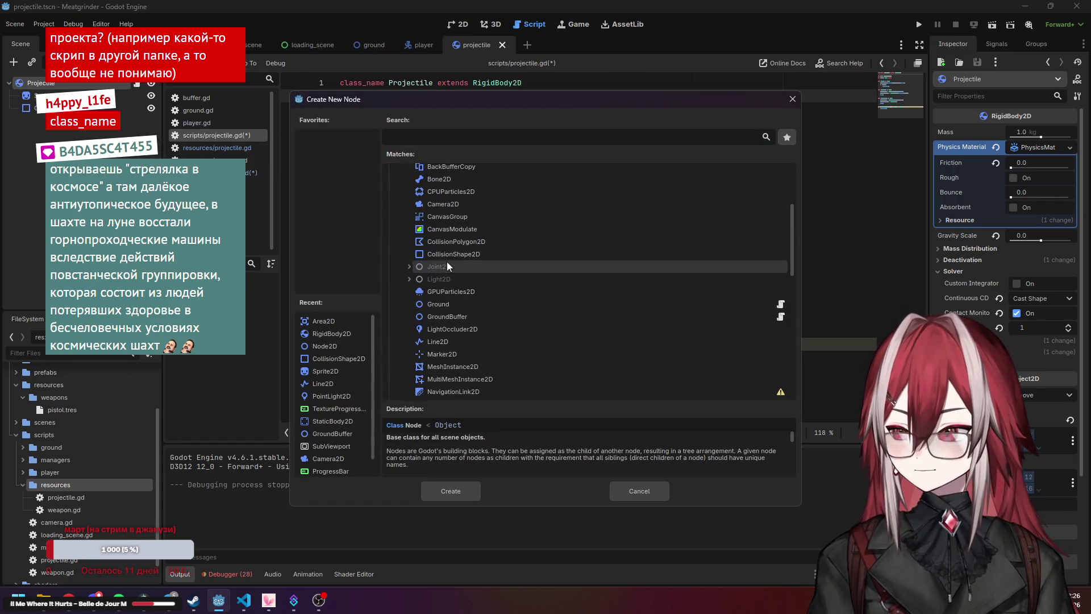
scroll(406, 221, up, 3)
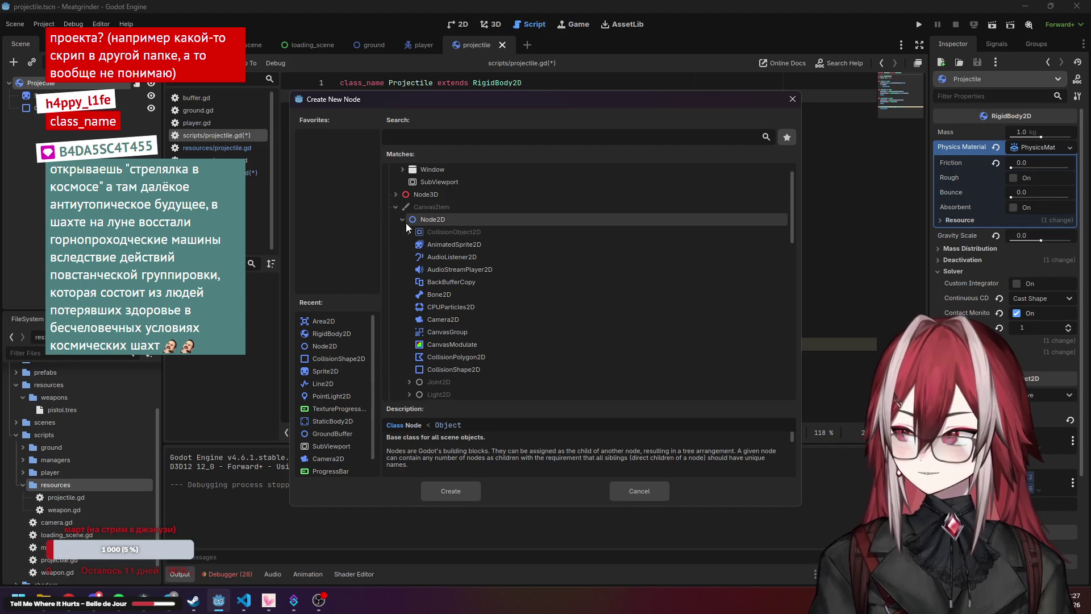
click(409, 232)
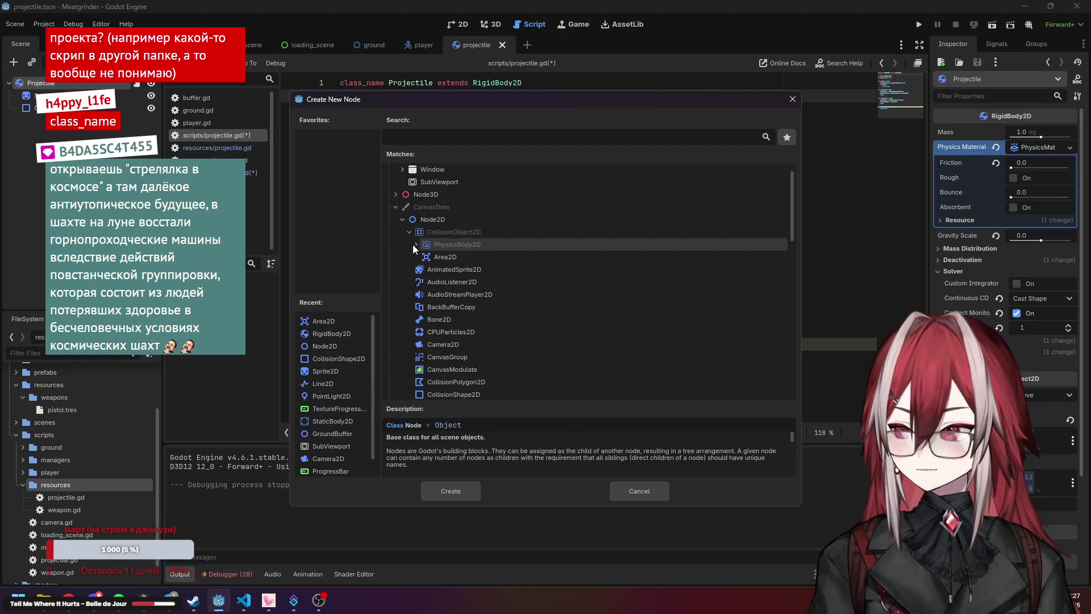
click(419, 243)
click(416, 244)
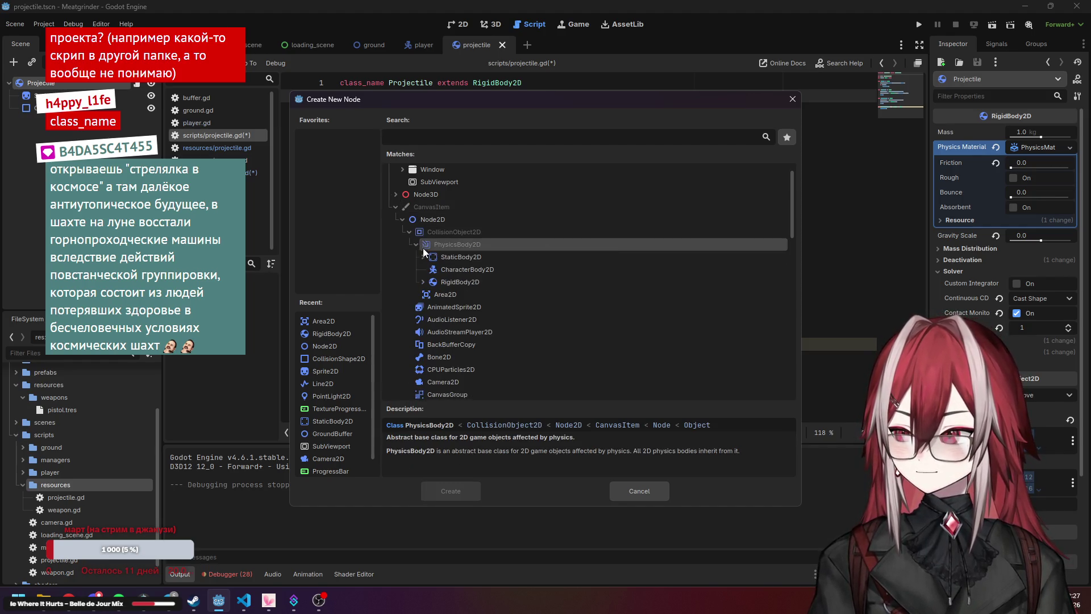
click(423, 281)
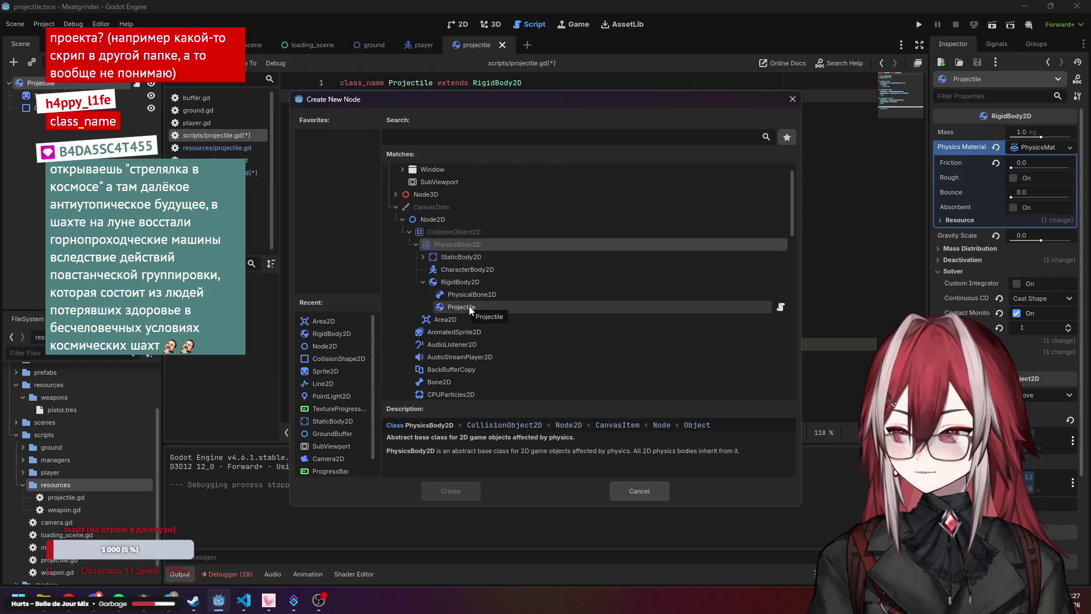
click(462, 306)
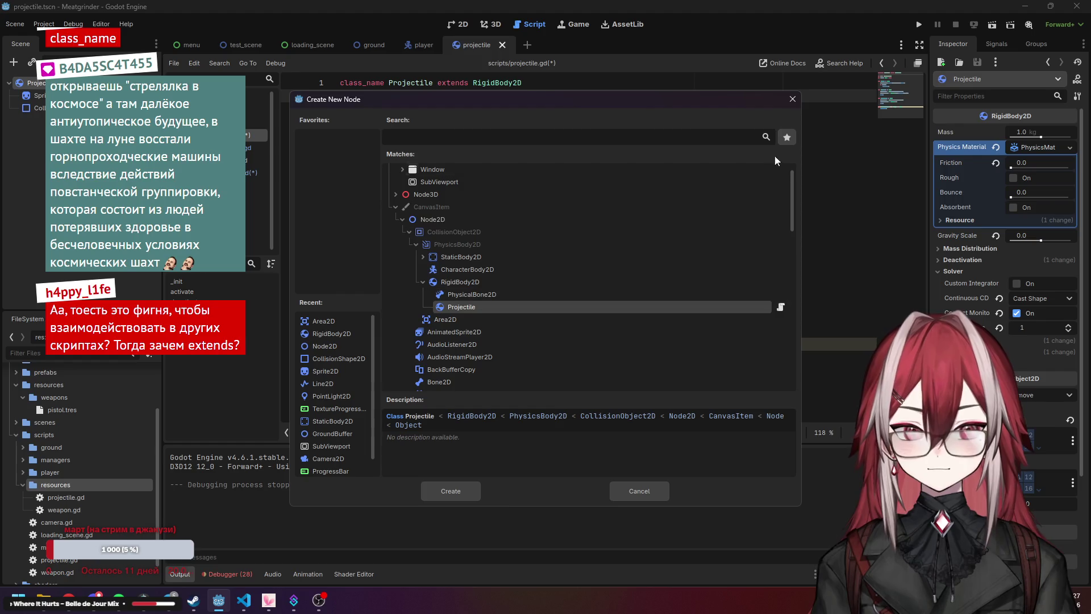
drag(738, 101, 798, 118)
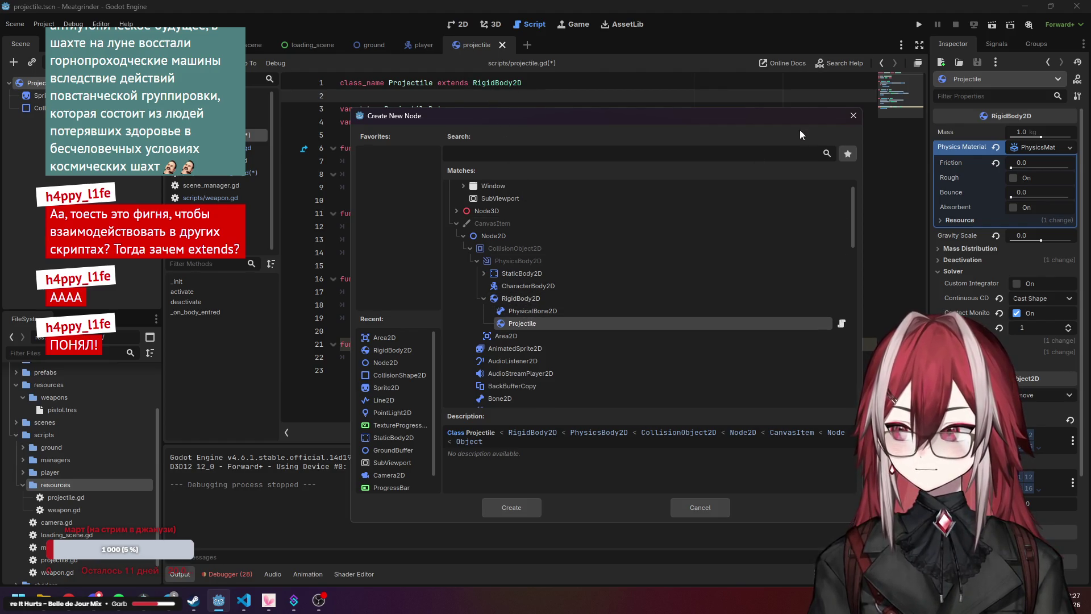
click(853, 115)
click(491, 136)
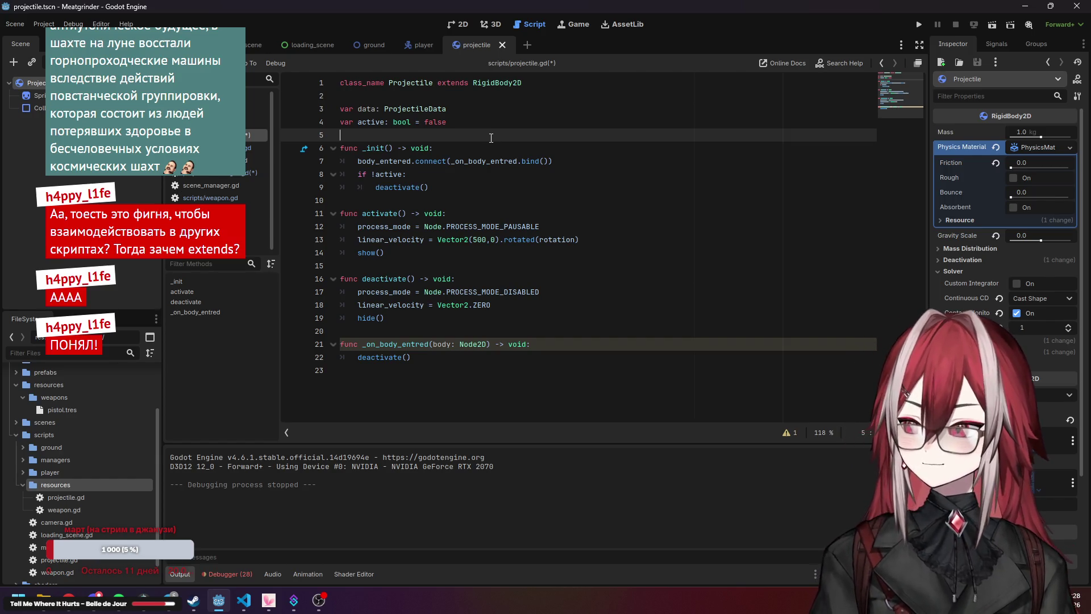
- Save the projectile.gd script
click(485, 163)
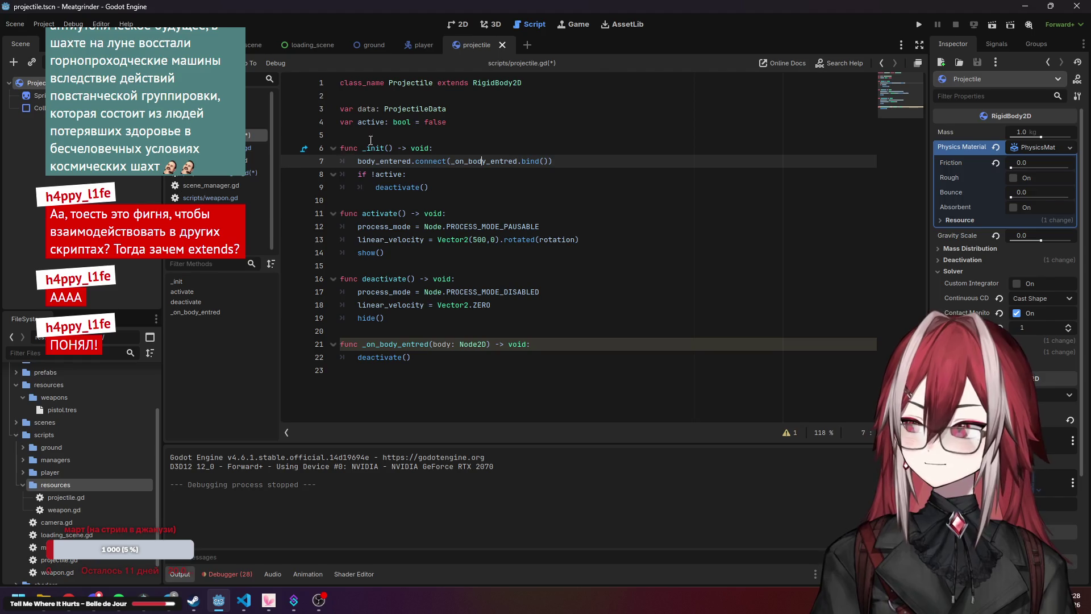
click(519, 149)
click(497, 132)
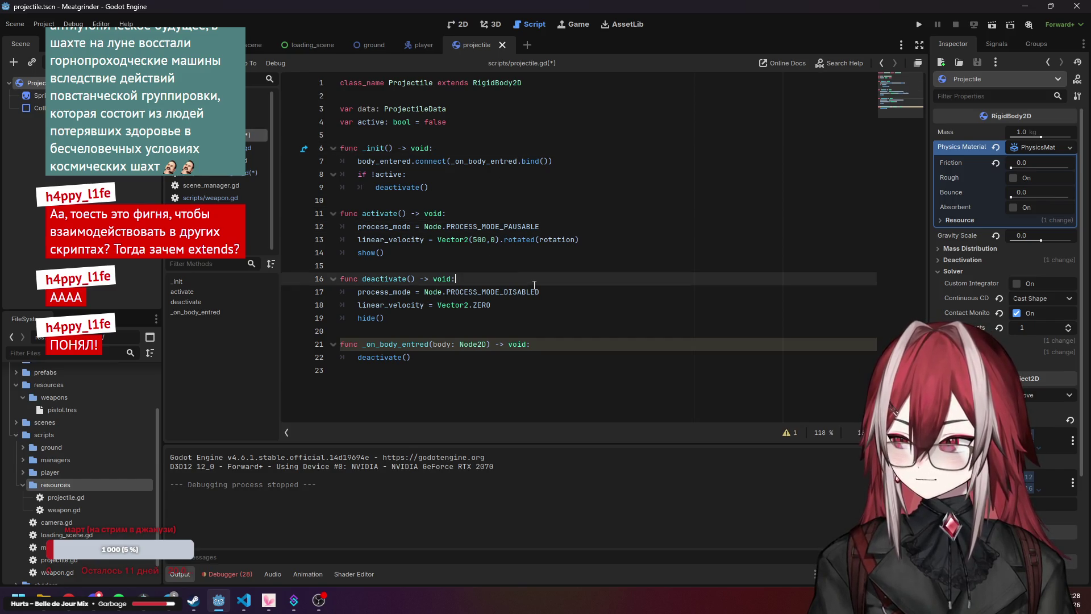
click(420, 174)
key(ctrl+s)
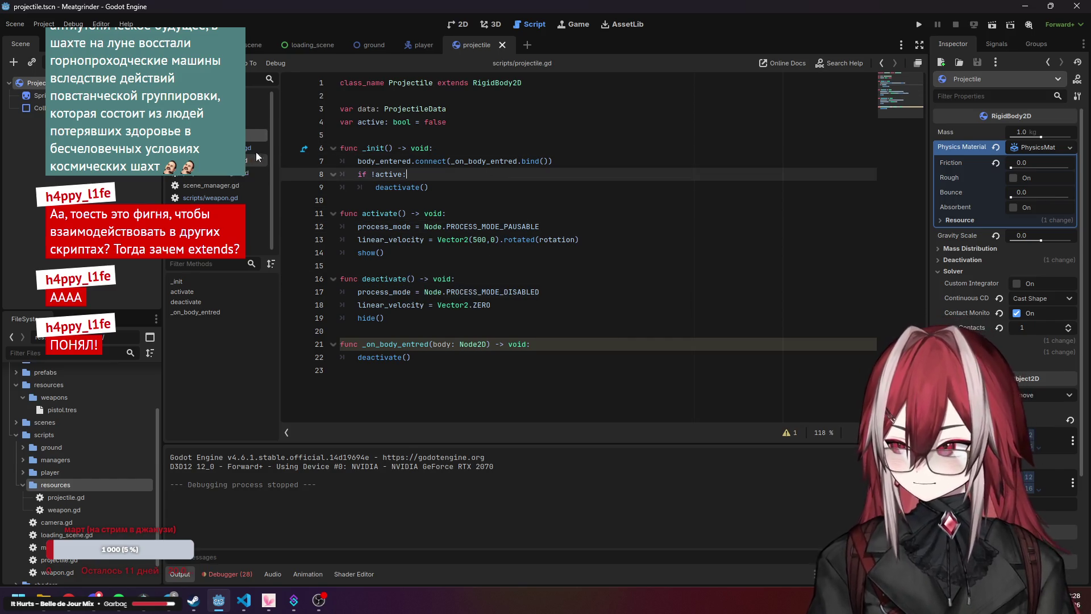
- Replace the fixed 500 in activate()'s linear_velocity with data.speed, copying 'data' from line 3
click(400, 108)
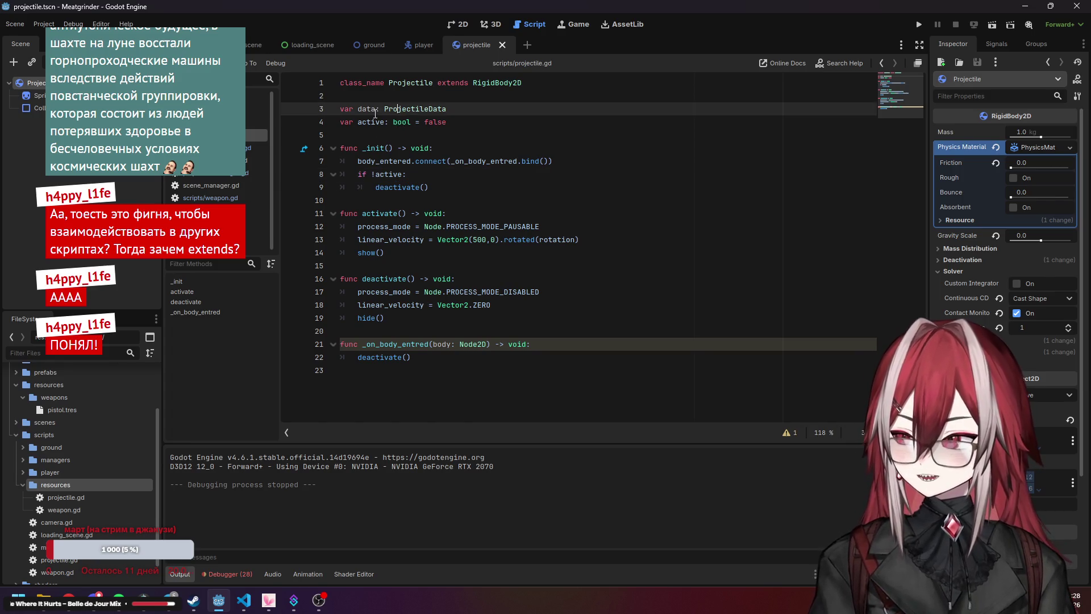
drag(358, 109, 377, 109)
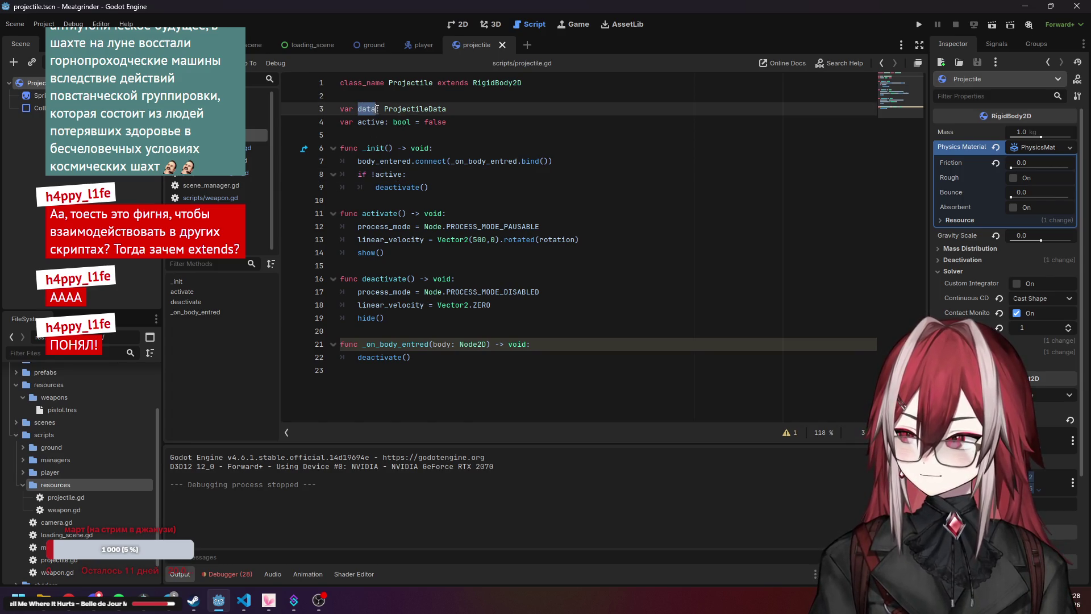
key(ctrl+c)
click(472, 174)
double_click(479, 240)
key(ctrl+v)
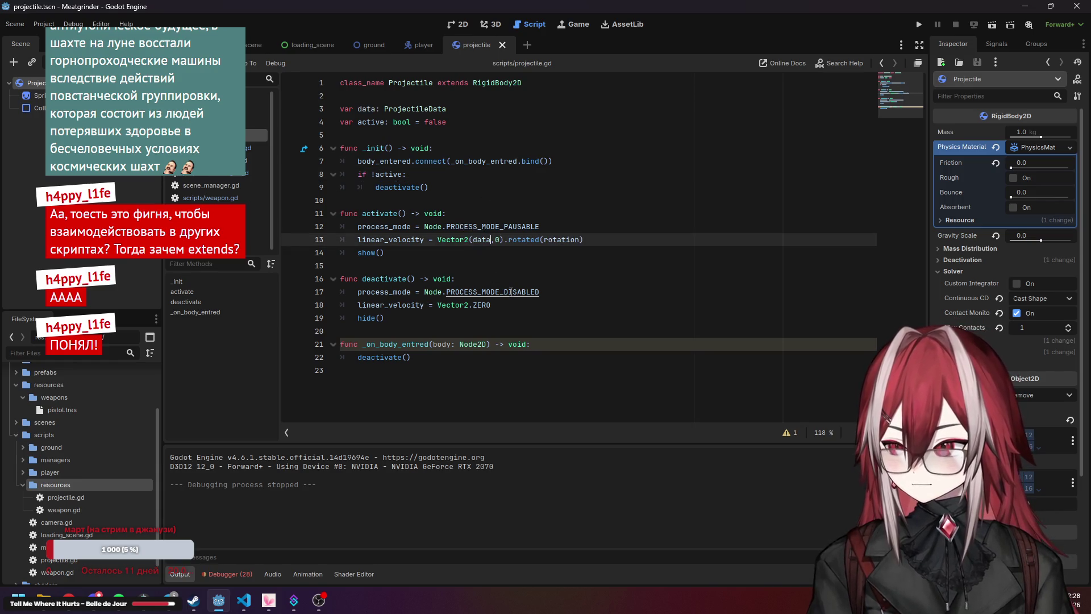
text(.)
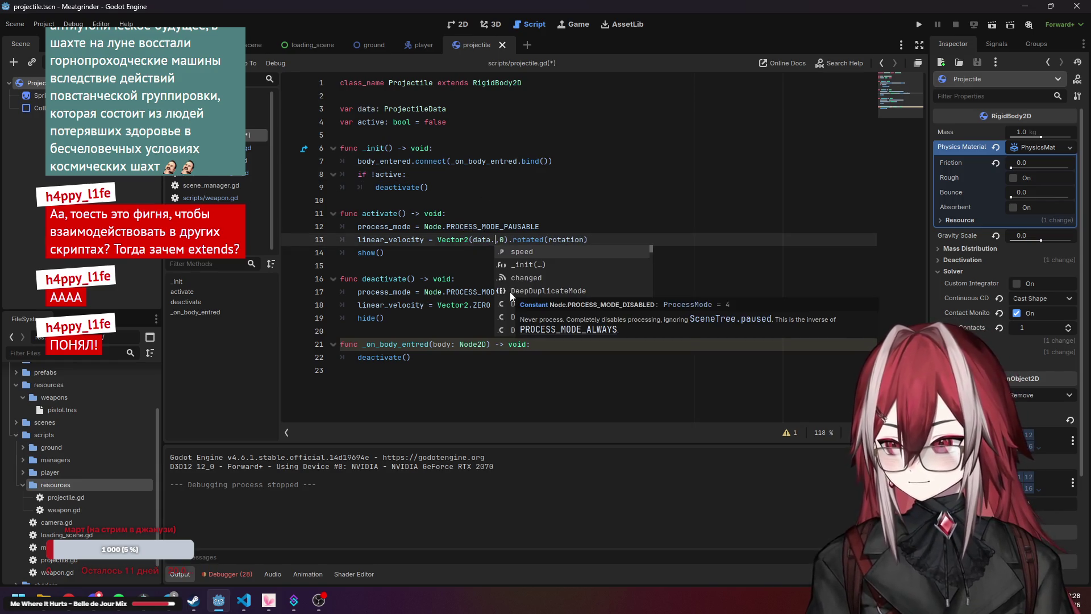
key(Return)
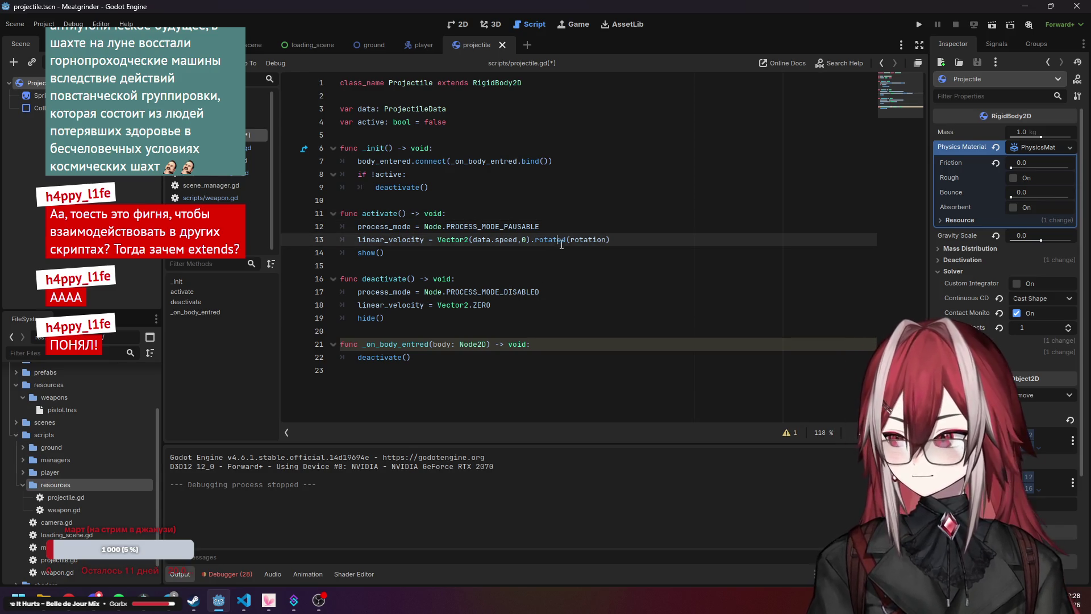
click(557, 216)
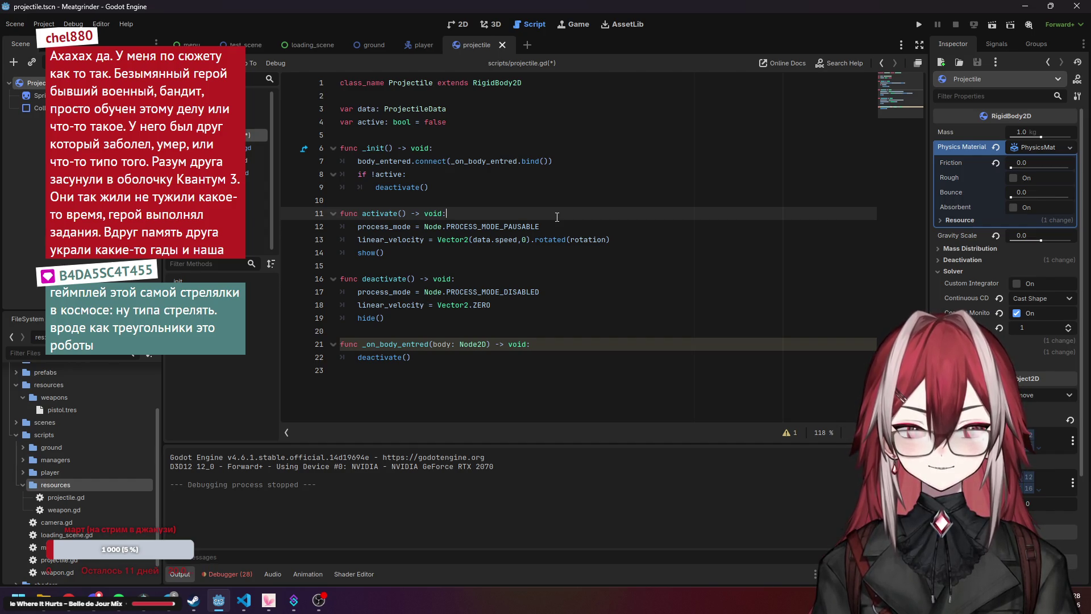
- Change the signature to 'func activate(_data: ProjectileData) -> void:'
click(514, 174)
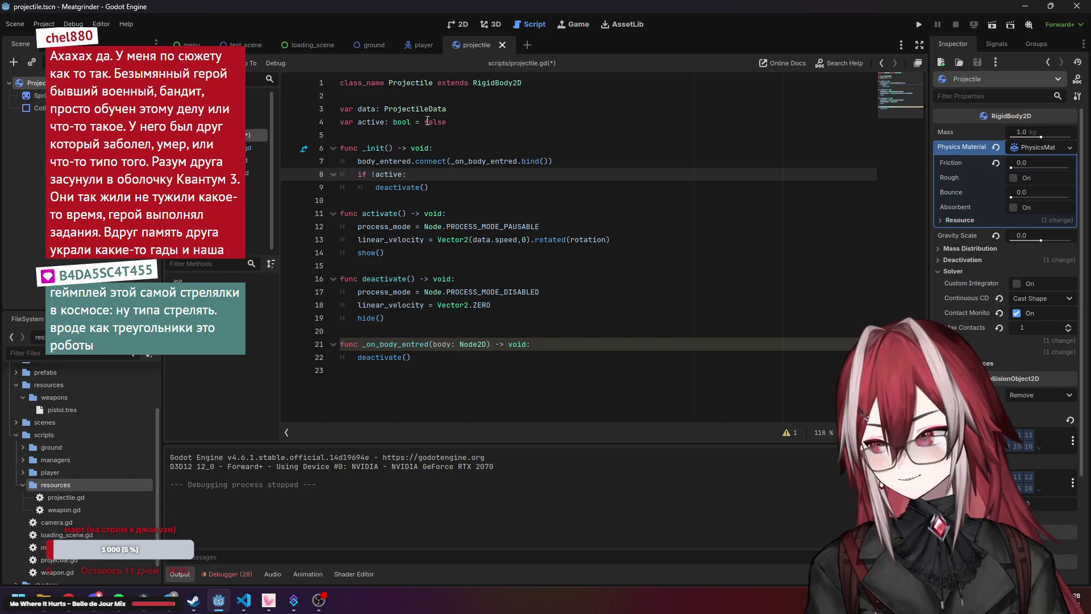
click(430, 140)
click(508, 264)
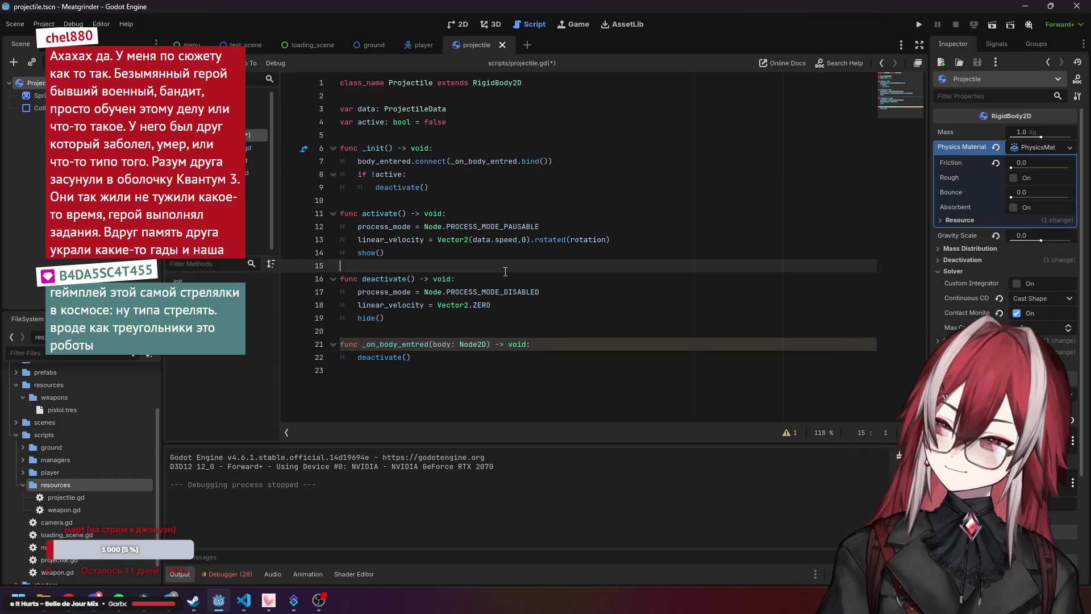
click(459, 273)
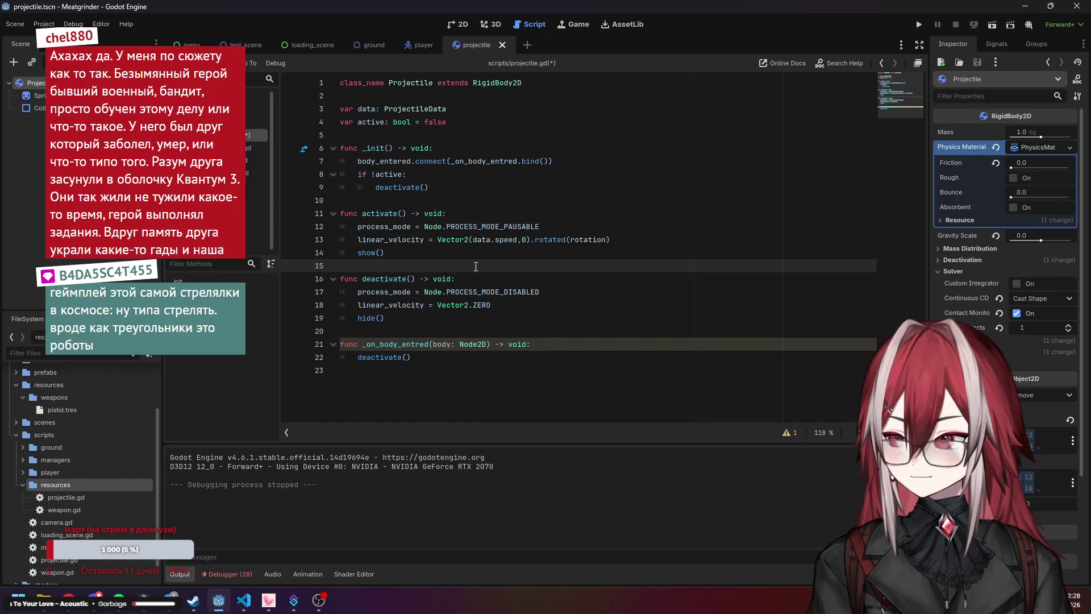
click(403, 214)
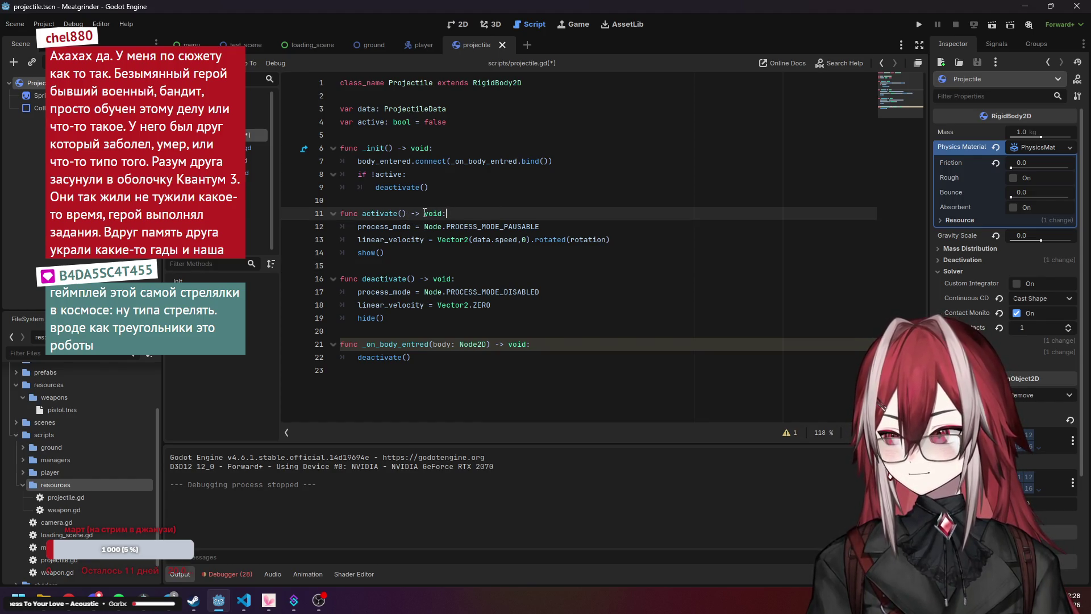
click(373, 109)
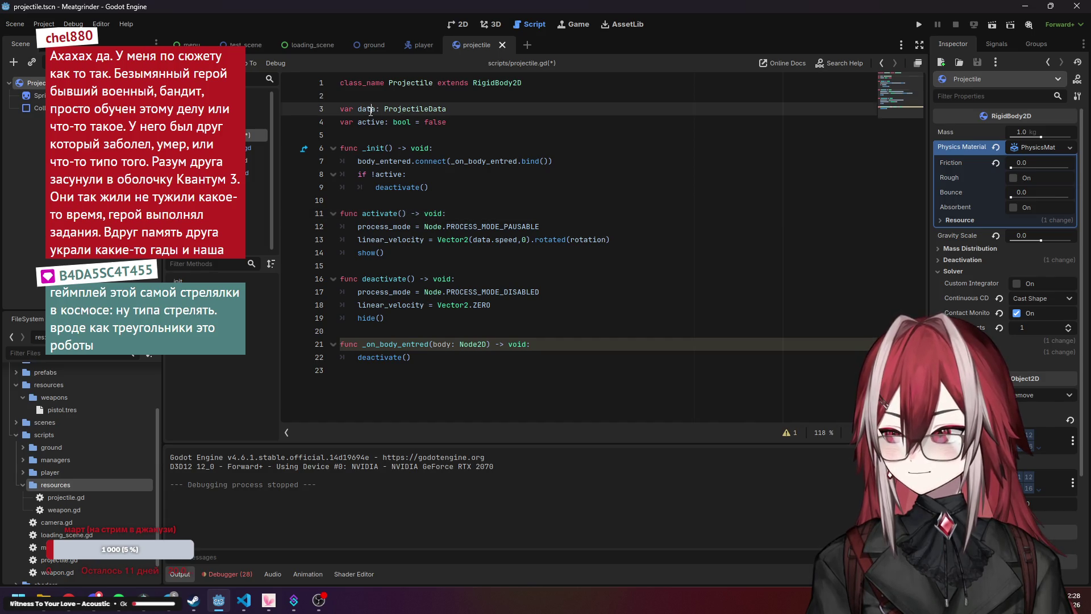
click(469, 213)
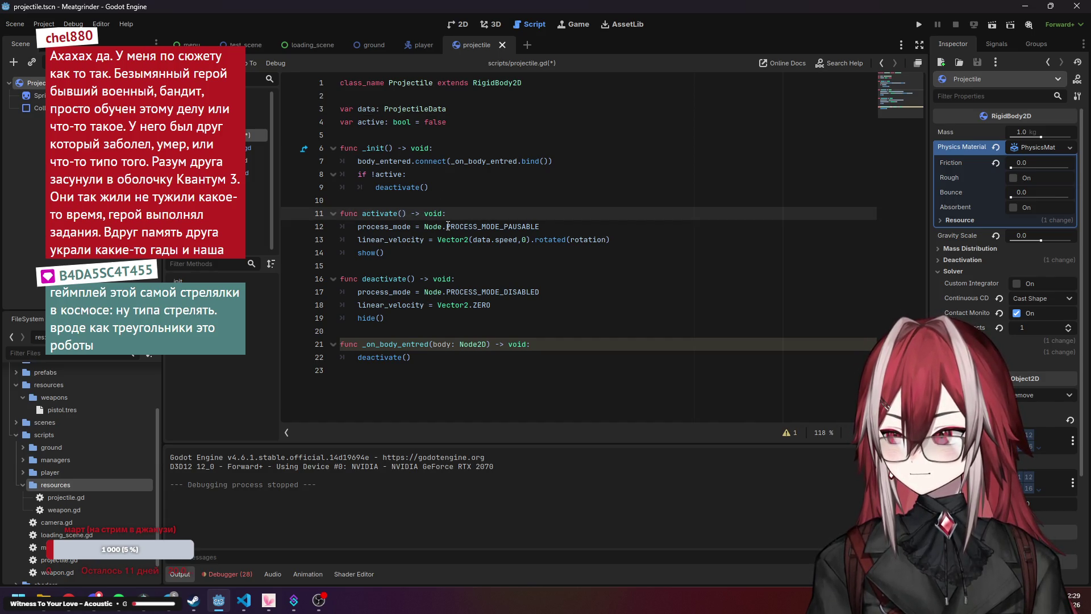
mouse_move(447, 226)
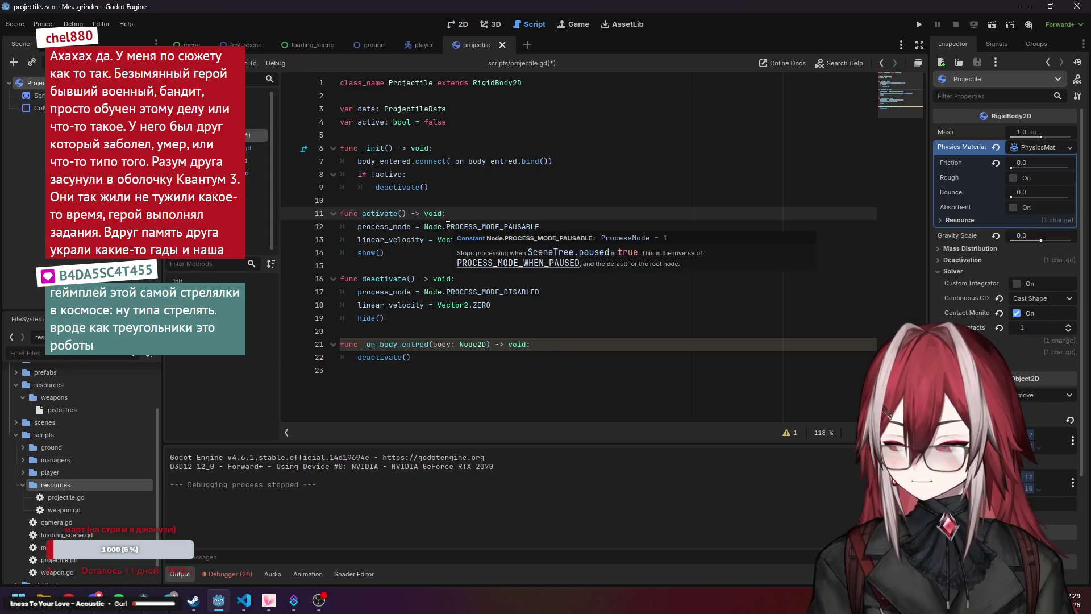
text(data)
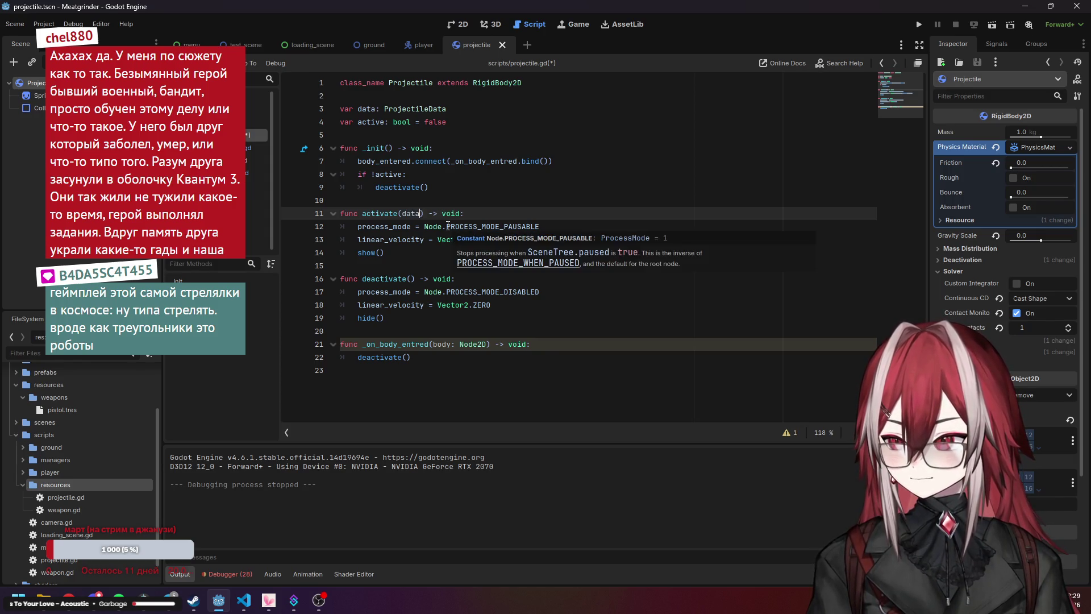
key(BackSpace)
key(BackSpace)
key(BackSpace)
text(_date)
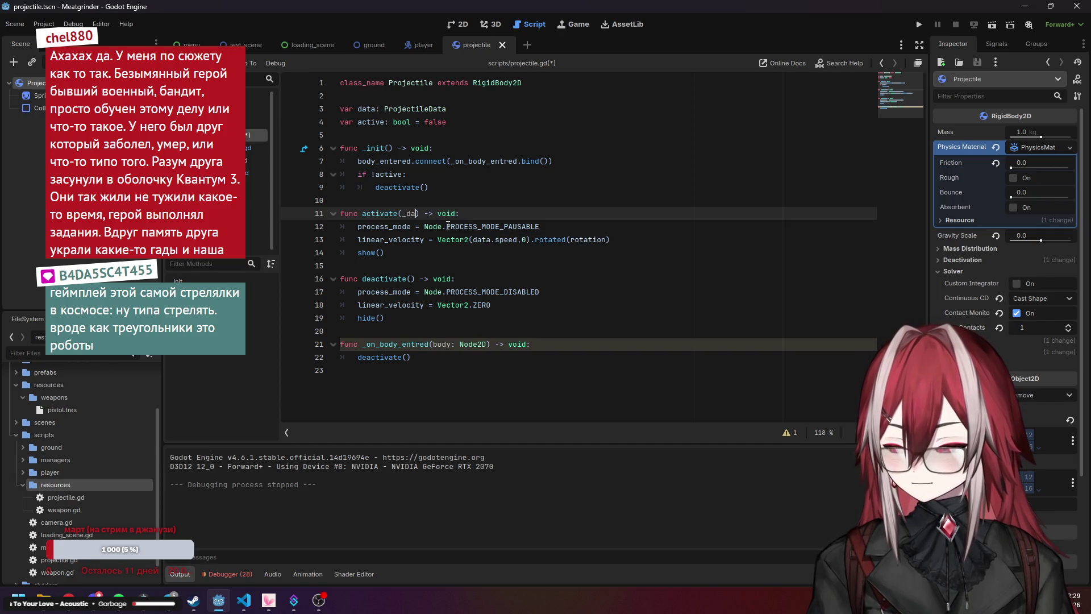
key(BackSpace)
text(a:)
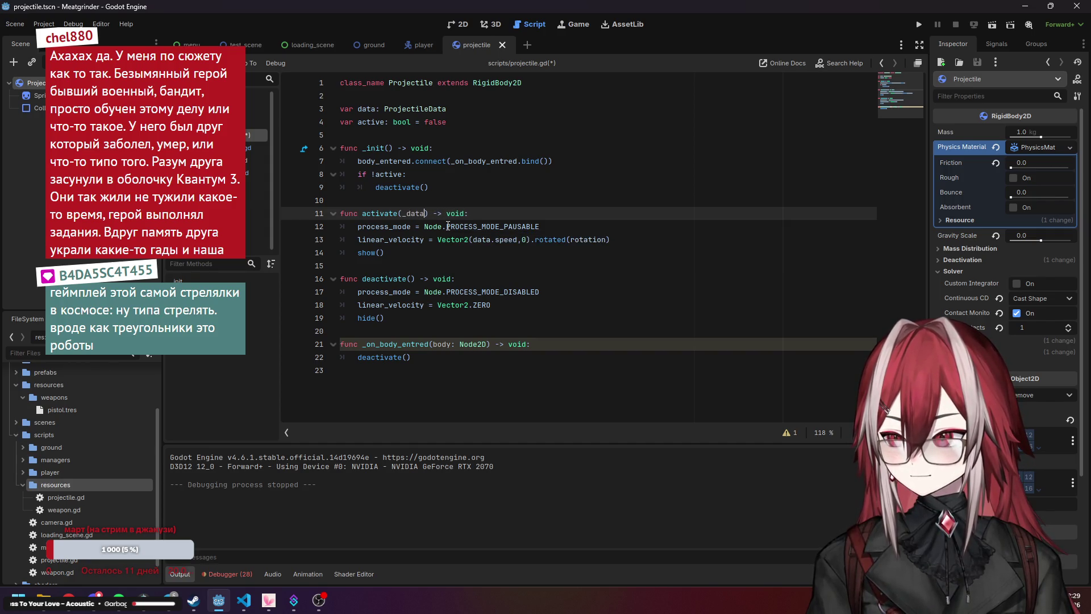
text( Pr)
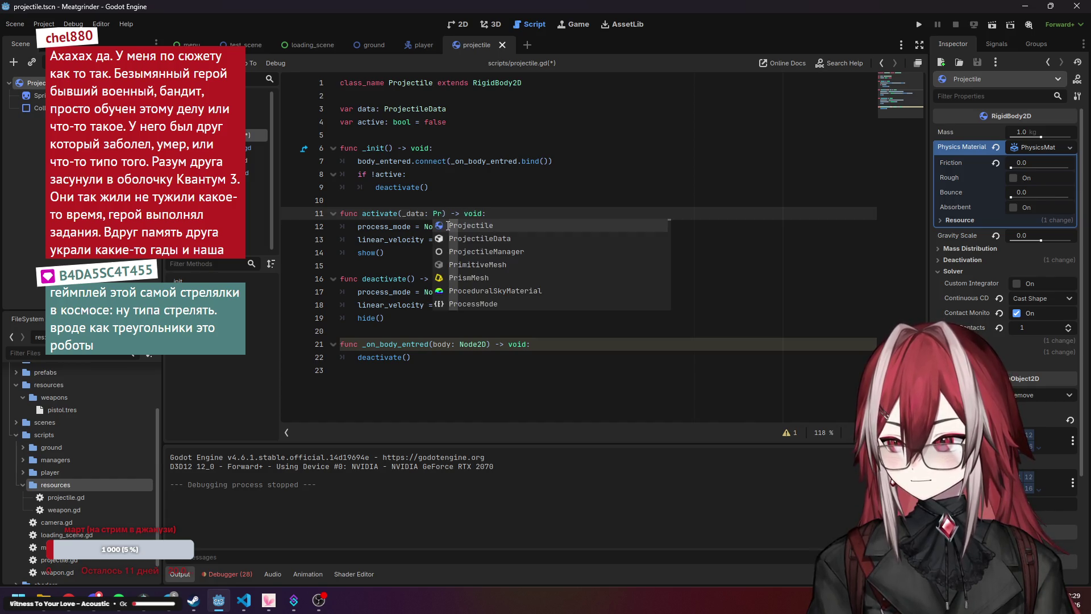
key(Down)
key(Return)
- Add 'data = _data' as the first line of activate() and save the script
click(425, 213)
click(568, 214)
key(Return)
text(da)
key(Return)
text(_data)
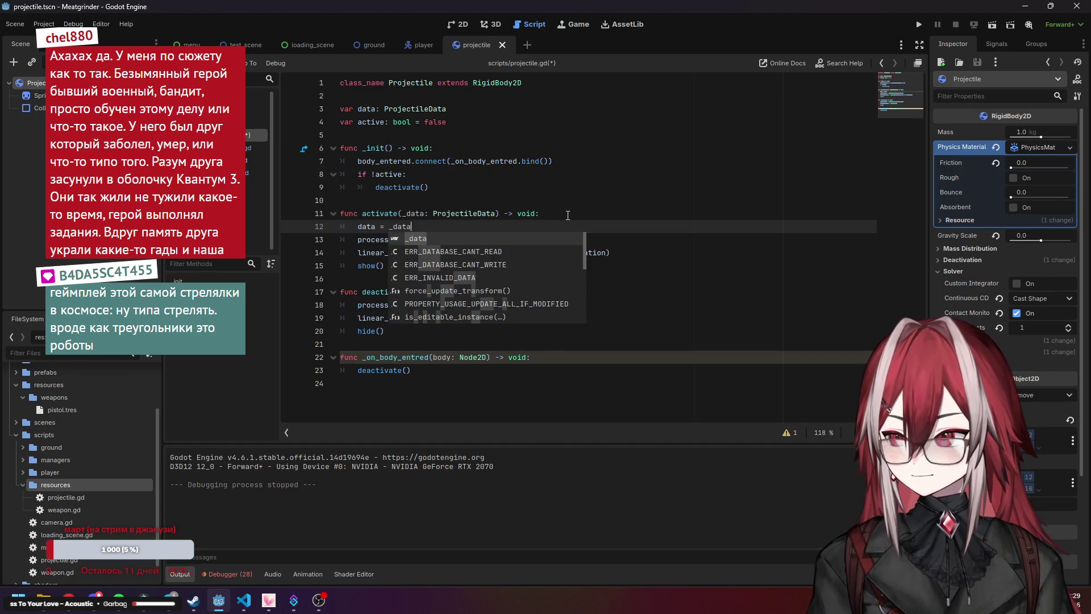
click(566, 200)
click(539, 274)
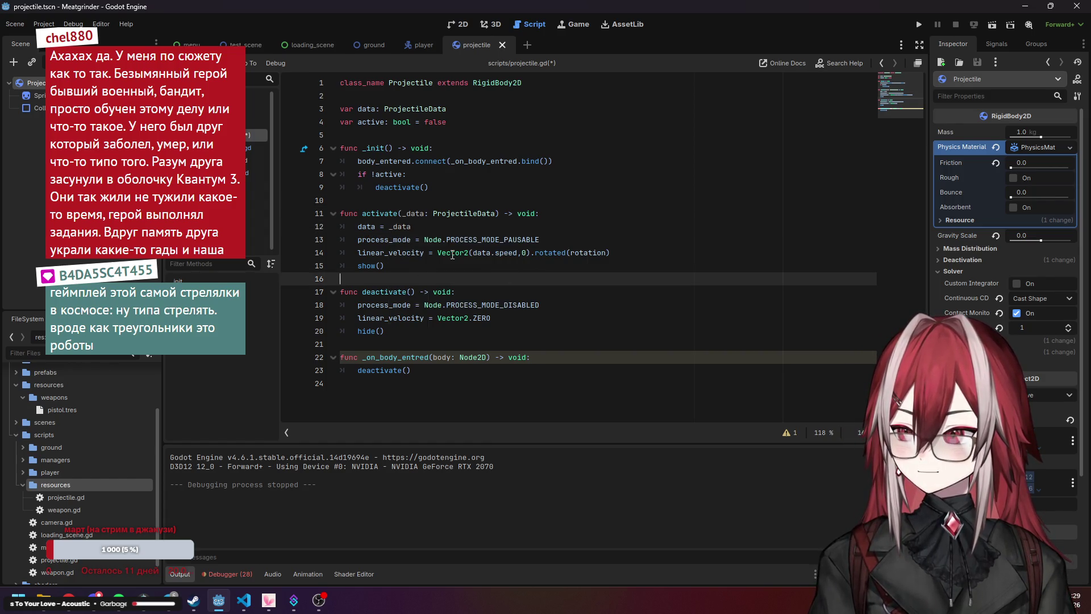
click(505, 226)
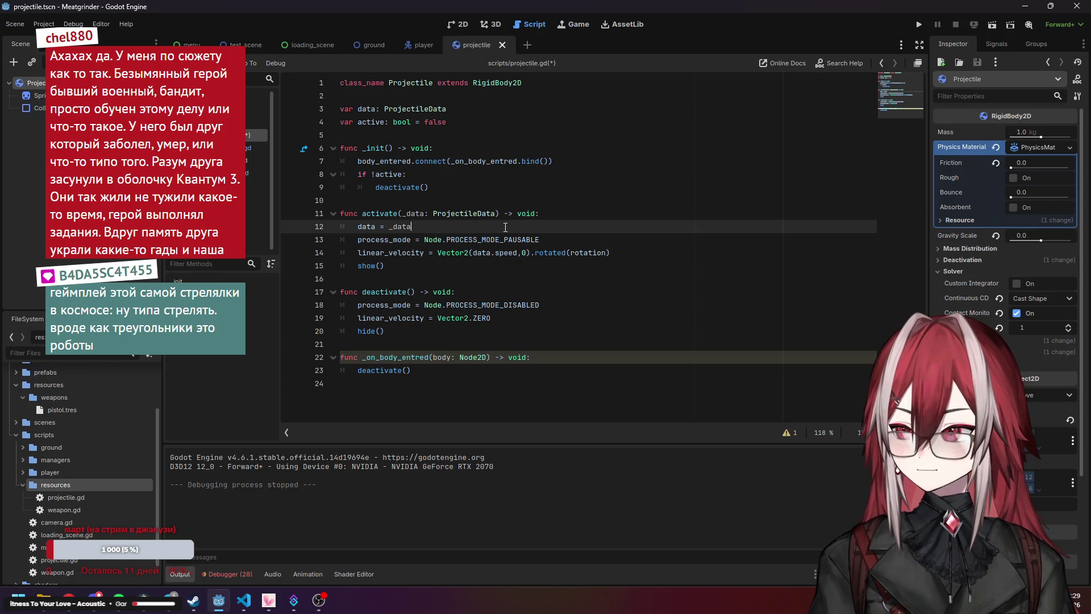
key(ctrl+s)
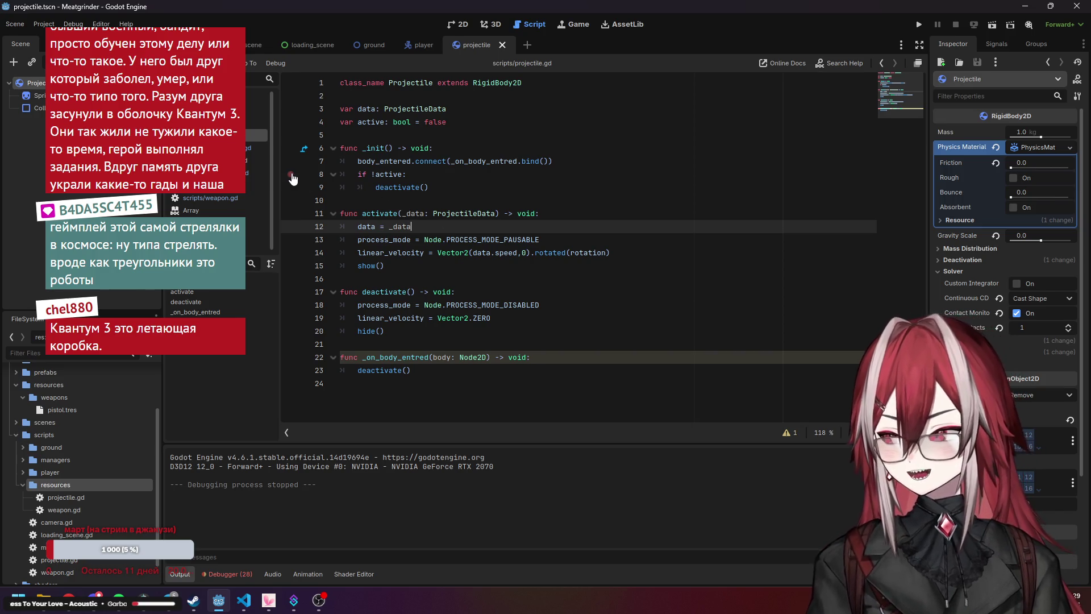
click(440, 237)
key(Up)
key(Up)
key(Up)
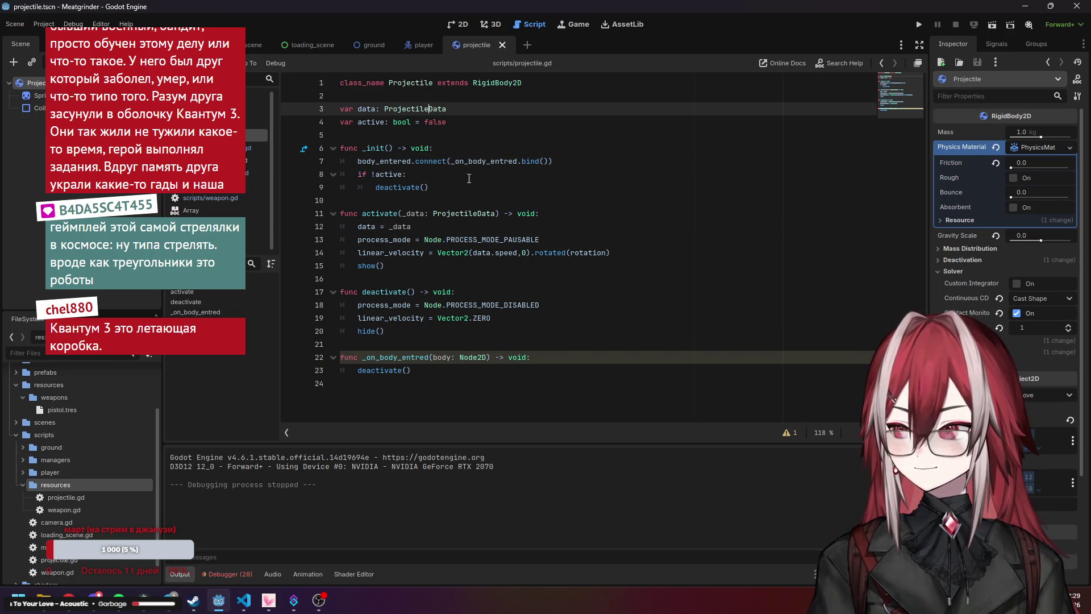
click(464, 226)
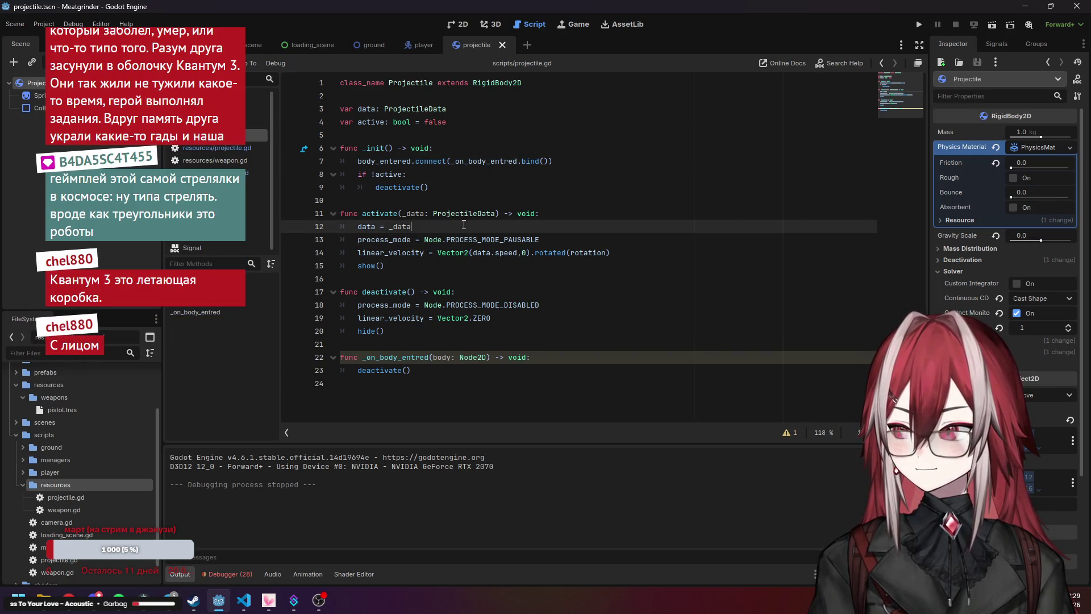
- In projectile_manager.gd, add a 'data: ProjectileData' parameter to fire()
click(229, 151)
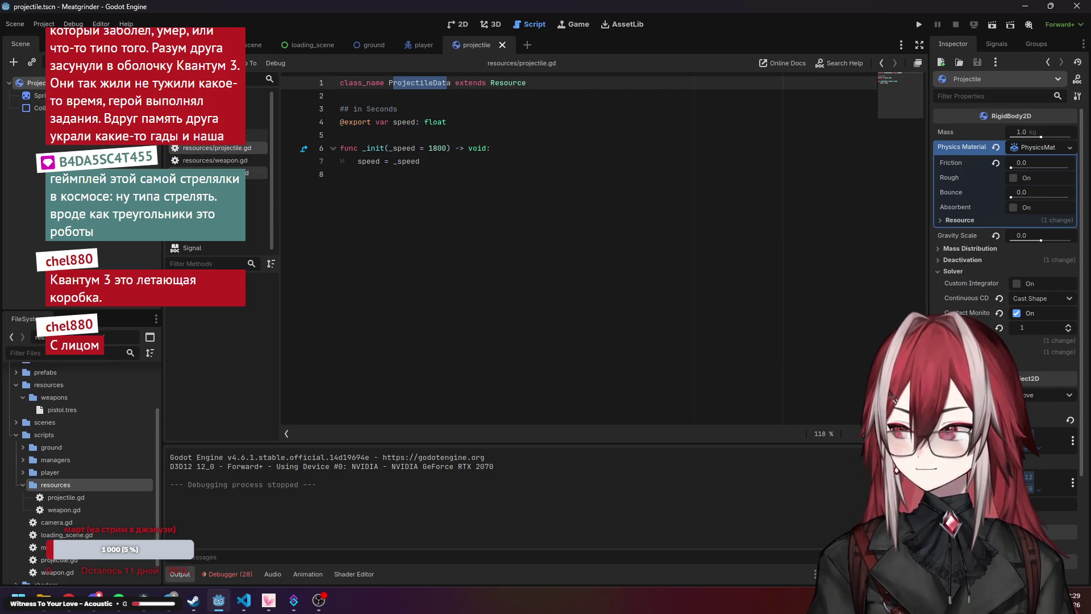
click(216, 172)
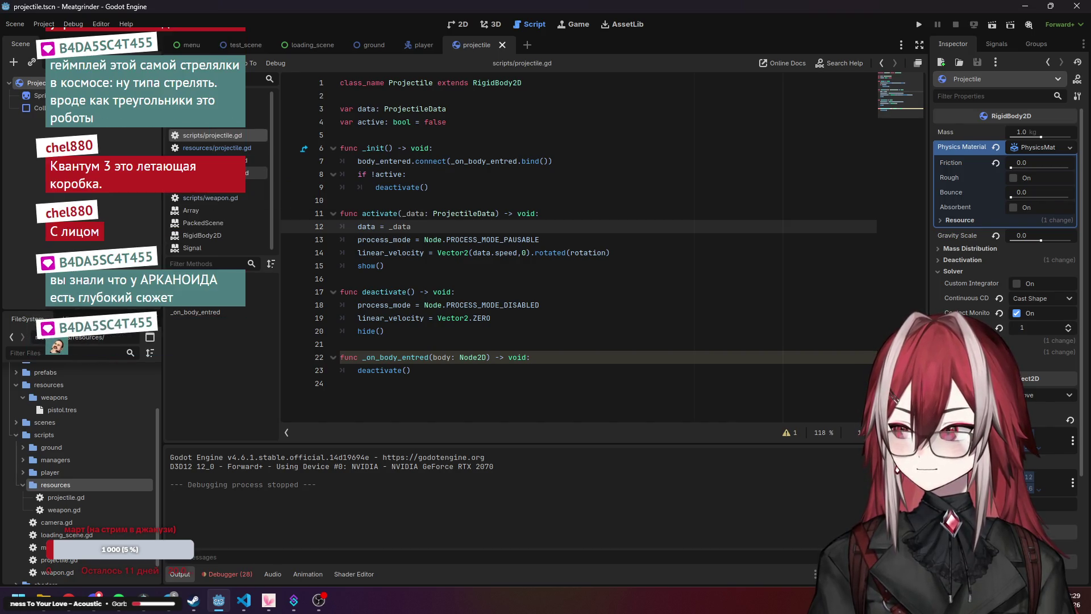
click(255, 172)
click(426, 253)
click(425, 274)
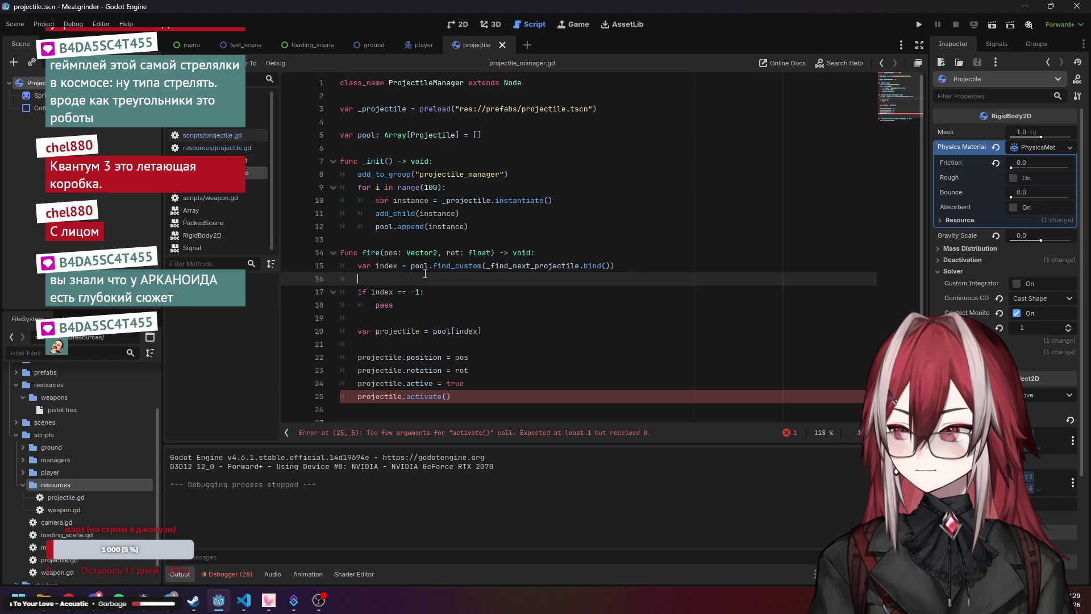
click(448, 397)
scroll(483, 364, down, 1)
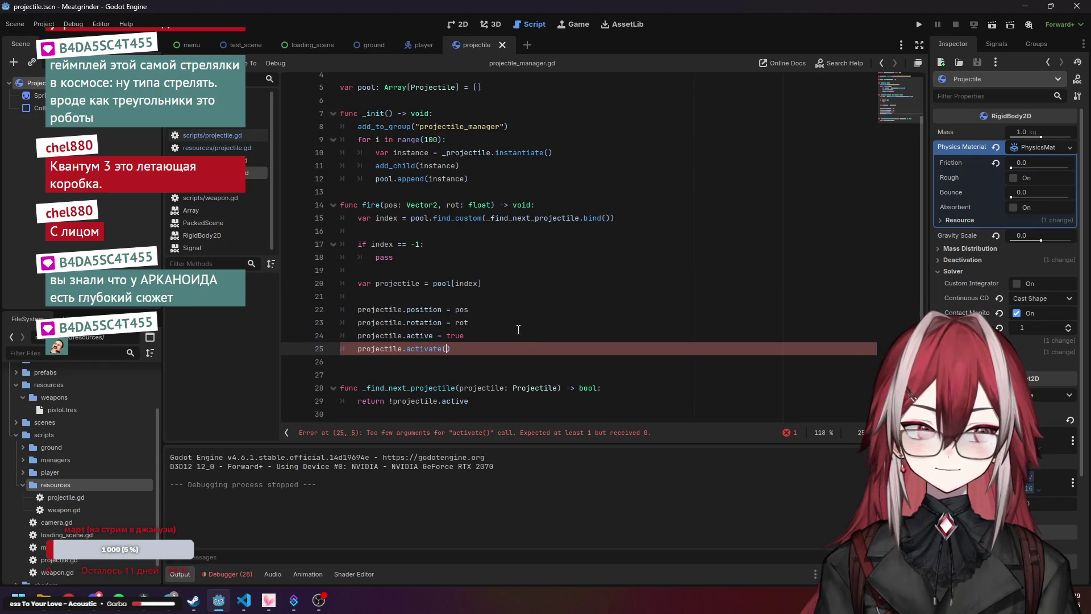
click(492, 205)
text(,)
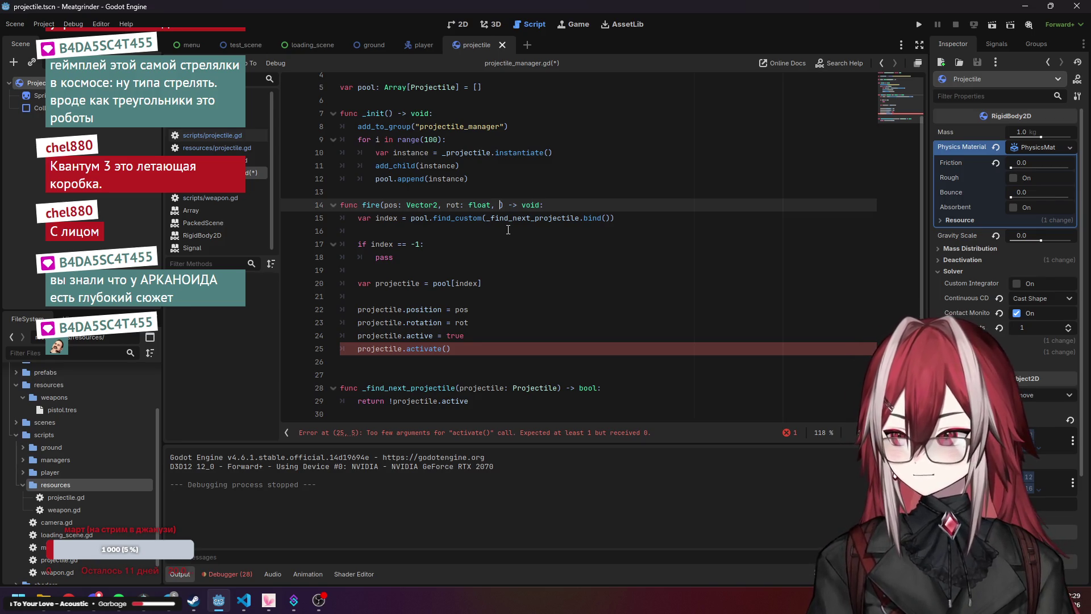
text(data)
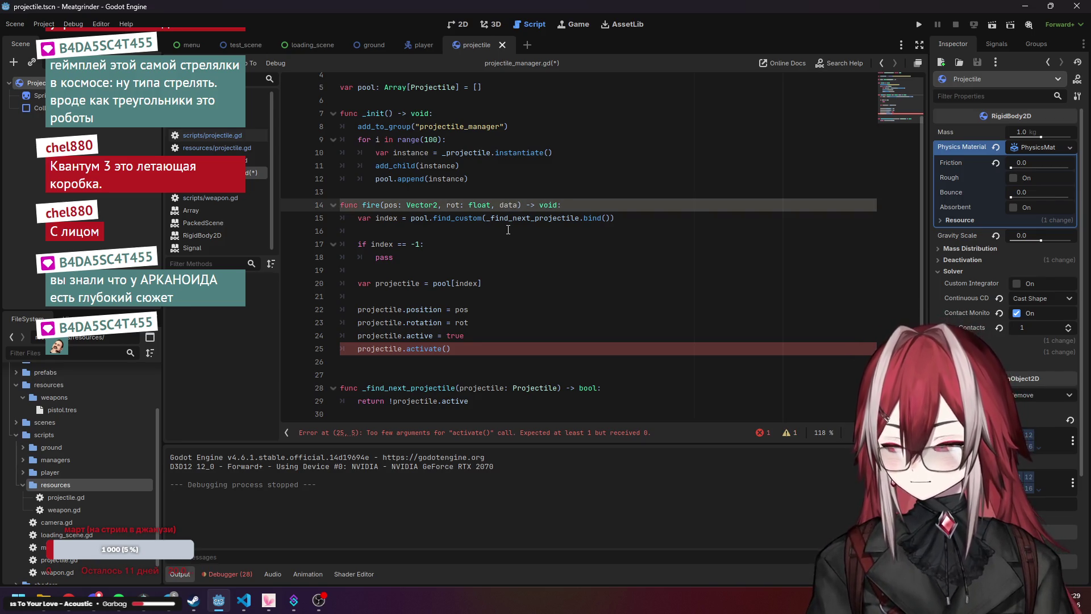
text(: Proj)
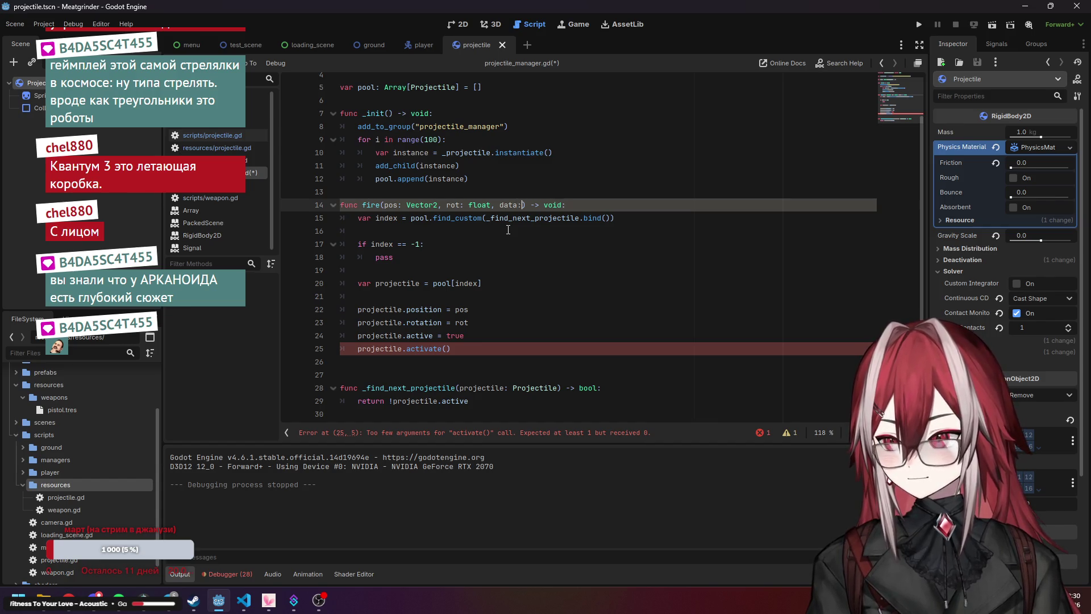
text(ectileD)
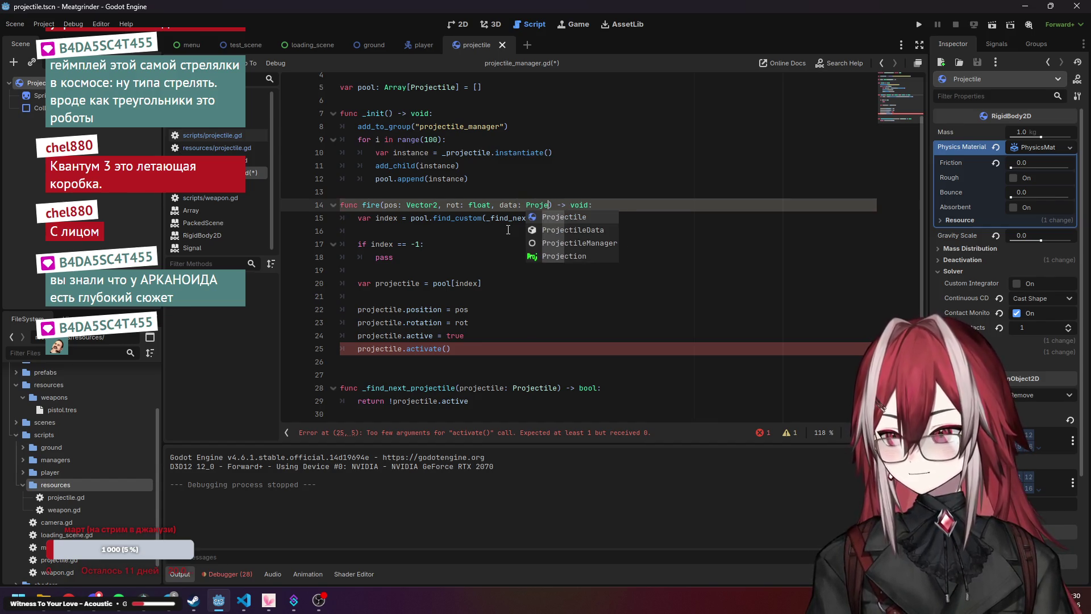
key(Return)
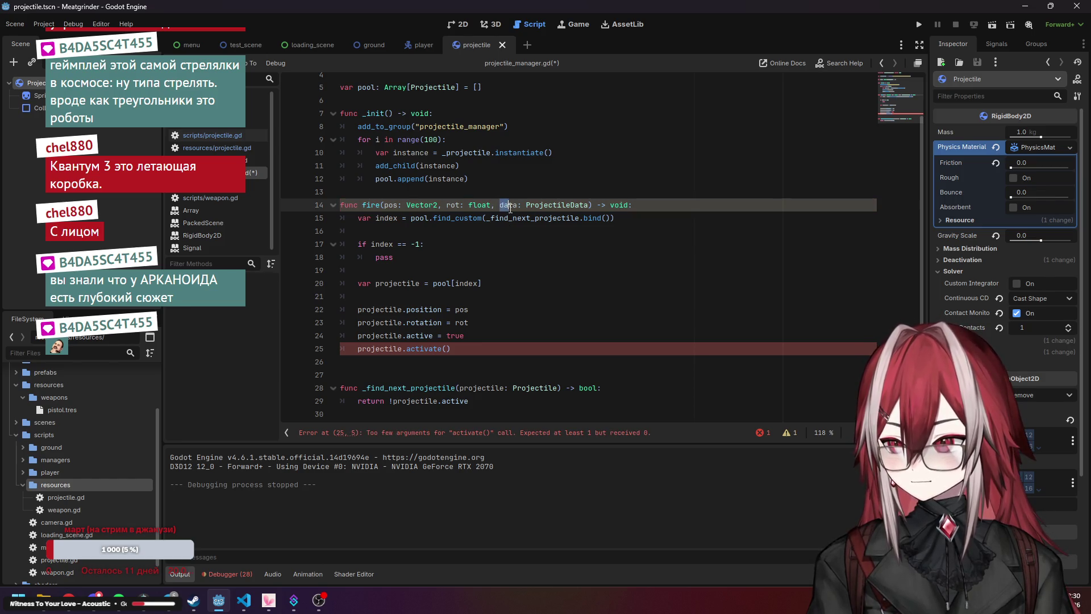
- Change the call to projectile.activate(data) and jump to activate()'s definition in projectile.gd
click(448, 348)
text(data)
scroll(463, 359, up, 1)
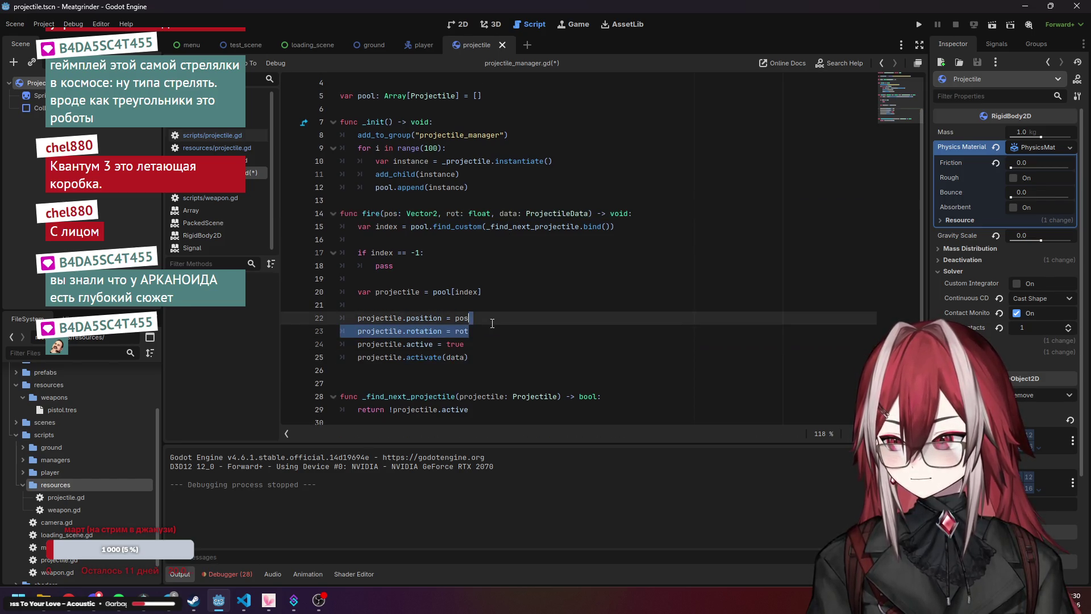
click(489, 353)
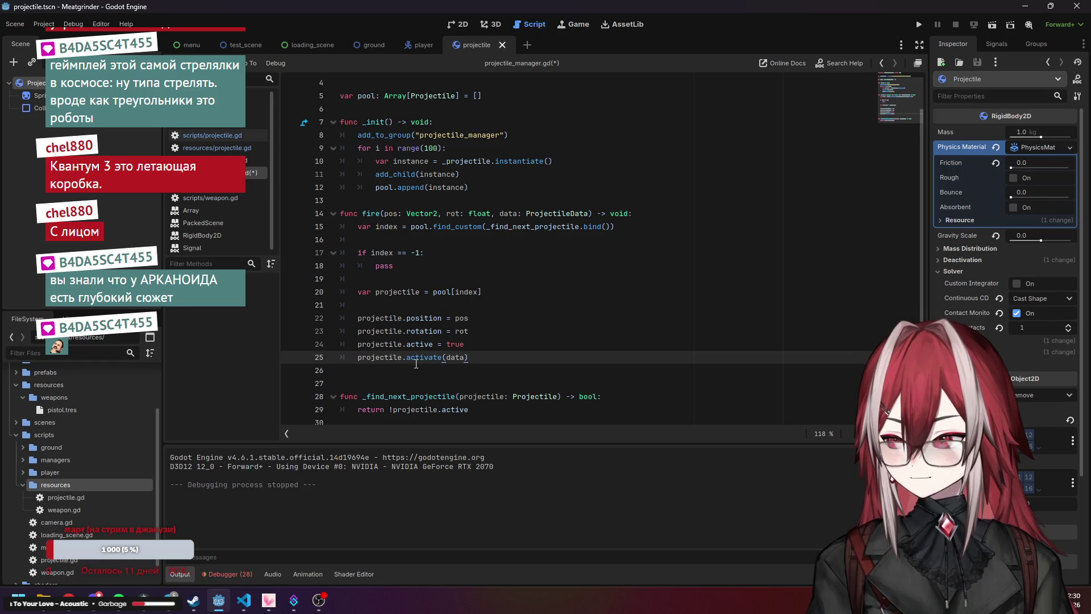
click(415, 343)
mouse_move(424, 361)
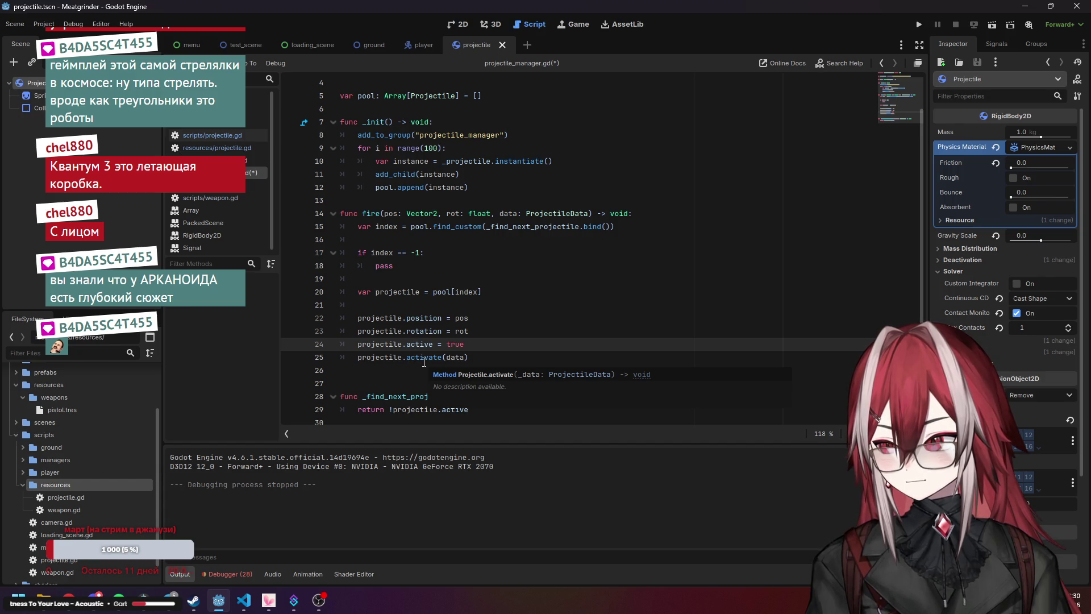
click(422, 358)
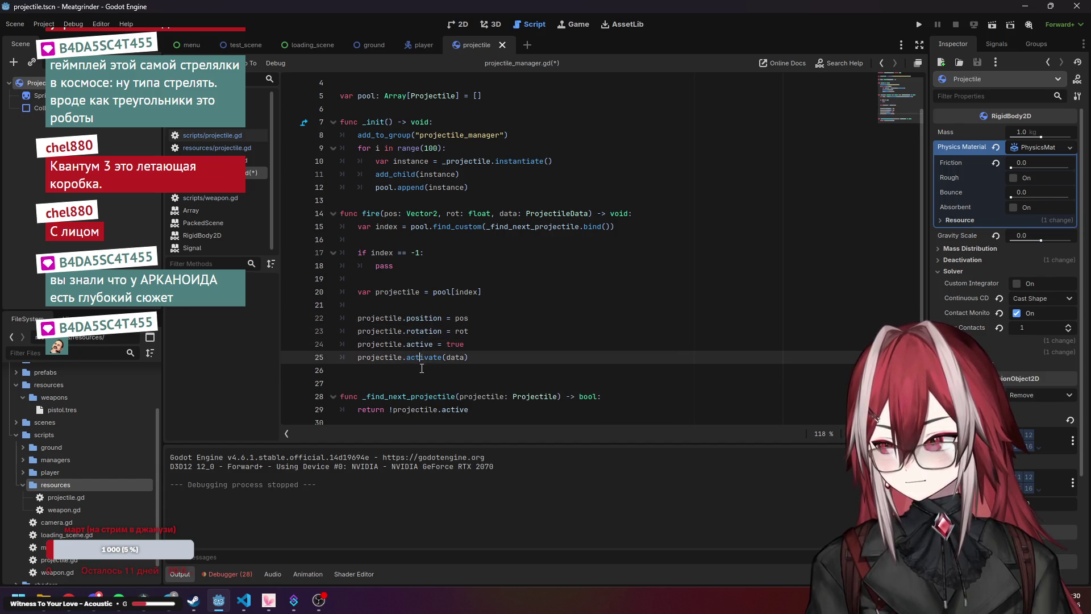
ctrl+click(422, 358)
click(424, 253)
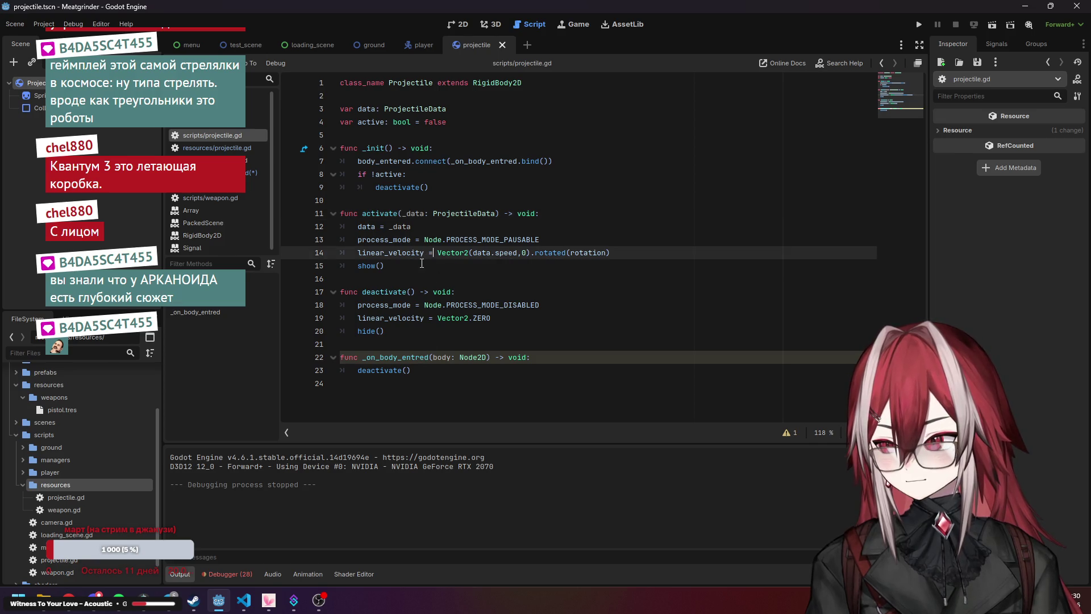
- Review activate() in projectile.gd and the projectile setup lines in projectile_manager.gd's fire()
click(417, 266)
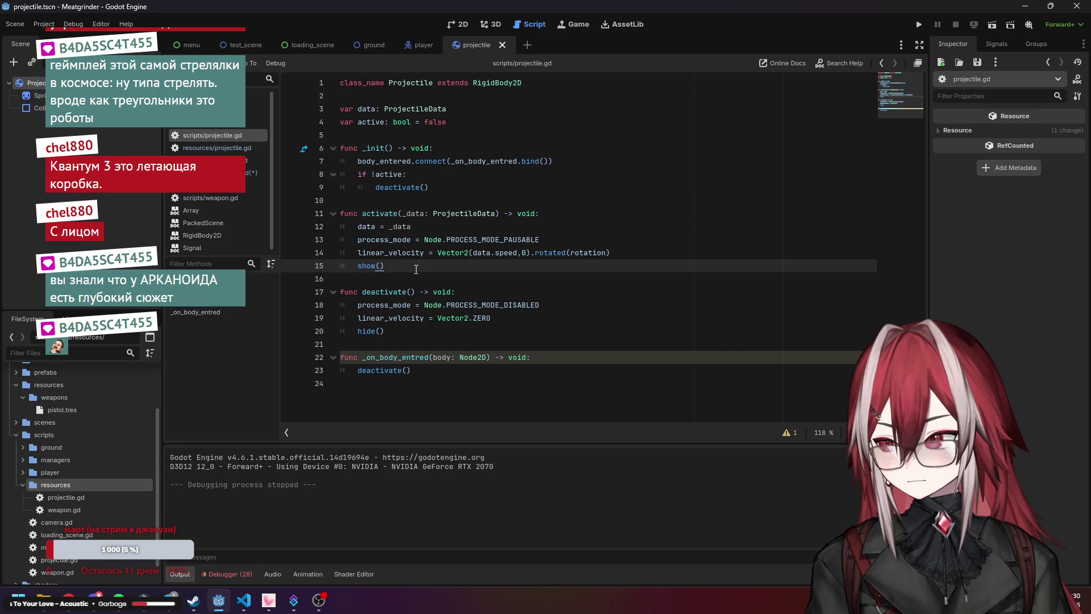
click(368, 110)
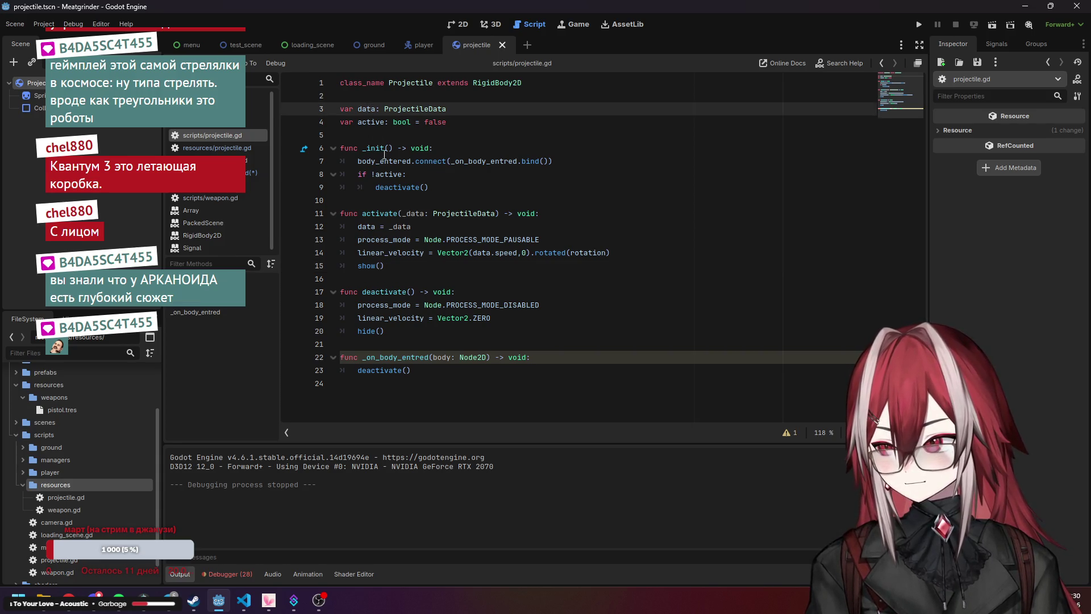
click(412, 226)
click(407, 265)
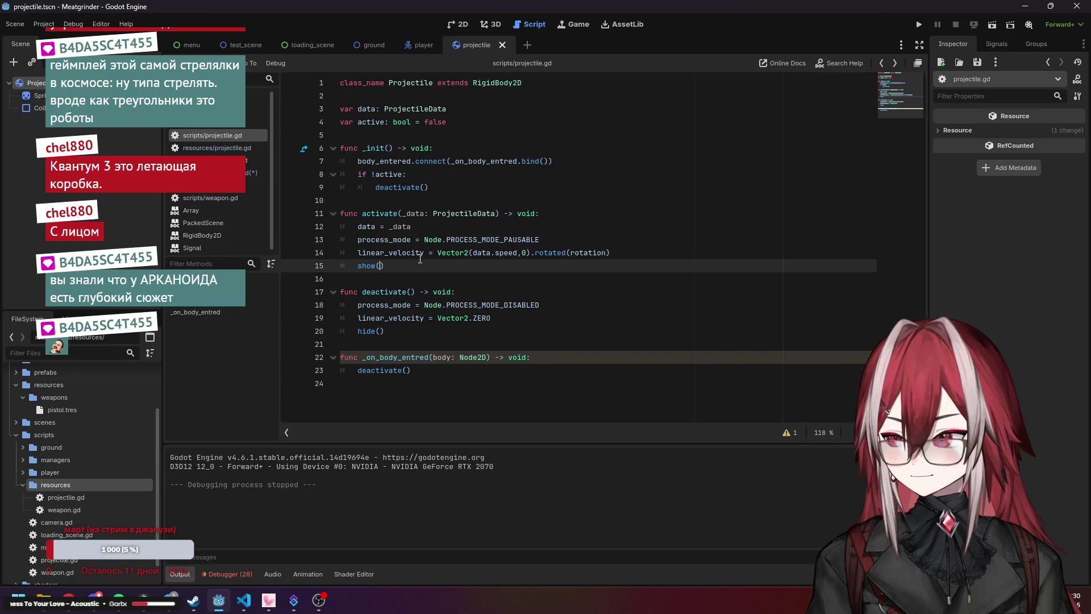
mouse_move(421, 259)
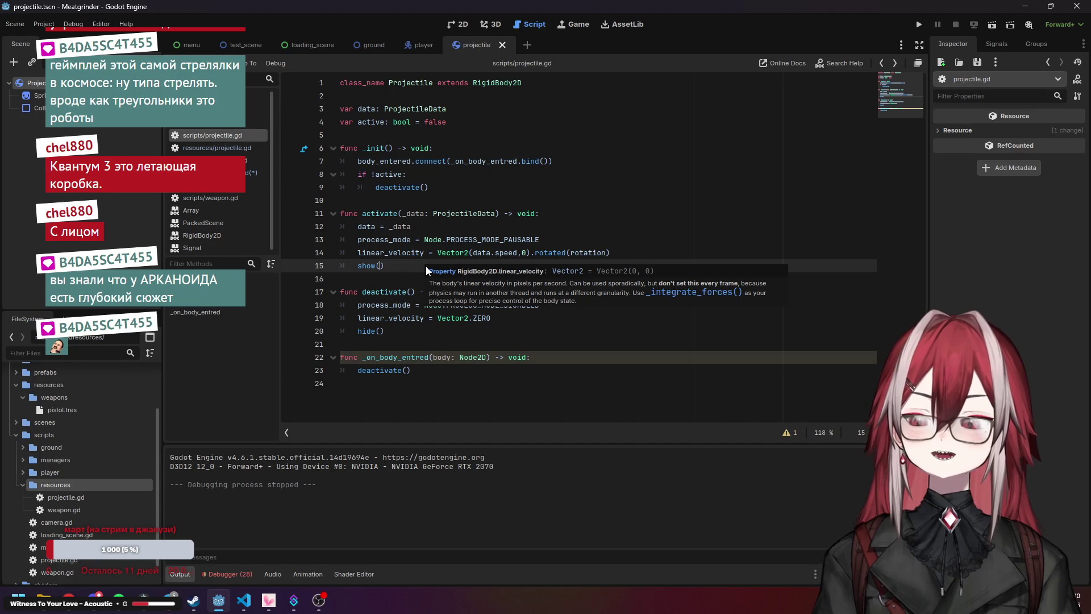
click(429, 239)
click(450, 253)
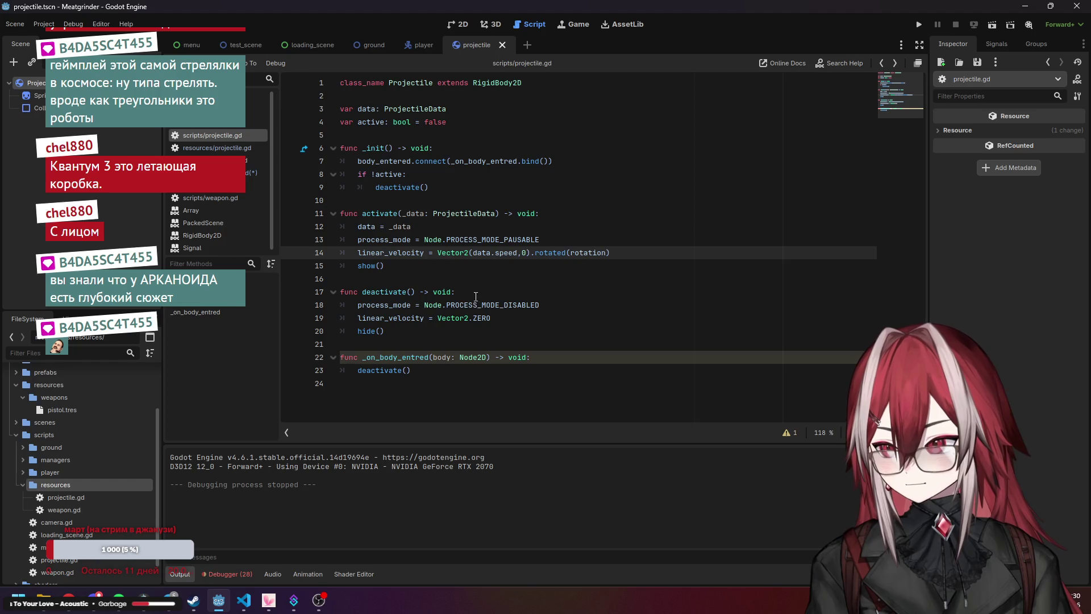
click(398, 214)
click(420, 227)
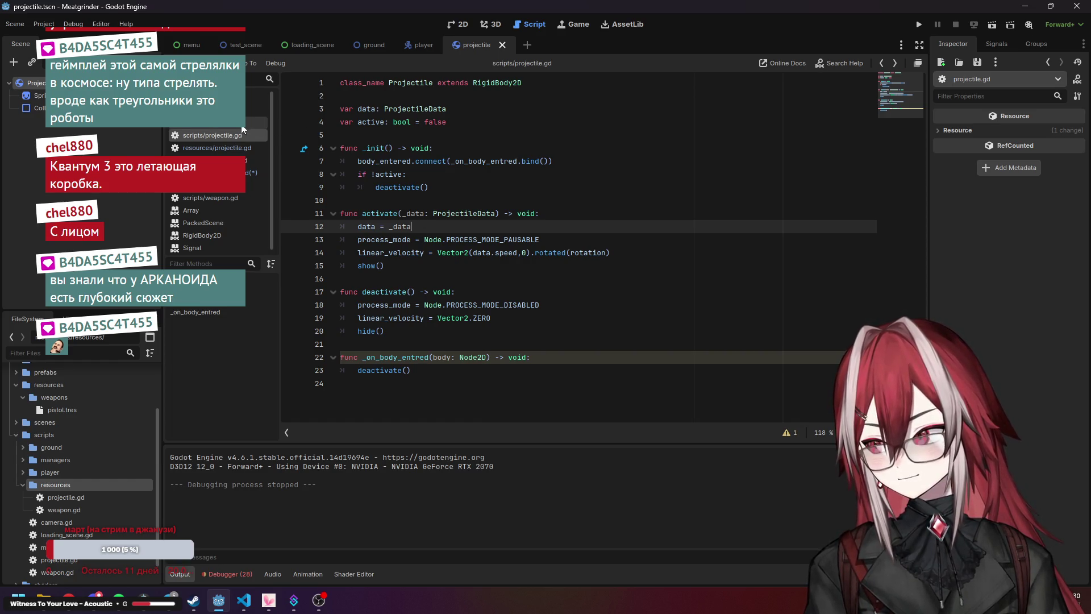
click(245, 172)
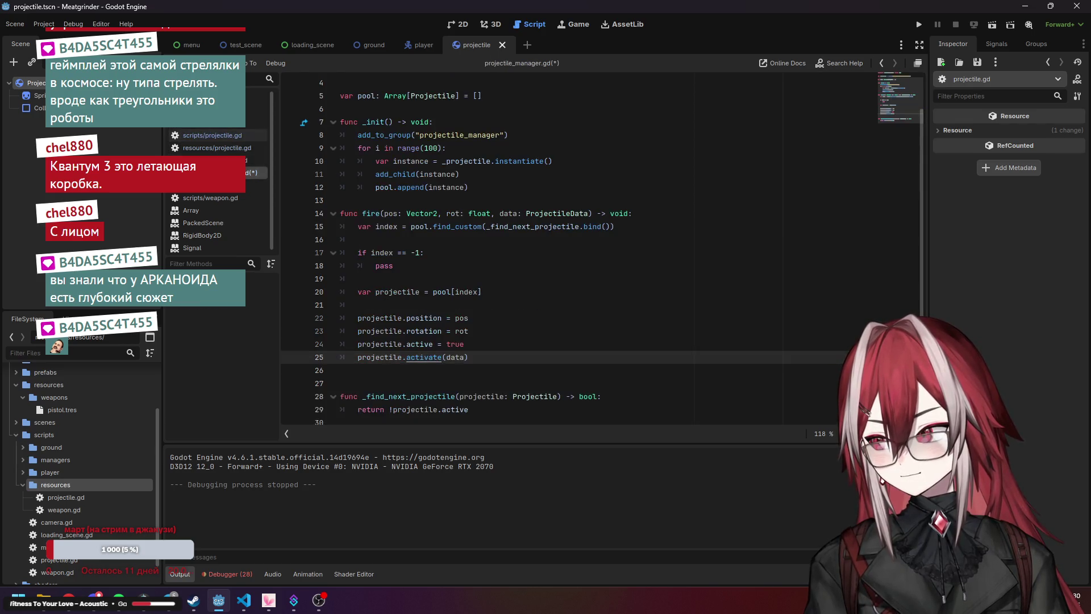
click(490, 320)
click(488, 331)
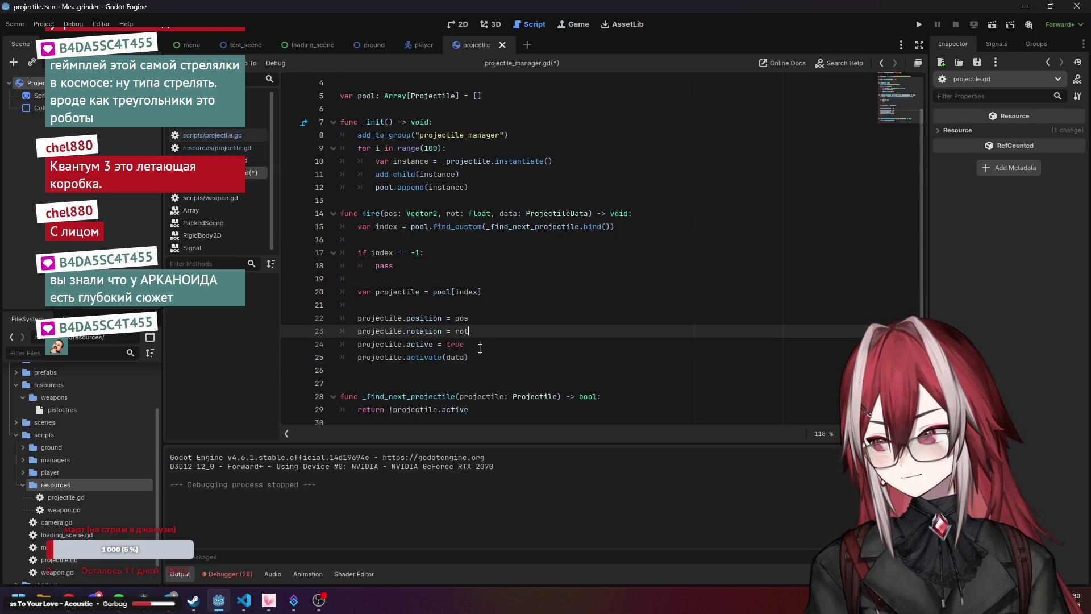
click(486, 342)
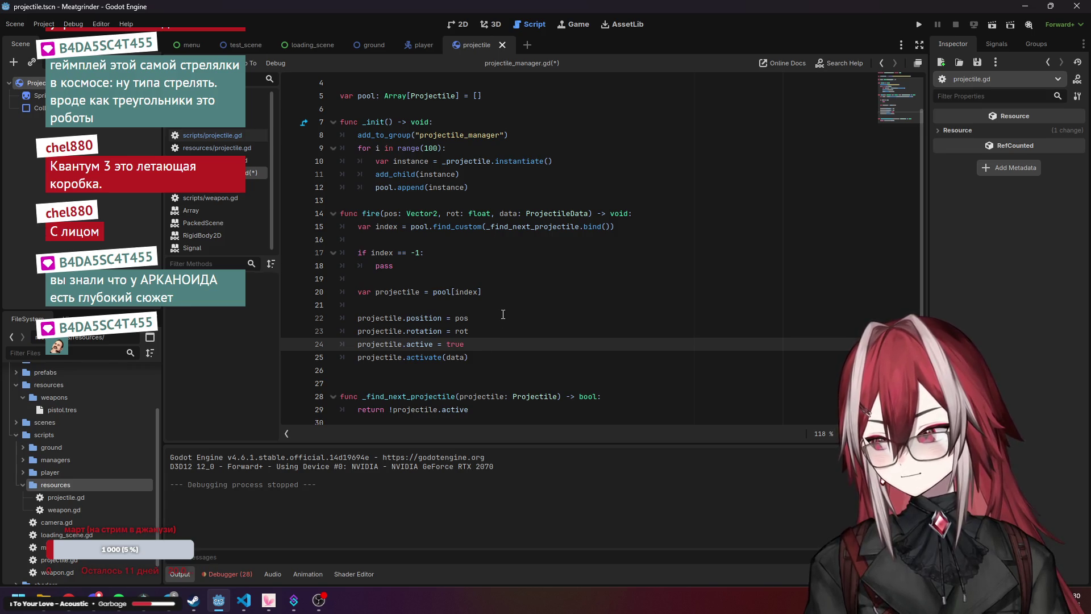
click(212, 135)
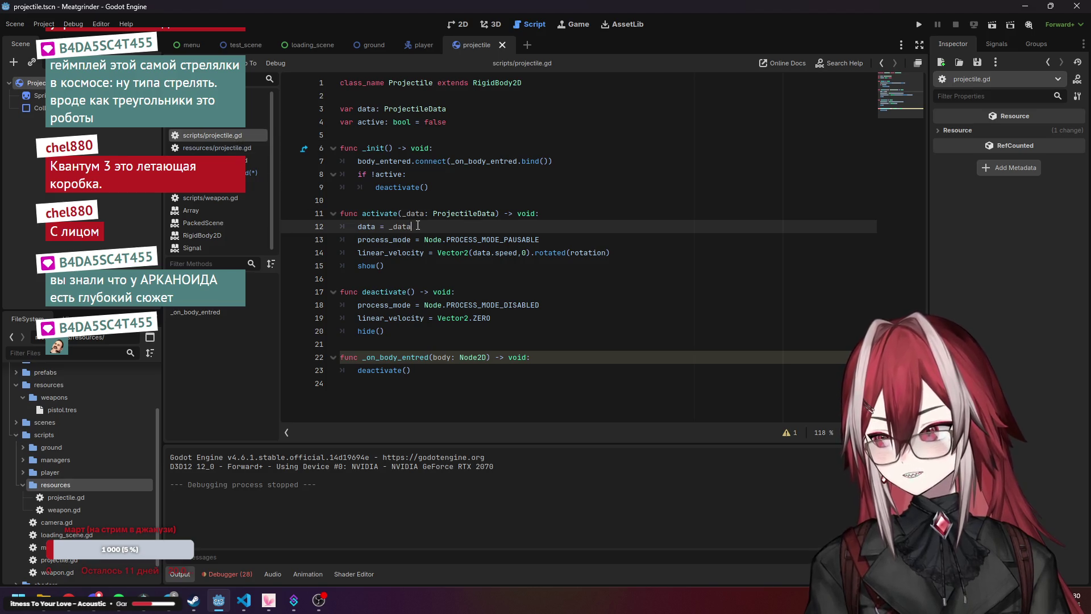
- Delete the 'data = _data' line and the '_data: ProjectileData' parameter from activate()
drag(413, 225, 324, 231)
key(BackSpace)
key(BackSpace)
drag(402, 213, 495, 215)
key(BackSpace)
key(Up)
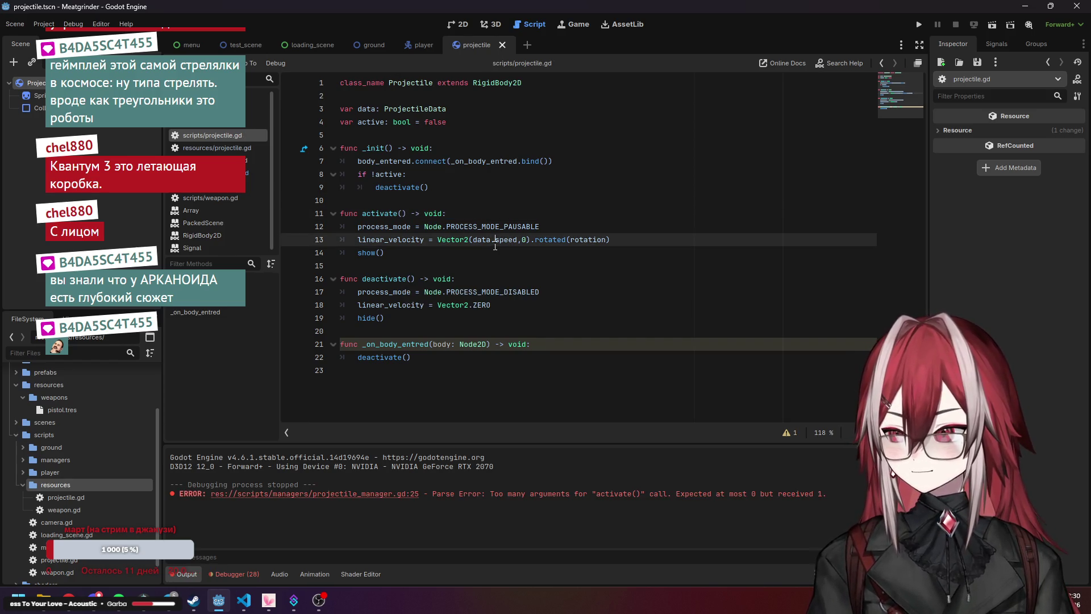
- Add 'projectile.data = data' above a bare activate() call in fire() and save projectile_manager.gd
click(256, 172)
double_click(456, 357)
key(BackSpace)
click(479, 345)
key(Return)
text(po)
key(BackSpace)
text(rojectile)
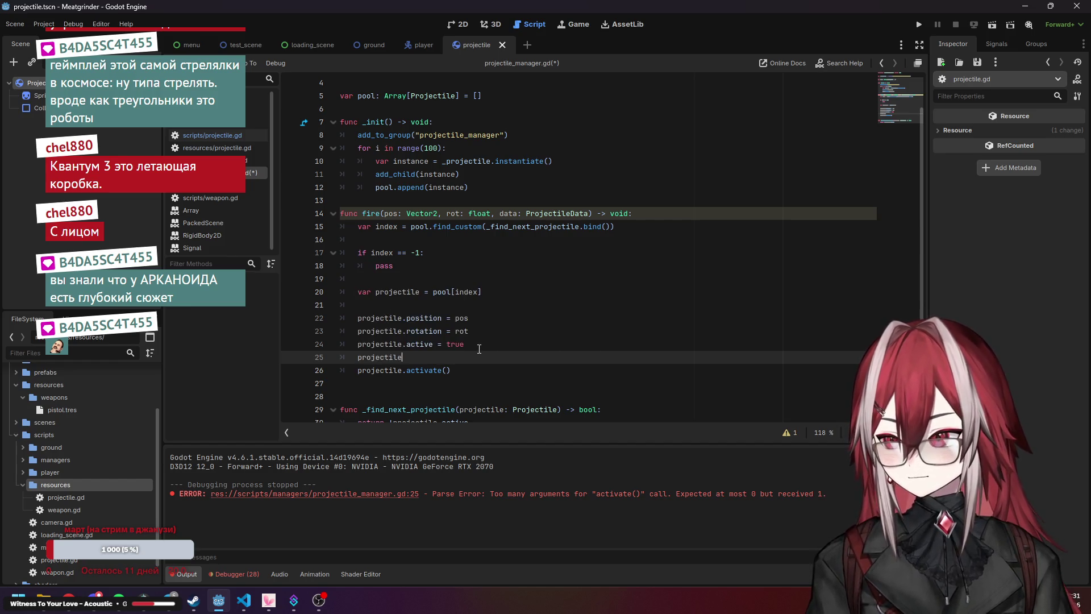
text(.data =)
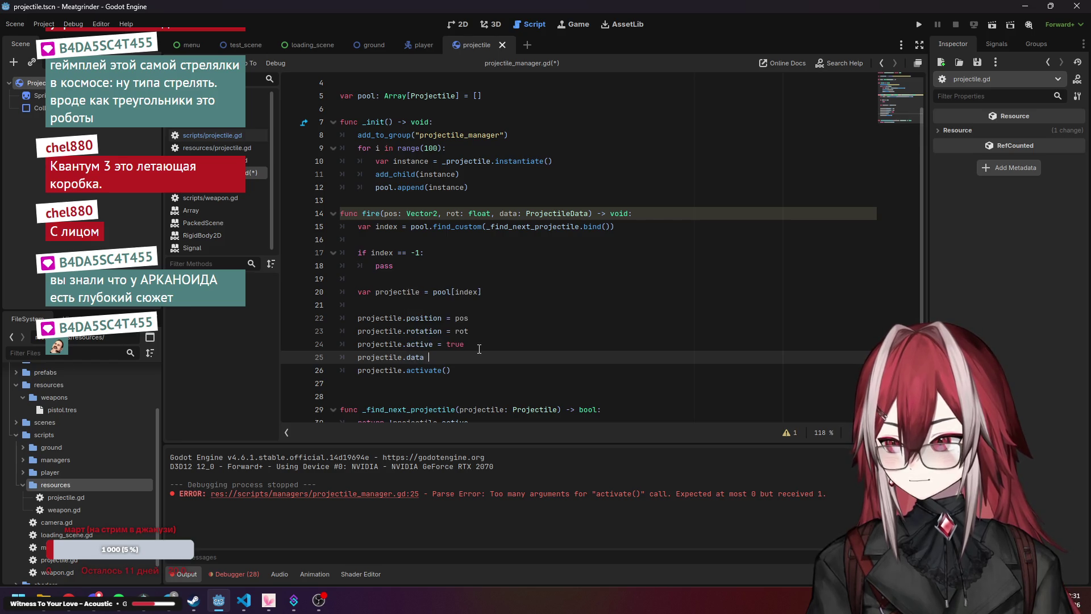
text( data)
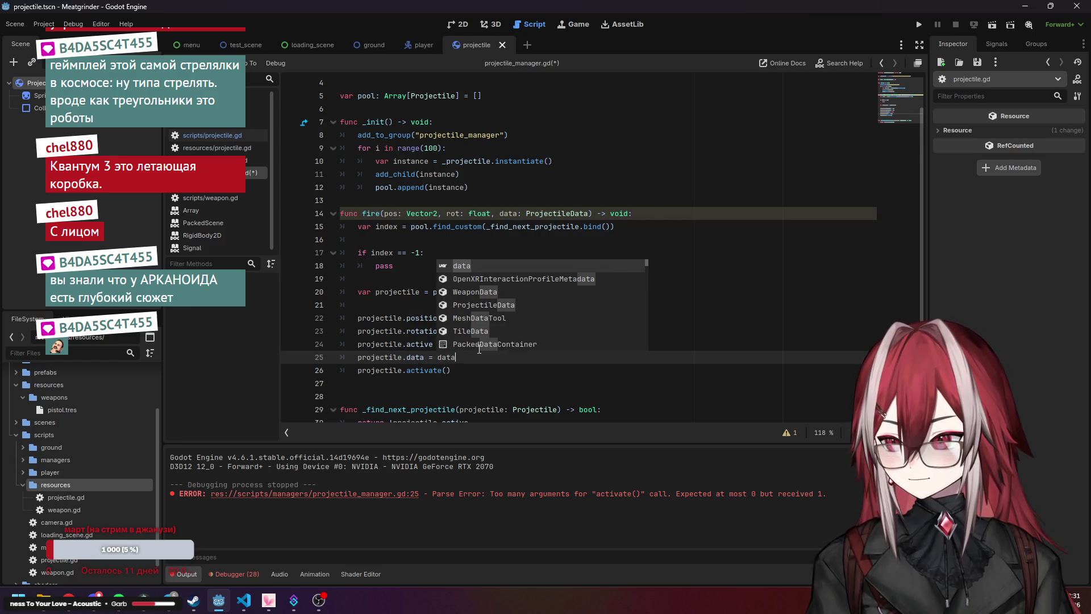
click(438, 303)
key(Up)
key(Up)
key(ctrl+s)
- Check fire()'s data parameter on line 14, then switch to weapon.gd
click(514, 213)
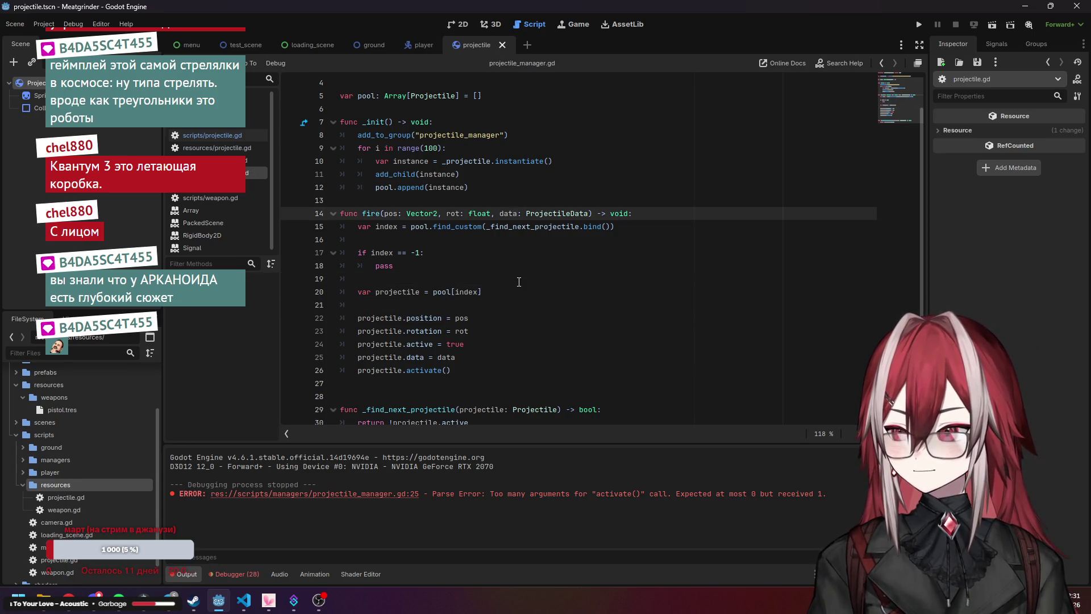
click(367, 213)
scroll(301, 205, up, 1)
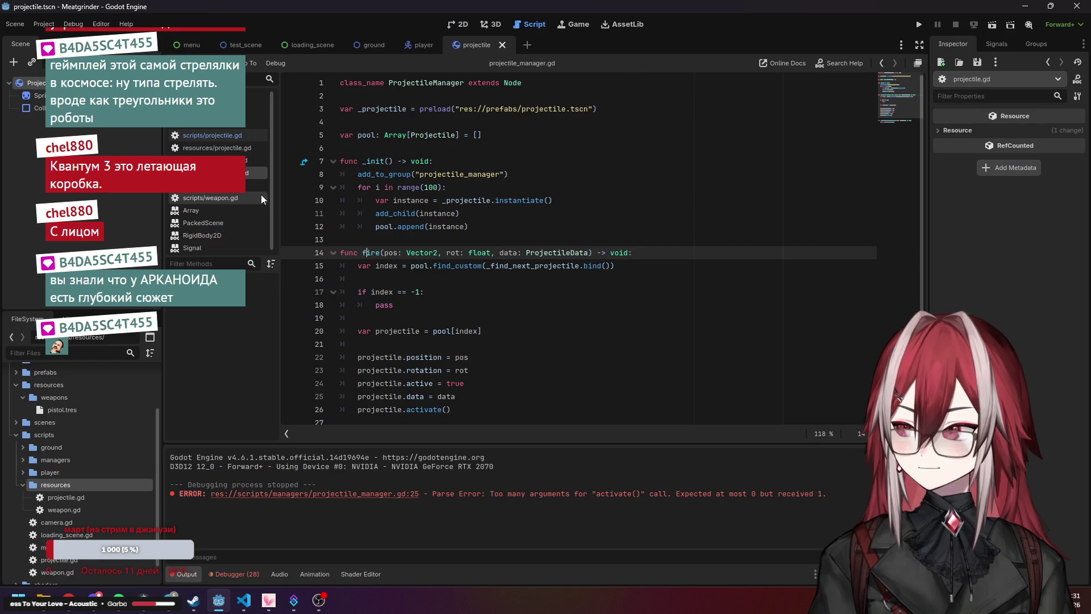
click(240, 196)
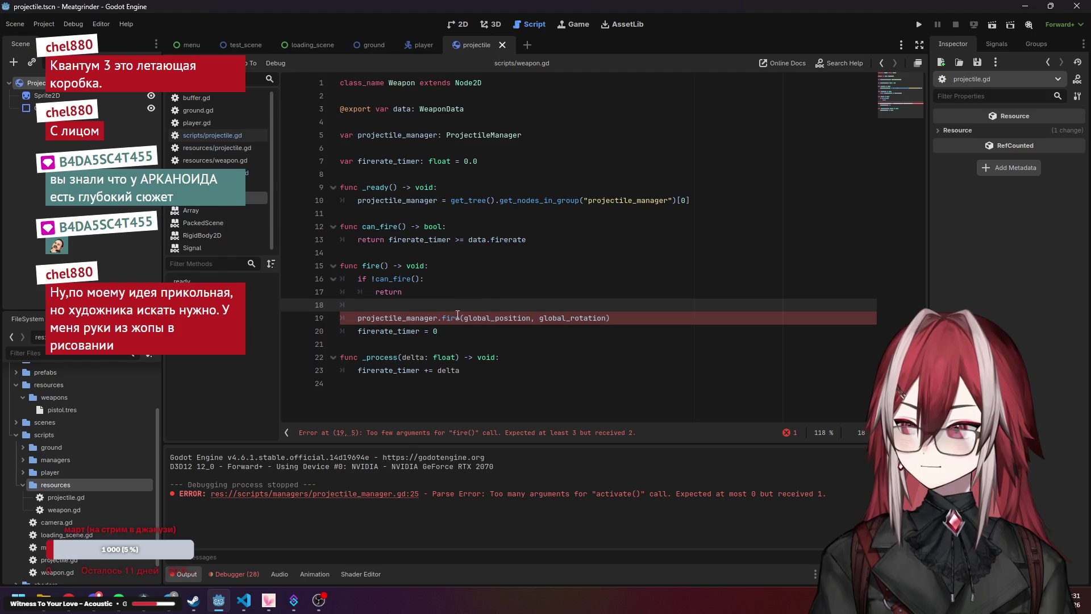
click(426, 319)
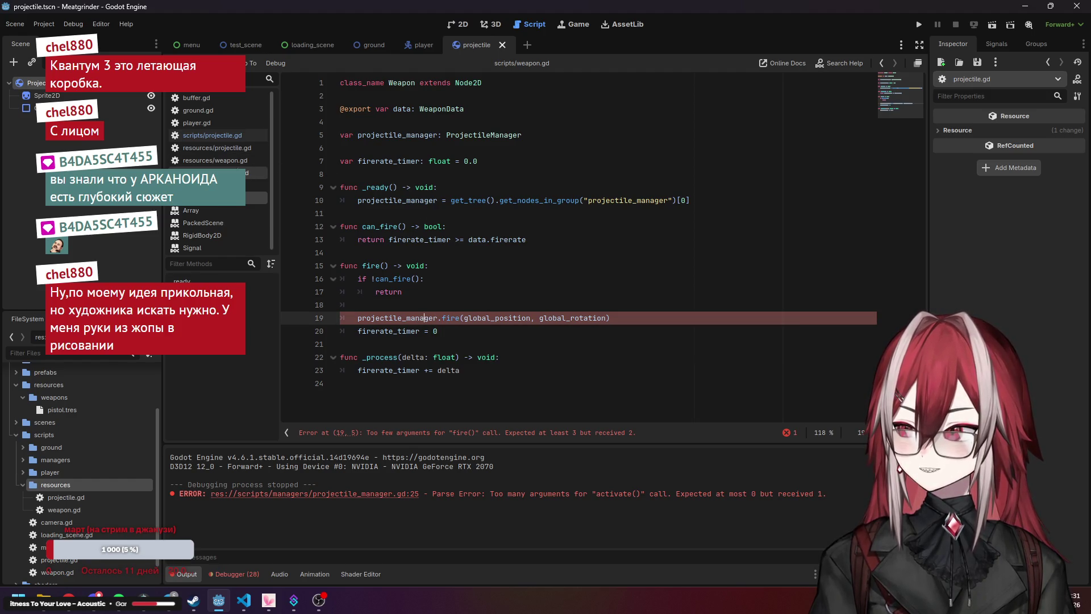
click(228, 148)
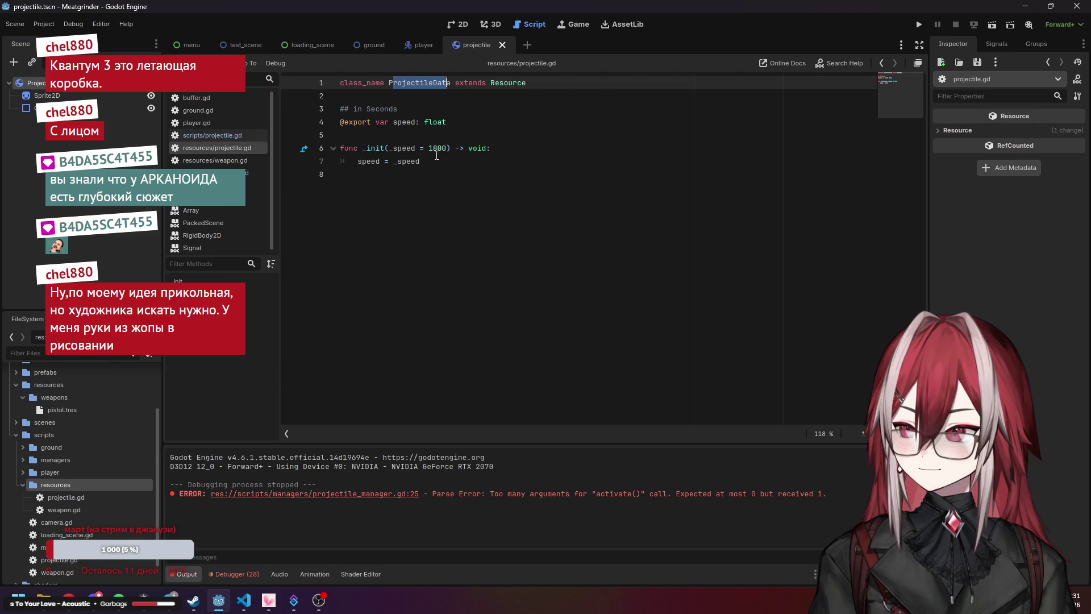
click(454, 121)
key(Return)
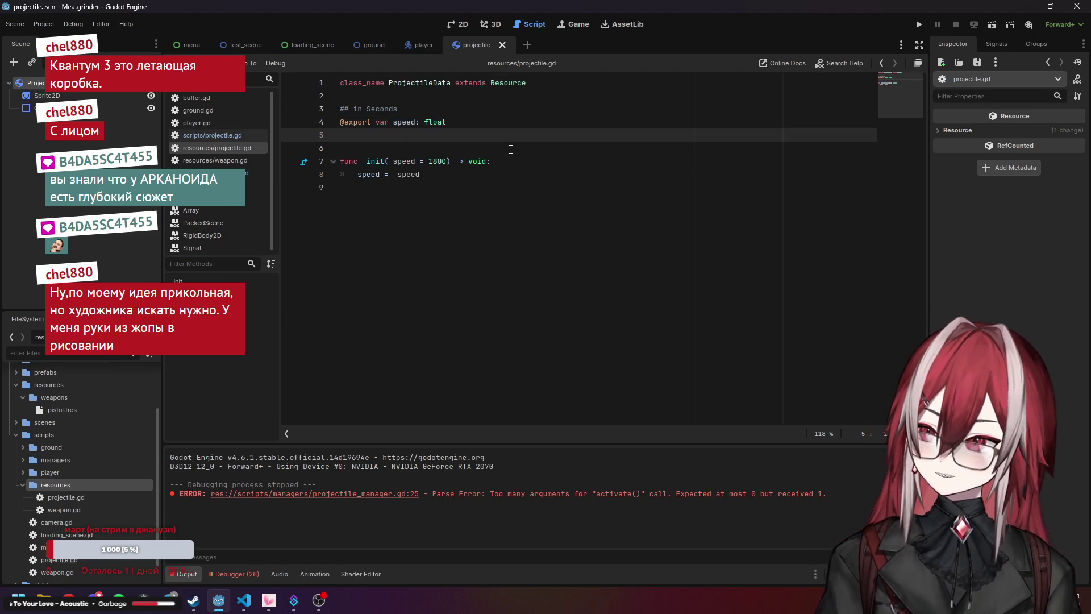
key(Return)
text(@)
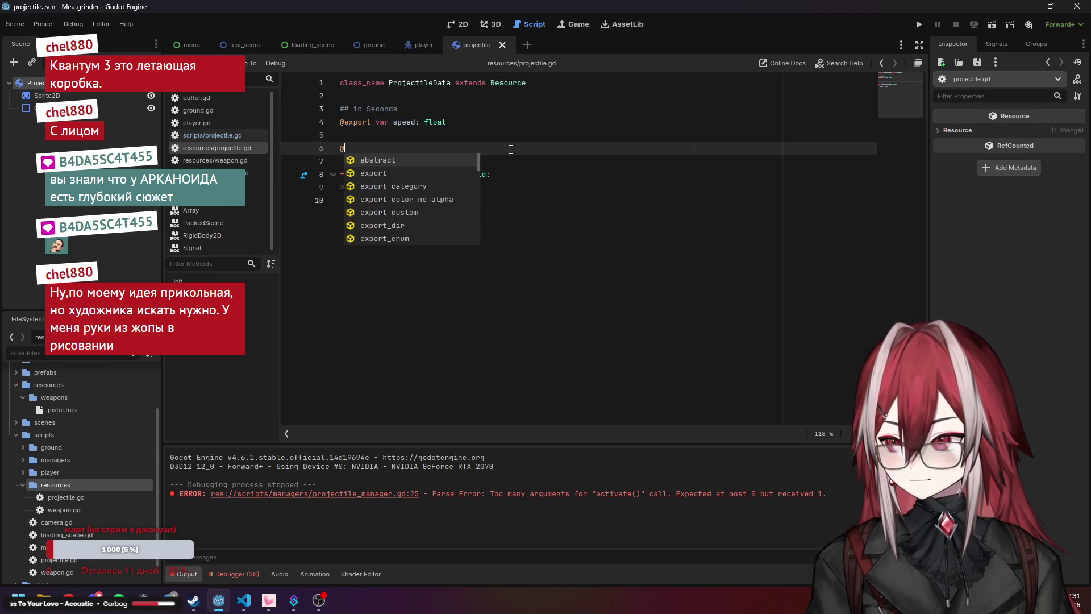
key(BackSpace)
key(BackSpace)
text(@e)
key(Return)
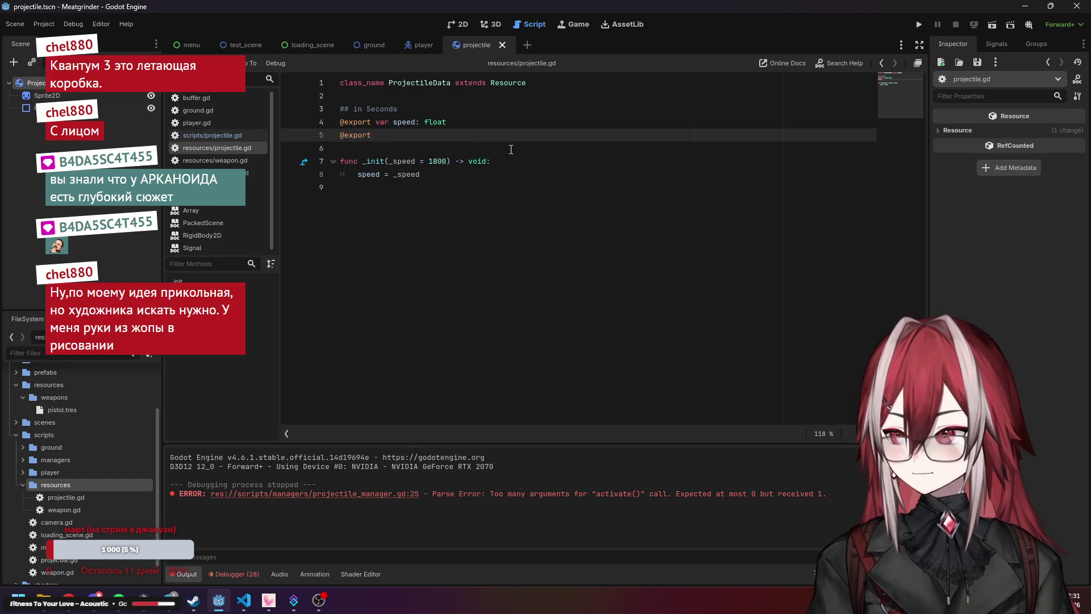
text(ar po)
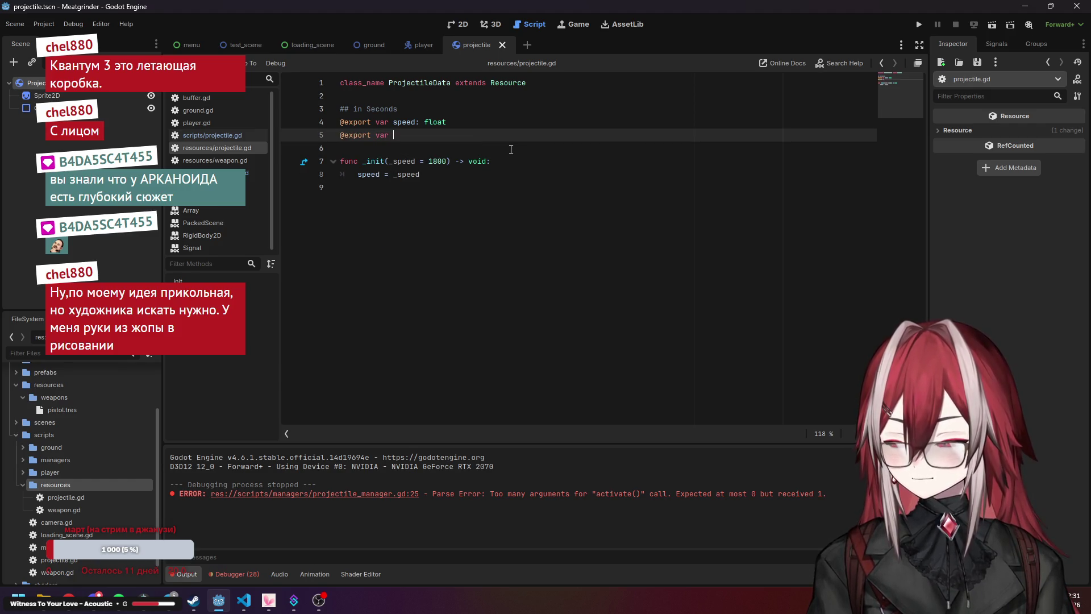
text(jectile: )
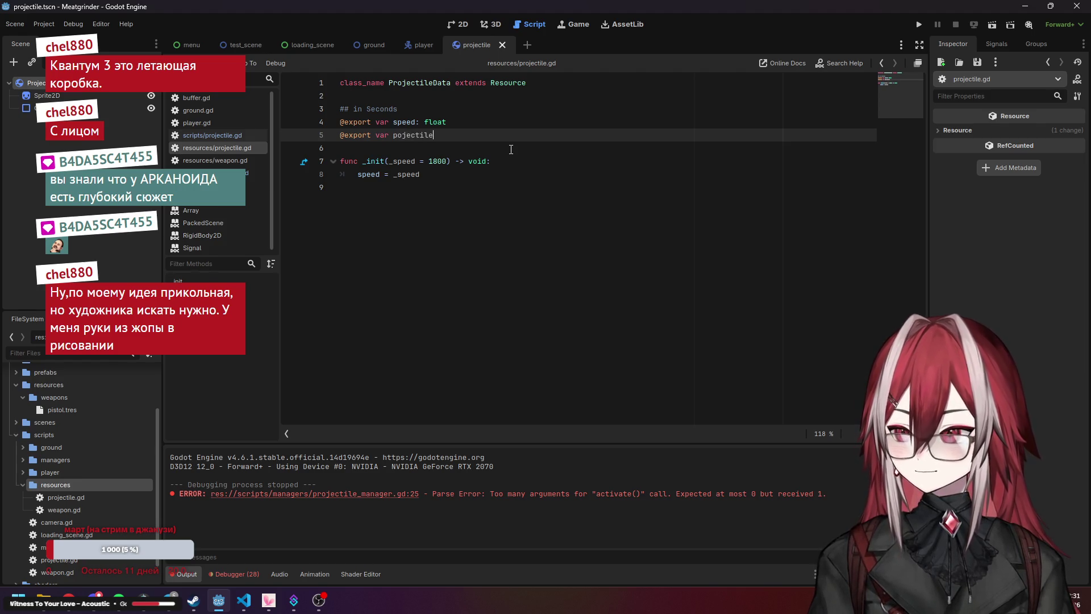
text(Proje)
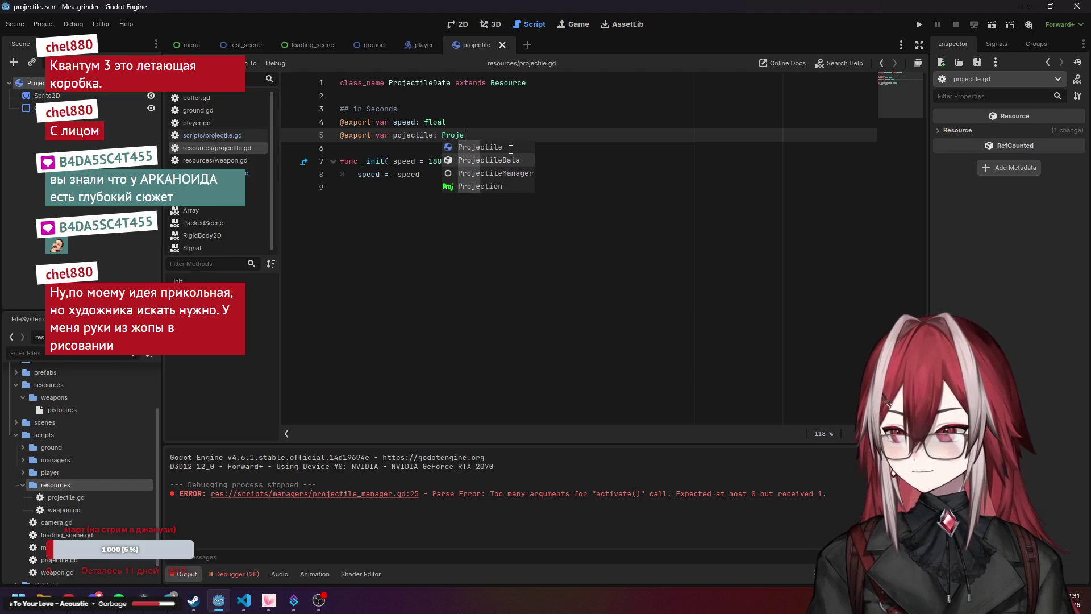
key(Return)
- Look over the new pojectile field and the _init() function below it
click(511, 149)
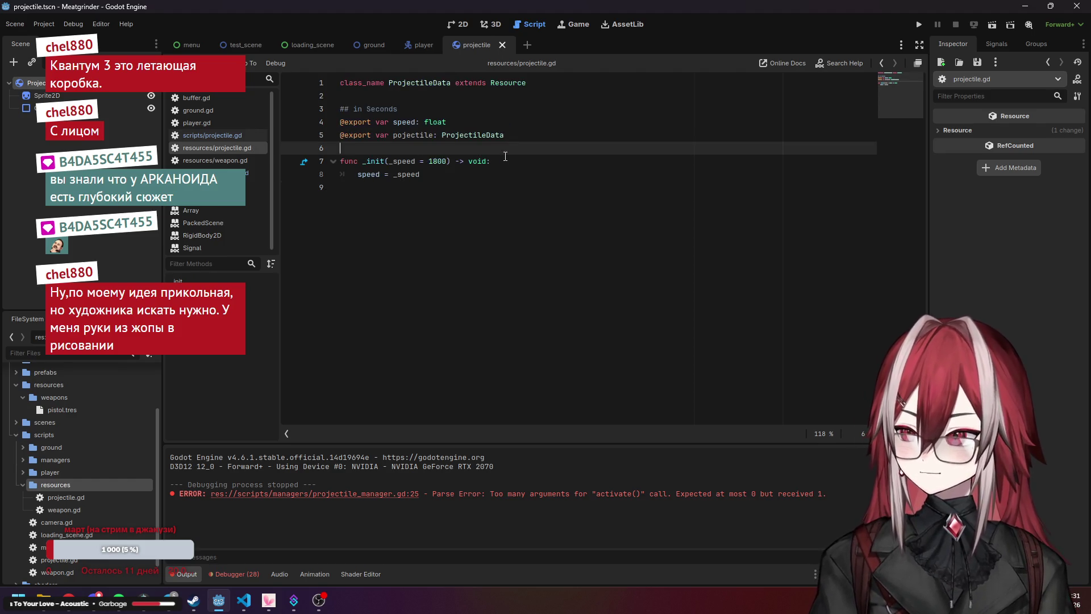
click(513, 158)
click(511, 149)
click(509, 141)
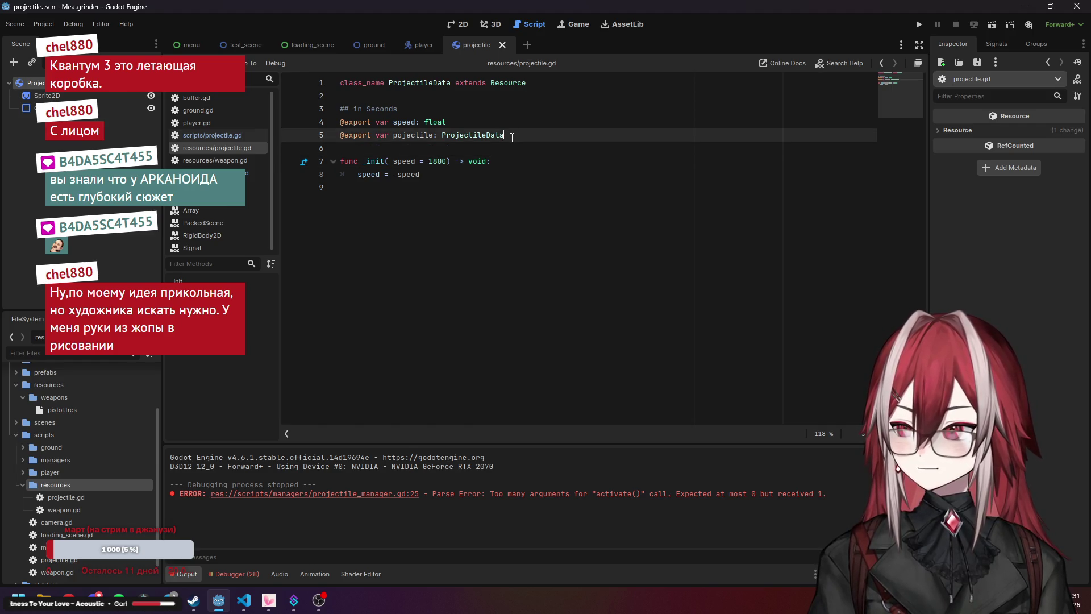
click(459, 161)
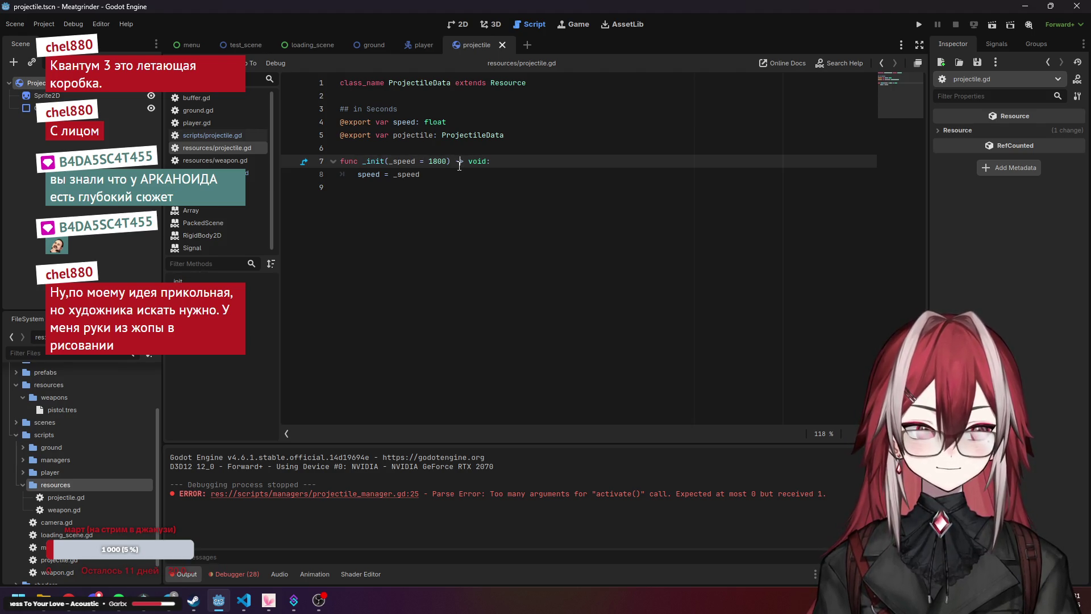
click(517, 123)
click(519, 151)
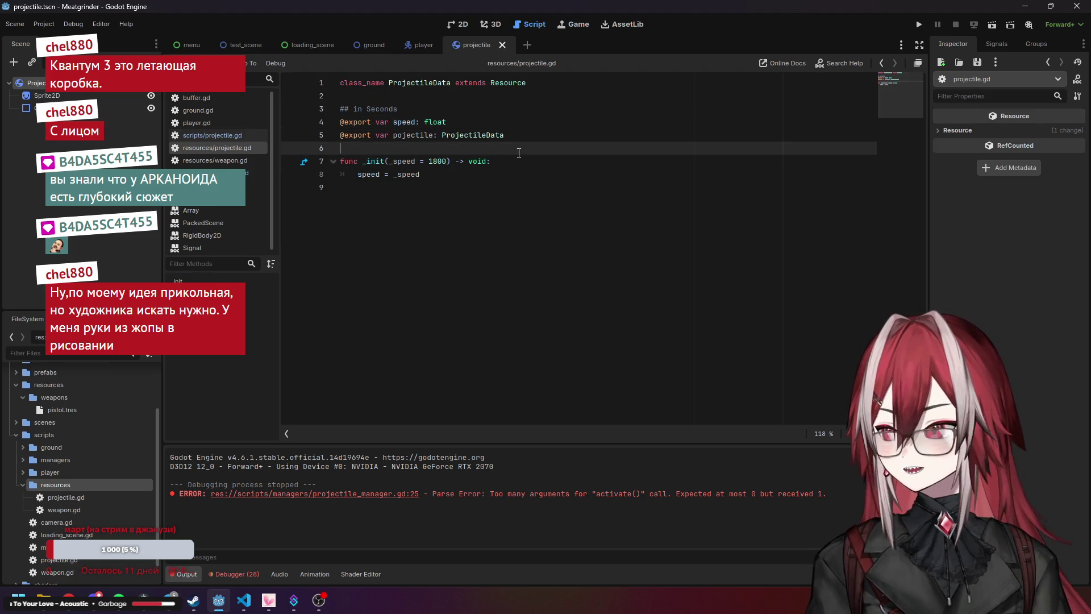
click(528, 157)
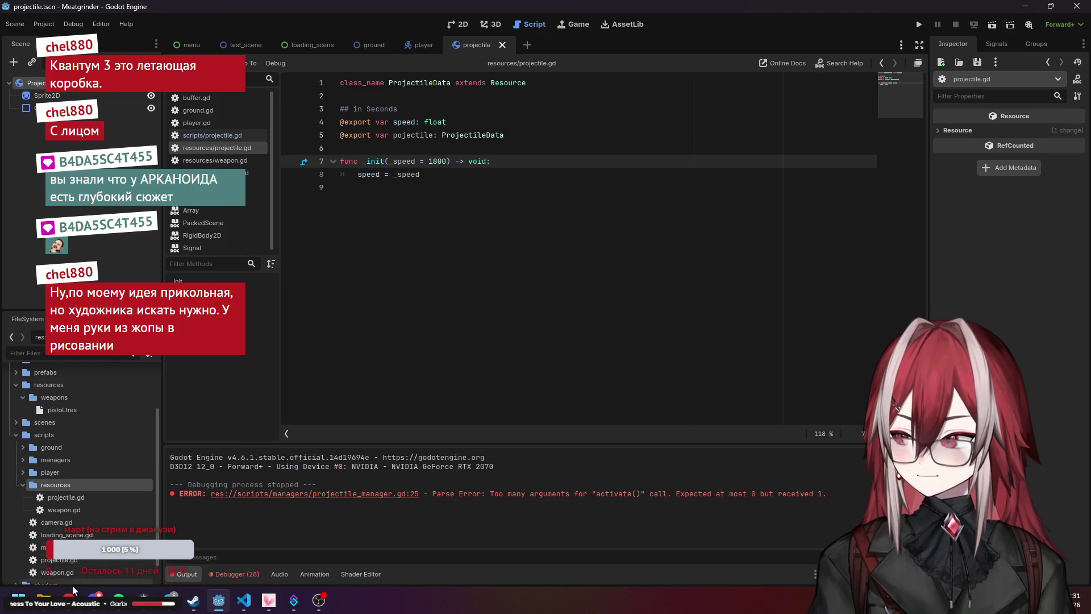
key(Down)
key(Up)
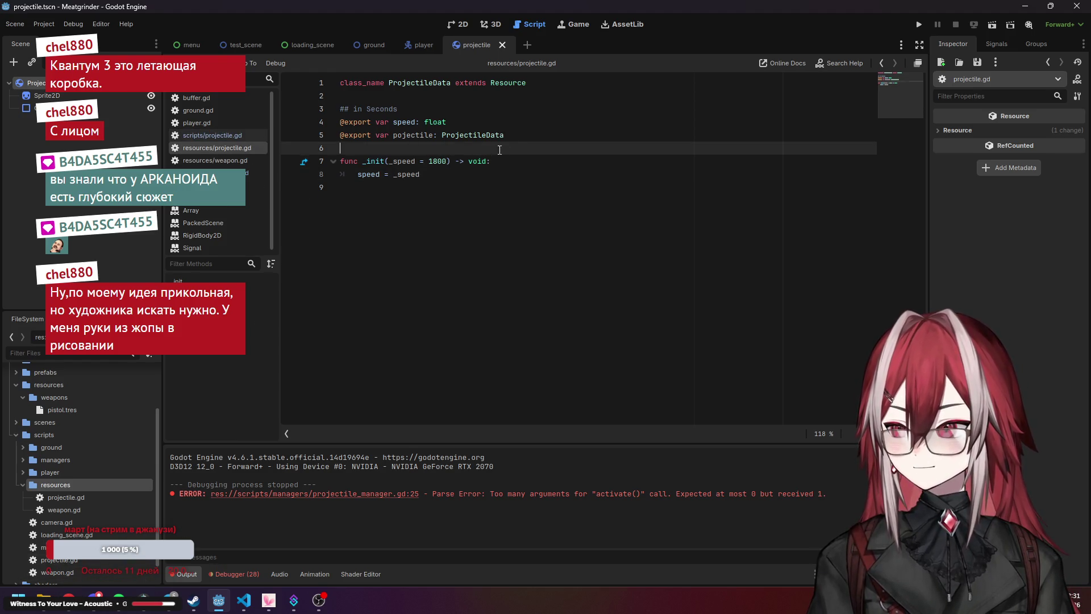
- Flip through the Projectile, ProjectileData, WeaponData, ProjectileManager and loading scripts, ending on the Weapon script
click(241, 139)
click(245, 148)
click(244, 160)
click(245, 172)
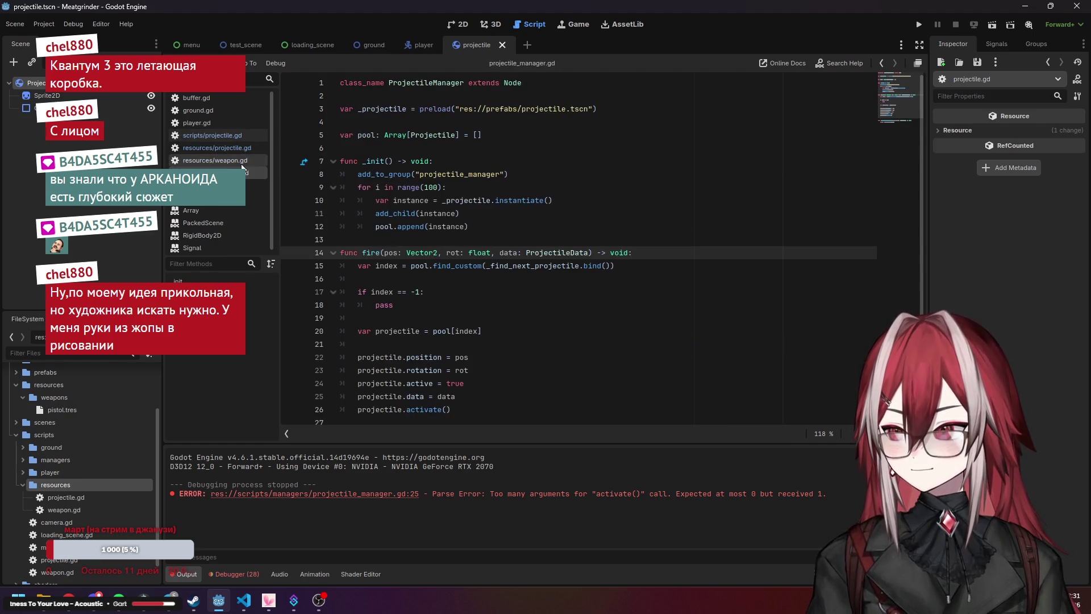
click(244, 161)
click(245, 198)
click(245, 186)
click(246, 186)
click(265, 196)
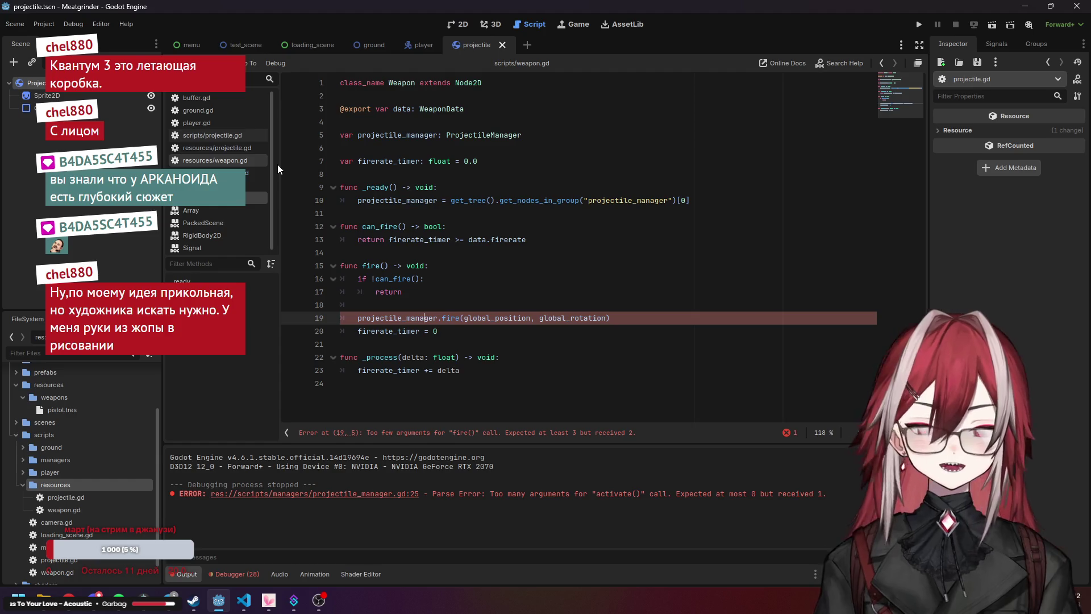
- Review the ProjectileData resource script, including its speed assignment line
click(221, 138)
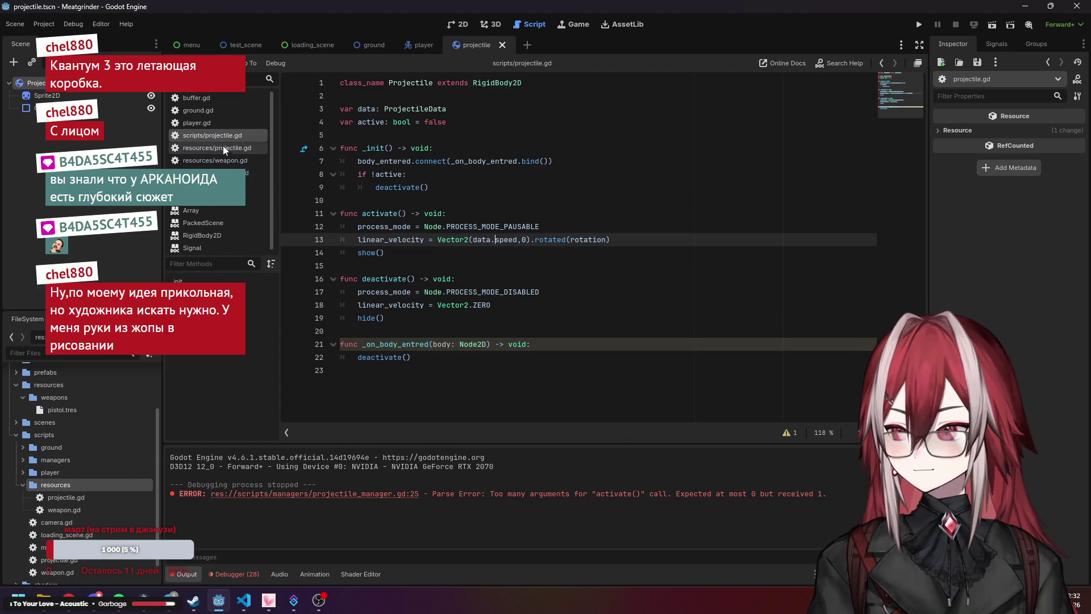
click(223, 146)
click(234, 158)
click(230, 149)
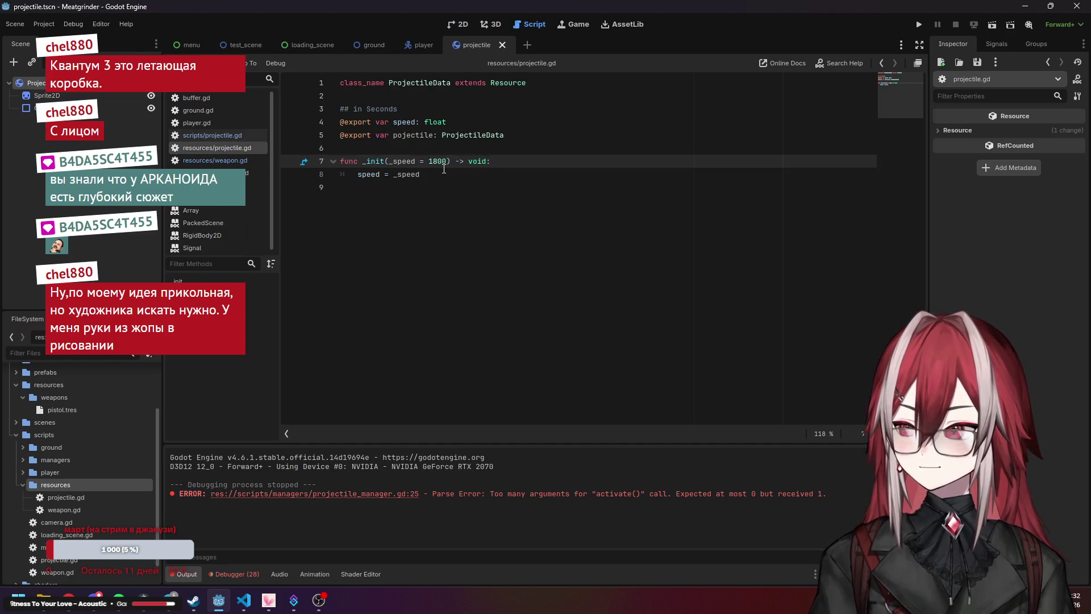
click(442, 170)
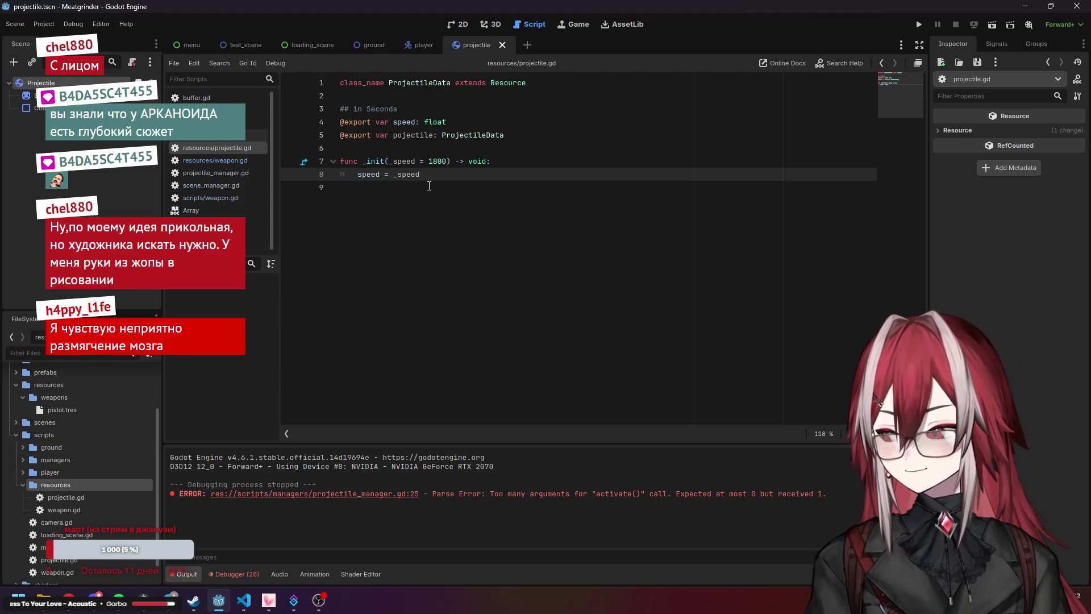
click(437, 185)
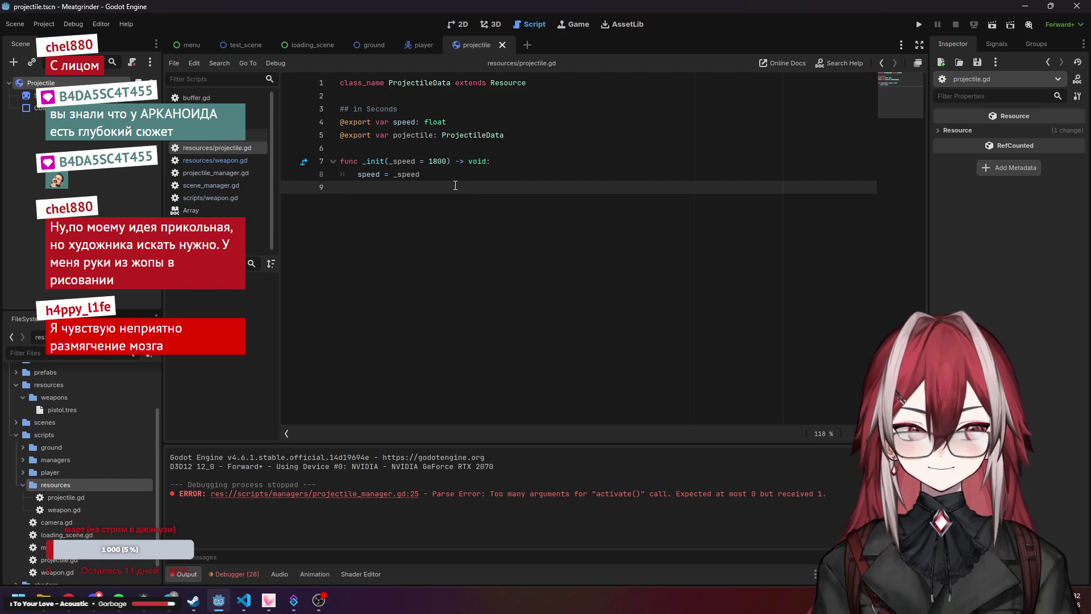
- Inspect ProjectileManager's fire function, pool append line and add_child line
click(236, 160)
click(237, 172)
key(Up)
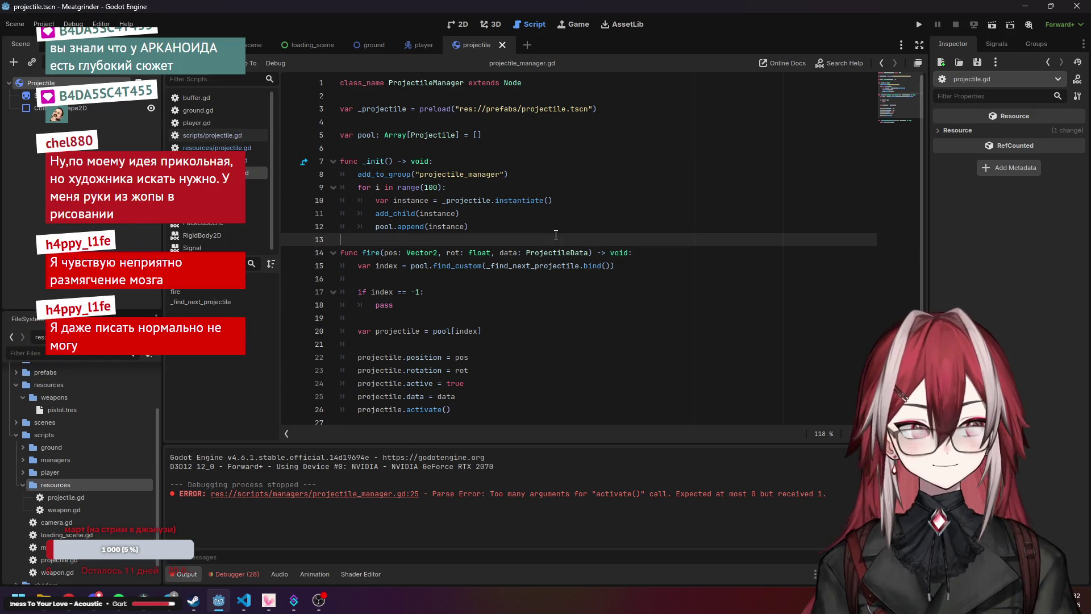
click(547, 265)
scroll(528, 245, down, 1)
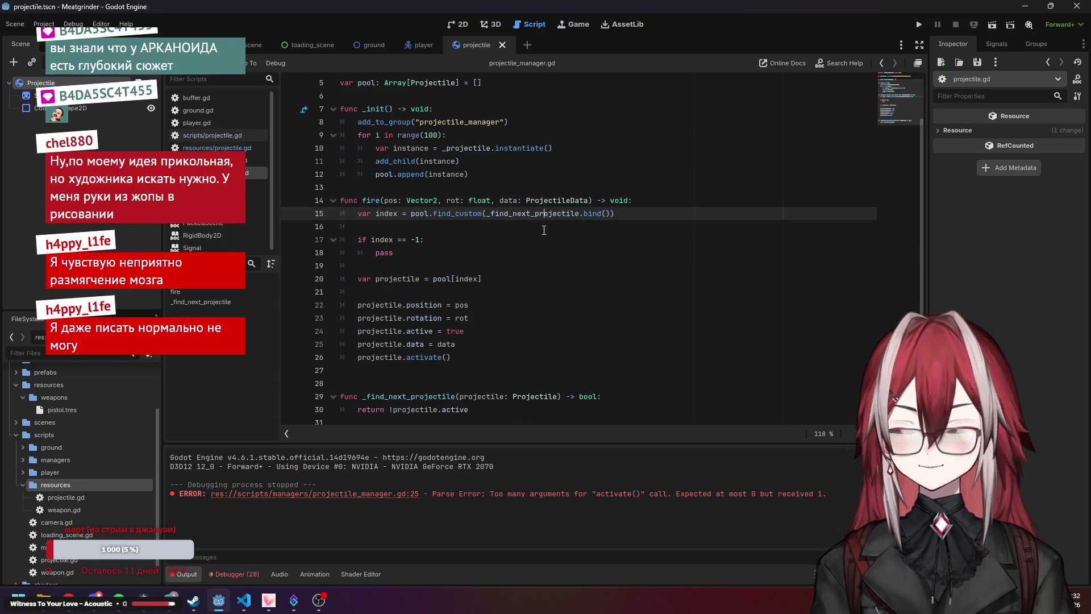
scroll(528, 244, up, 1)
click(505, 225)
scroll(505, 222, down, 1)
scroll(506, 221, up, 1)
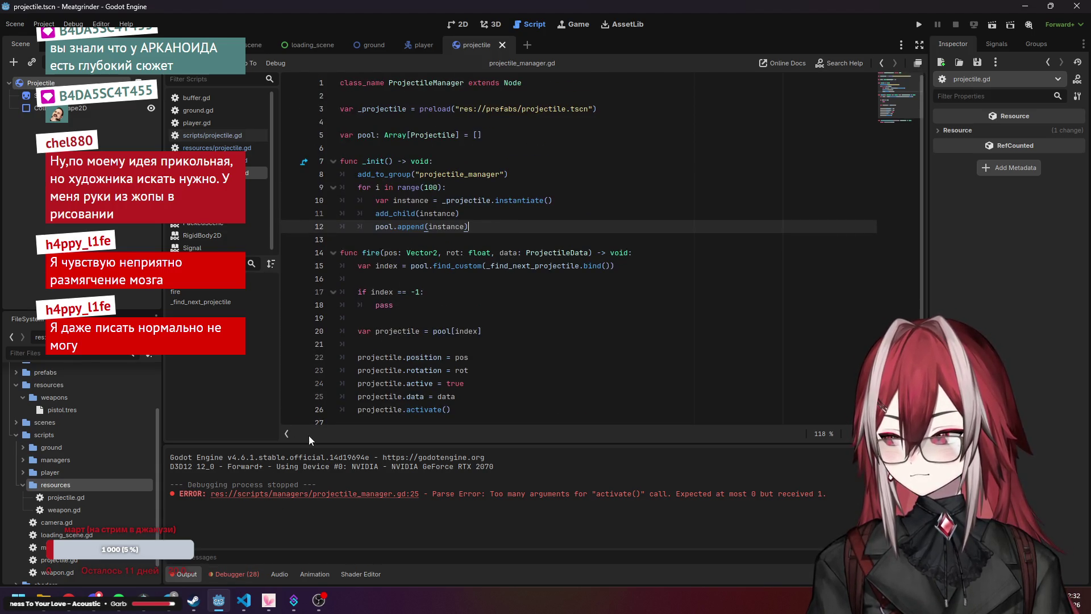
key(Up)
scroll(494, 209, down, 1)
scroll(494, 209, up, 1)
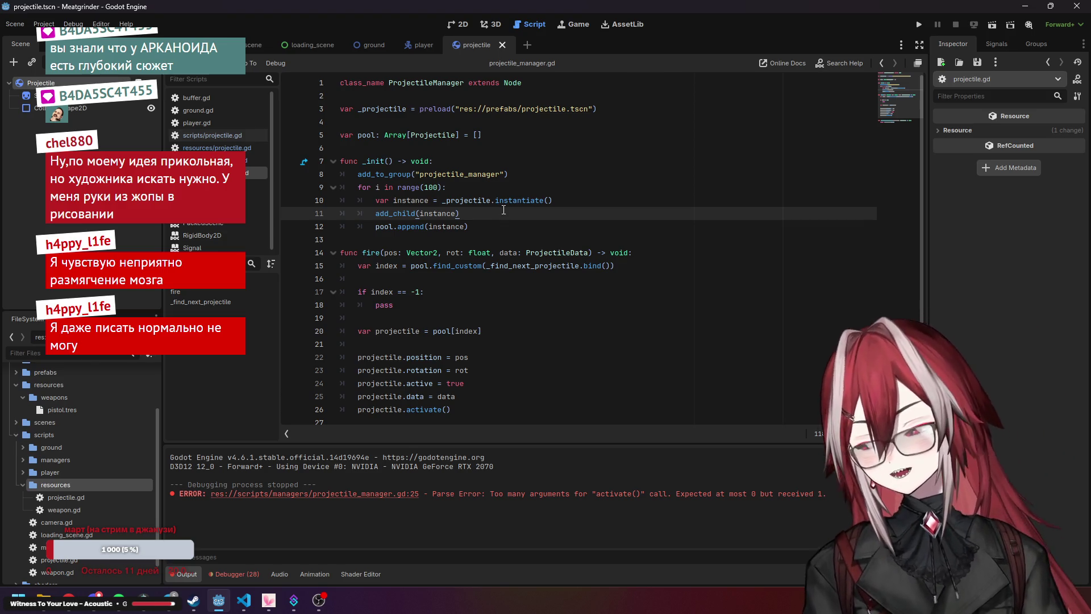
- Check the instantiate documentation, fire's rot parameter type and the _init function lines
click(518, 199)
scroll(517, 197, down, 2)
click(476, 200)
scroll(477, 233, up, 2)
click(477, 135)
click(477, 174)
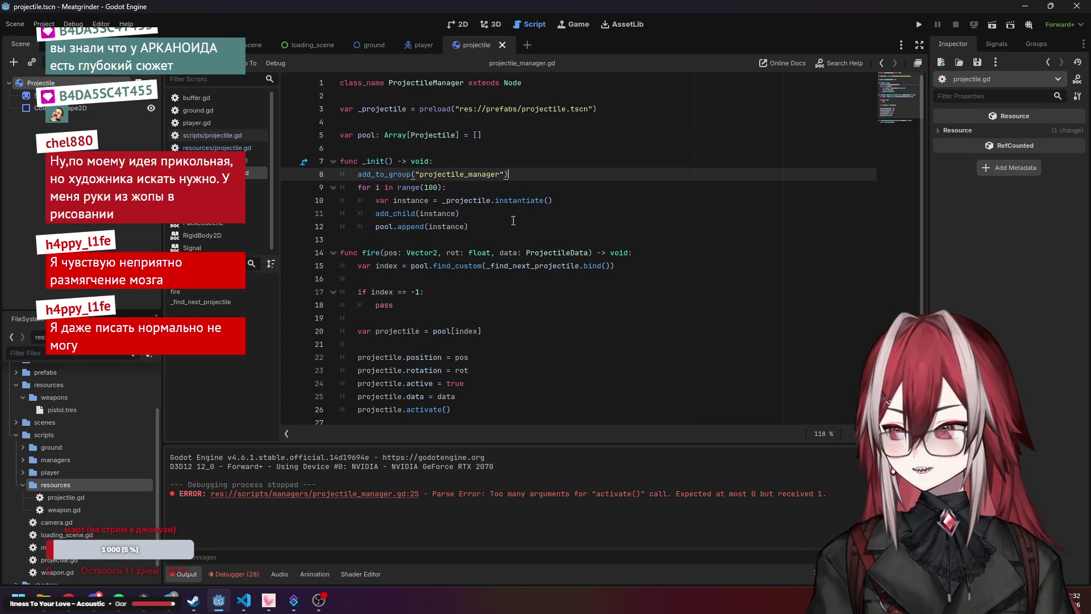
click(472, 226)
- Cycle through the resource scripts back to ProjectileManager's fire function signature
click(228, 136)
click(230, 147)
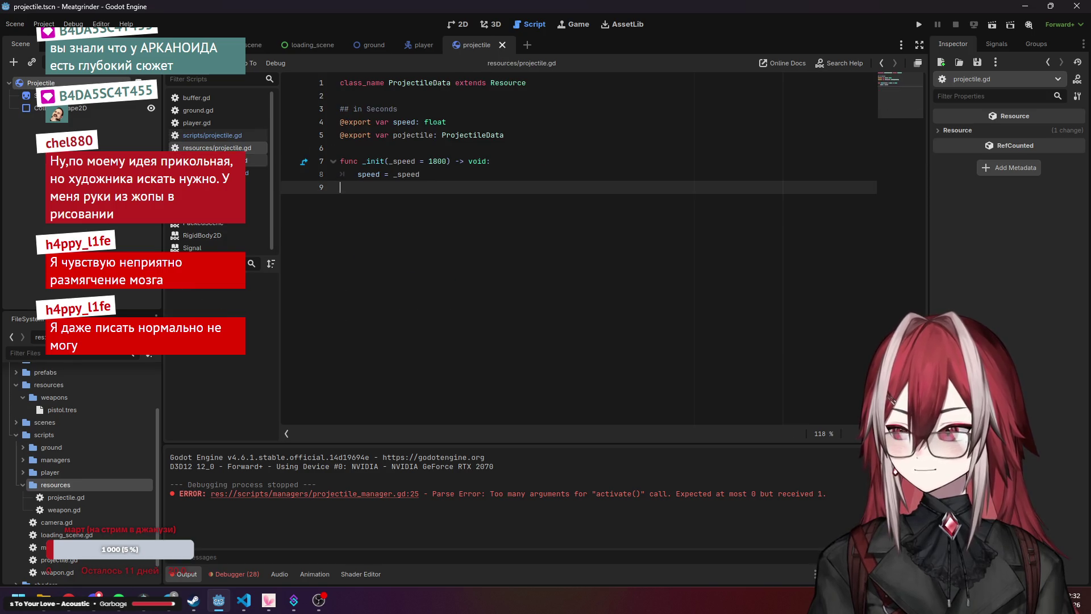
click(229, 161)
click(229, 173)
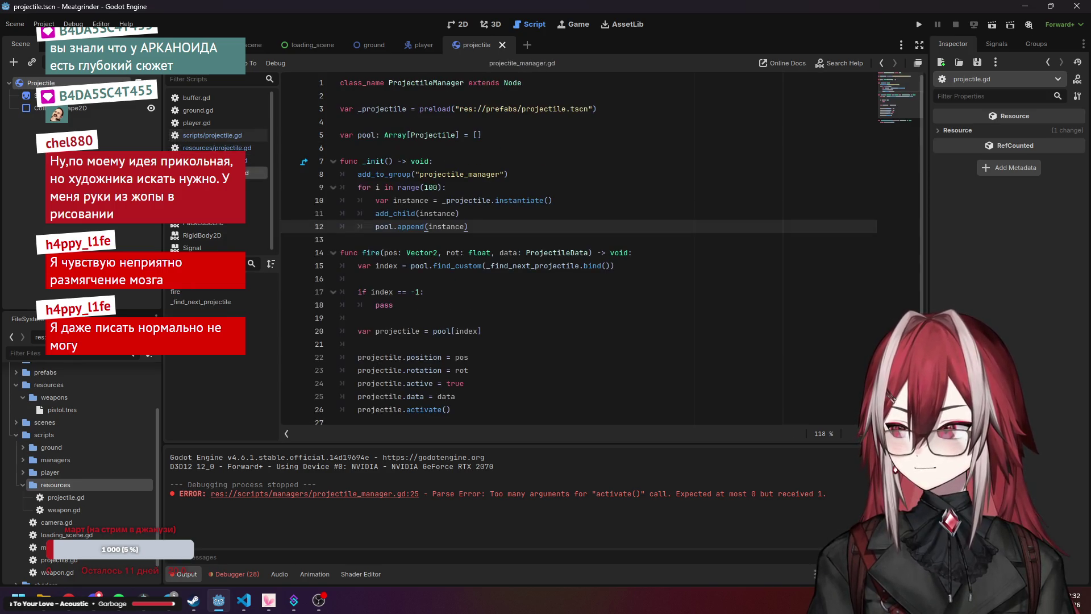
click(483, 247)
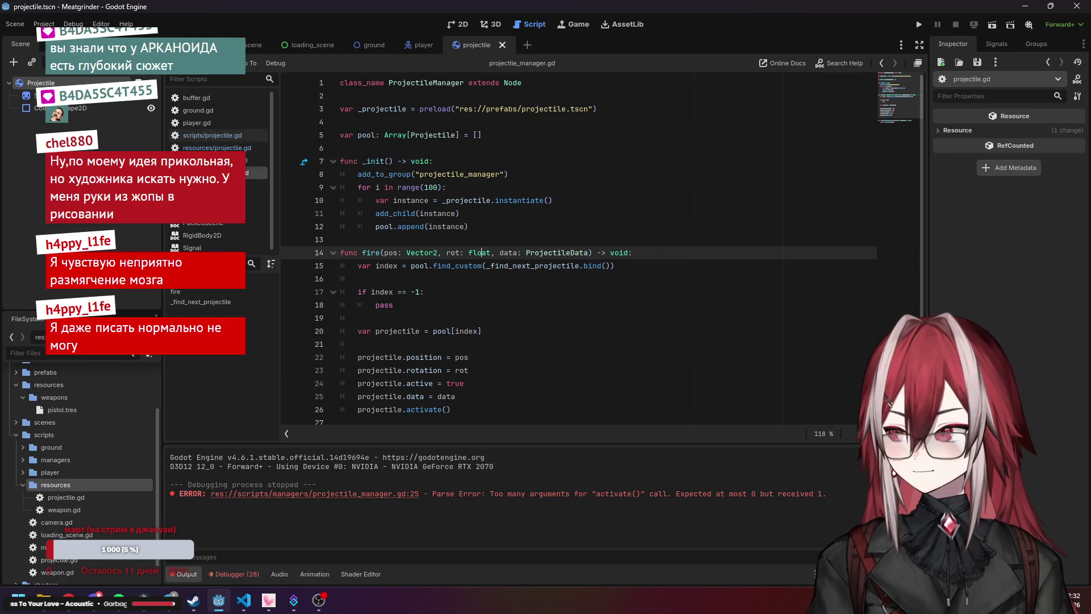
- Compare the Projectile, ProjectileData, ProjectileManager and WeaponData scripts, ending on weapon.gd
click(212, 135)
click(221, 147)
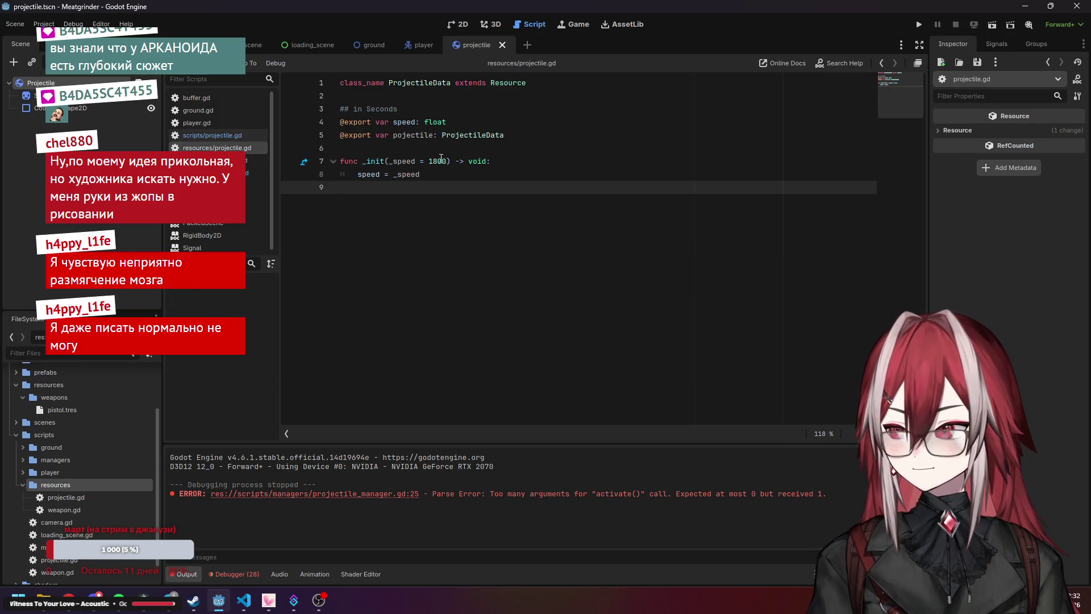
click(250, 173)
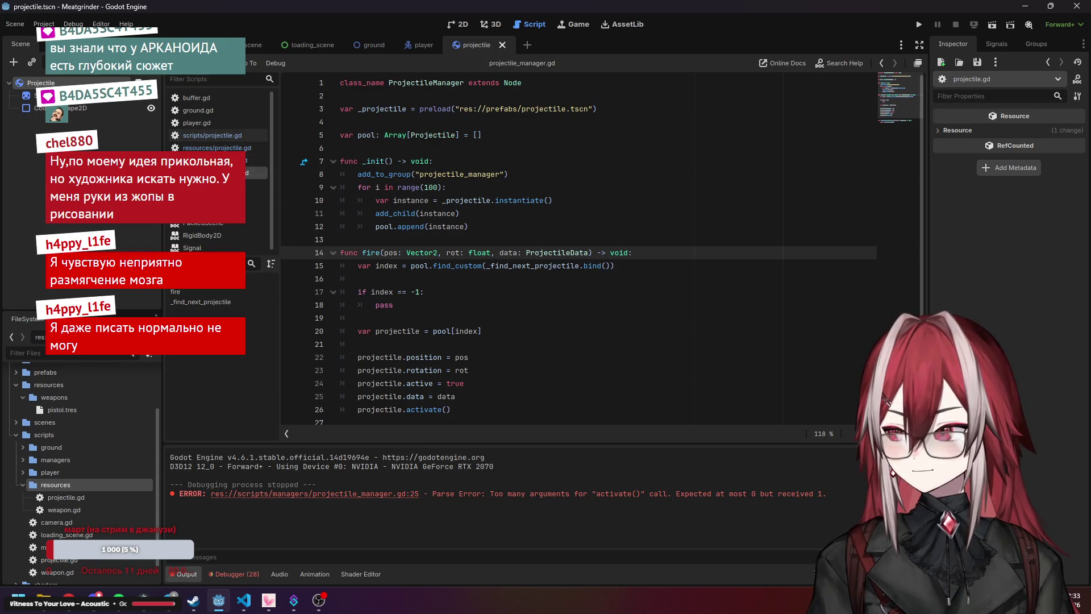
click(253, 160)
click(222, 147)
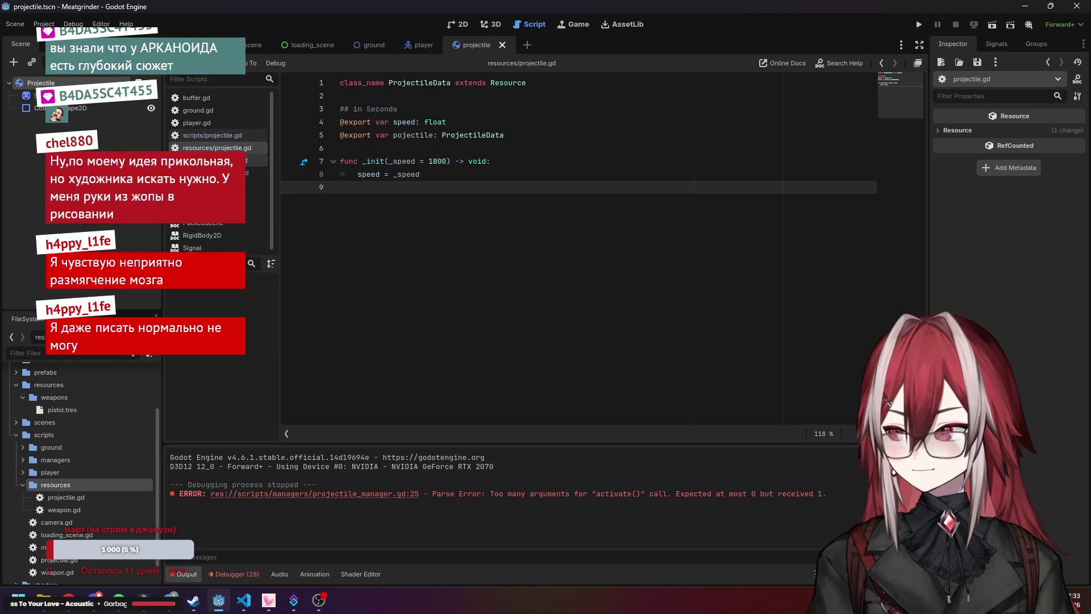
click(253, 198)
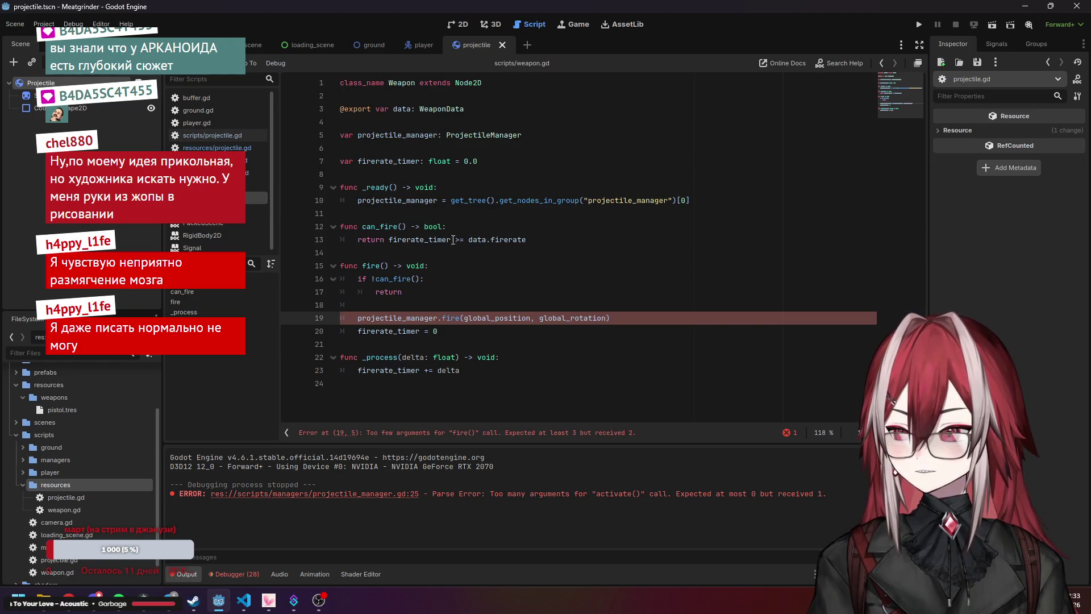
- Add a 'data.' third argument to the fire() call on line 19 of weapon.gd
click(413, 252)
click(398, 135)
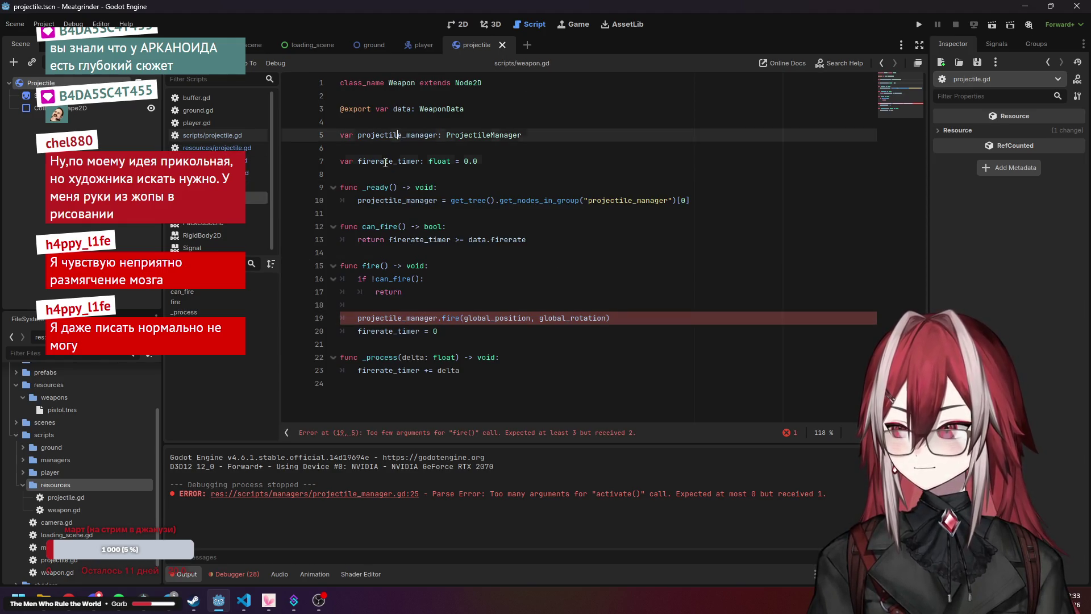
click(384, 161)
click(494, 318)
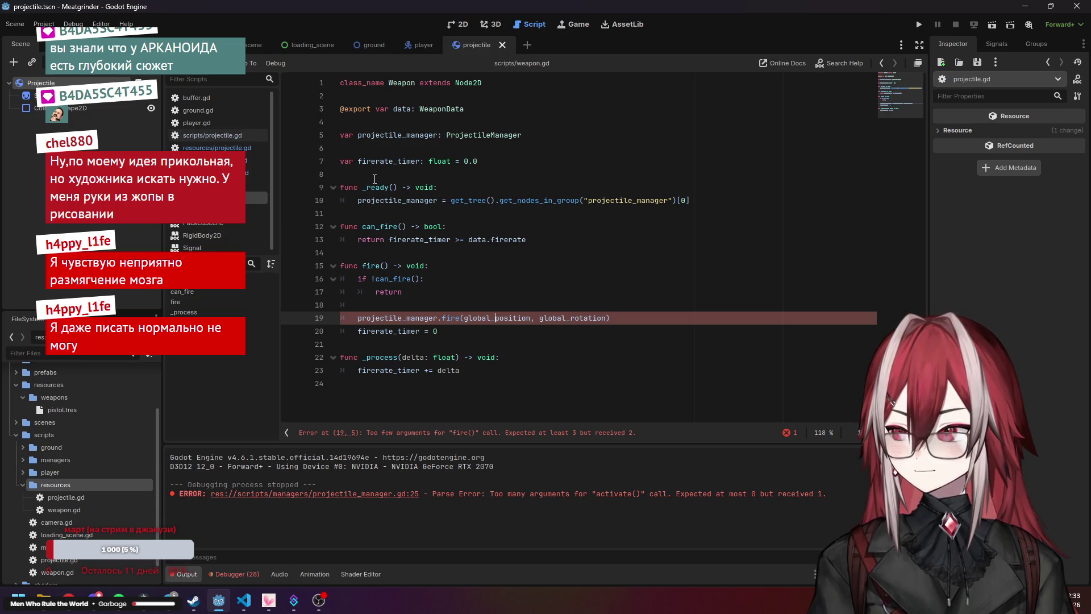
click(355, 215)
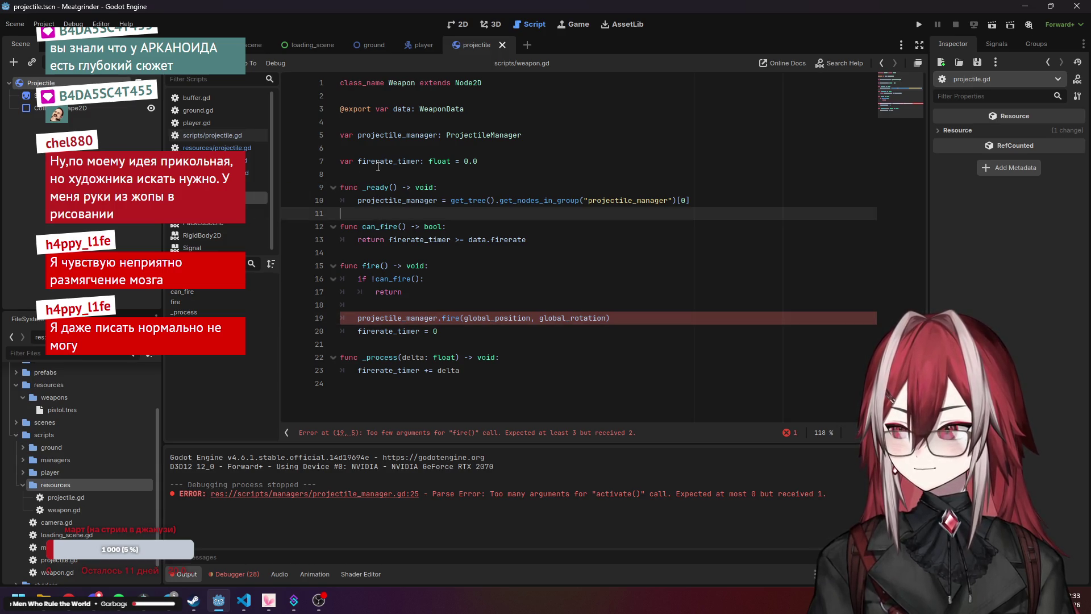
click(412, 108)
key(ctrl+z)
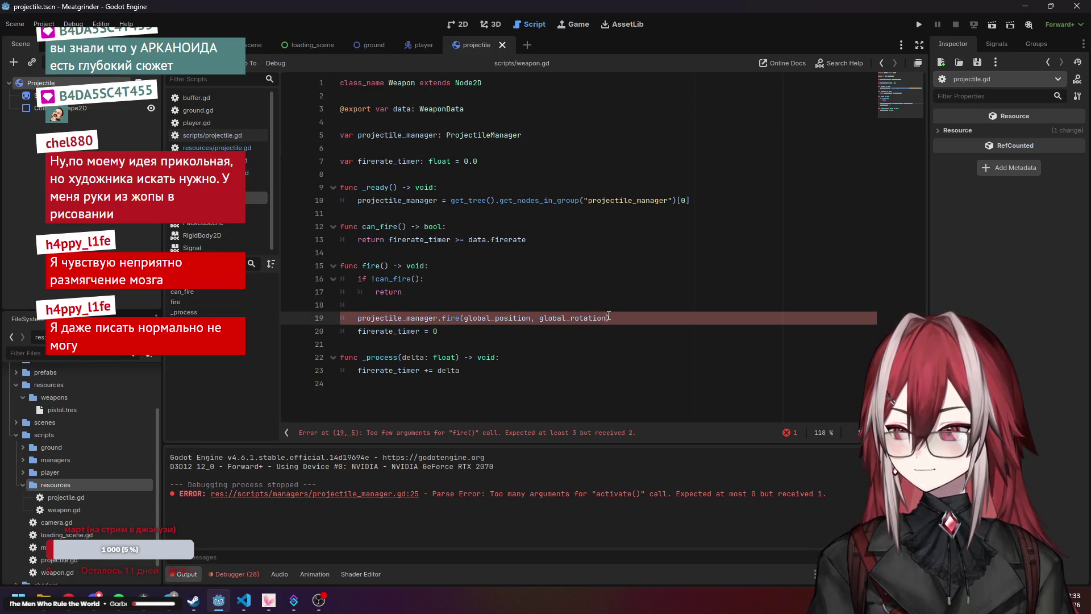
text(data.)
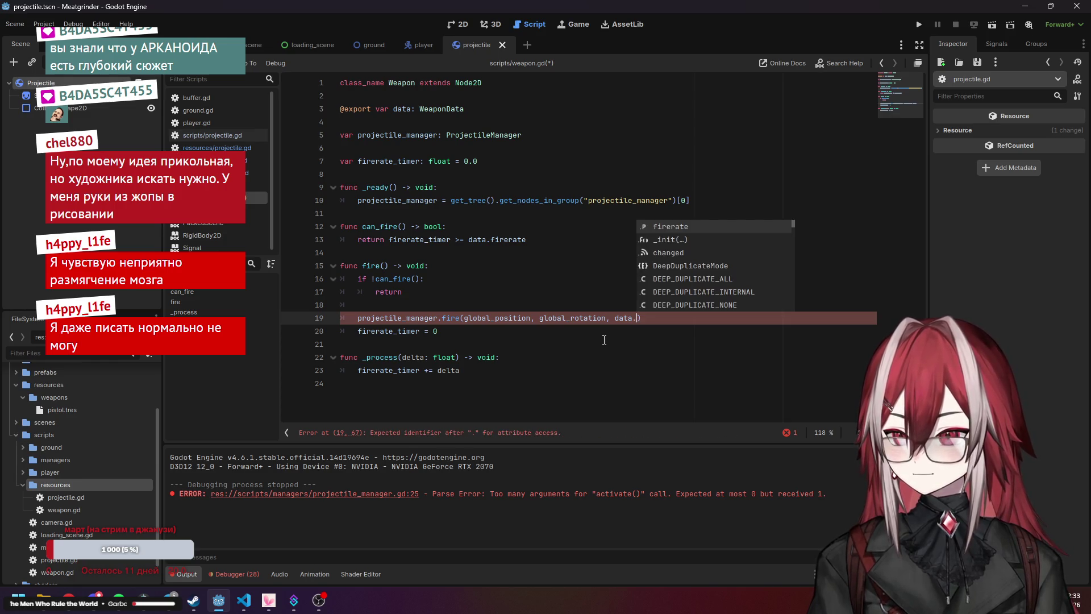
text(proje)
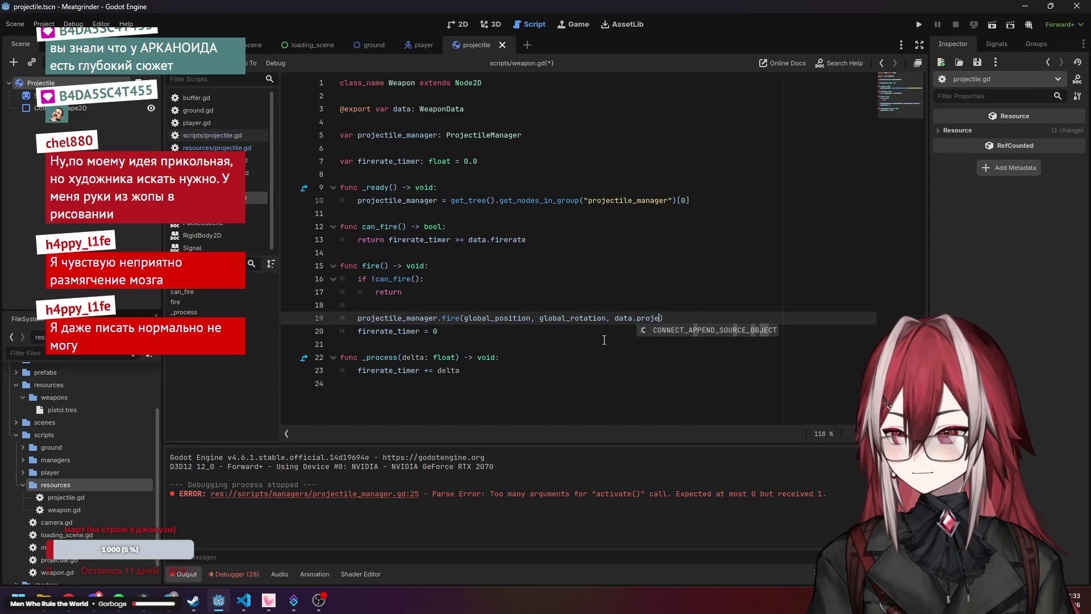
text(tile)
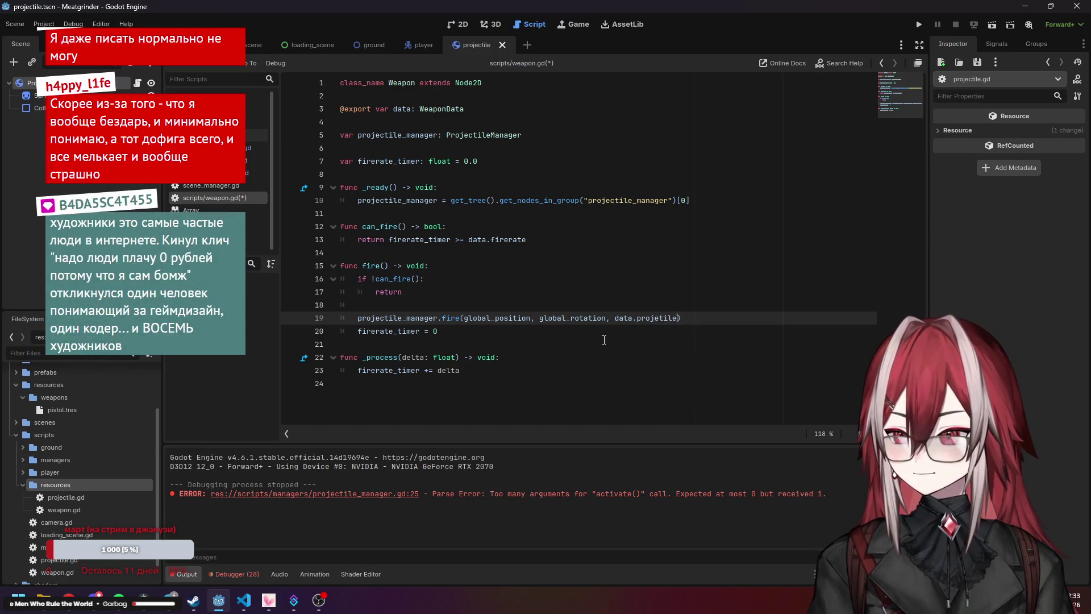
key(ctrl+BackSpace)
click(424, 278)
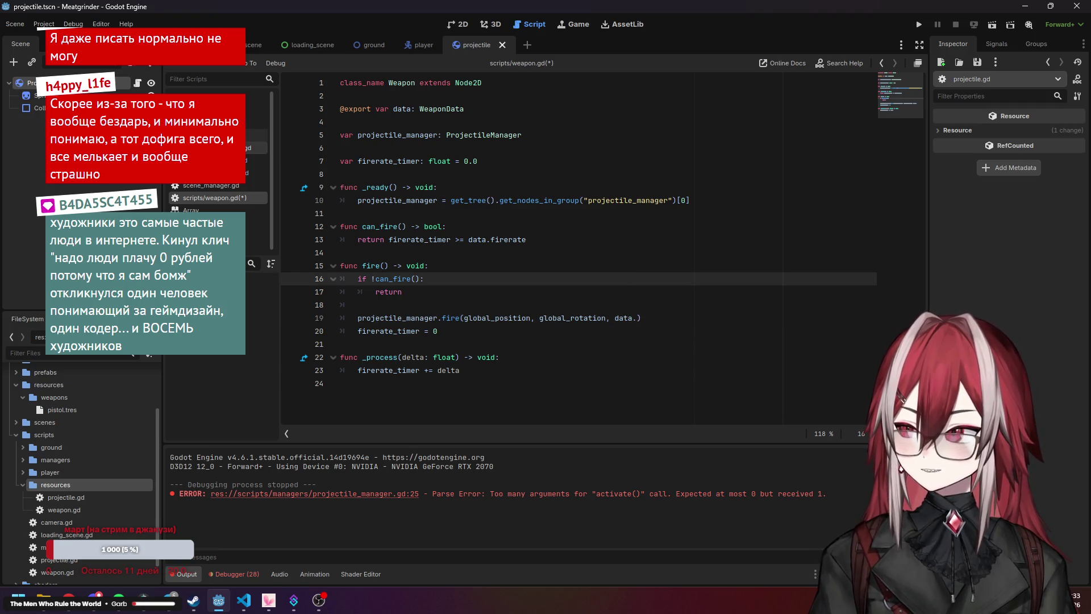
- Cut the misplaced pojectile export line out of the ProjectileData script and save
click(256, 160)
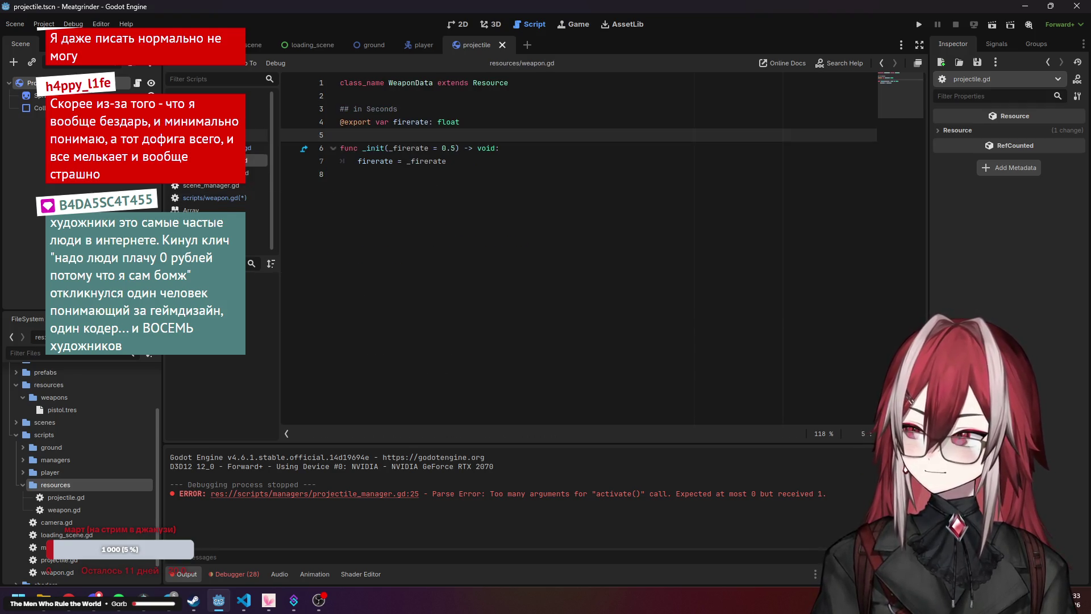
click(256, 148)
drag(502, 135, 336, 143)
key(ctrl+x)
key(BackSpace)
key(ctrl+s)
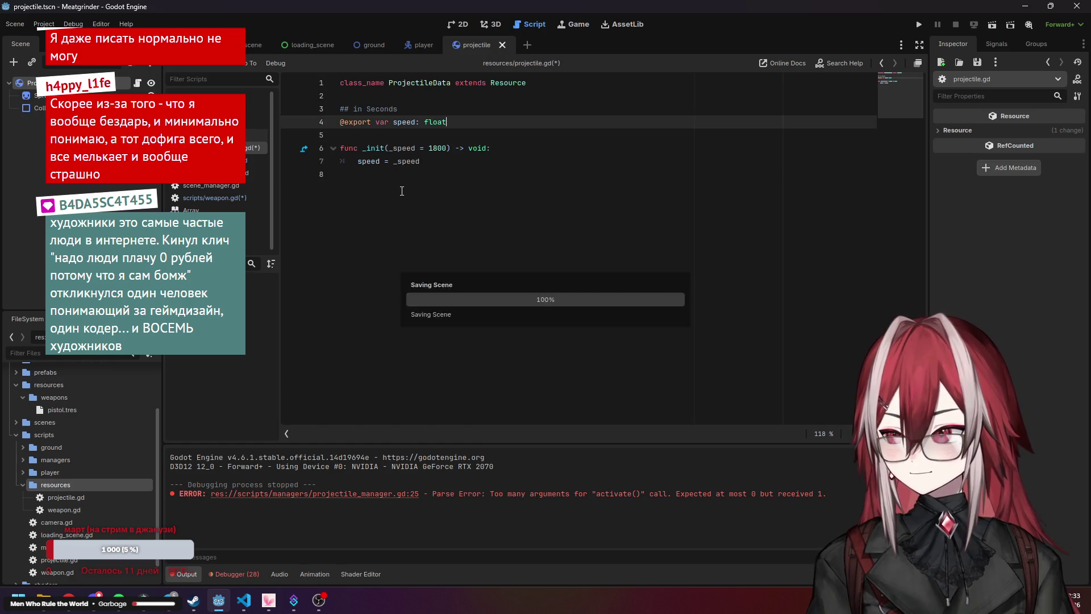
- Paste the pojectile: ProjectileData export into WeaponData below the firerate float
key(alt+Left)
click(484, 130)
key(ctrl+v)
key(Return)
click(555, 125)
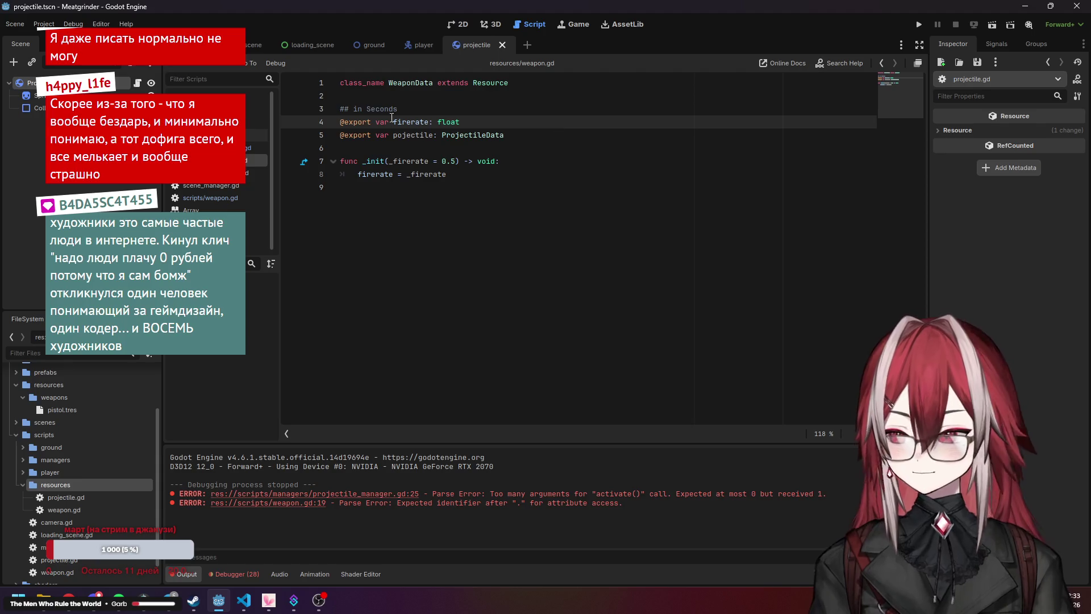
- Examine ProjectileManager's fire(pos, rot, data: ProjectileData) signature and its index == -1 check
click(497, 183)
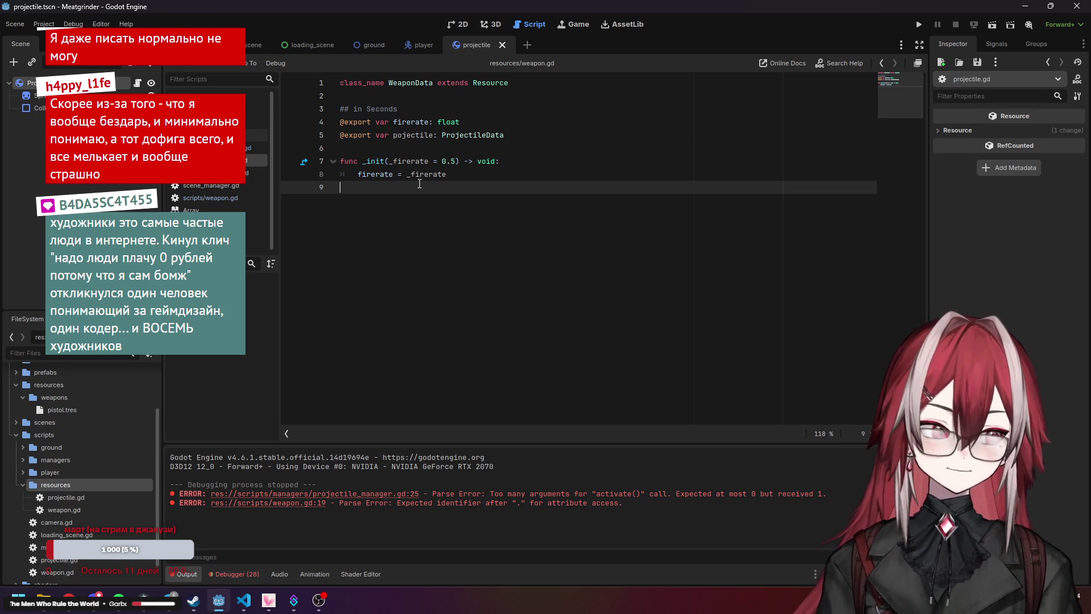
key(alt+Left)
click(250, 160)
click(250, 172)
click(398, 263)
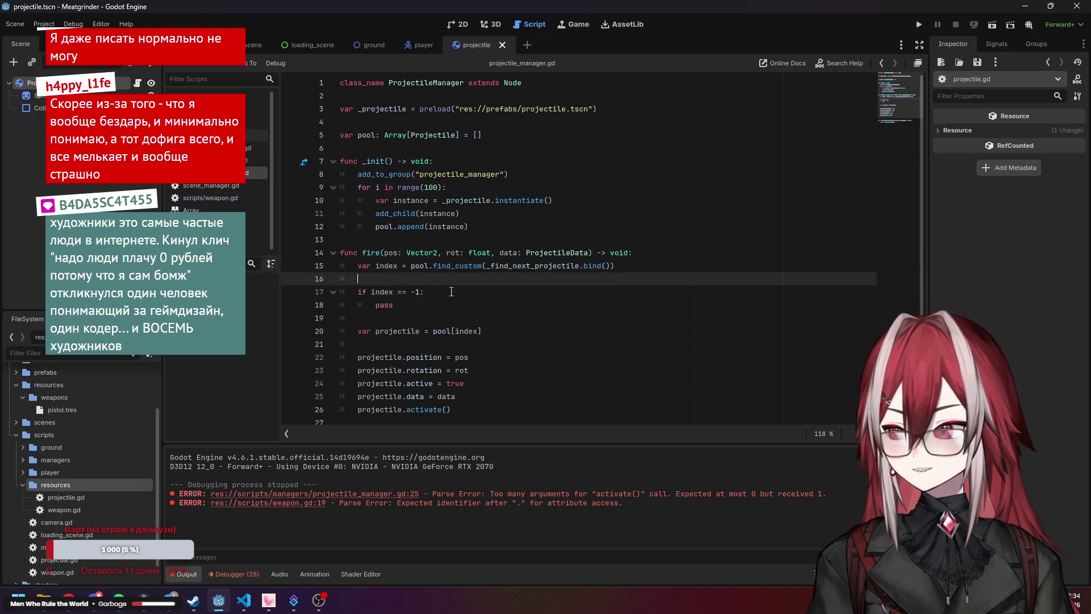
click(440, 305)
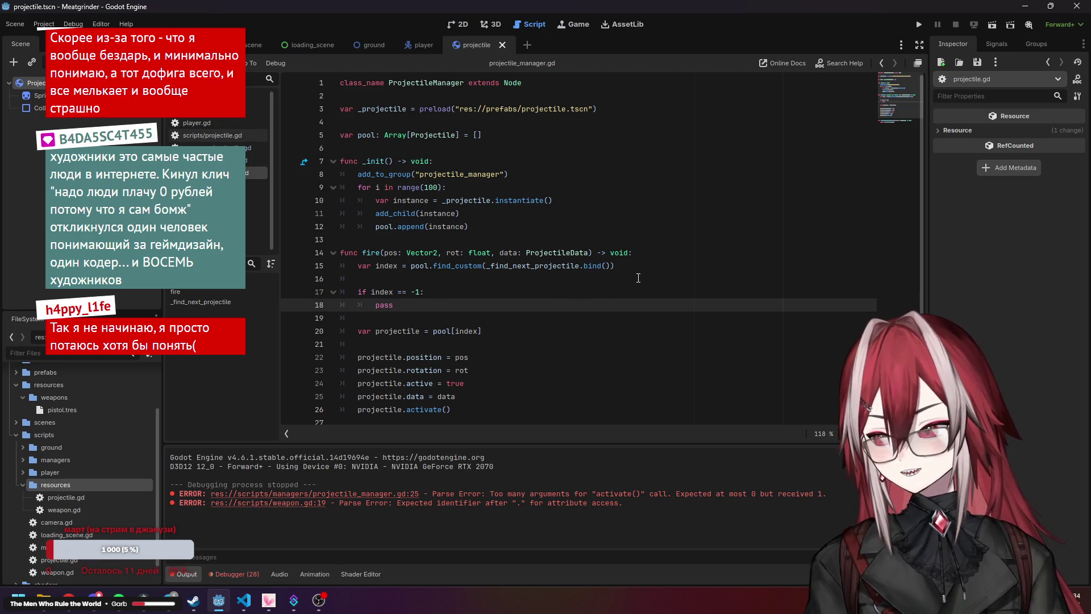
click(528, 265)
key(Down)
- Glance at the ProjectileData script, then return to weapon.gd
click(233, 160)
click(233, 135)
click(233, 146)
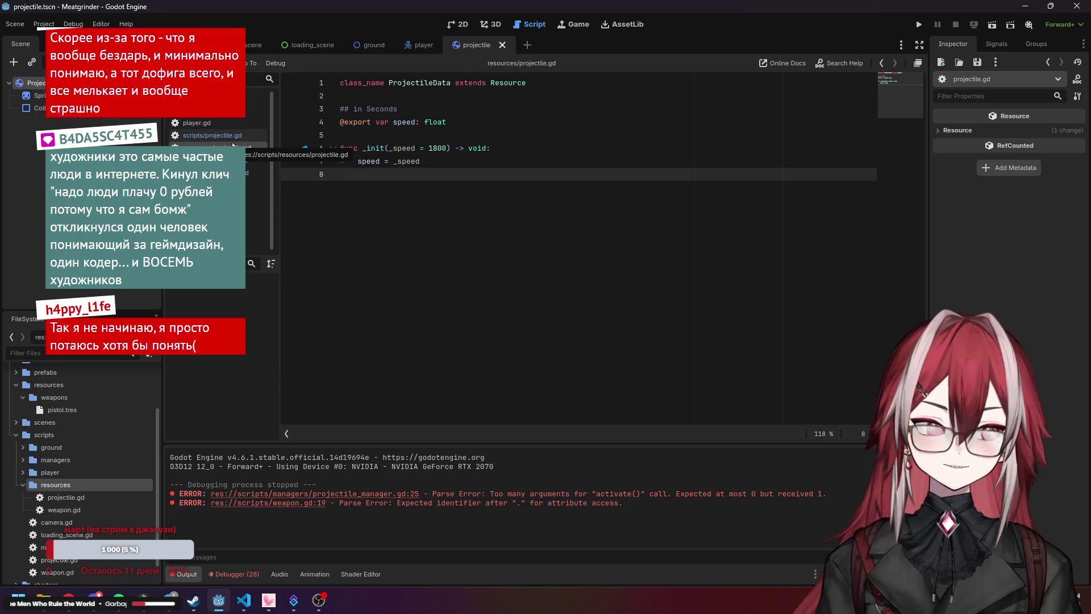
click(233, 160)
click(233, 172)
click(233, 185)
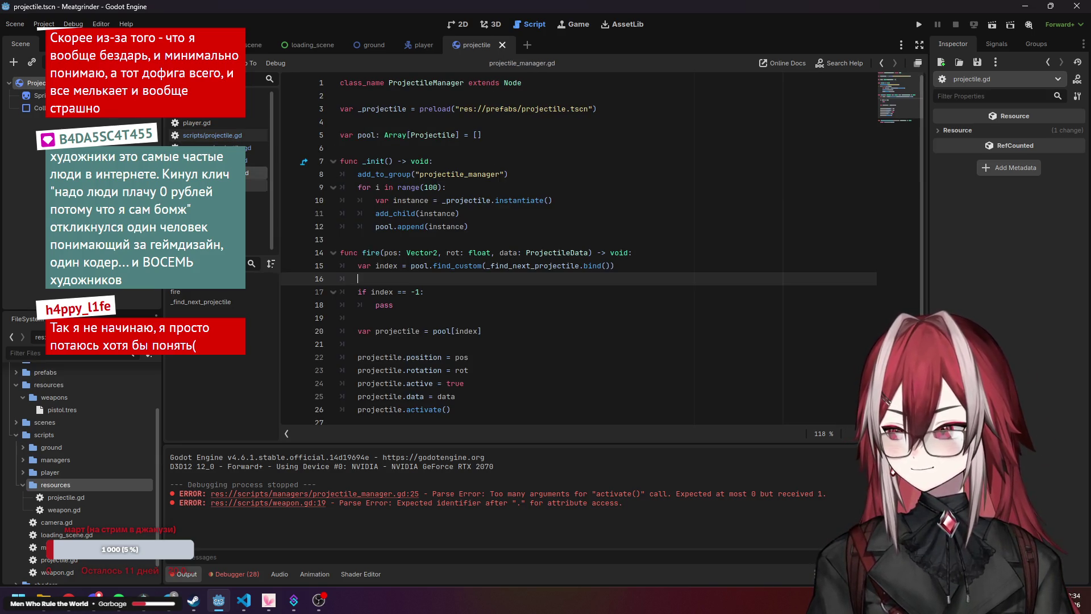
click(233, 198)
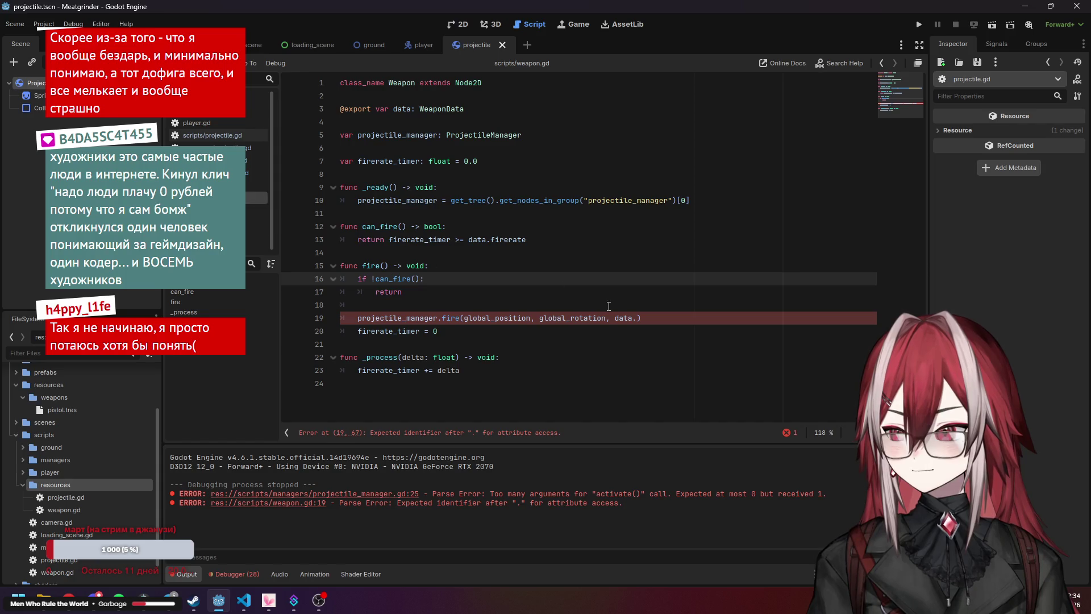
- Try completing 'pr' after data. on line 19, revert it, and save weapon.gd
click(634, 318)
text(p)
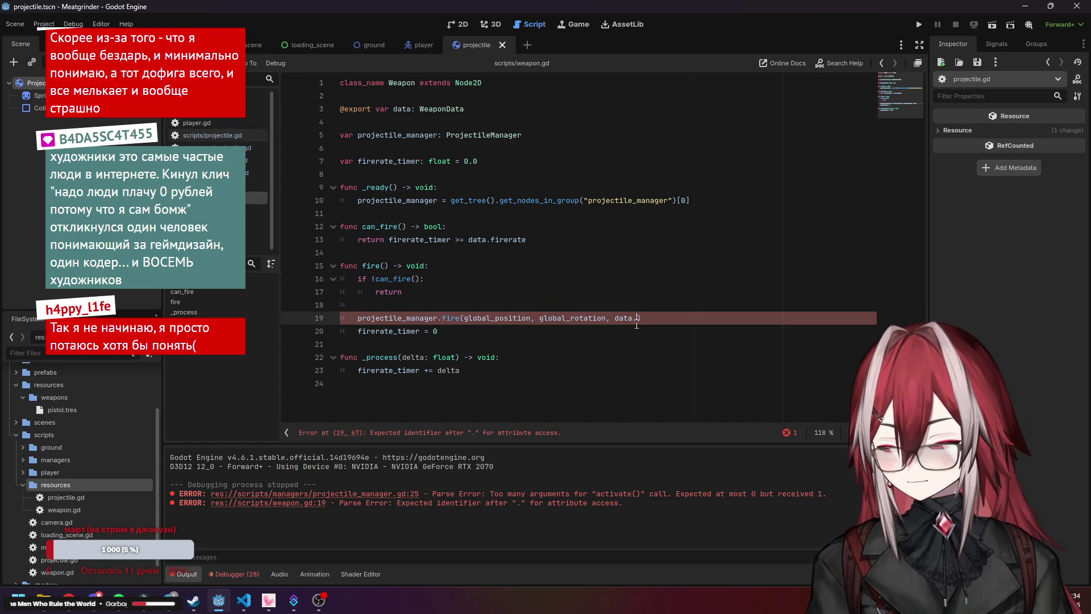
text(r)
key(BackSpace)
key(BackSpace)
key(BackSpace)
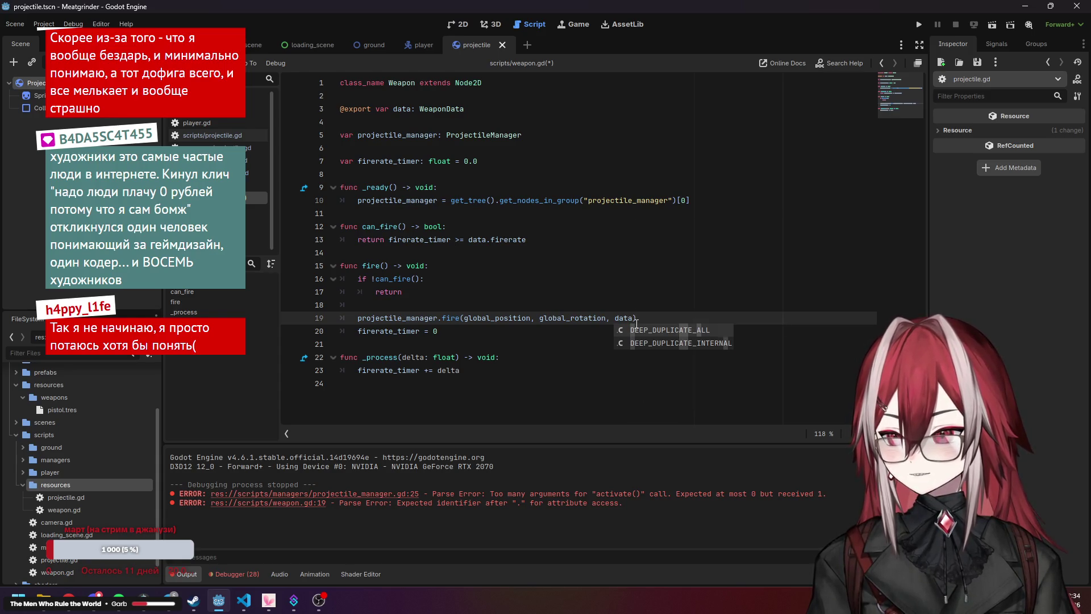
click(562, 265)
key(ctrl+s)
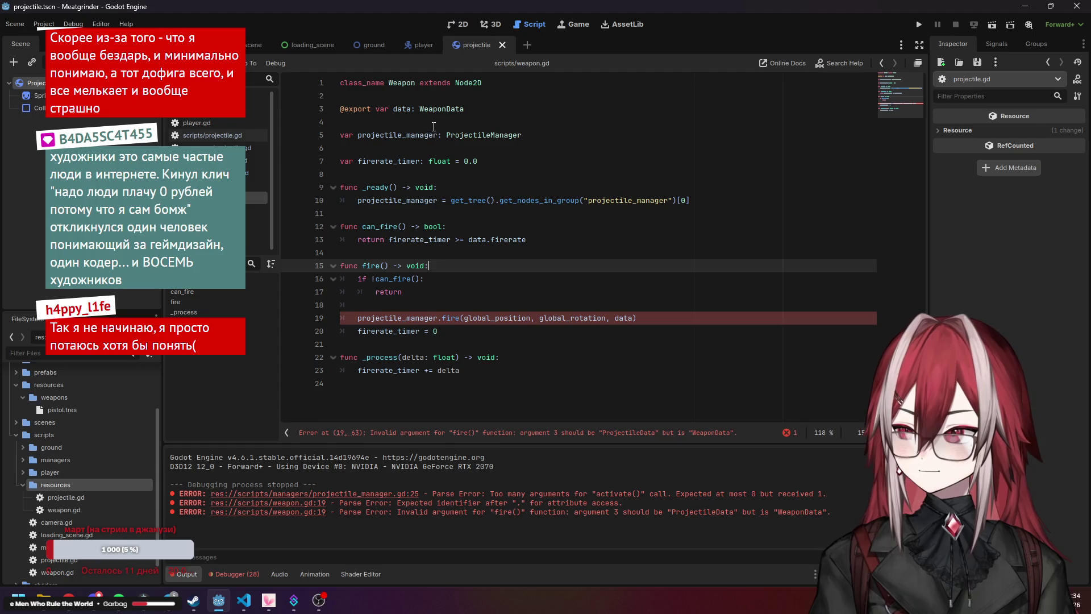
- Rename WeaponData's misspelled pojectile field to projectile
click(250, 160)
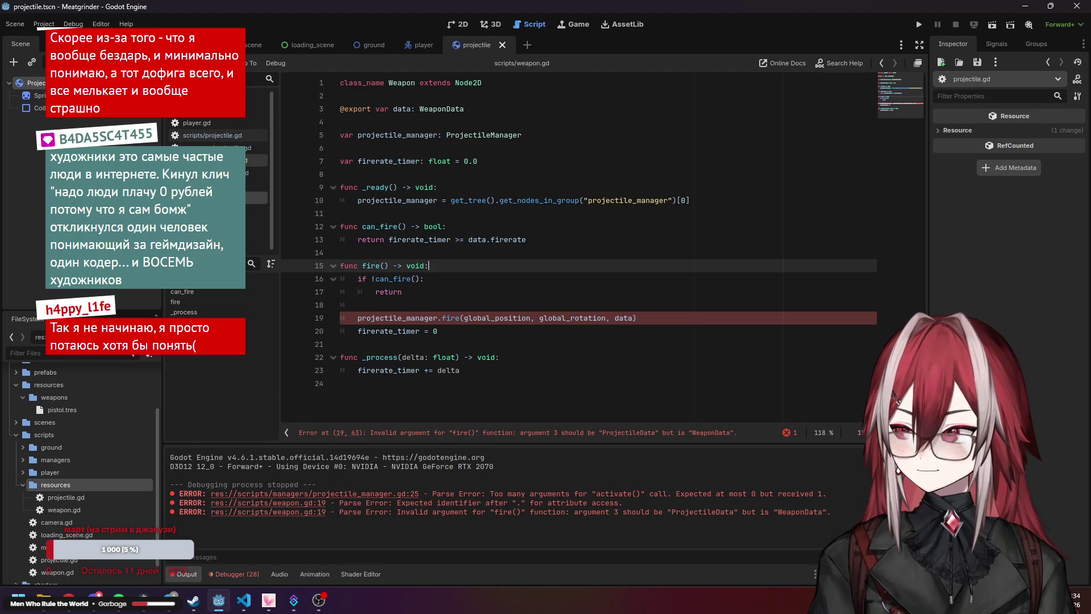
click(430, 142)
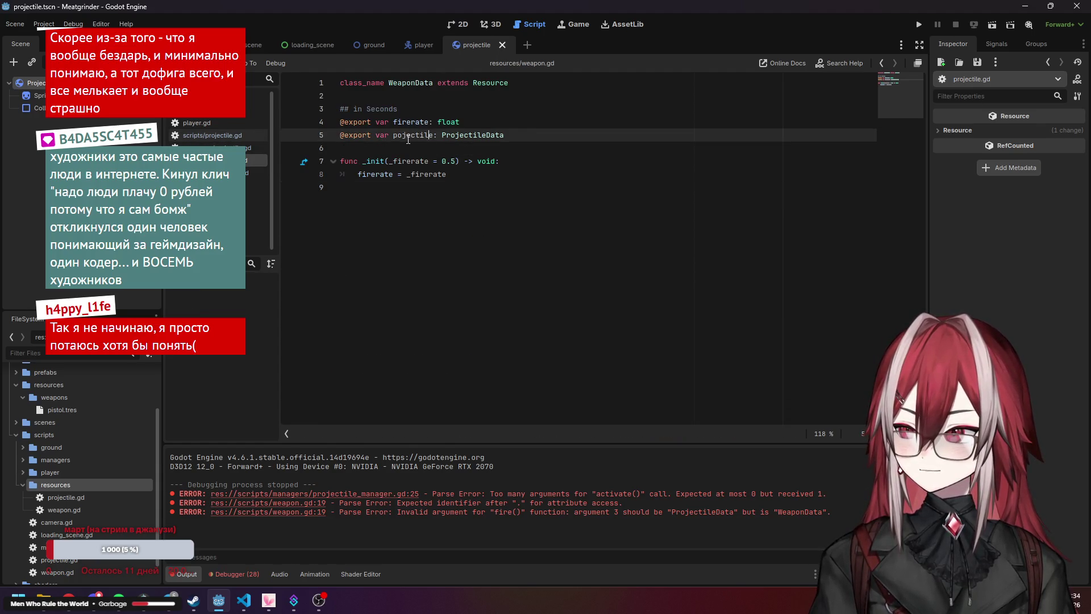
drag(398, 135, 430, 134)
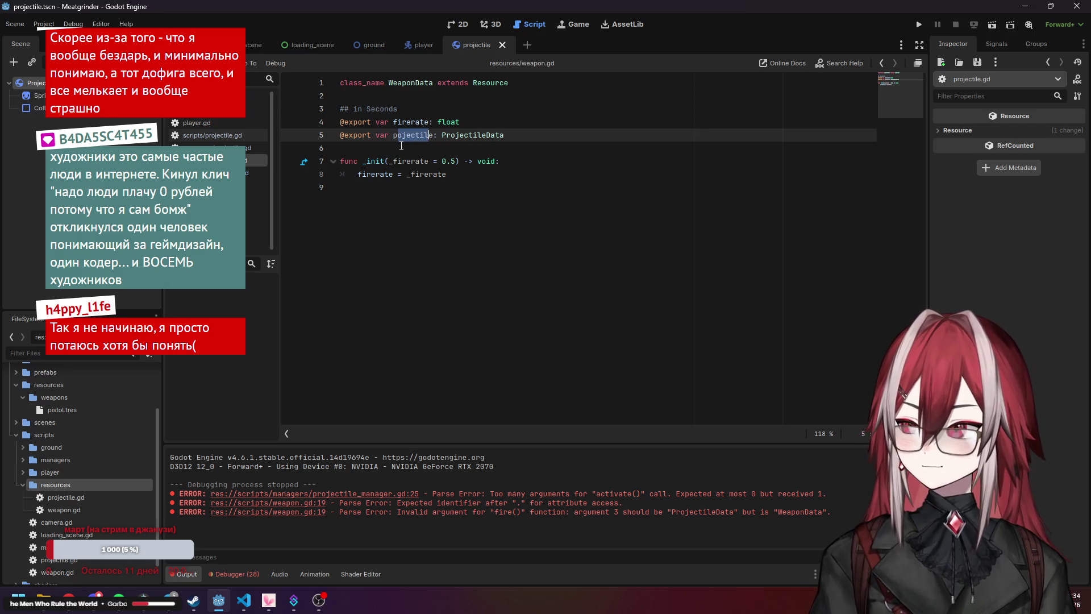
double_click(433, 135)
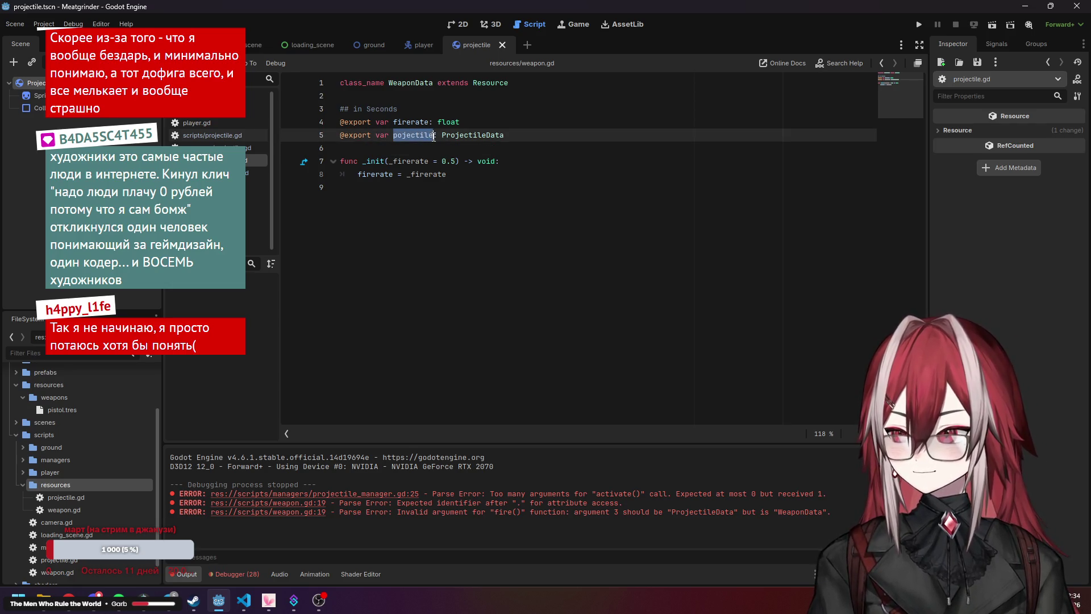
text(projecti)
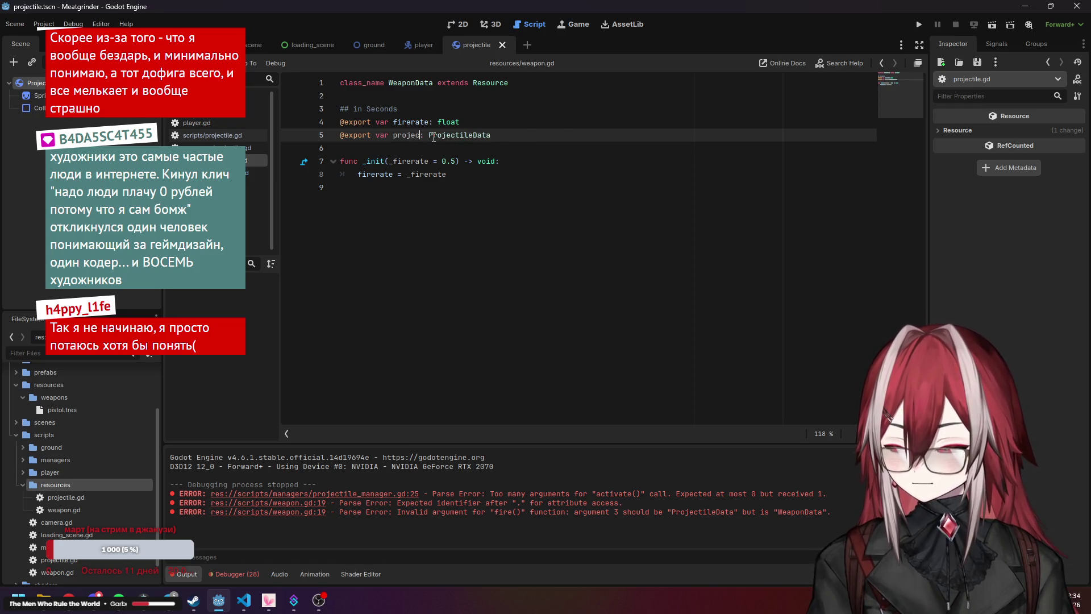
text(le)
click(512, 121)
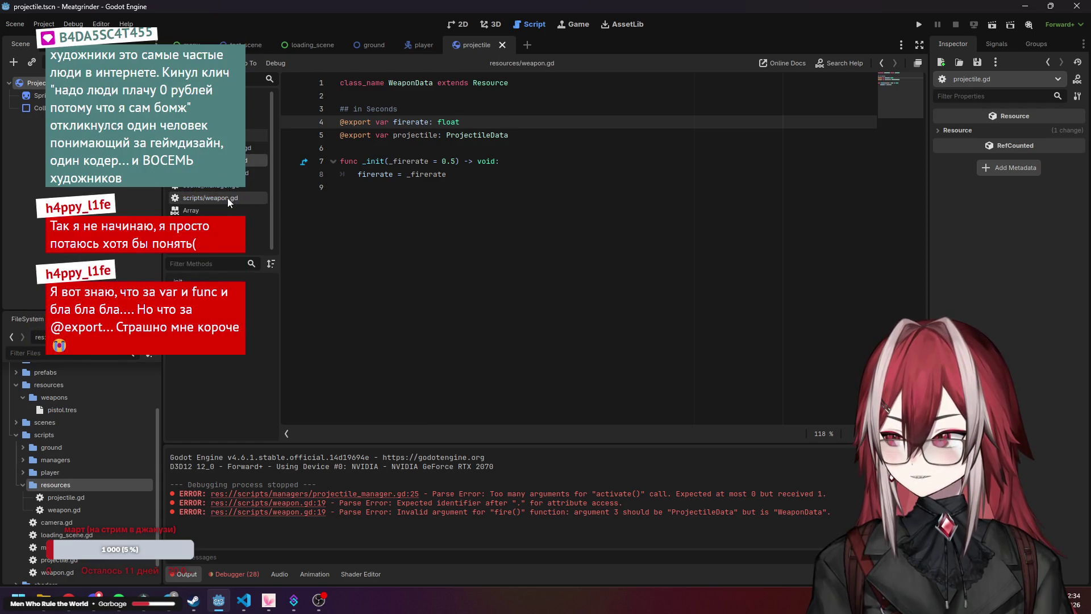
- Complete the fire call as data.projectile using autocomplete and save weapon.gd
click(227, 197)
click(634, 318)
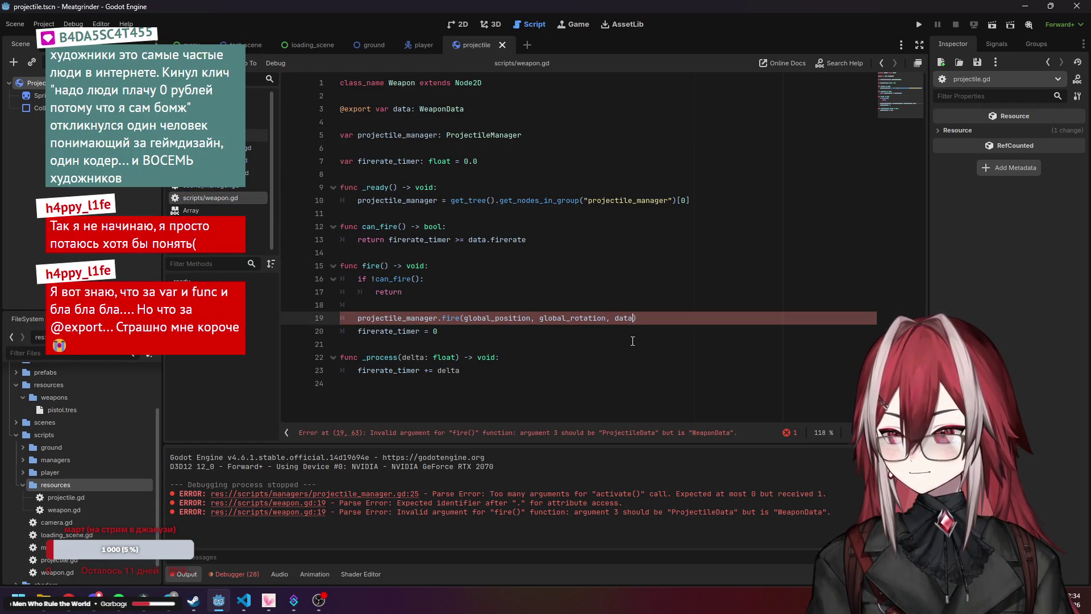
text(.)
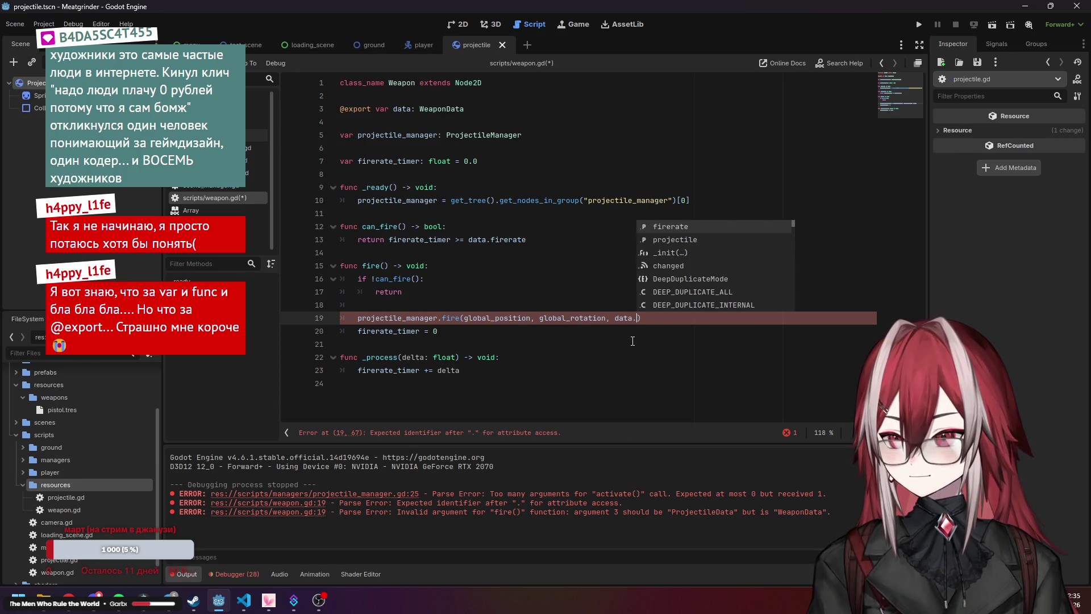
key(Down)
key(Return)
key(ctrl+s)
click(558, 271)
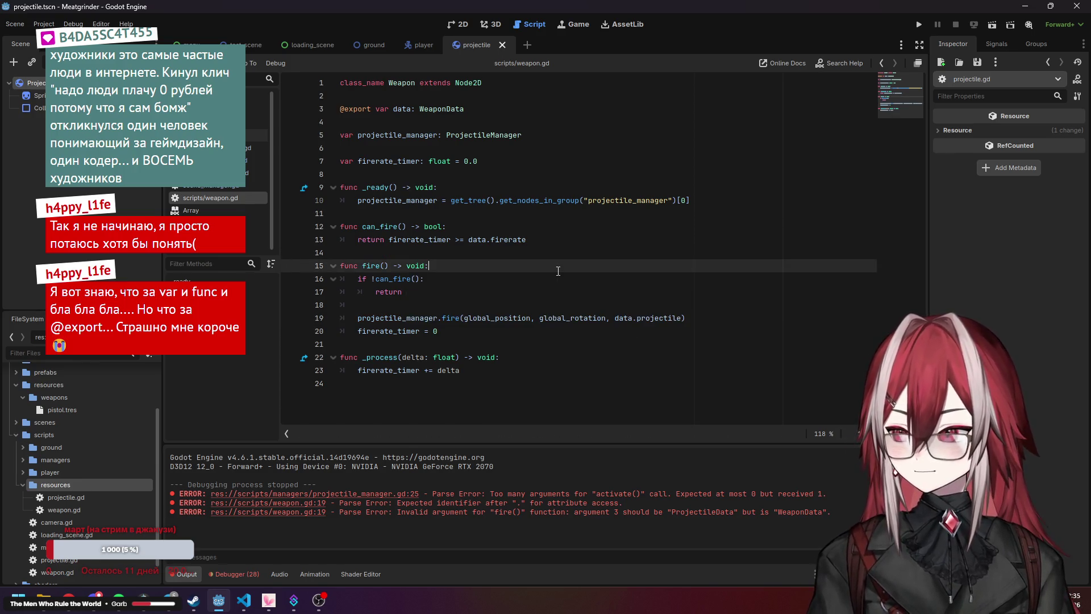
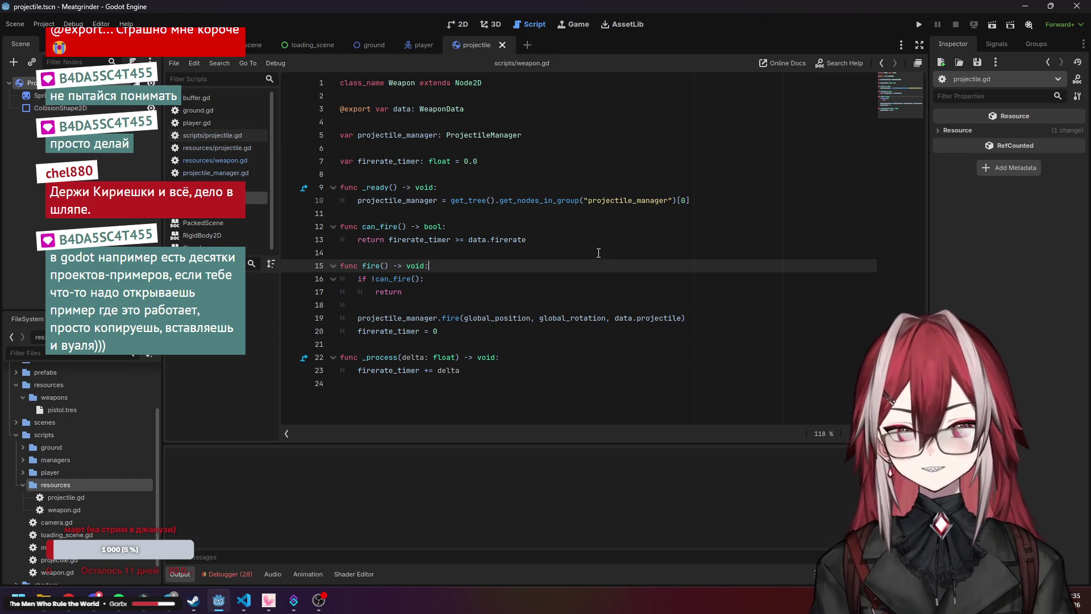
- Browse the weapon.gd and projectile.gd scripts in both the scripts and resources folders
click(532, 239)
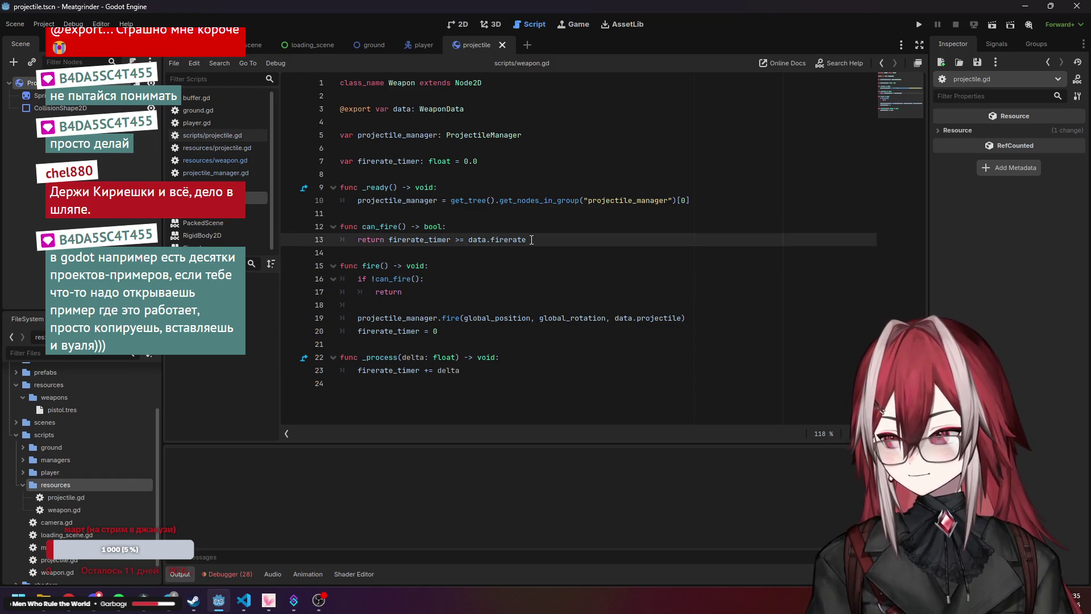
key(Down)
key(Down)
key(Down)
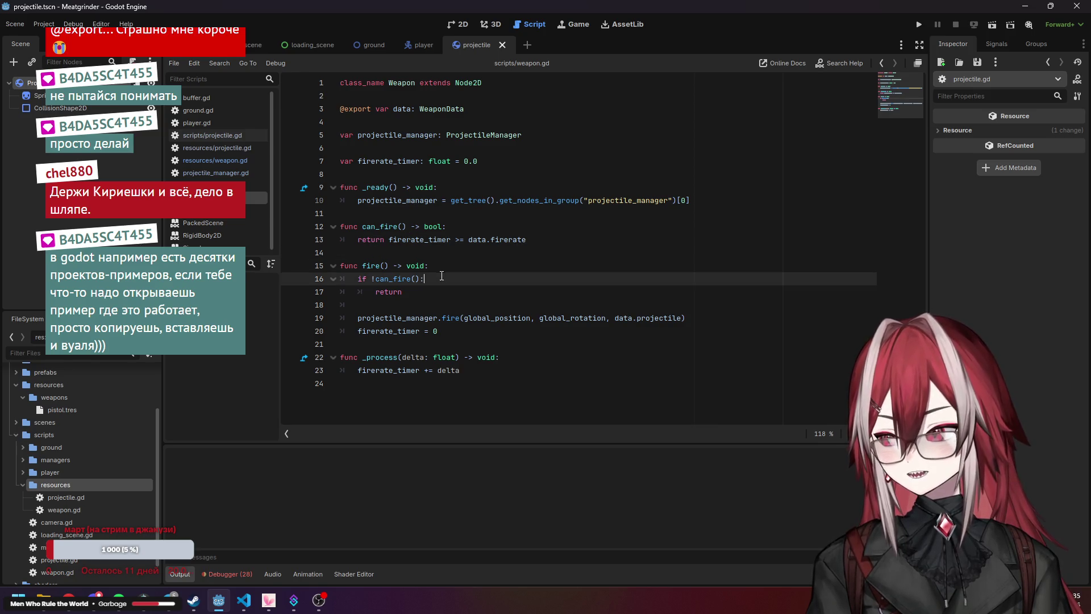
click(222, 147)
click(221, 159)
click(224, 149)
click(226, 135)
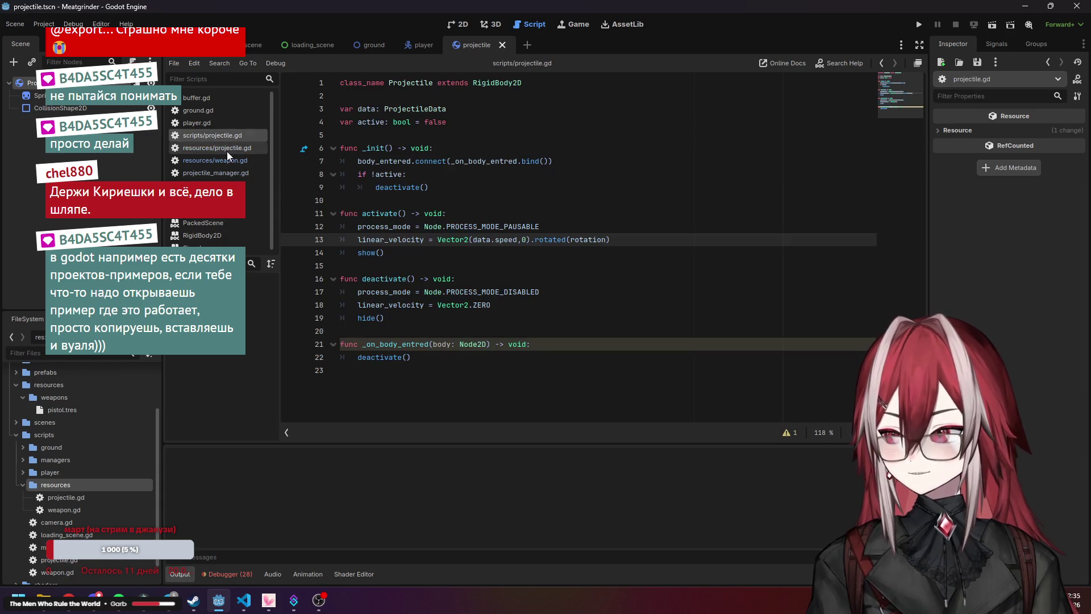
click(227, 149)
click(227, 161)
click(236, 147)
click(229, 160)
- Look over projectile_manager.gd and scene_manager.gd, finishing on the resources/weapon.gd WeaponData script
click(230, 172)
click(230, 185)
click(230, 173)
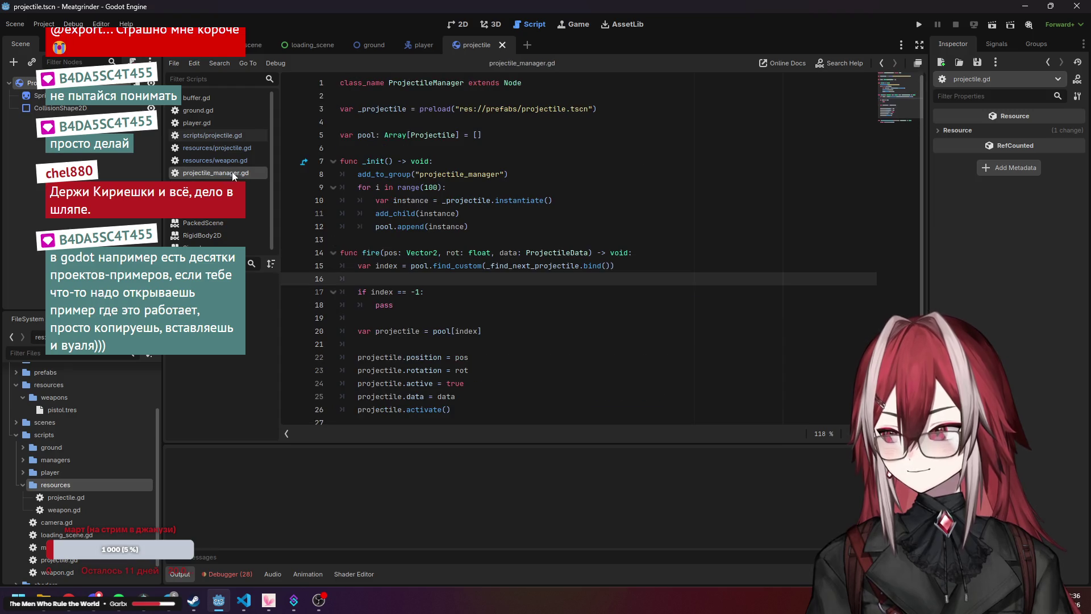
click(502, 231)
scroll(502, 230, up, 2)
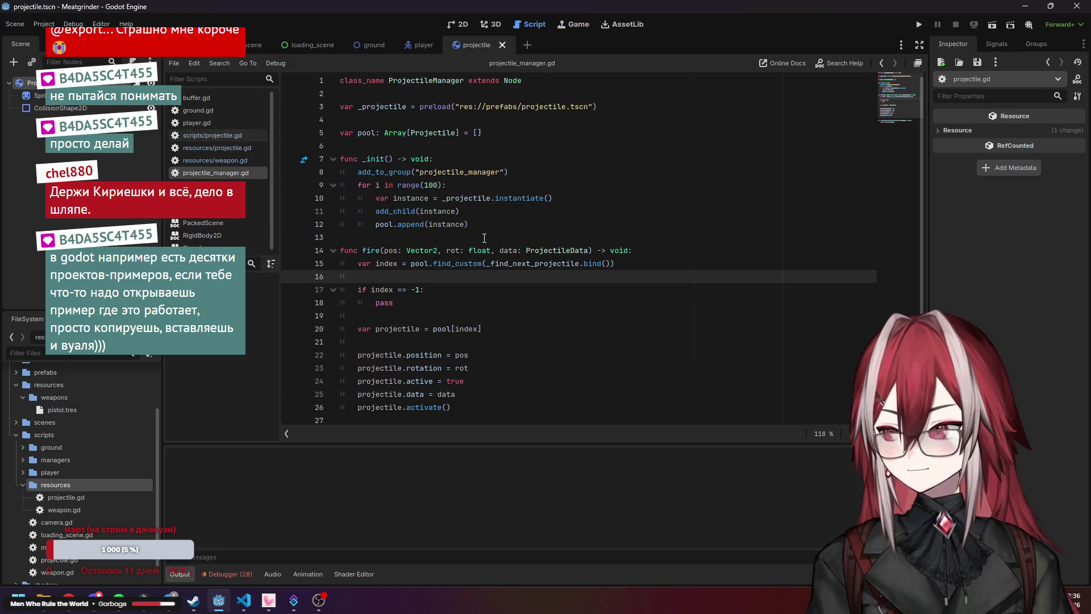
click(230, 185)
click(245, 160)
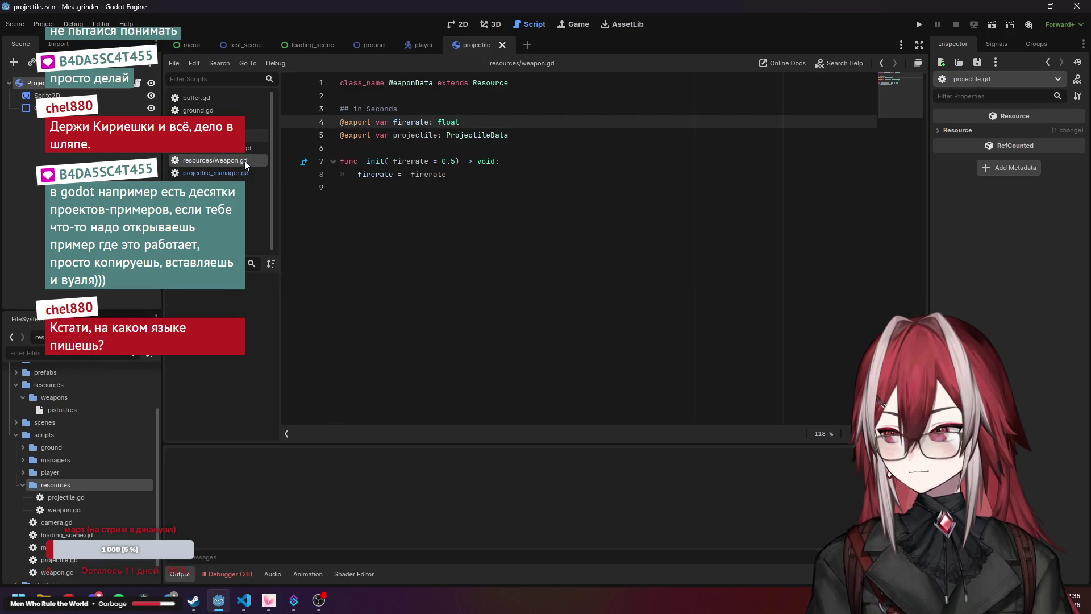
click(244, 173)
click(244, 185)
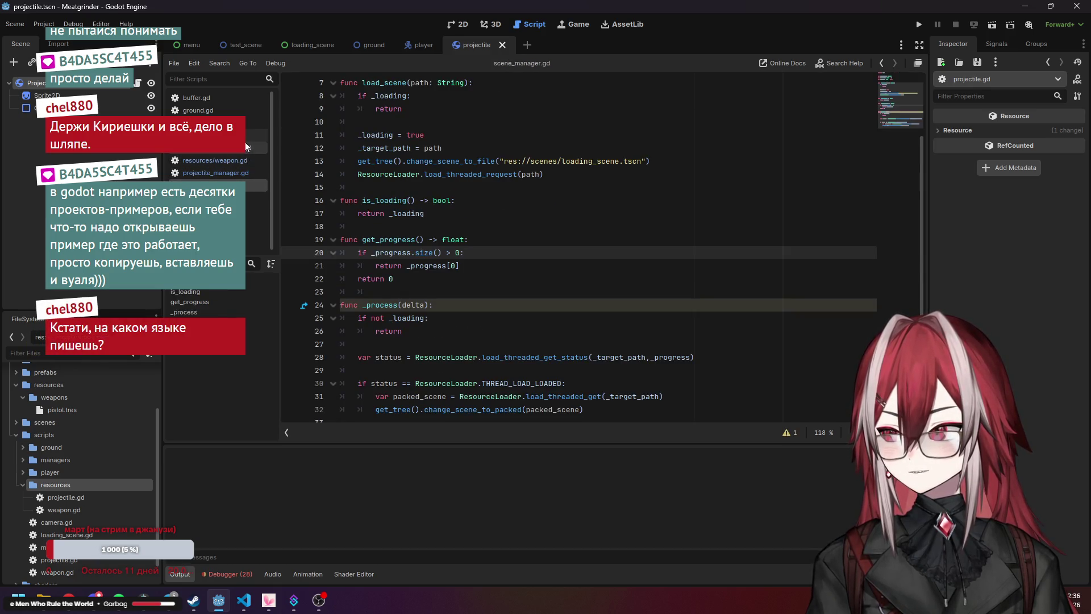
click(243, 161)
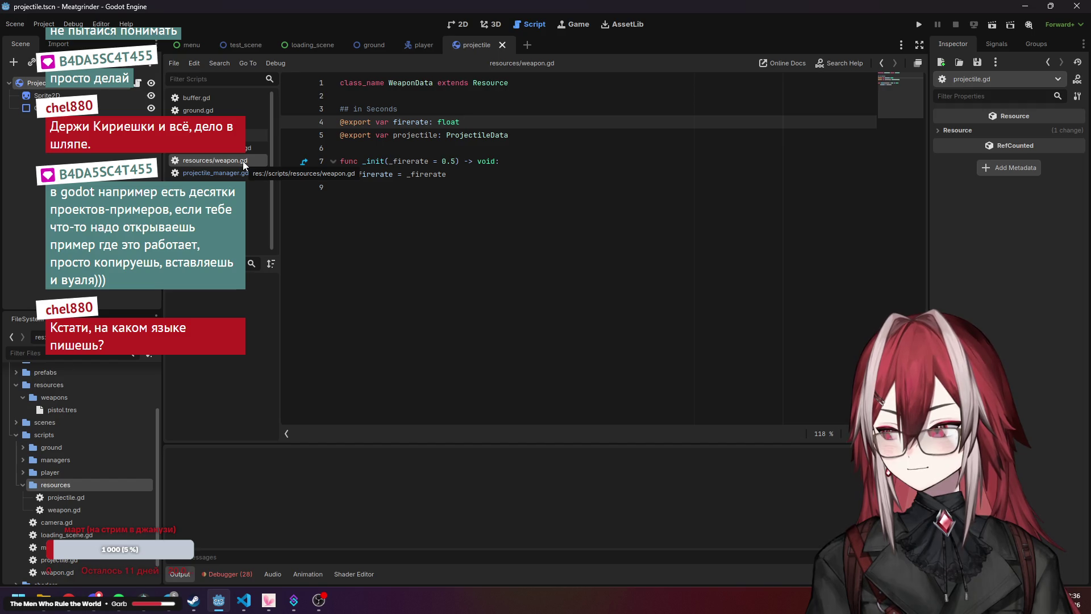
click(514, 136)
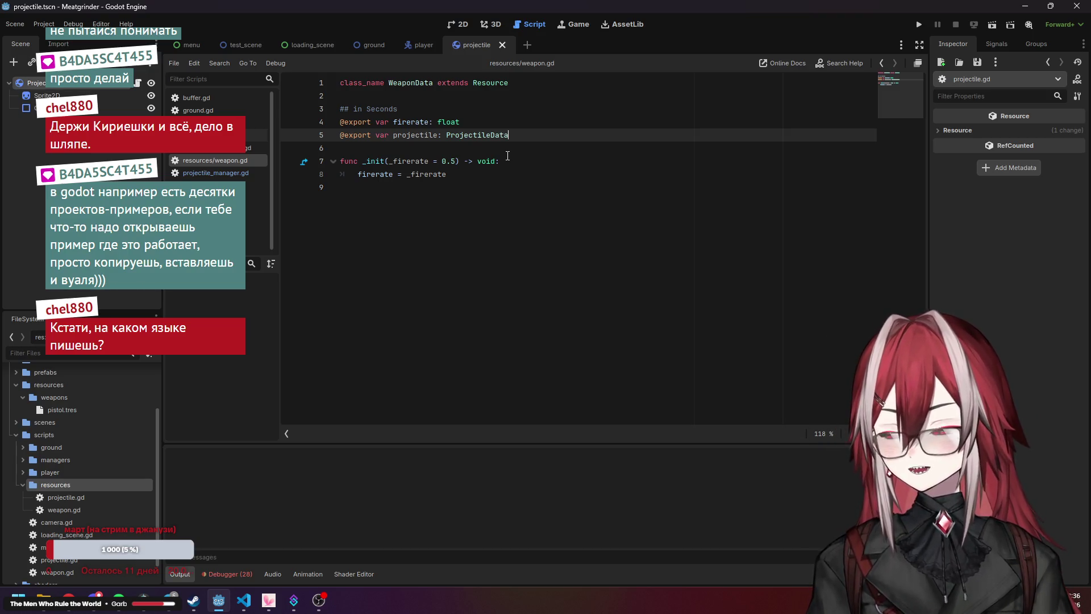
click(216, 575)
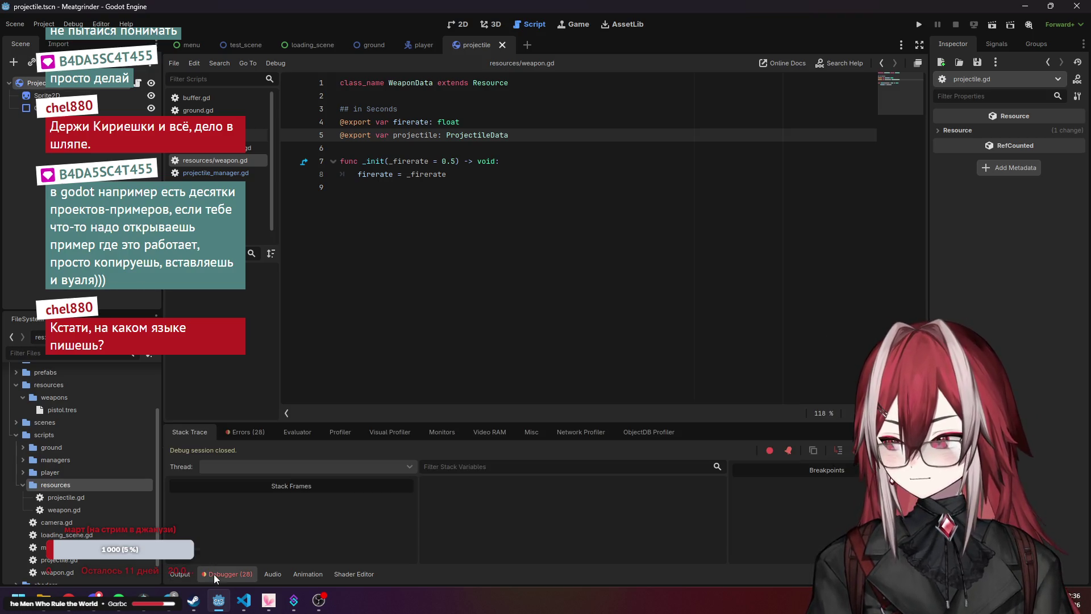
- Check the Debugger's Errors list, then switch back to Stack Trace
click(233, 431)
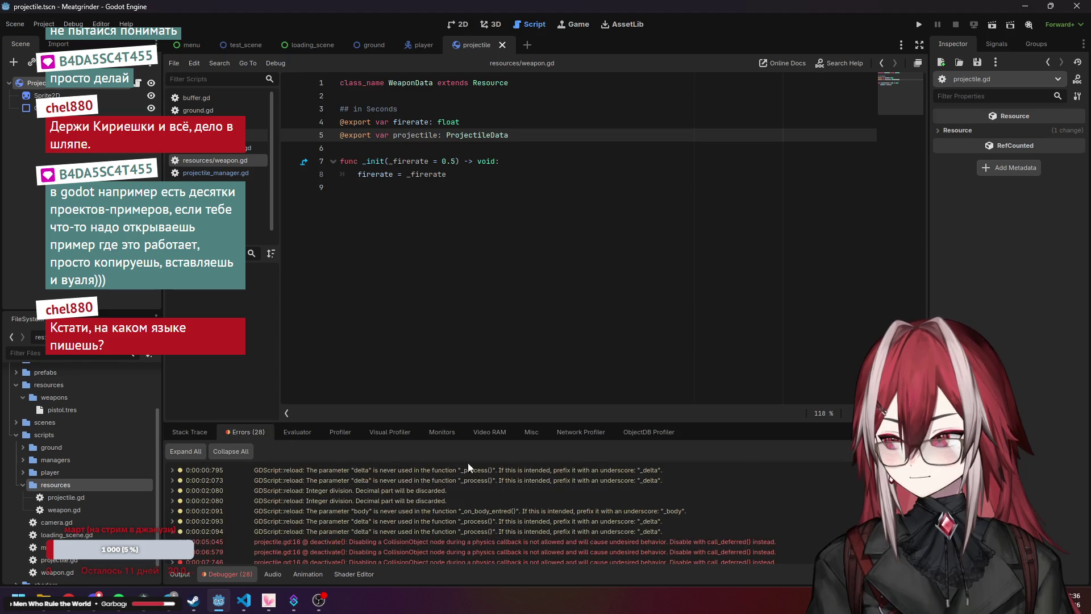
click(200, 435)
click(501, 173)
click(512, 161)
click(501, 174)
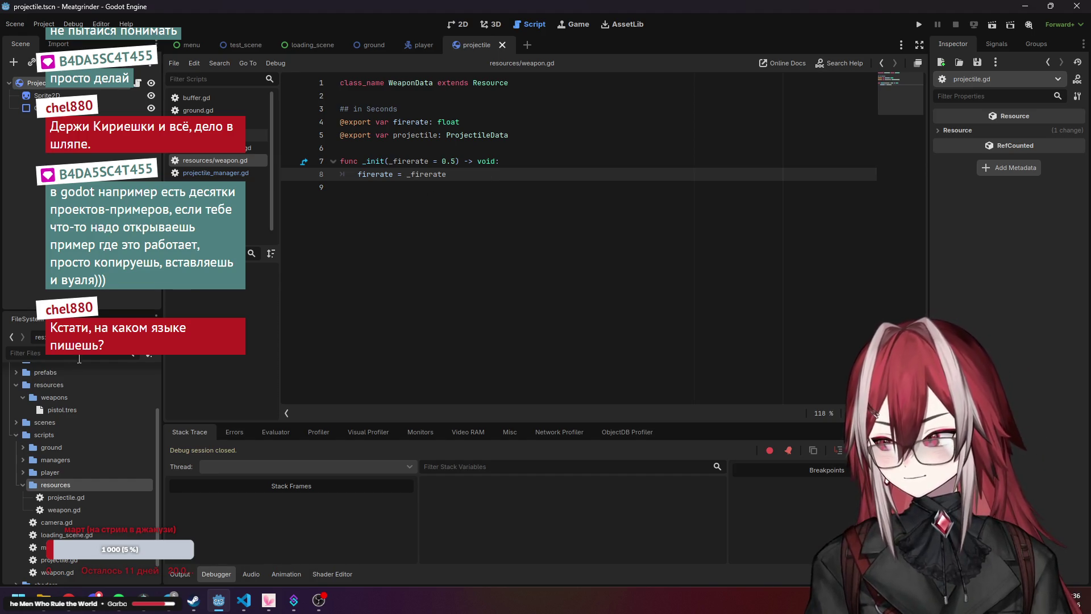
scroll(95, 377, up, 3)
- Collapse and re-expand the resources folder to reveal weapons/pistol.tres in FileSystem
click(17, 450)
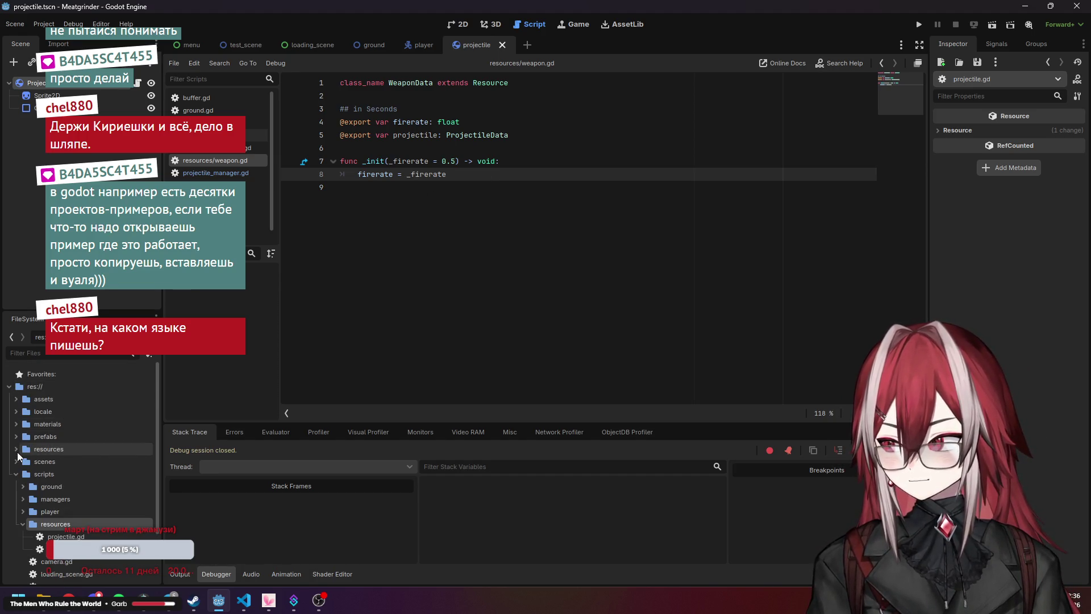
click(477, 180)
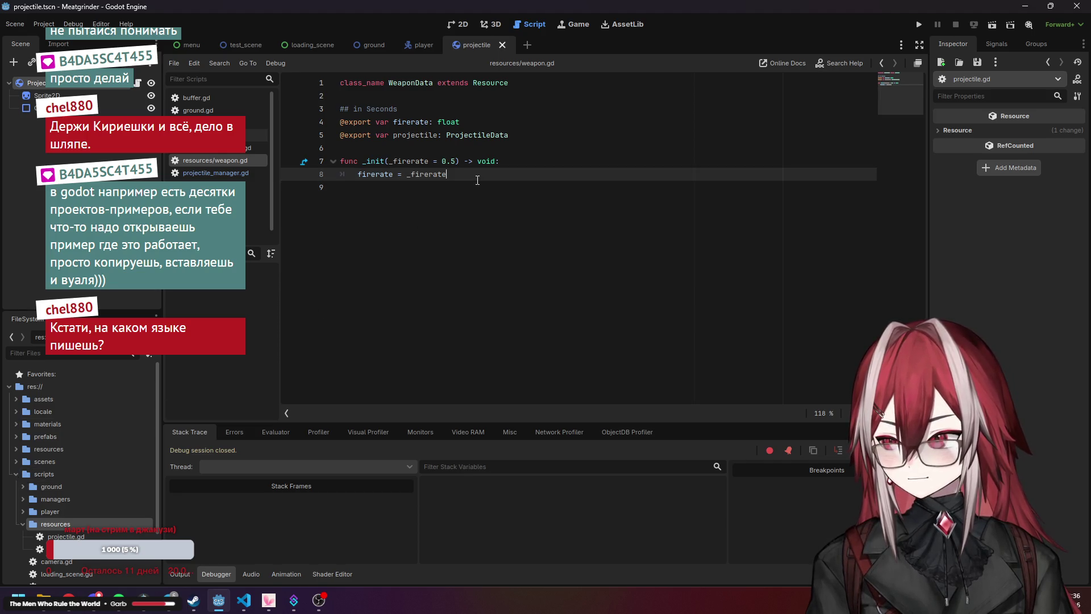
click(455, 197)
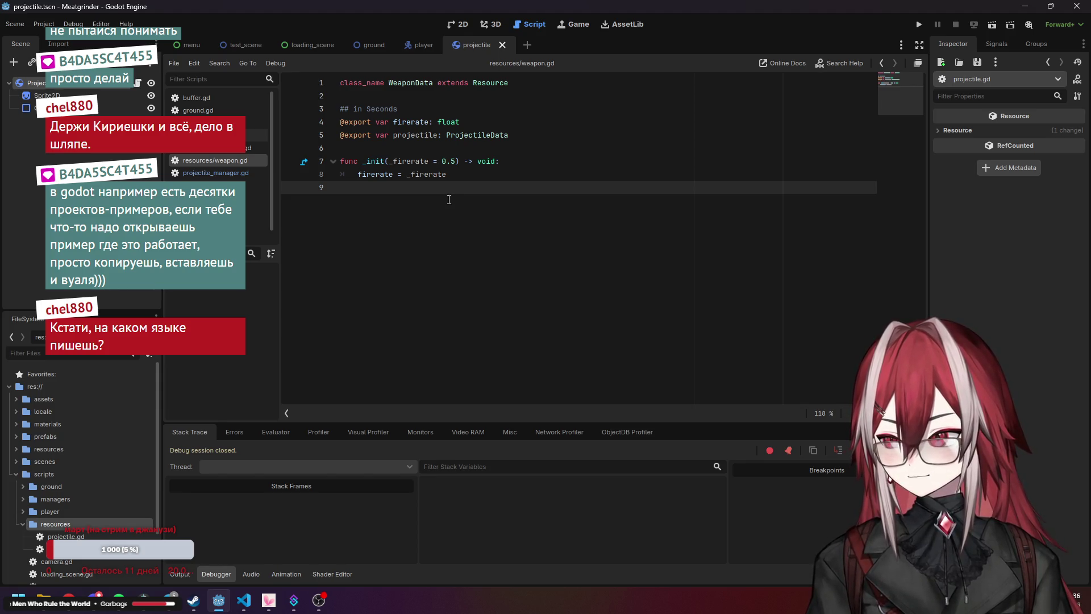
key(Up)
key(Up)
key(Up)
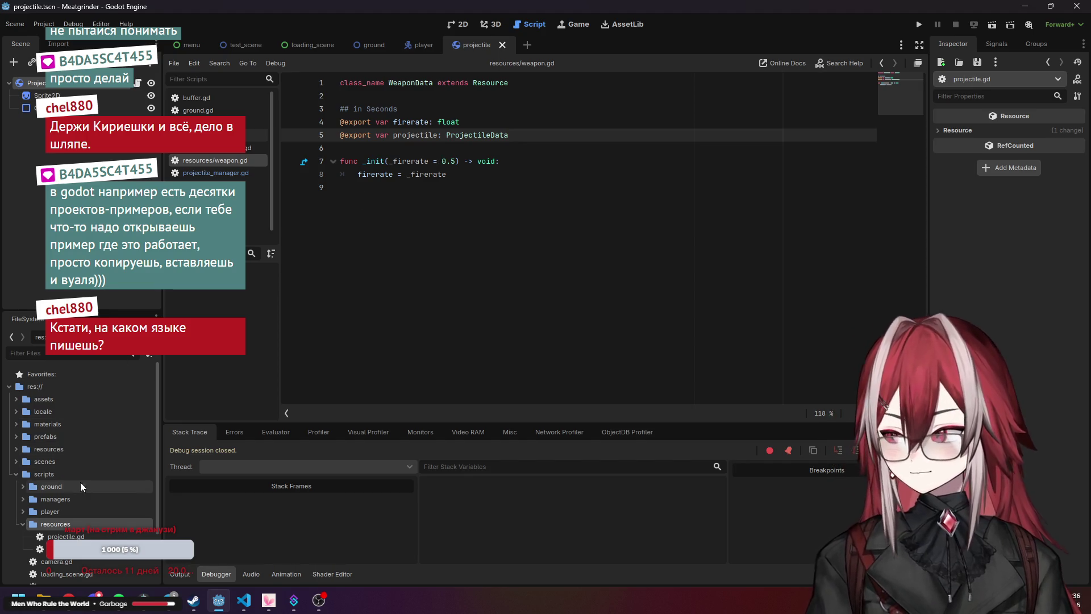
scroll(80, 500, down, 1)
scroll(53, 437, up, 1)
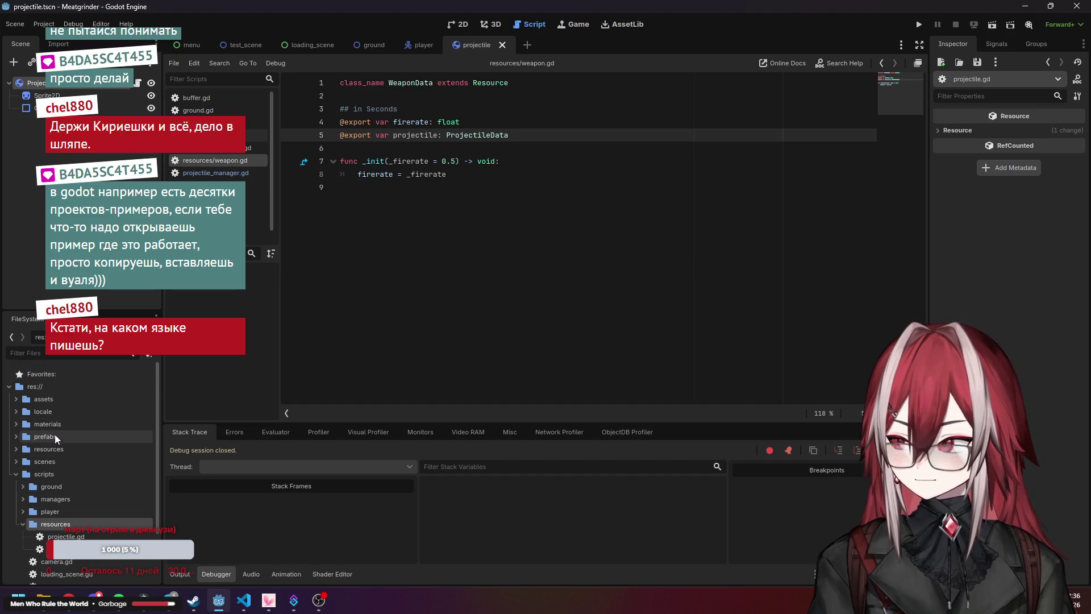
double_click(63, 451)
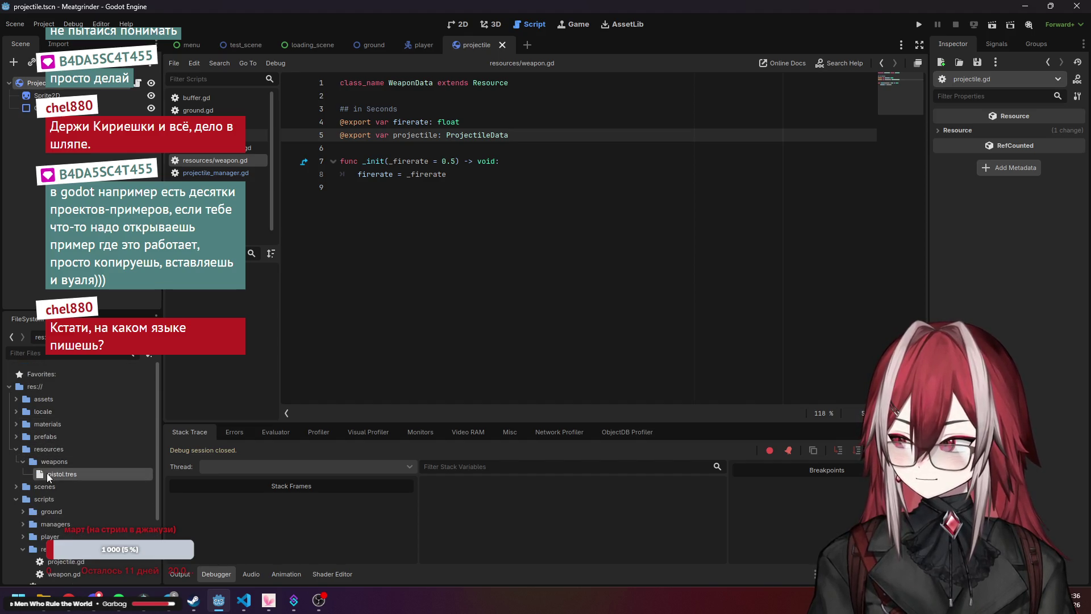
click(938, 131)
click(938, 130)
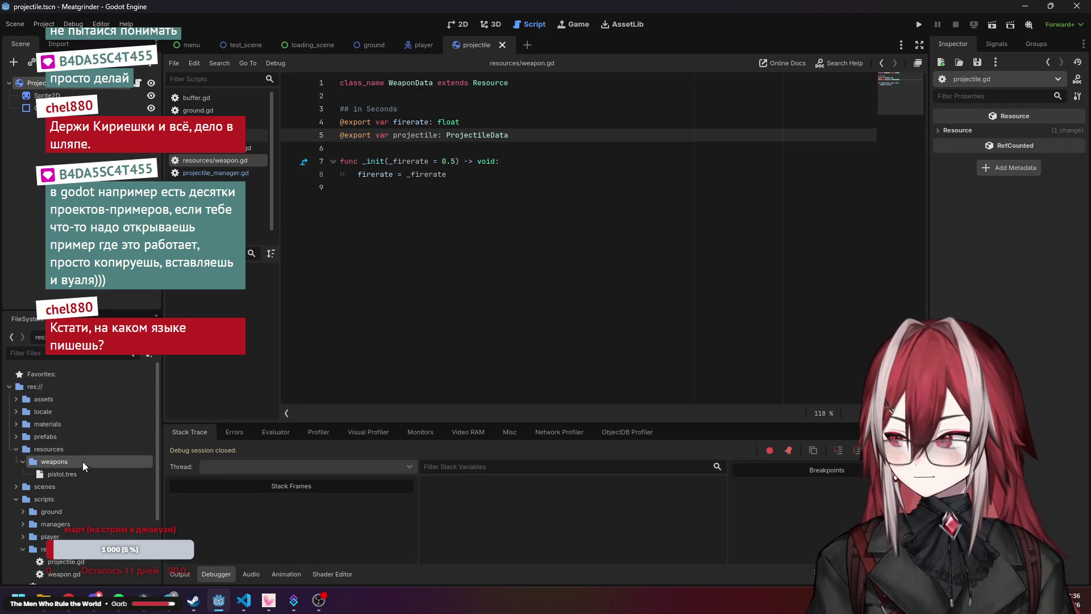
click(70, 473)
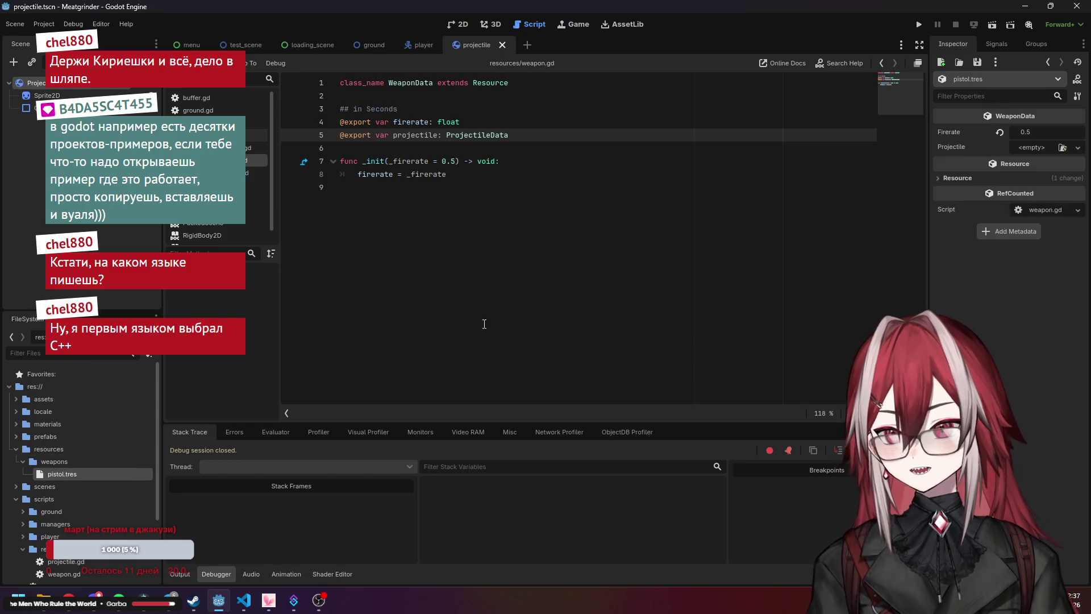
click(1077, 149)
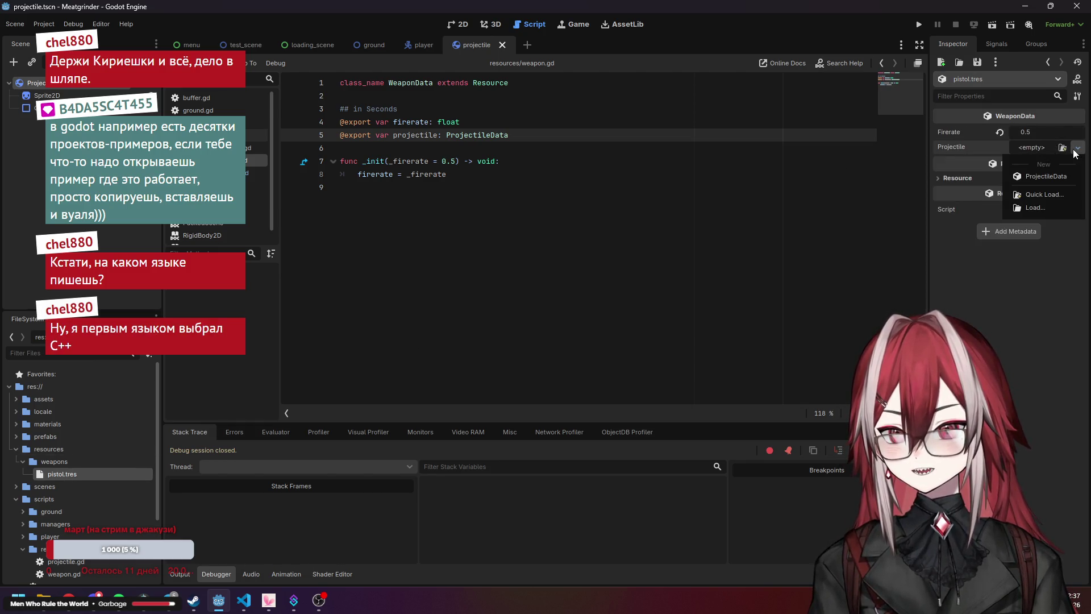
click(1076, 148)
click(1075, 149)
click(1075, 149)
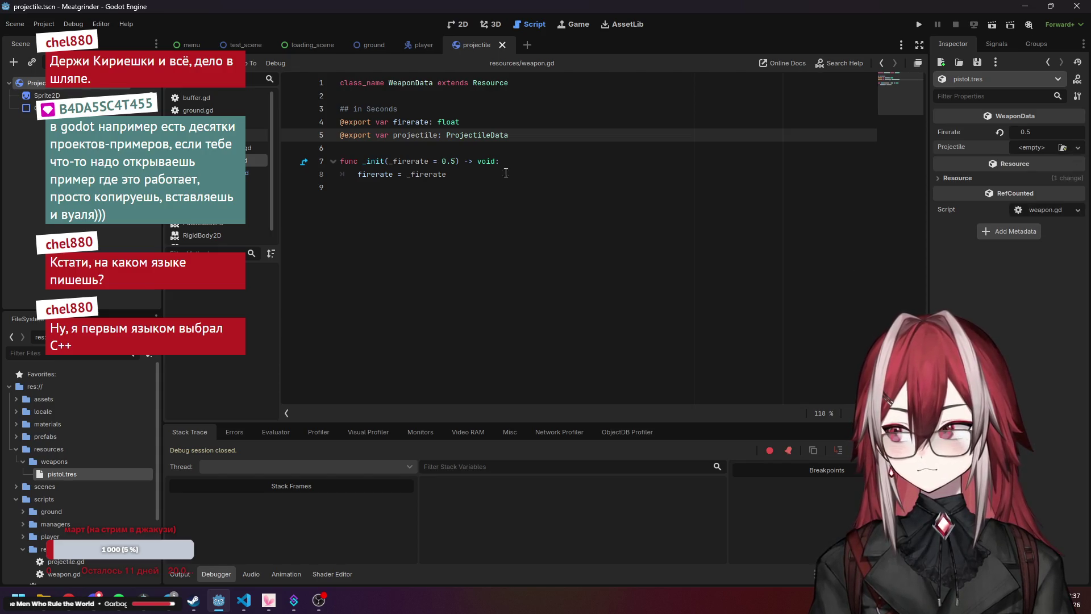
click(384, 163)
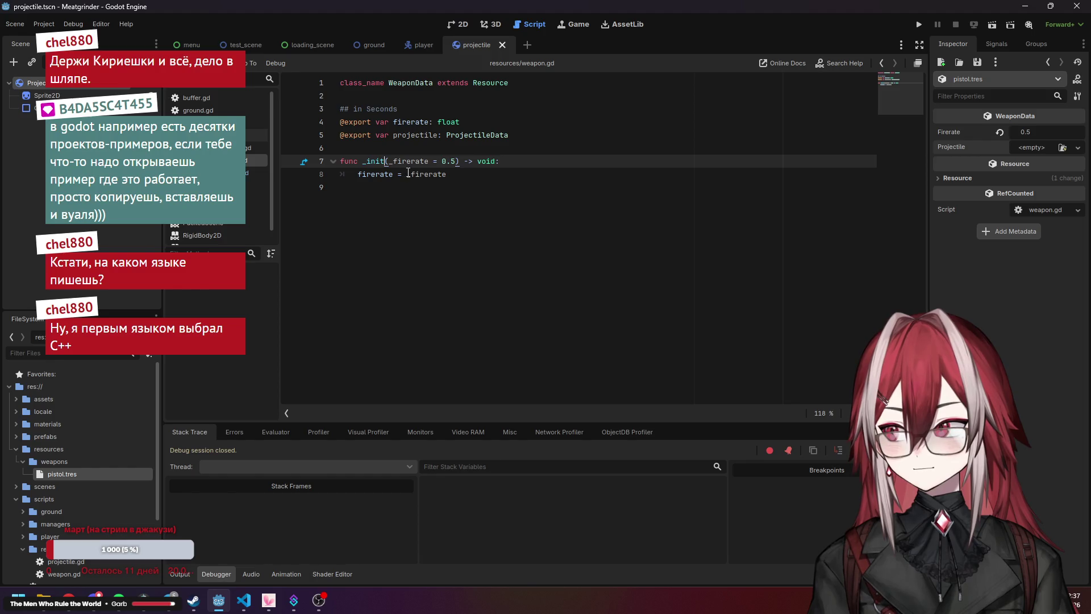
key(Down)
- Default firerate to 0.5, delete the _init function, and save weapon.gd
click(466, 196)
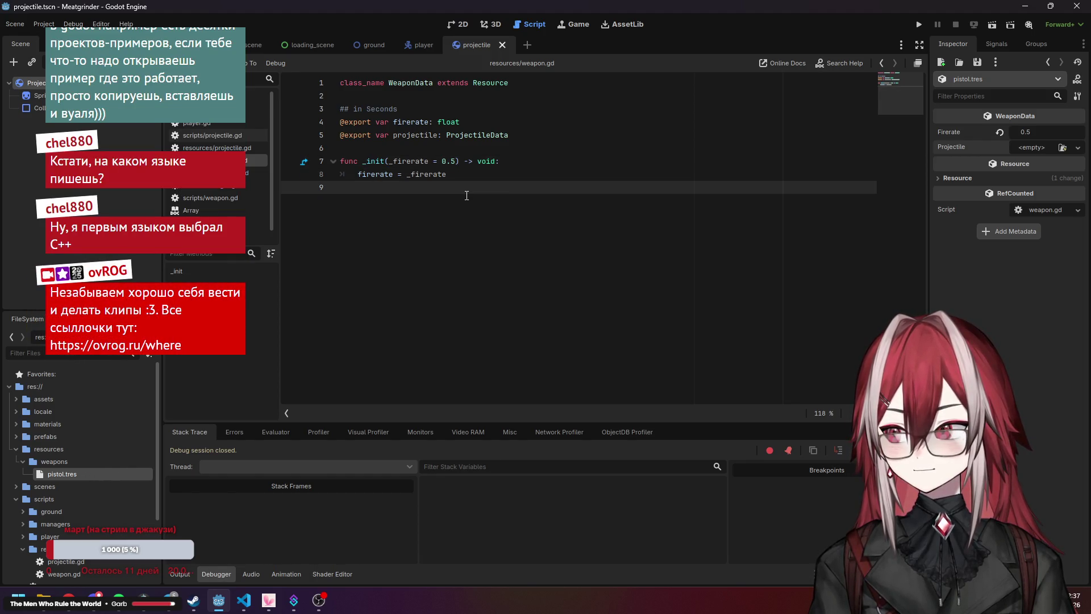
drag(354, 164, 455, 182)
click(508, 188)
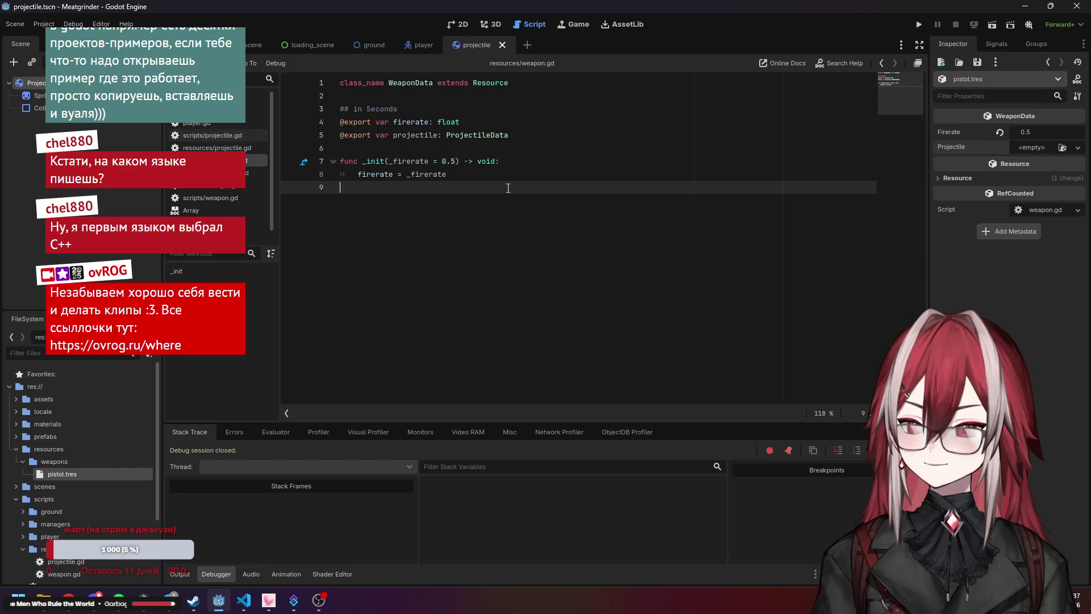
click(490, 124)
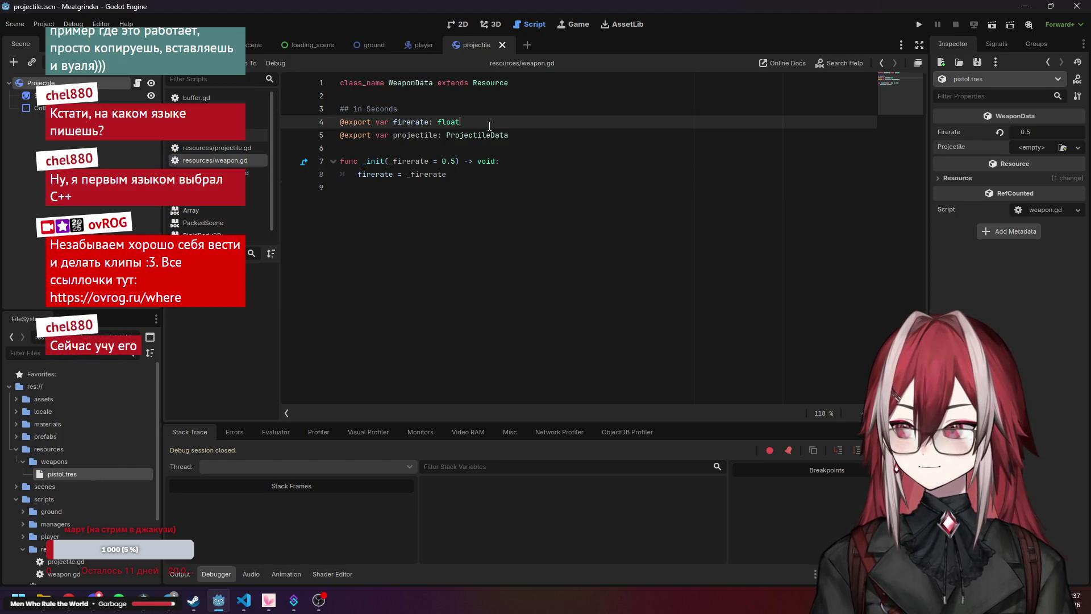
text(= 0.5)
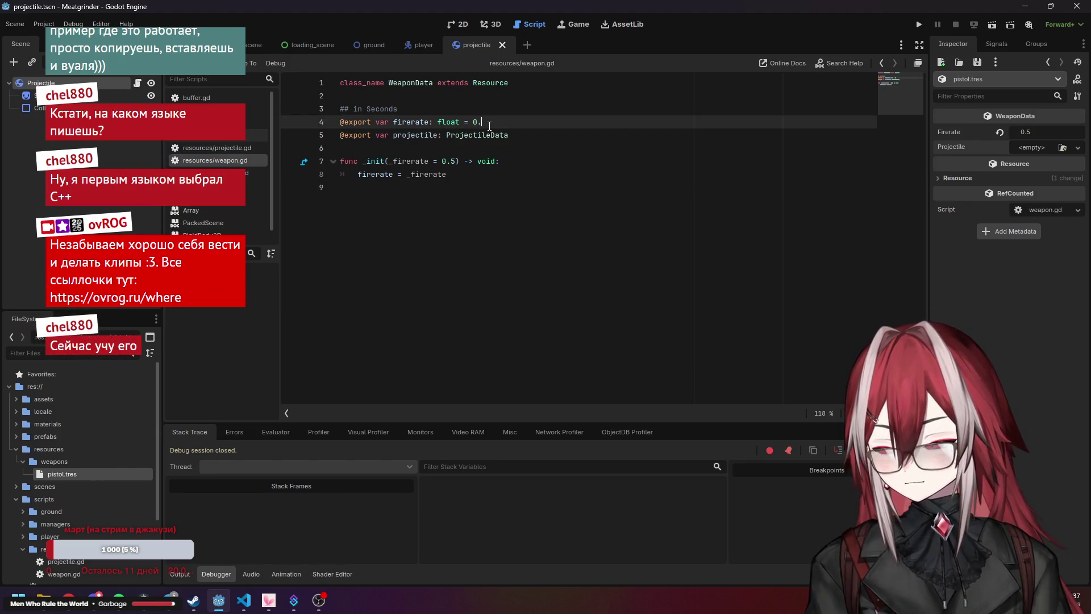
drag(449, 176, 340, 161)
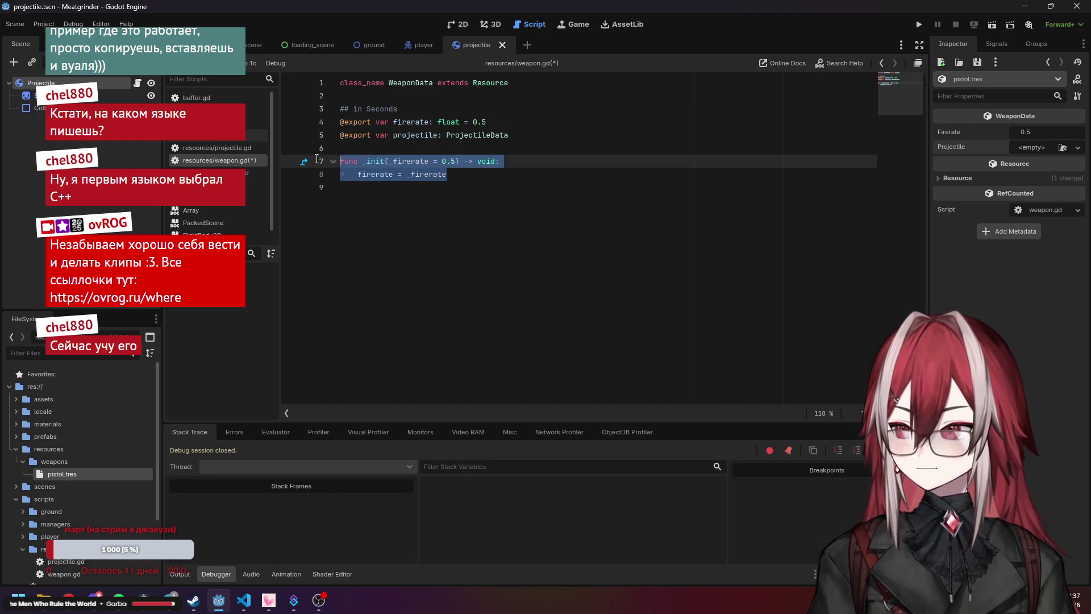
key(BackSpace)
key(BackSpace)
key(BackSpace)
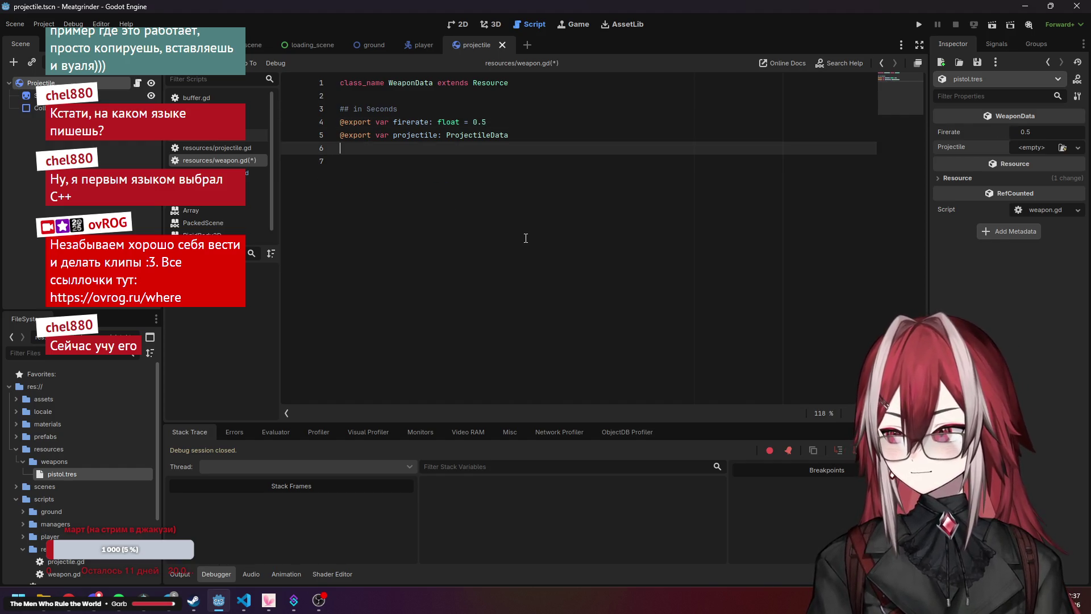
key(ctrl+s)
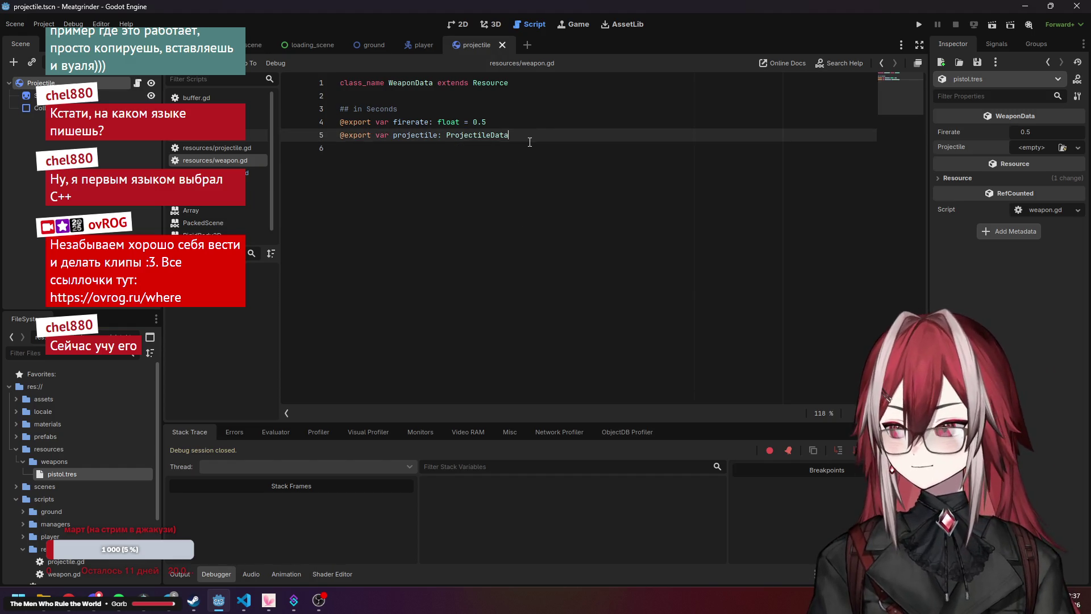
- Review the WeaponData fields and the pistol's Projectile choices, then collapse the weapons folder
click(540, 122)
click(547, 145)
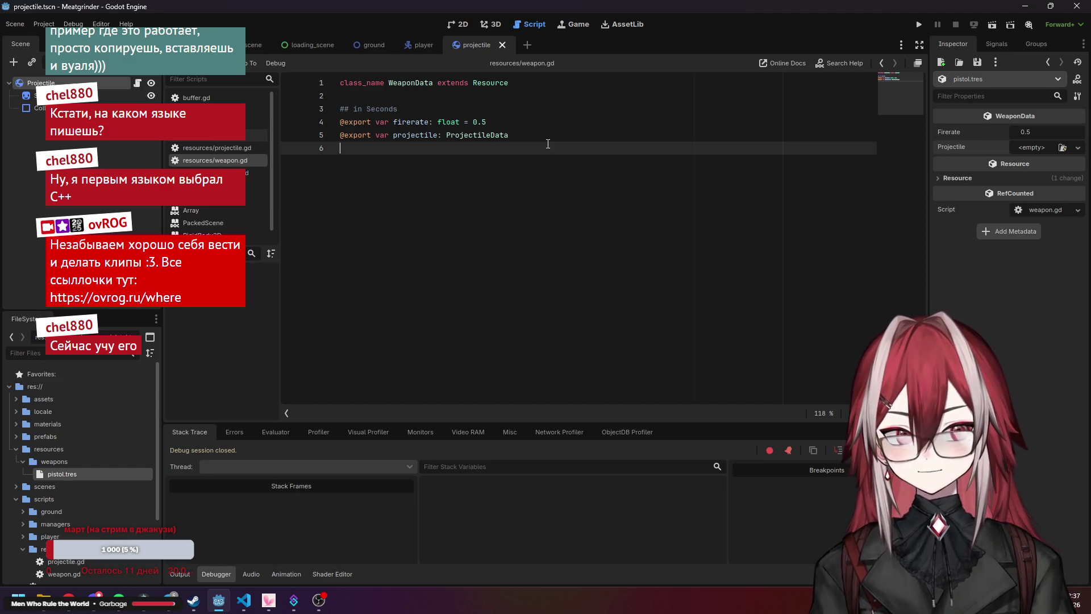
click(538, 140)
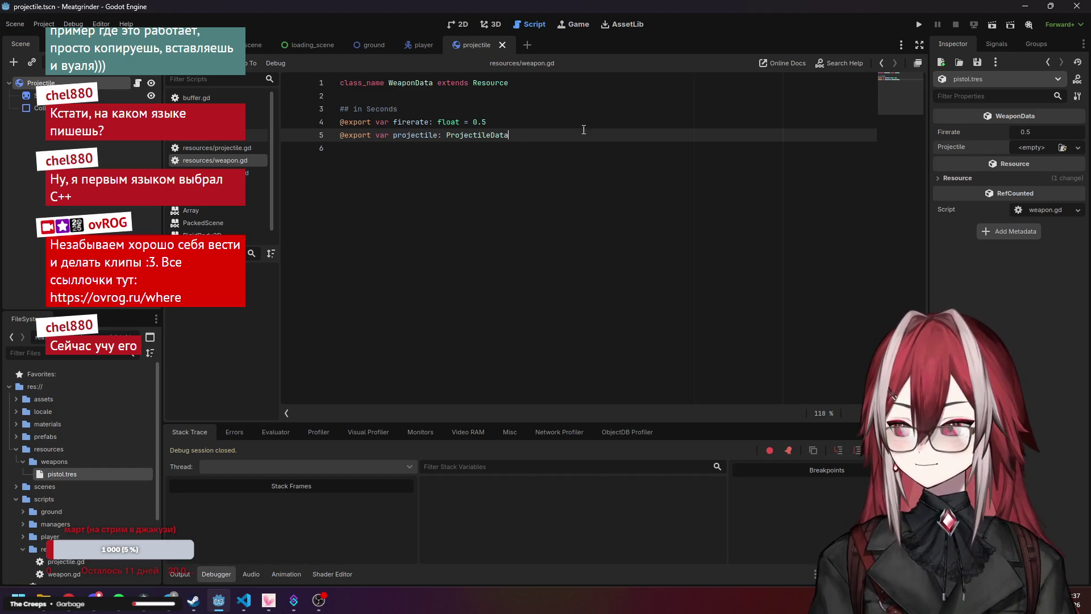
click(520, 109)
click(522, 122)
click(523, 135)
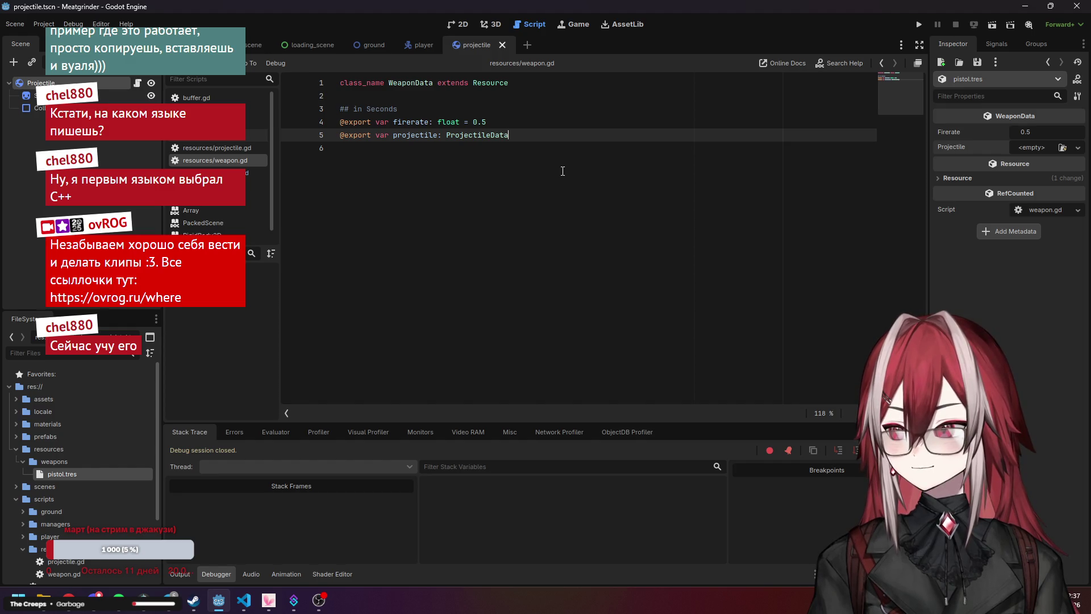
click(1077, 147)
click(1081, 154)
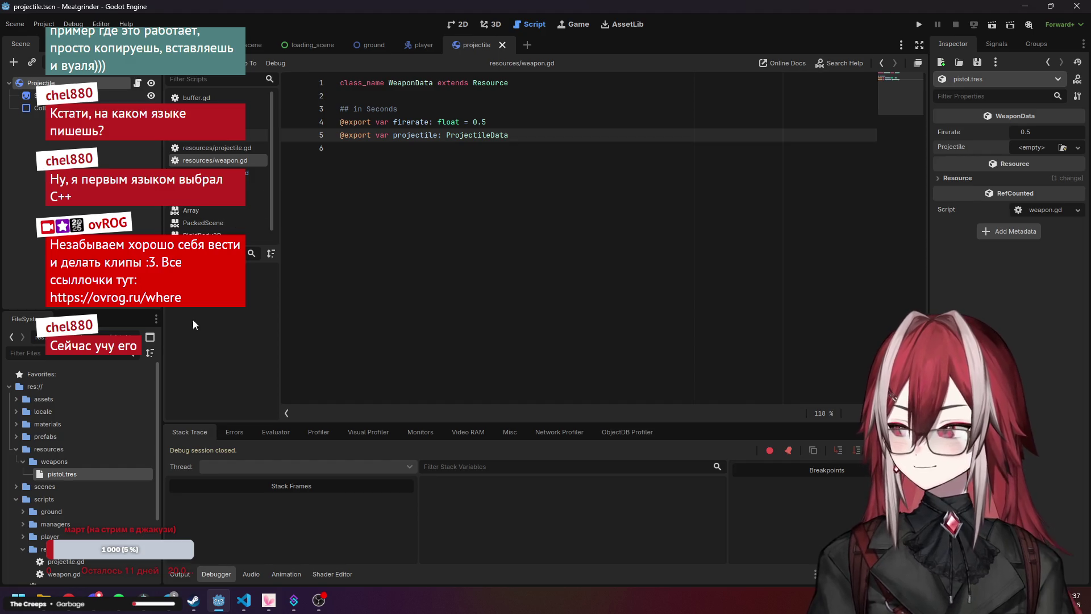
click(534, 135)
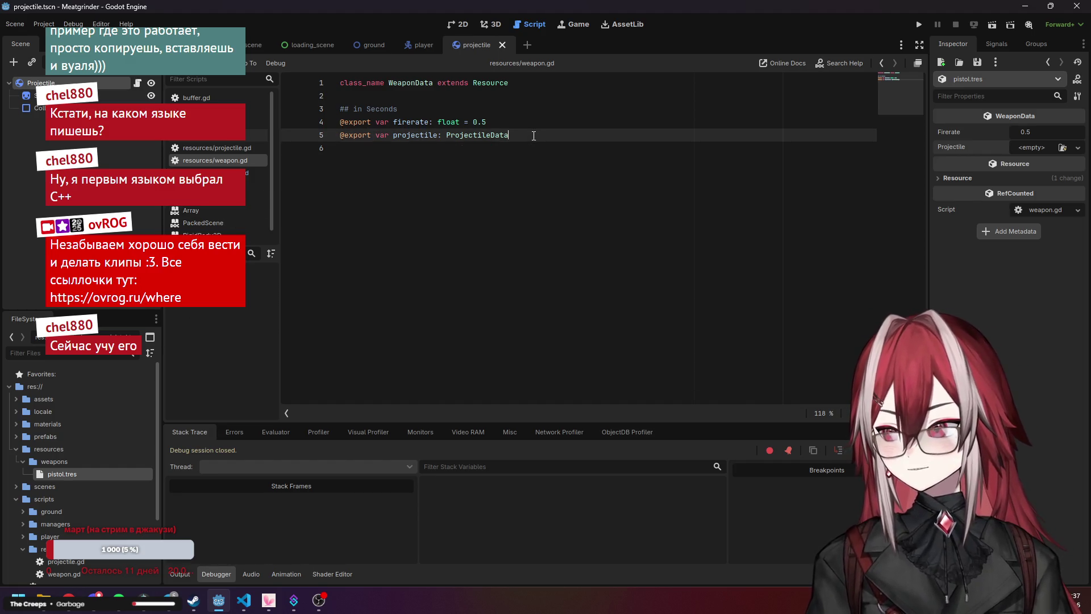
click(28, 461)
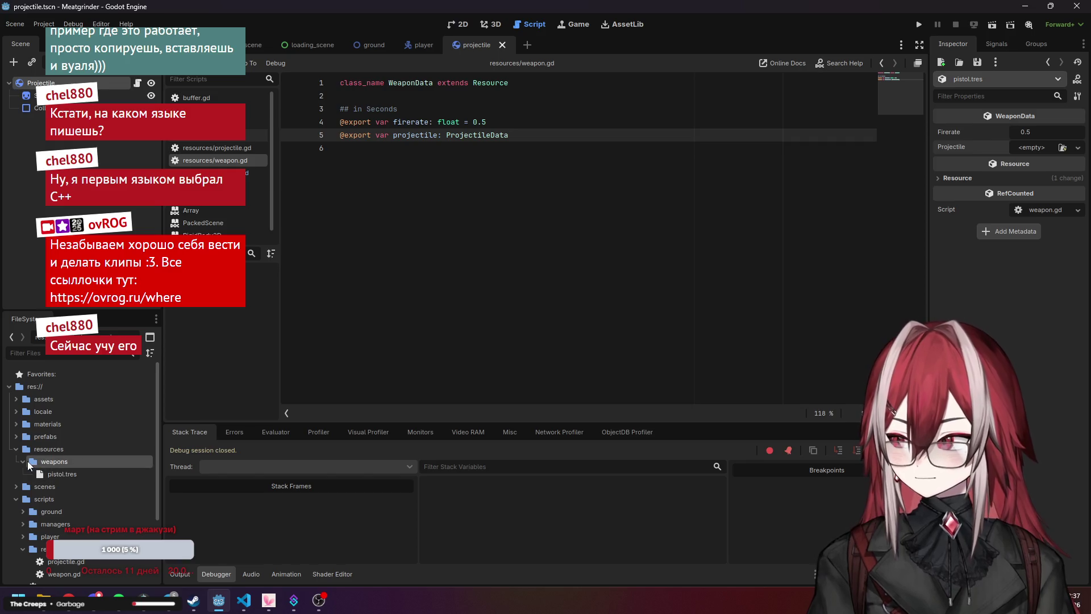
click(23, 462)
- Create a projectiles folder inside resources
right_click(52, 448)
mouse_move(178, 387)
click(242, 391)
text(proje)
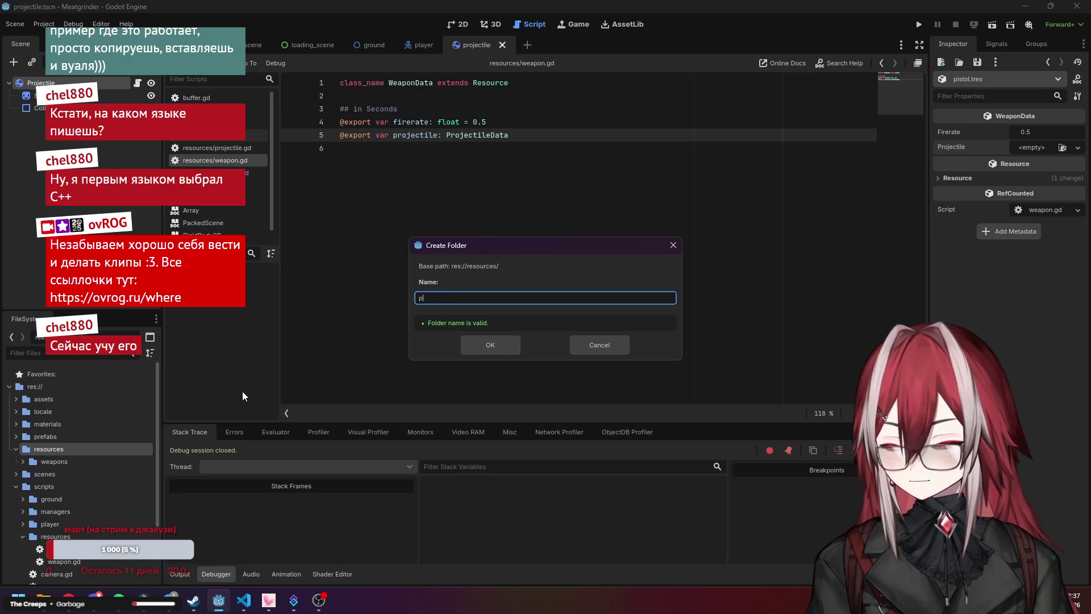
text(ctile)
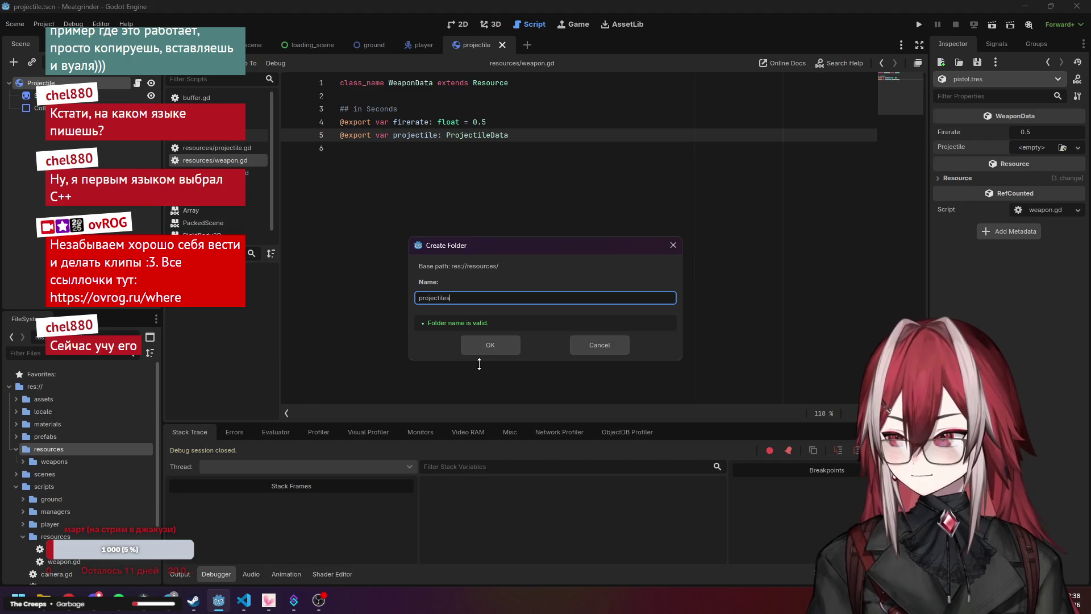
text(s)
key(Return)
- Create a new ProjectileData resource in the projectiles folder
right_click(75, 462)
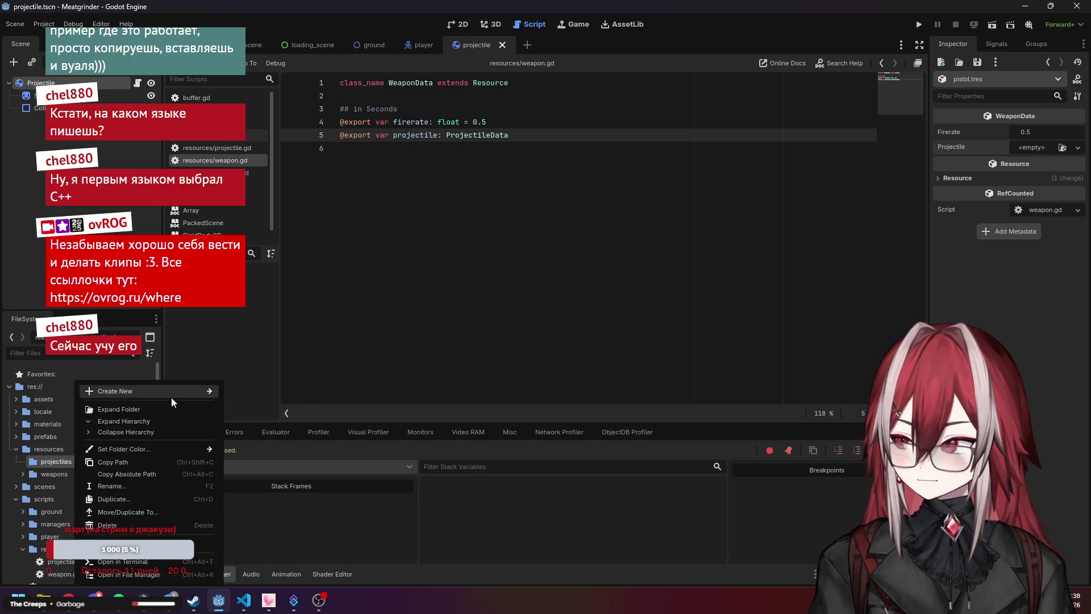
mouse_move(214, 397)
click(265, 431)
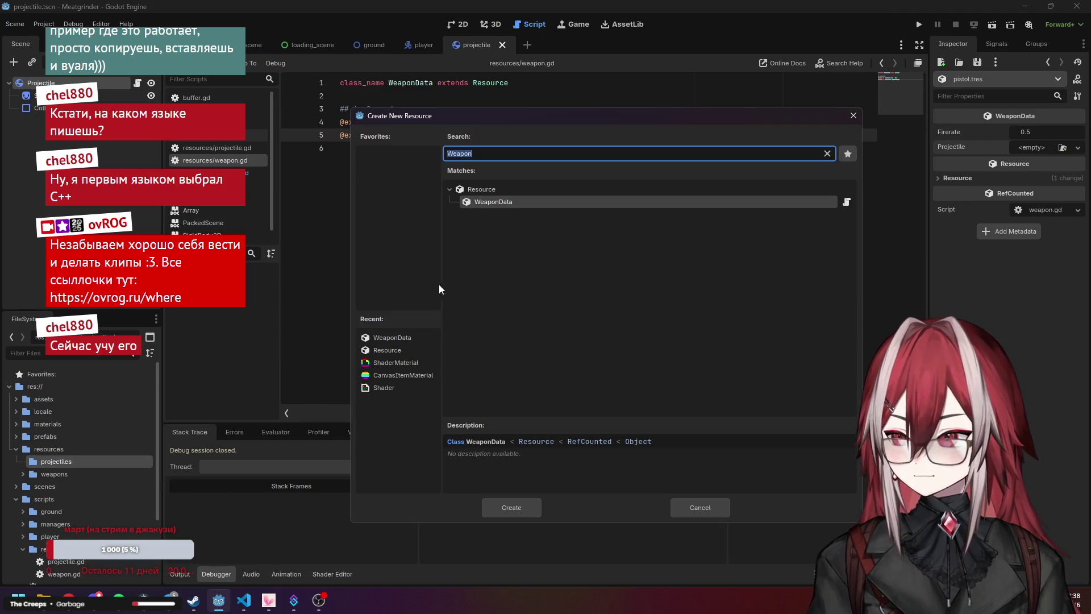
text(proj)
click(496, 201)
click(506, 189)
click(500, 202)
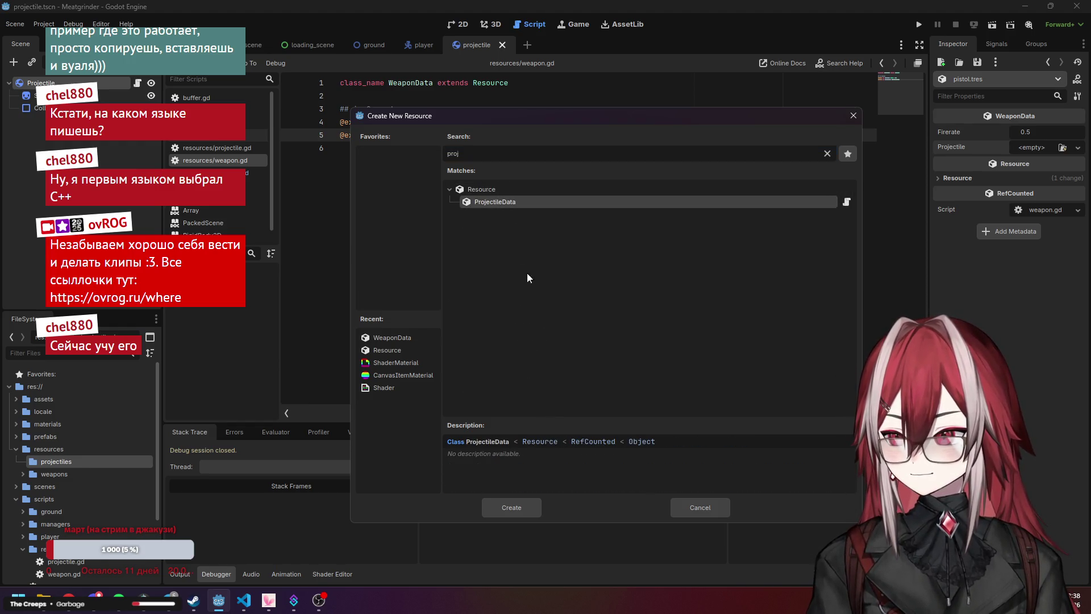
click(519, 506)
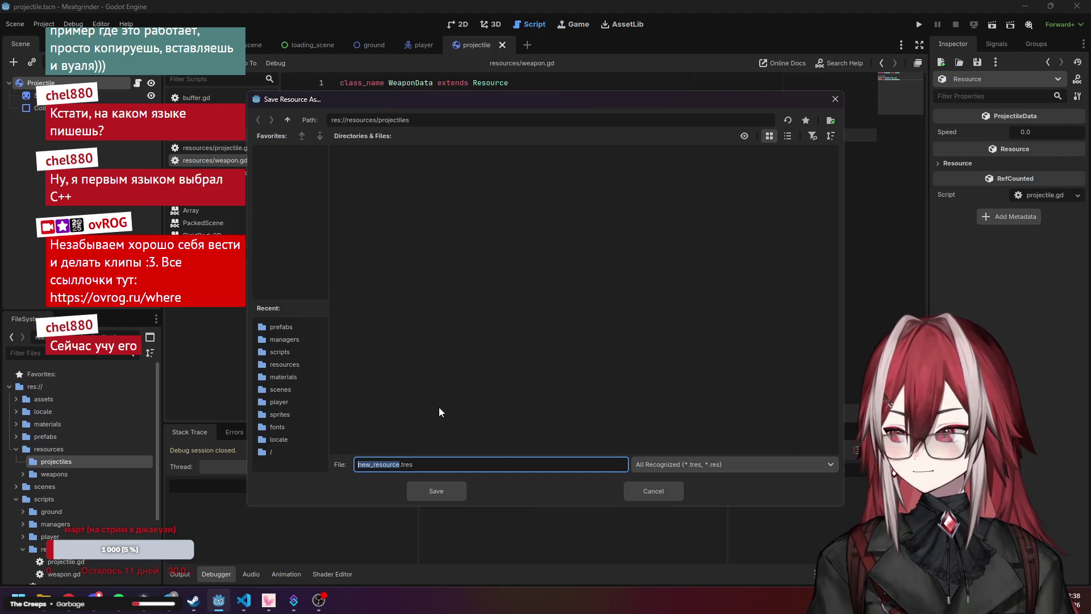
- Name the resource pistol_bullet.tres and save it
text(bullet)
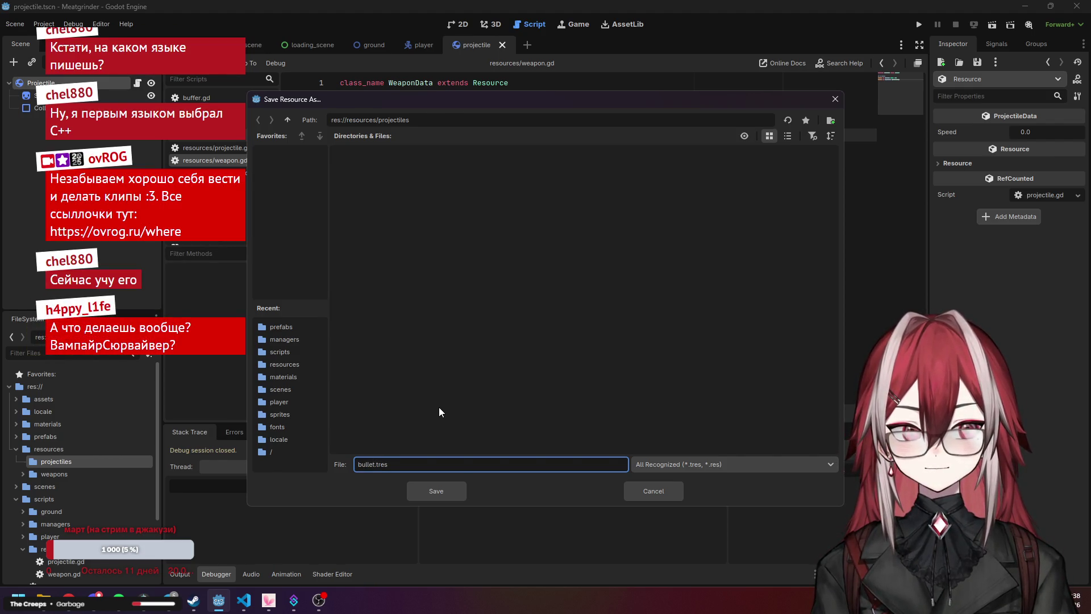
key(BackSpace)
key(BackSpace)
key(BackSpace)
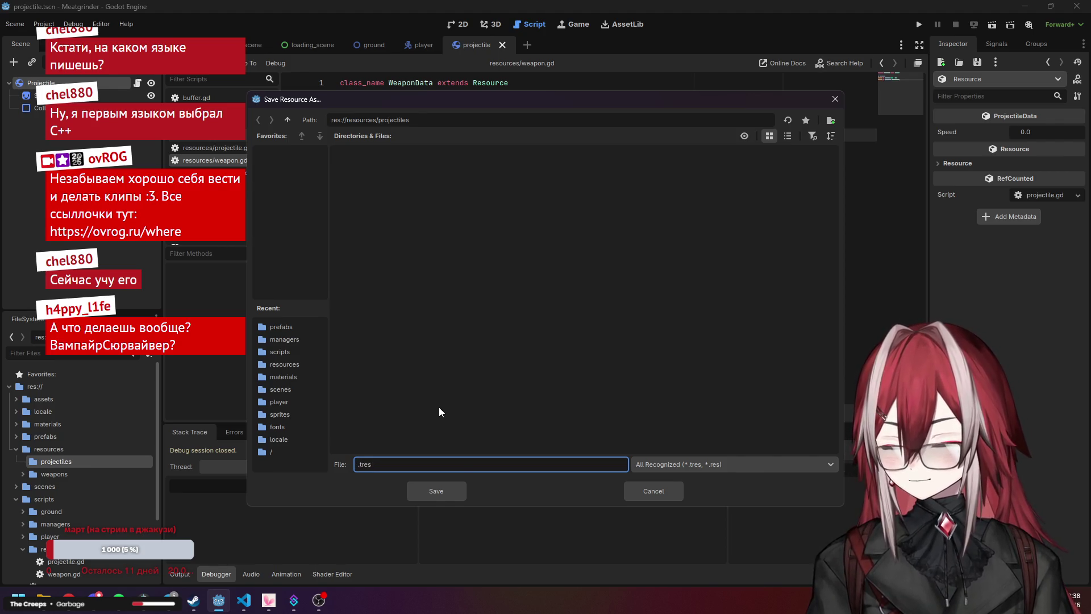
text(p)
key(BackSpace)
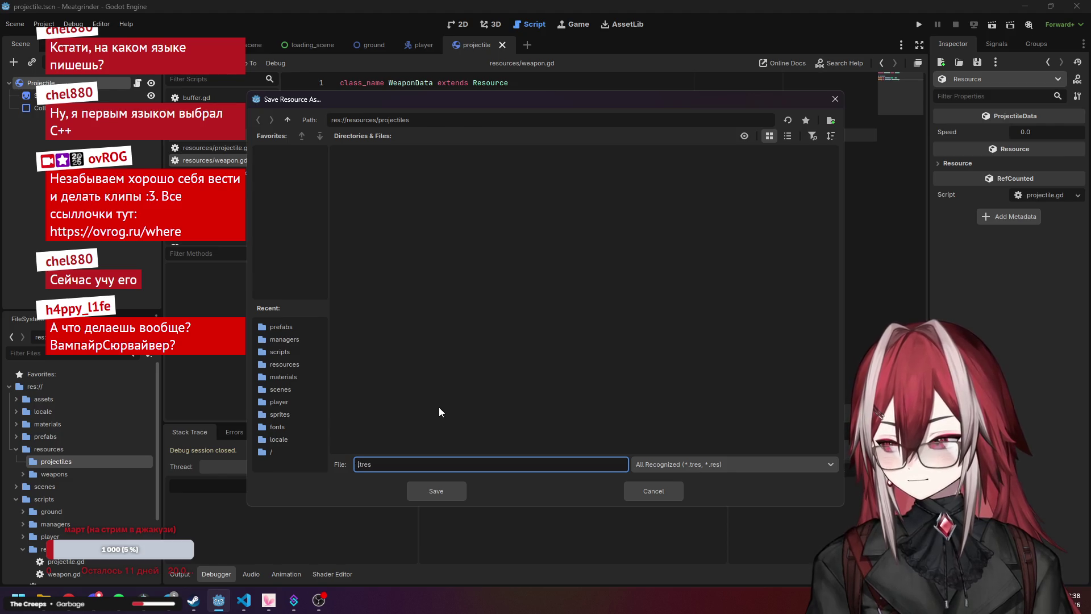
text(pisto)
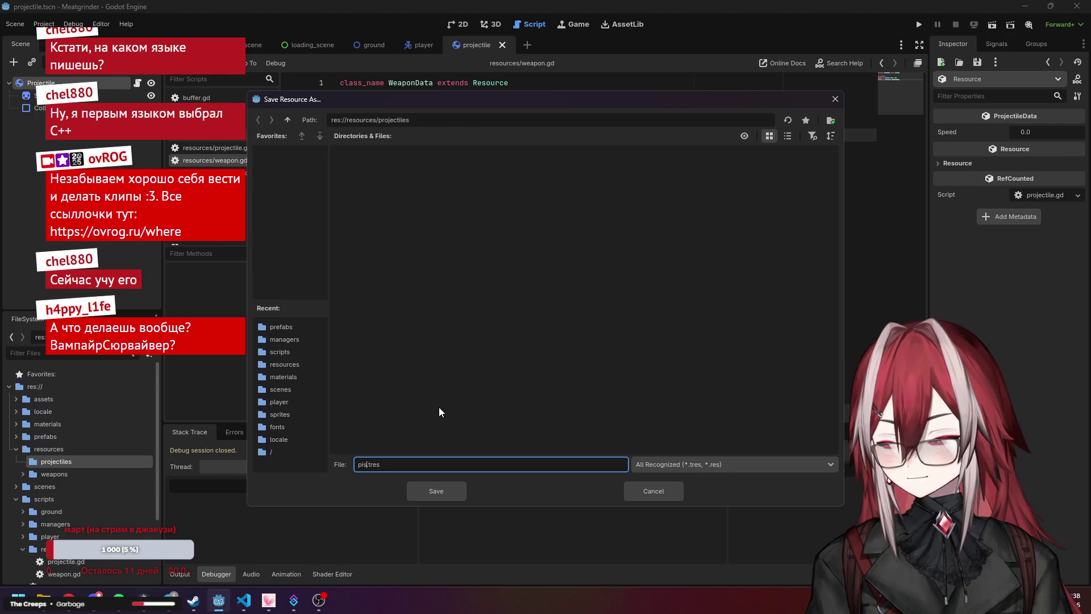
text(l_b)
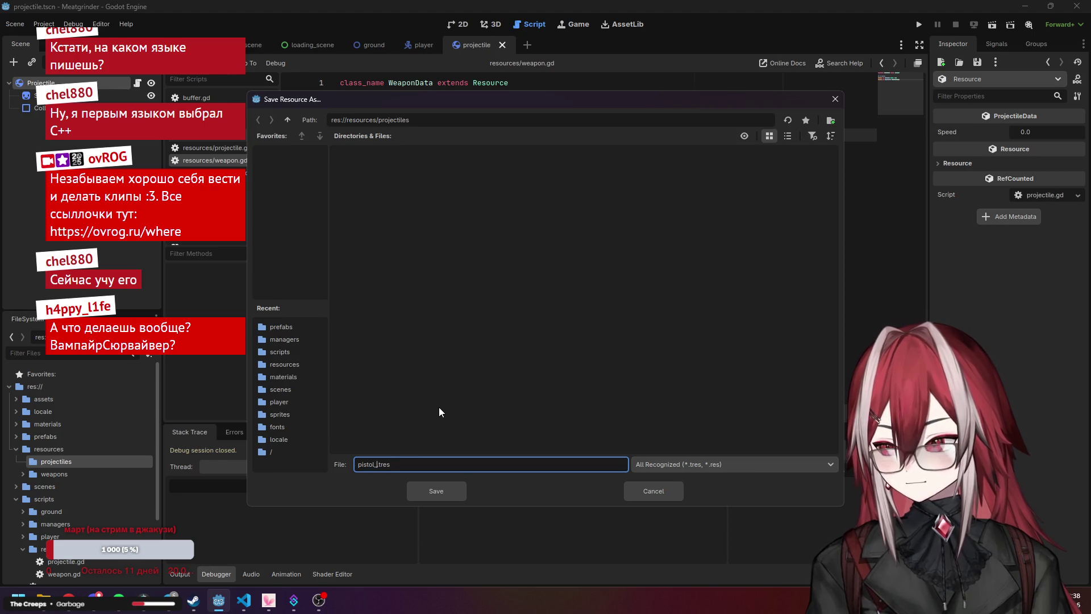
text(ullet)
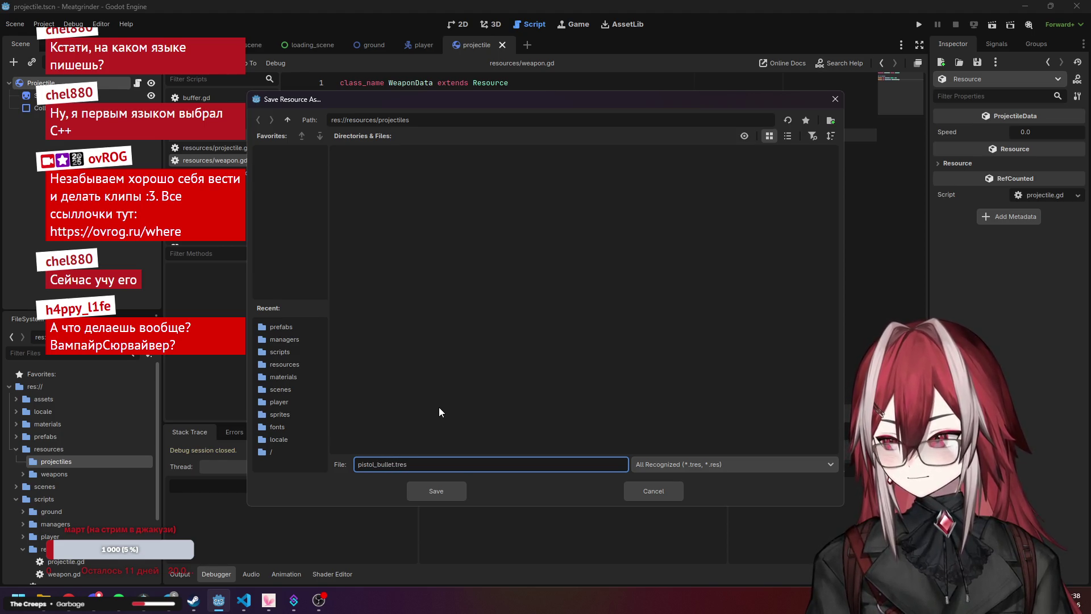
click(430, 492)
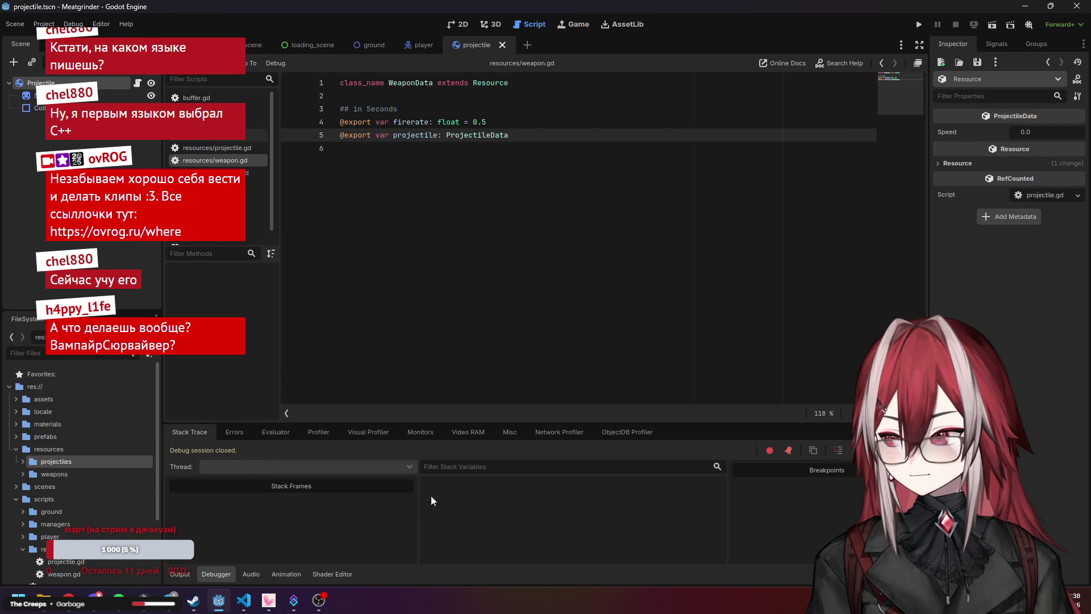
- Set the Speed of pistol_bullet.tres to 1800 in the Inspector
click(24, 461)
click(52, 474)
click(1031, 134)
text(18)
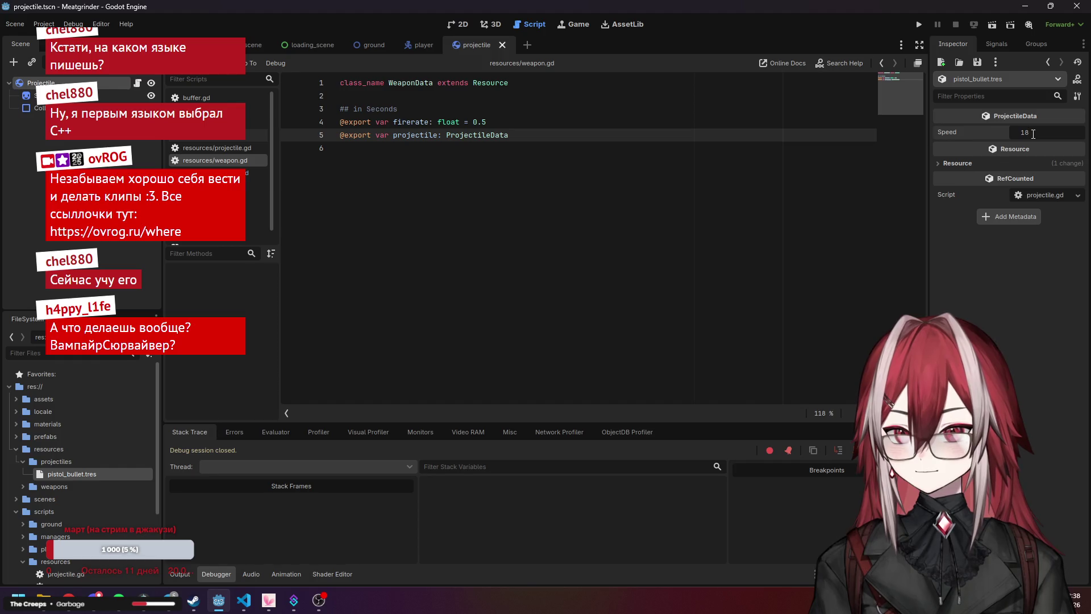
text(00)
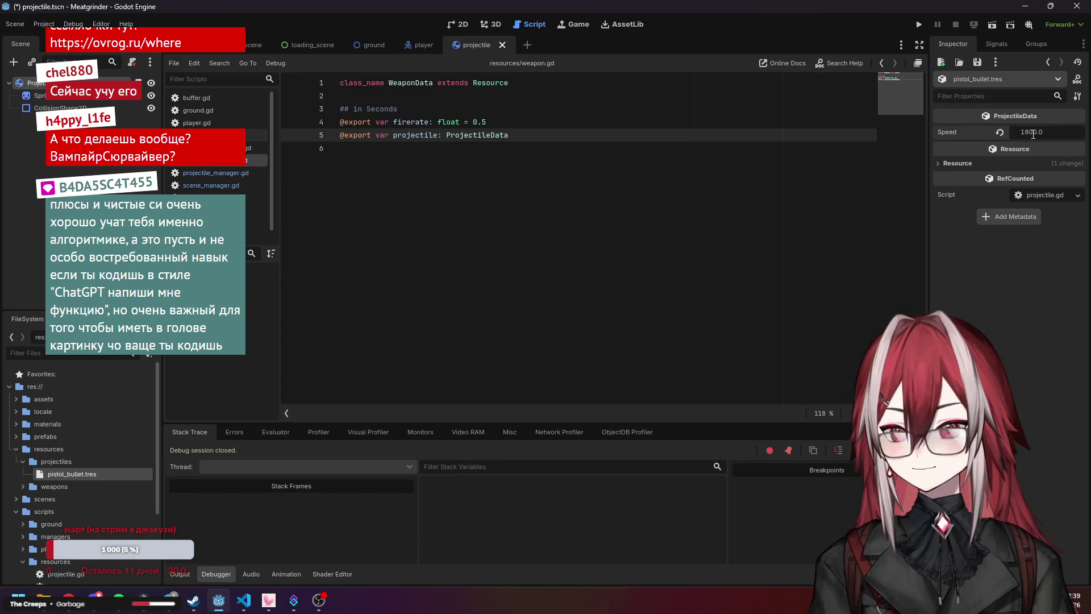
key(Return)
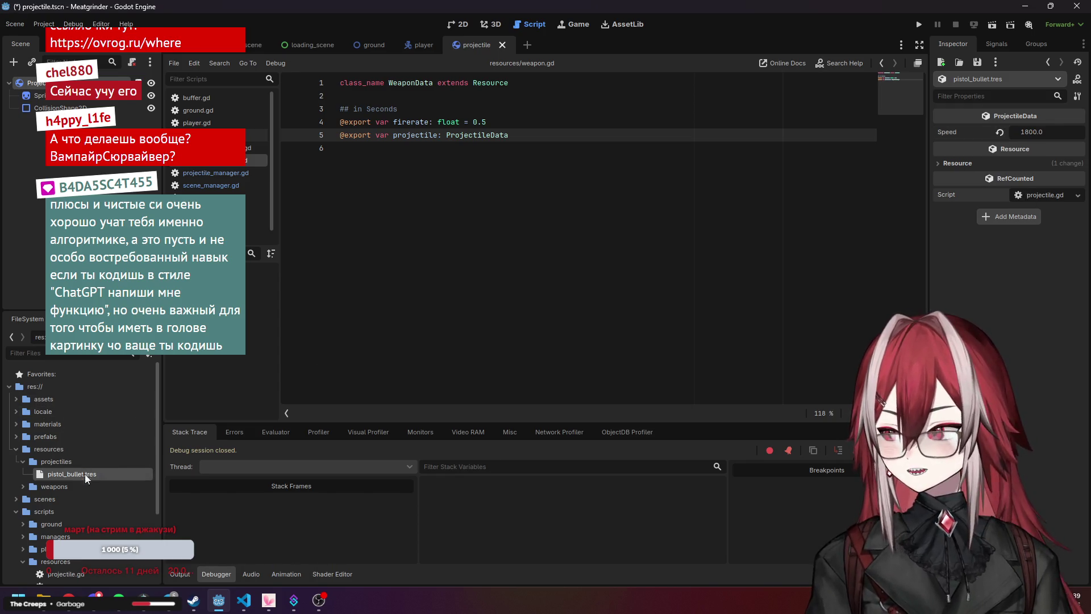
- Assign pistol_bullet.tres as the Projectile of pistol.tres
click(23, 487)
click(60, 498)
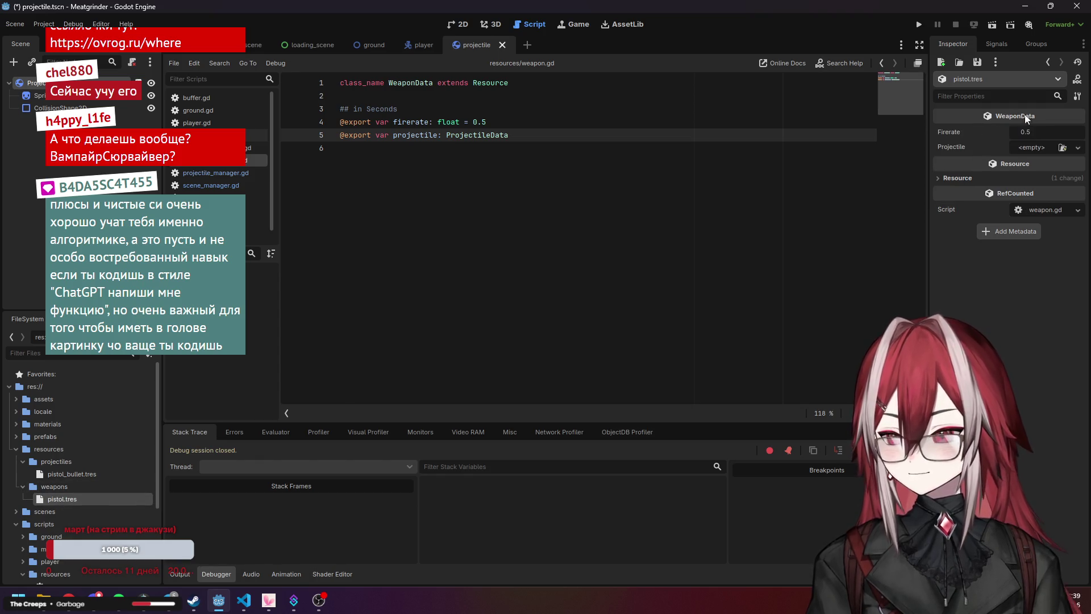
drag(81, 475, 1024, 147)
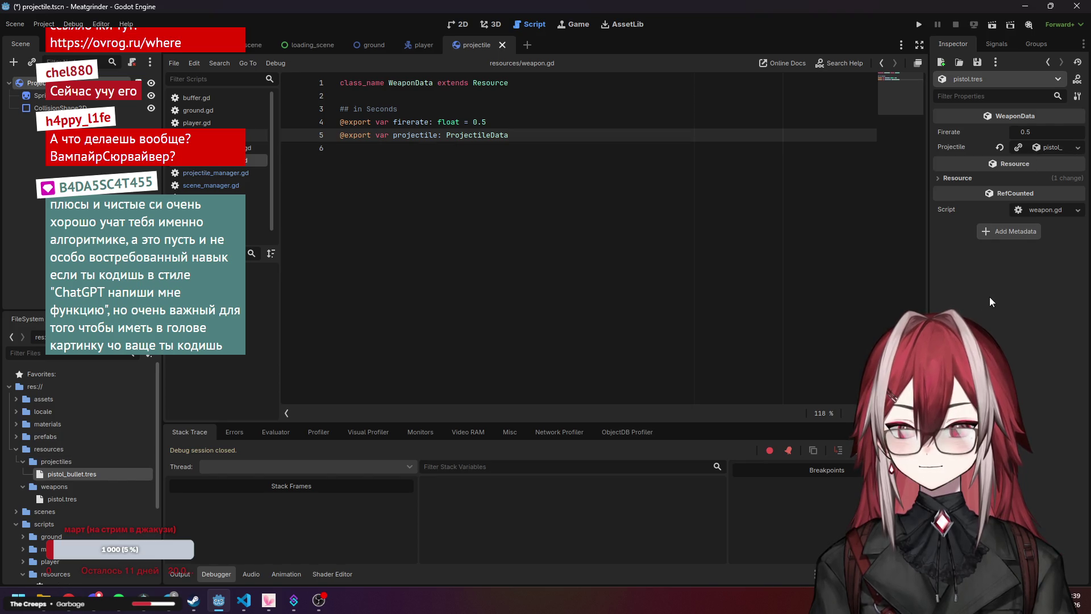
click(515, 153)
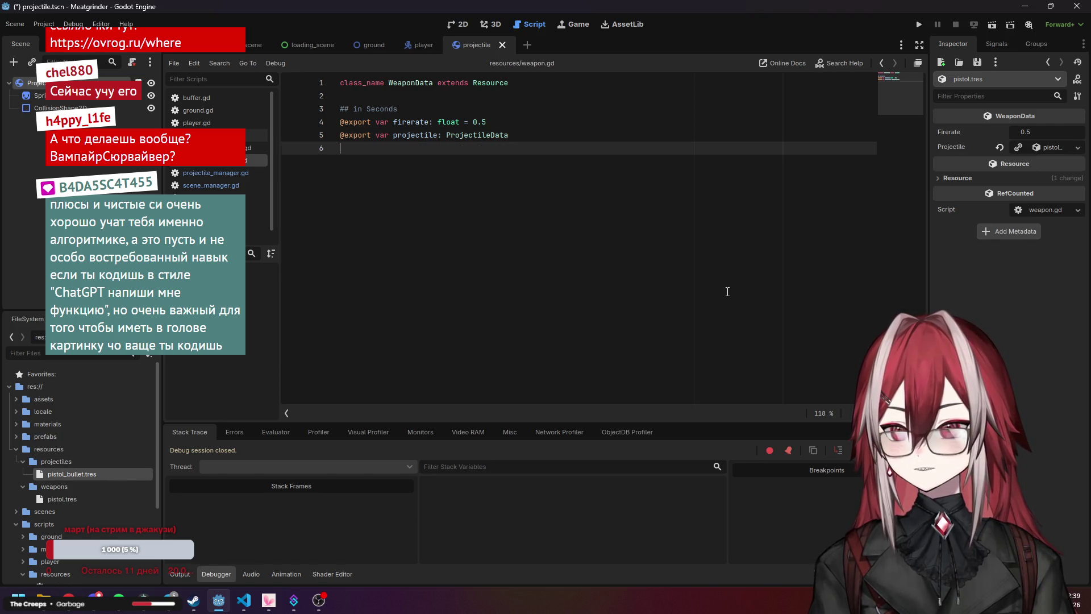
key(Up)
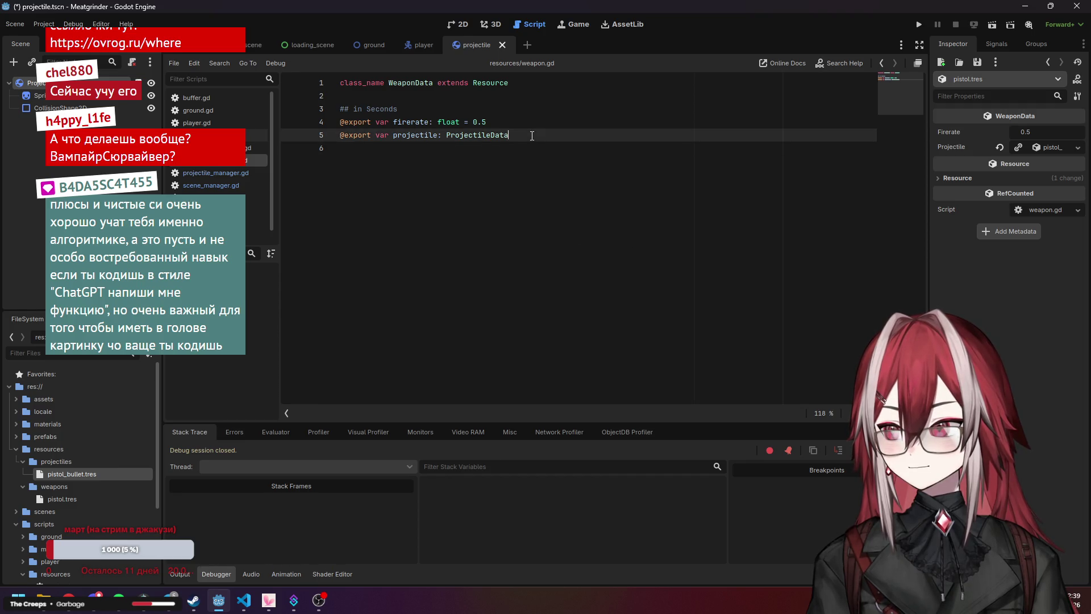
- Default the speed export to 1800, delete the _init function, and save projectile.gd
click(52, 497)
click(216, 148)
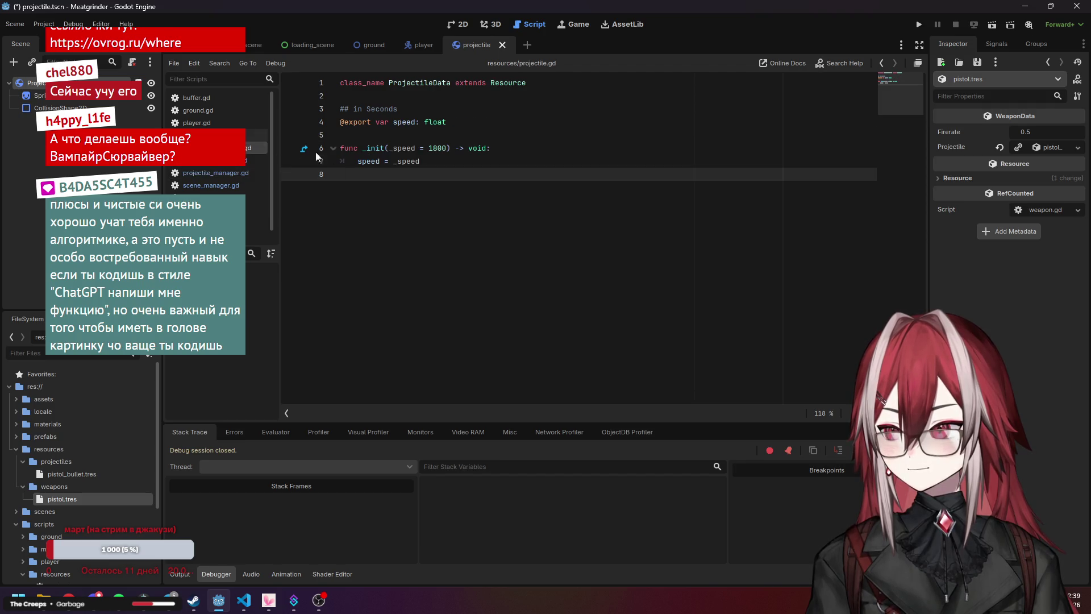
click(398, 160)
click(470, 126)
text(= 1)
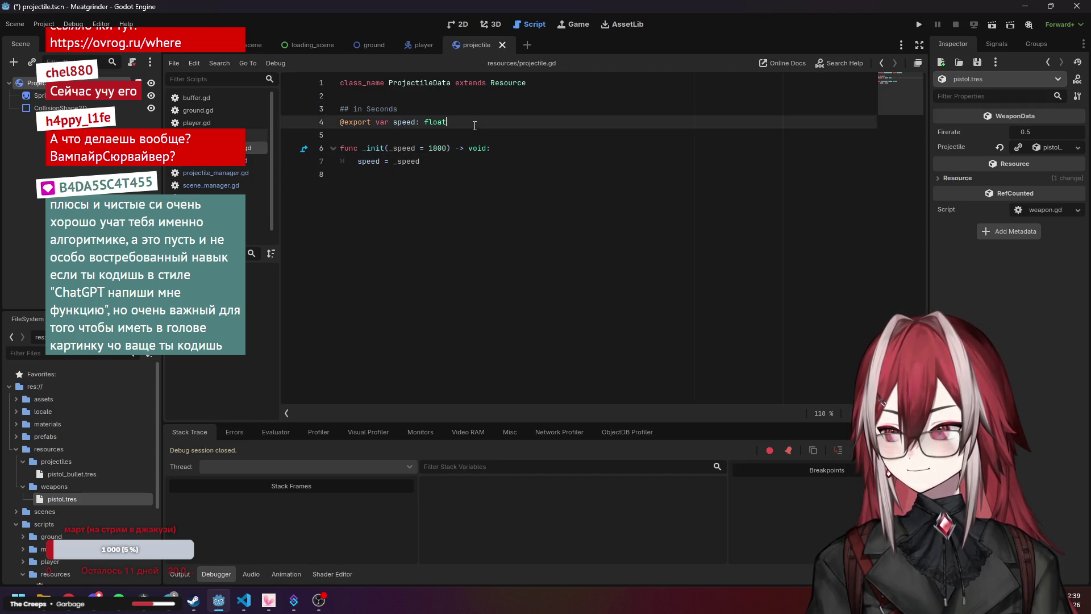
text(800)
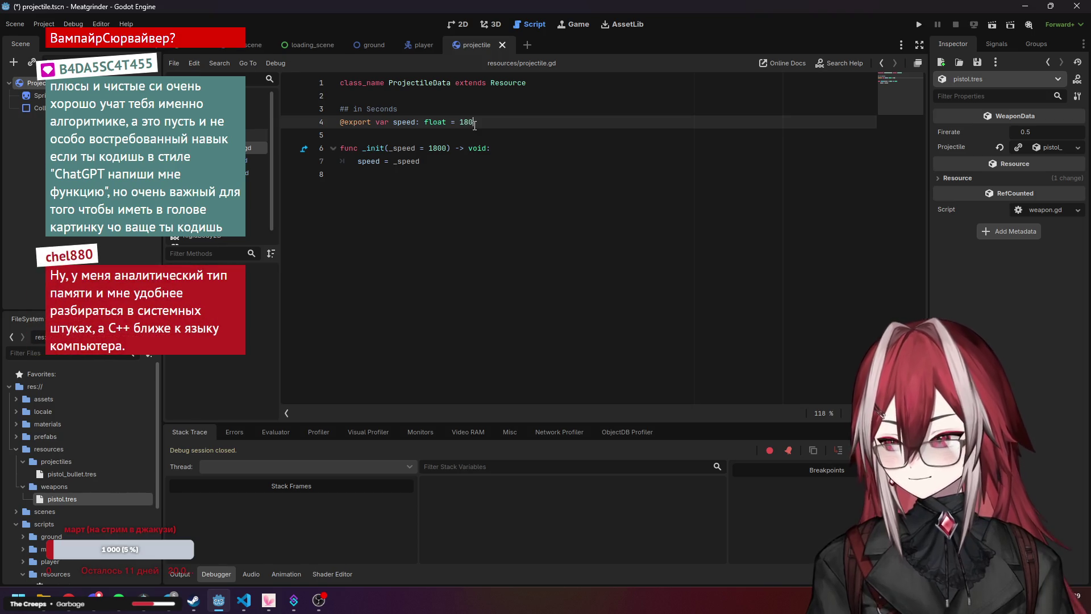
drag(422, 162, 390, 162)
key(ctrl+shift+k)
key(ctrl+shift+k)
key(ctrl+shift+k)
key(BackSpace)
click(521, 107)
key(ctrl+s)
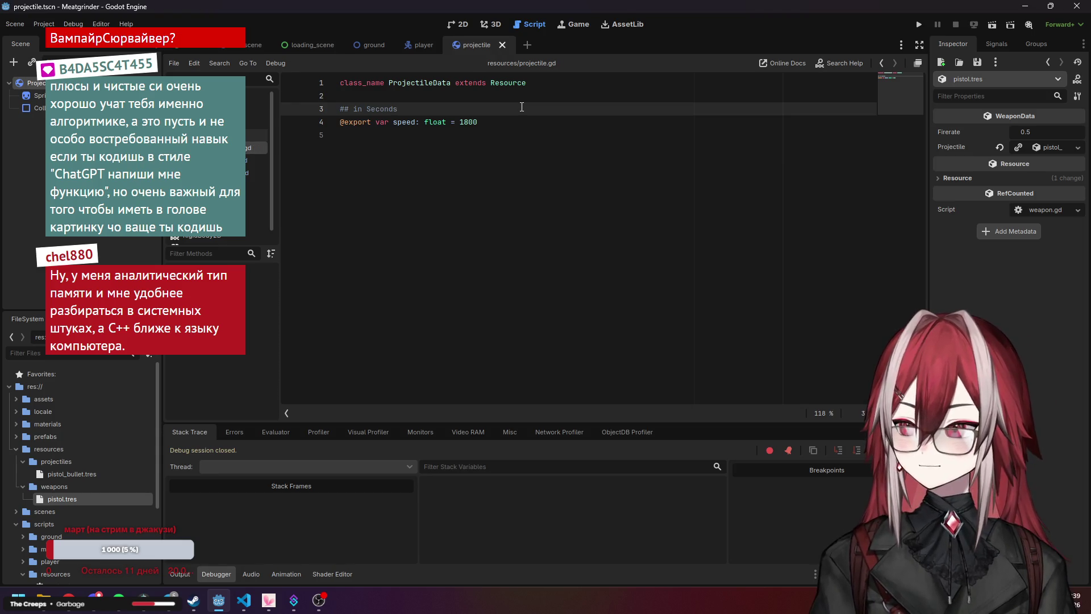
- After comparing with weapon.gd, delete the '## in Seconds' comment from projectile.gd
key(Down)
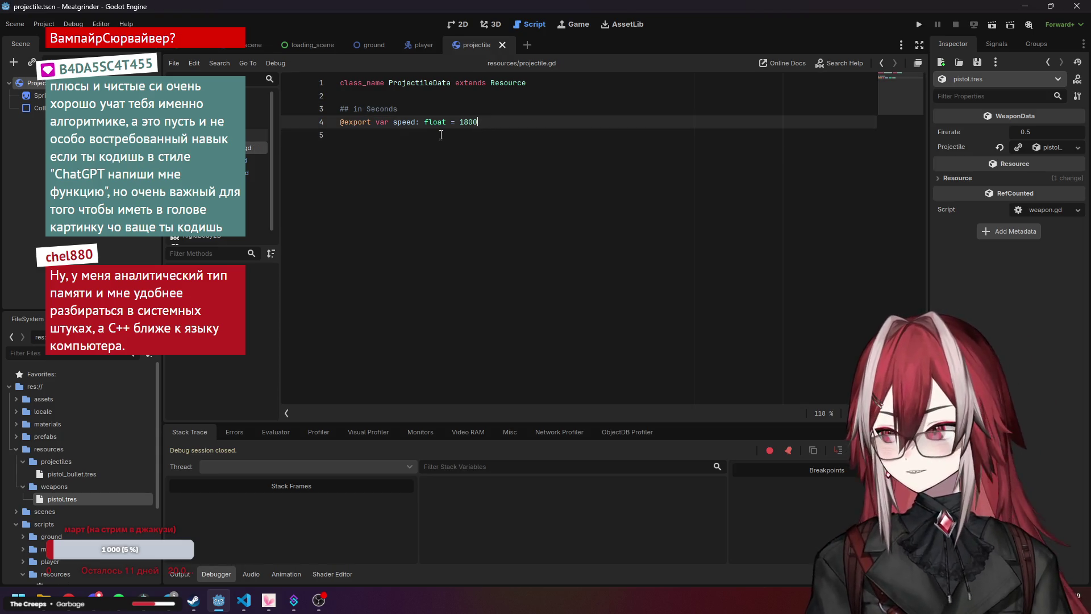
click(246, 160)
click(246, 147)
click(246, 160)
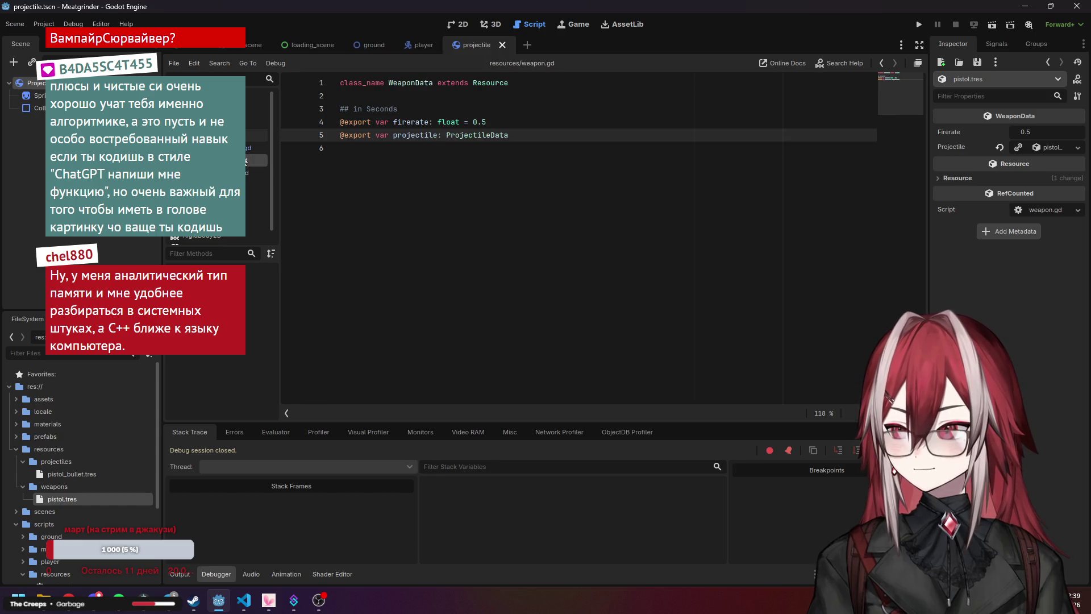
click(246, 148)
triple_click(328, 114)
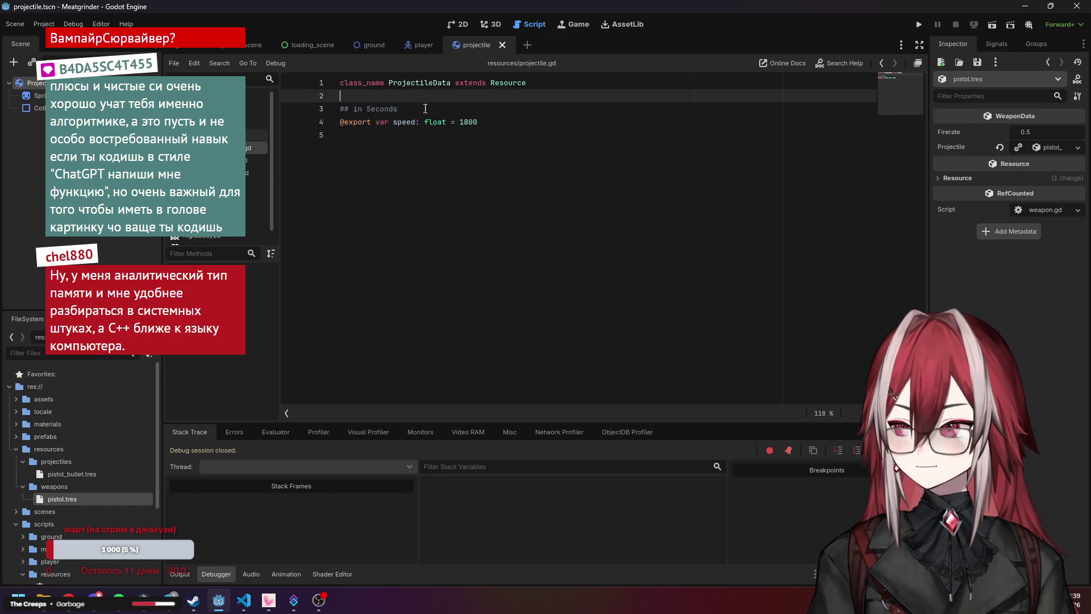
key(Delete)
key(Delete)
click(492, 125)
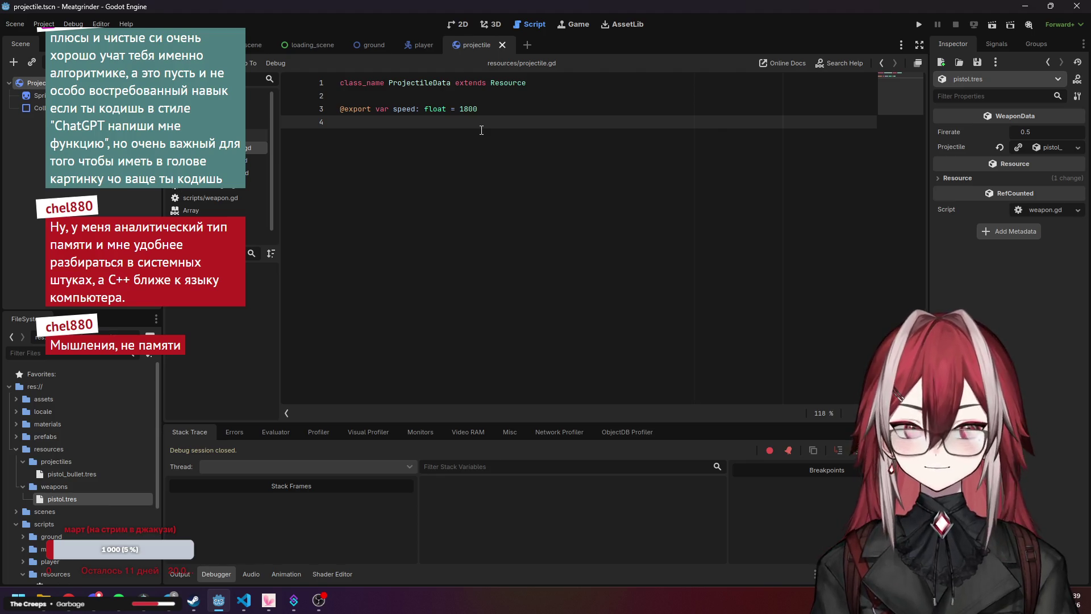
key(Up)
key(Down)
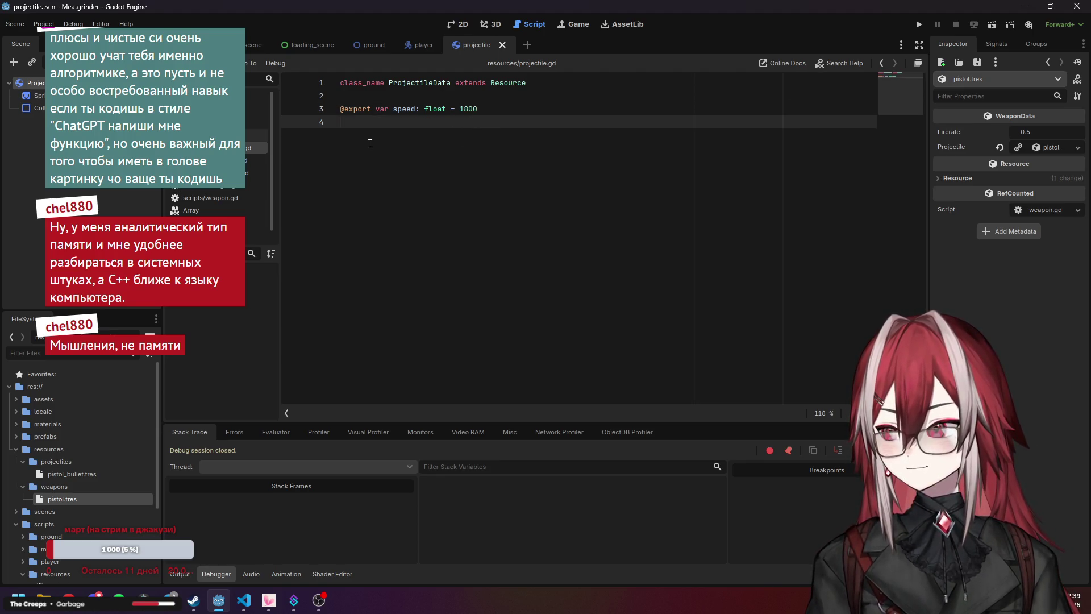